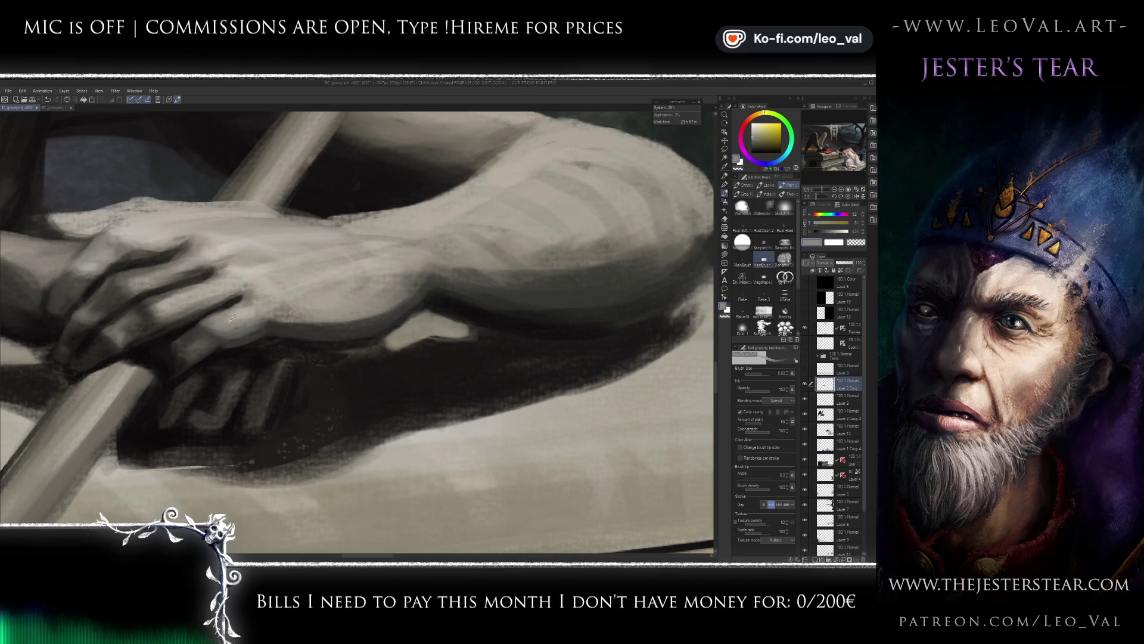
- Paint black and dark warm-grey strokes over the fingers using a brush of about 7.4
{"action": "left_click_drag", "start_coordinate": [190, 339], "coordinate": [188, 330]}
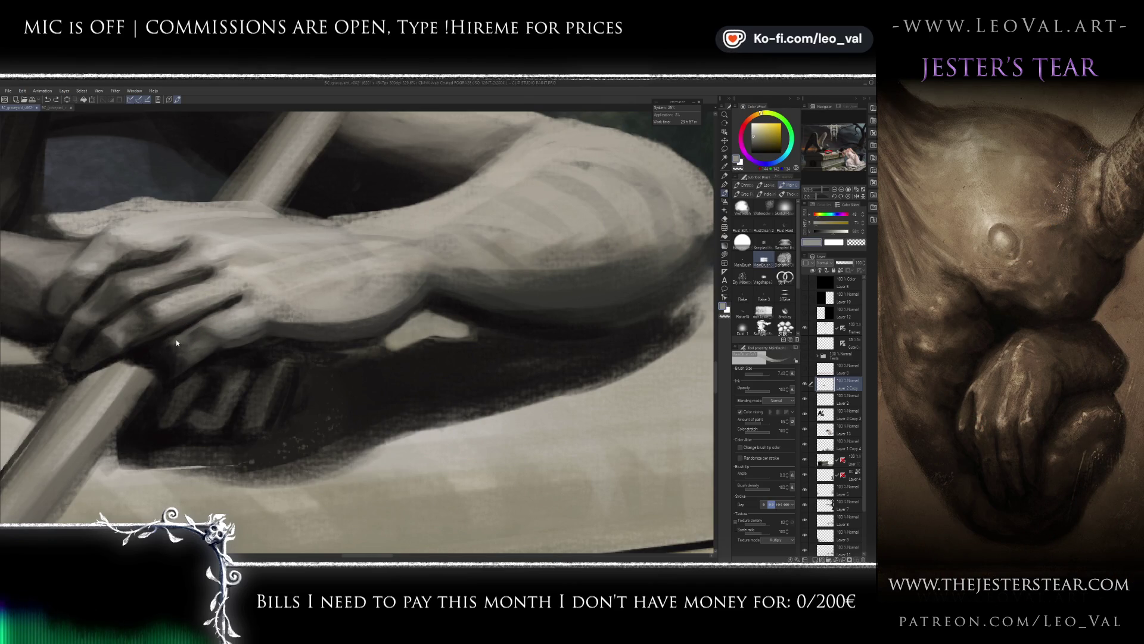
{"action": "left_click", "coordinate": [179, 344], "text": "alt"}
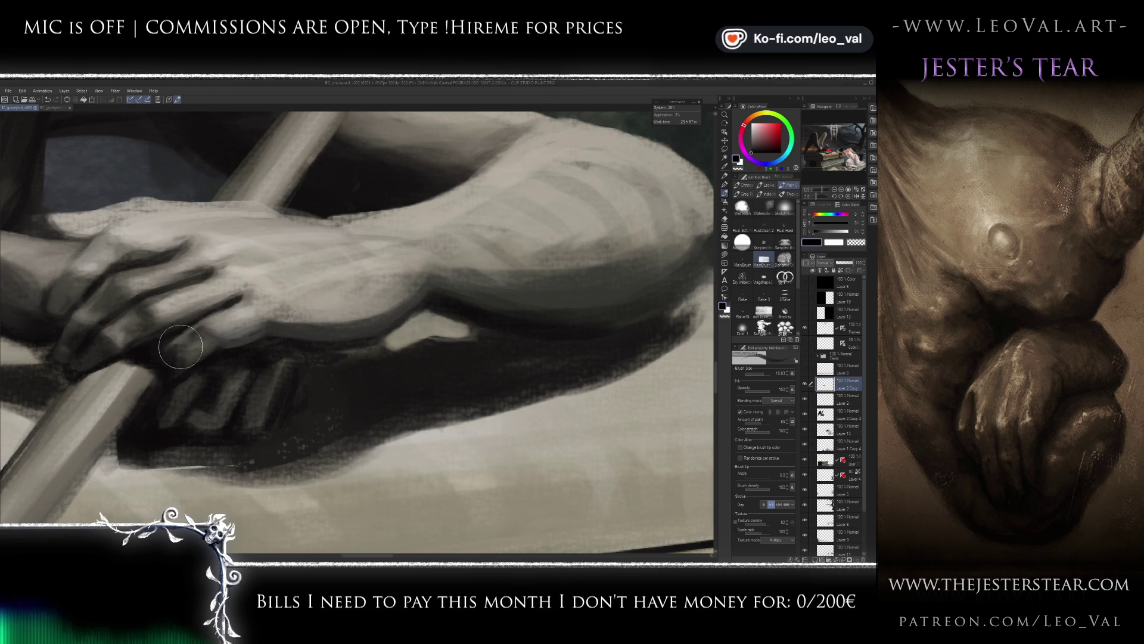
{"action": "left_click_drag", "start_coordinate": [205, 332], "coordinate": [213, 335]}
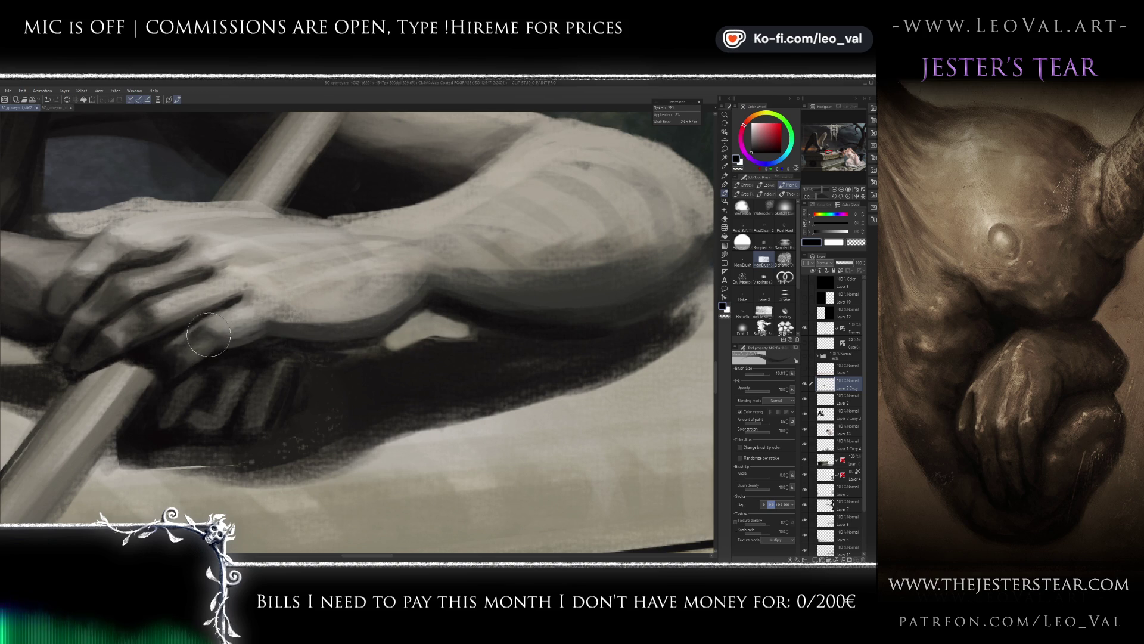
{"action": "left_click", "coordinate": [177, 351], "text": "alt"}
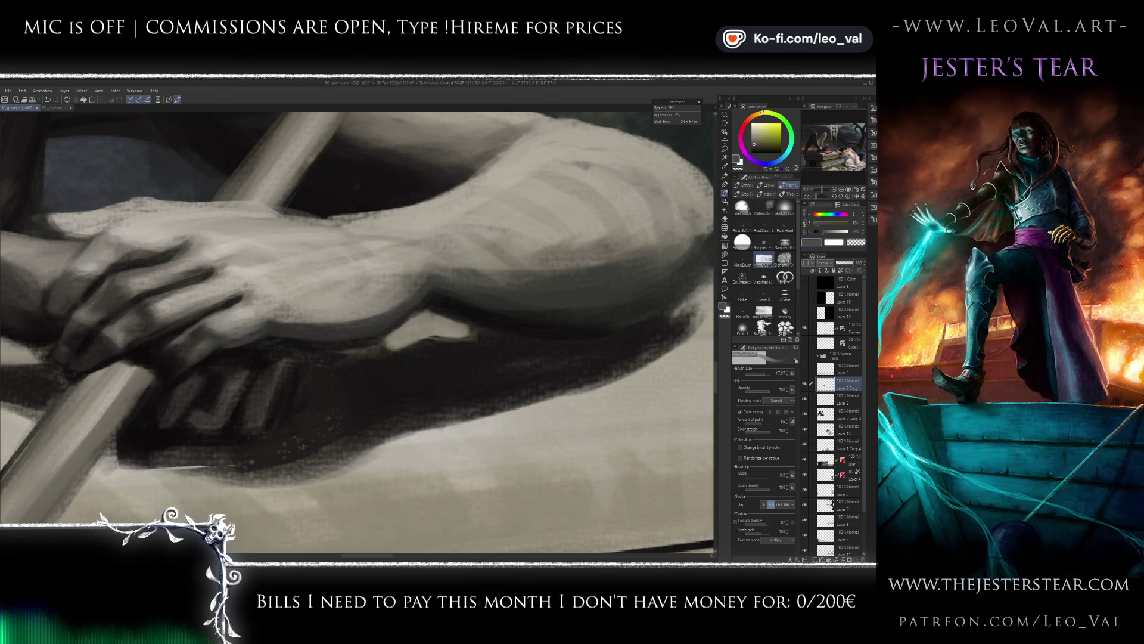
{"action": "key", "text": "["}
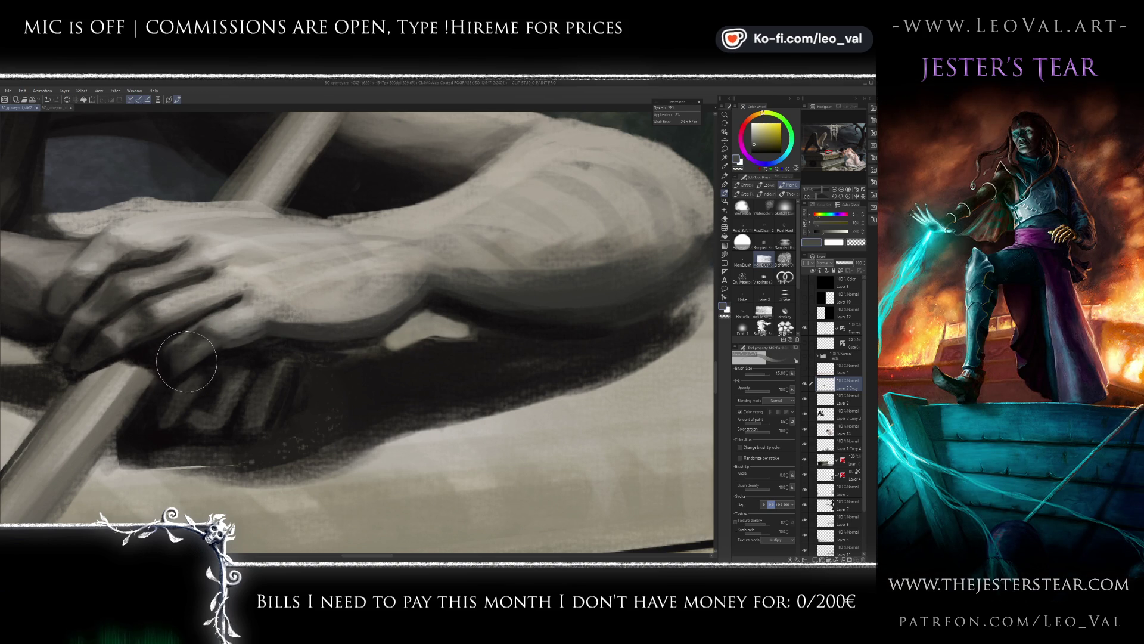
- Add dark reddish-grey, light grey and dark grey tones to the fingers with a smaller brush
{"action": "left_click", "coordinate": [191, 355], "text": "alt"}
{"action": "key", "text": "]"}
{"action": "key", "text": "["}
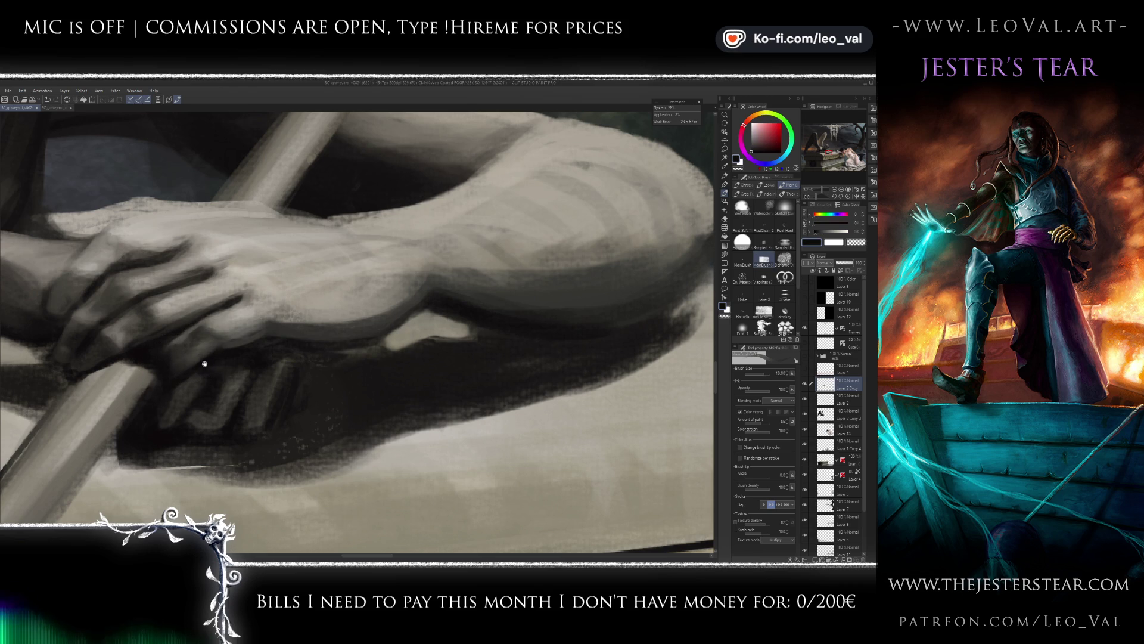
{"action": "left_click_drag", "start_coordinate": [206, 364], "coordinate": [185, 351]}
{"action": "left_click", "coordinate": [194, 335], "text": "alt"}
{"action": "key", "text": "["}
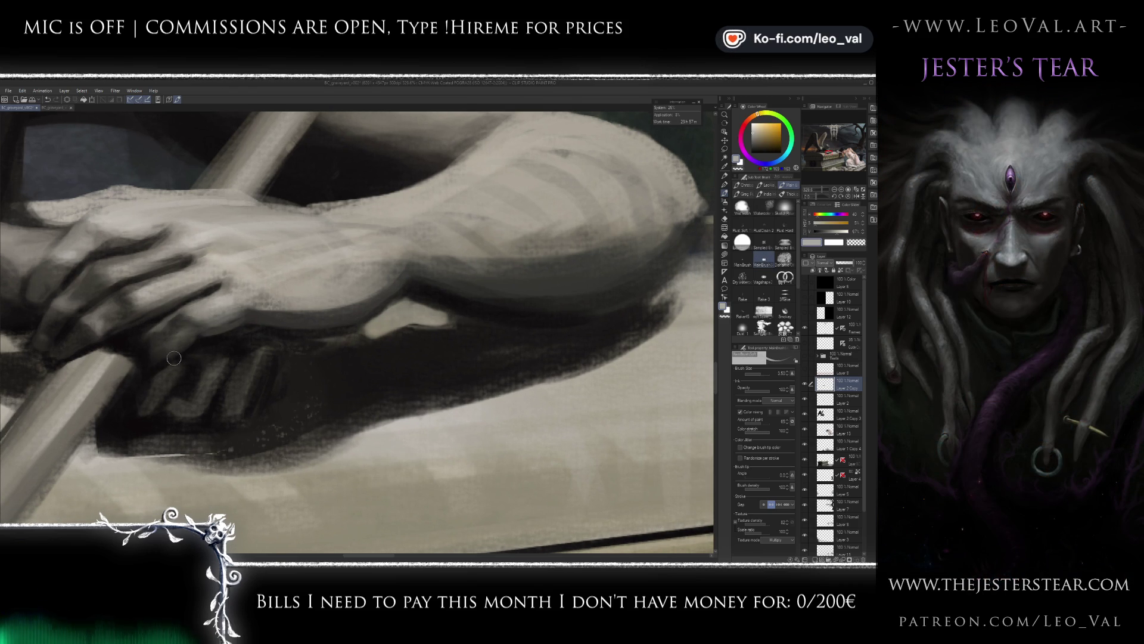
{"action": "left_click", "coordinate": [224, 319], "text": "alt"}
{"action": "scroll", "coordinate": [215, 350], "scroll_direction": "down", "scroll_amount": 6}
{"action": "scroll", "coordinate": [215, 350], "scroll_direction": "down", "scroll_amount": 4}
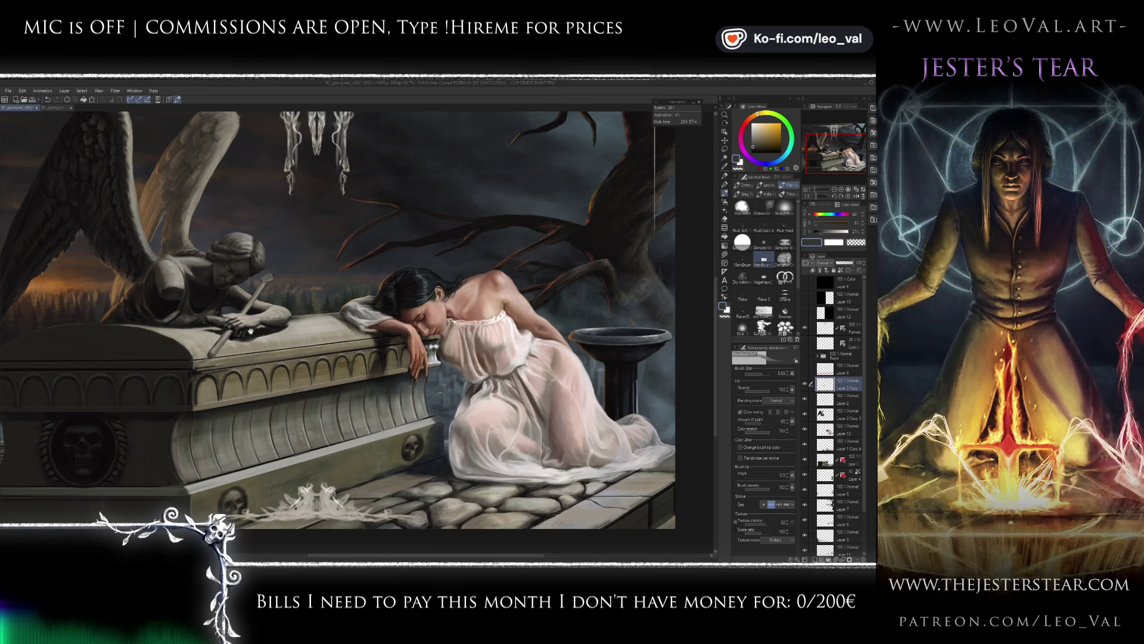
- Zoom into the angel's hands, make Layer 2 active and switch to a smaller soft eraser
{"action": "scroll", "coordinate": [249, 334], "scroll_direction": "up", "scroll_amount": 1}
{"action": "scroll", "coordinate": [328, 316], "scroll_direction": "up", "scroll_amount": 1}
{"action": "scroll", "coordinate": [401, 301], "scroll_direction": "up", "scroll_amount": 1}
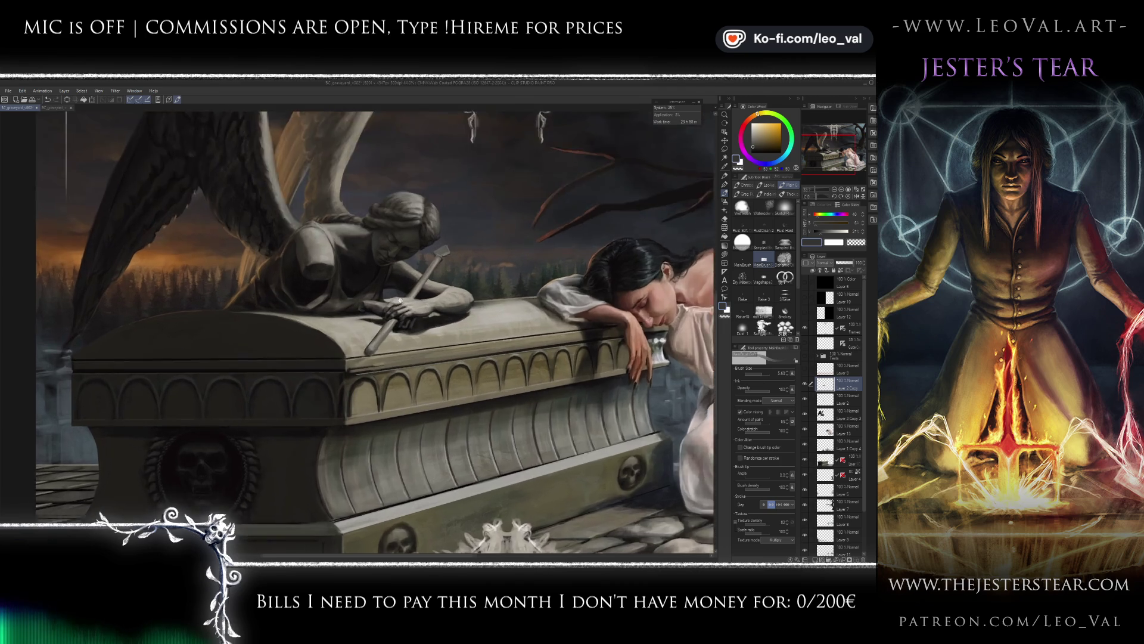
{"action": "scroll", "coordinate": [401, 301], "scroll_direction": "up", "scroll_amount": 1}
{"action": "scroll", "coordinate": [393, 304], "scroll_direction": "up", "scroll_amount": 1}
{"action": "scroll", "coordinate": [377, 311], "scroll_direction": "up", "scroll_amount": 1}
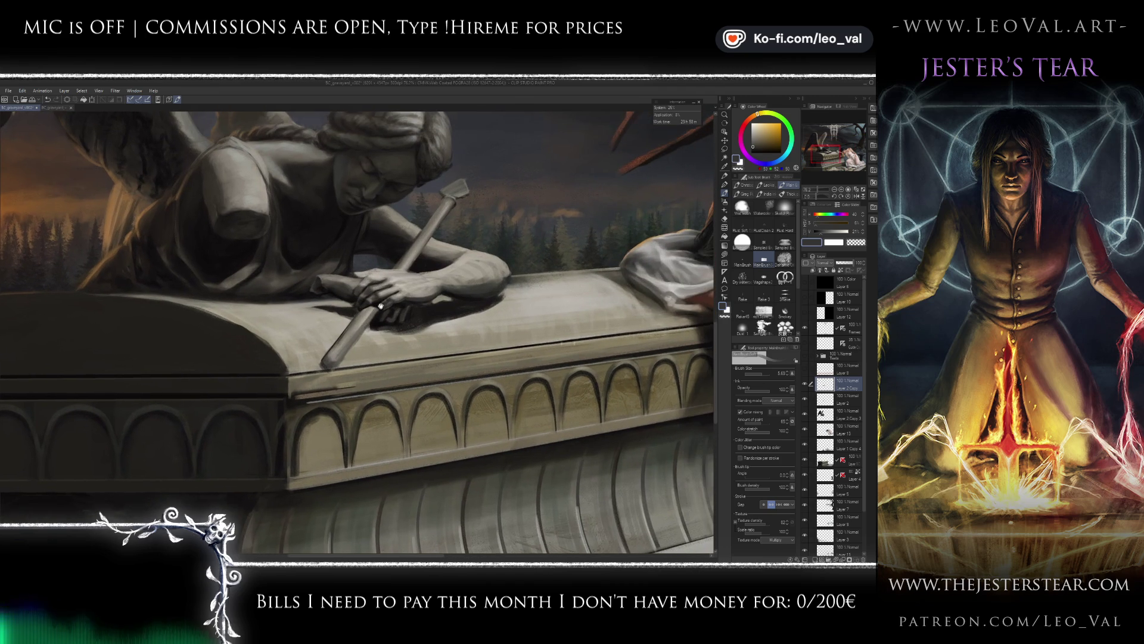
{"action": "scroll", "coordinate": [386, 302], "scroll_direction": "up", "scroll_amount": 1}
{"action": "scroll", "coordinate": [393, 295], "scroll_direction": "up", "scroll_amount": 2}
{"action": "scroll", "coordinate": [406, 286], "scroll_direction": "up", "scroll_amount": 1}
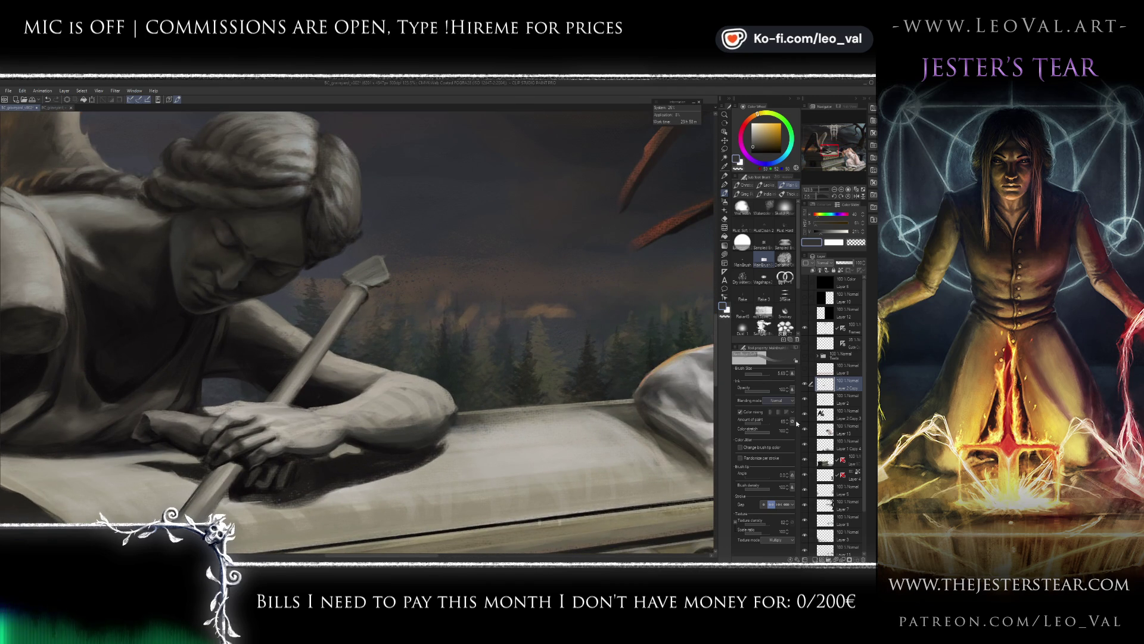
{"action": "left_click", "coordinate": [846, 400]}
{"action": "key", "text": "e"}
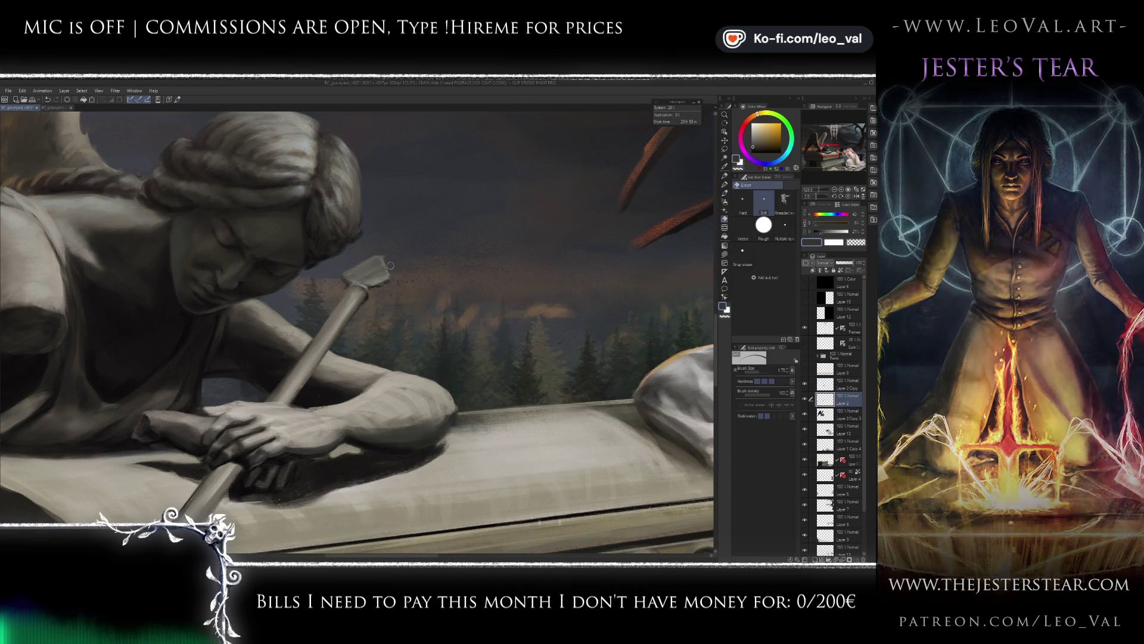
{"action": "key", "text": "bracketleft"}
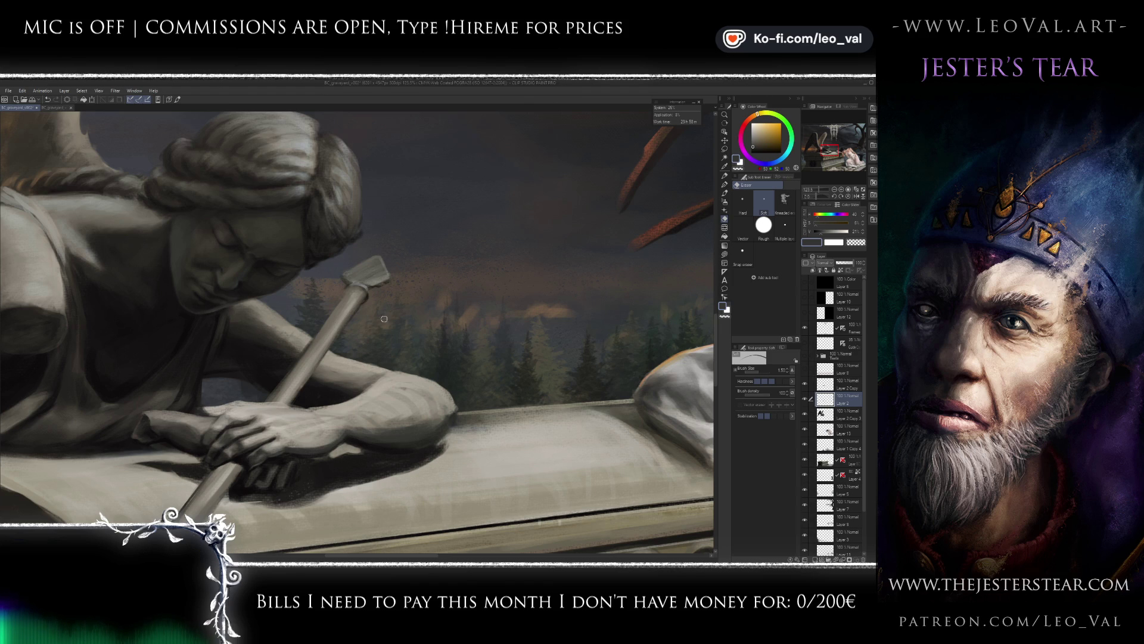
{"action": "scroll", "coordinate": [393, 301], "scroll_direction": "down", "scroll_amount": 2}
{"action": "scroll", "coordinate": [402, 297], "scroll_direction": "down", "scroll_amount": 1}
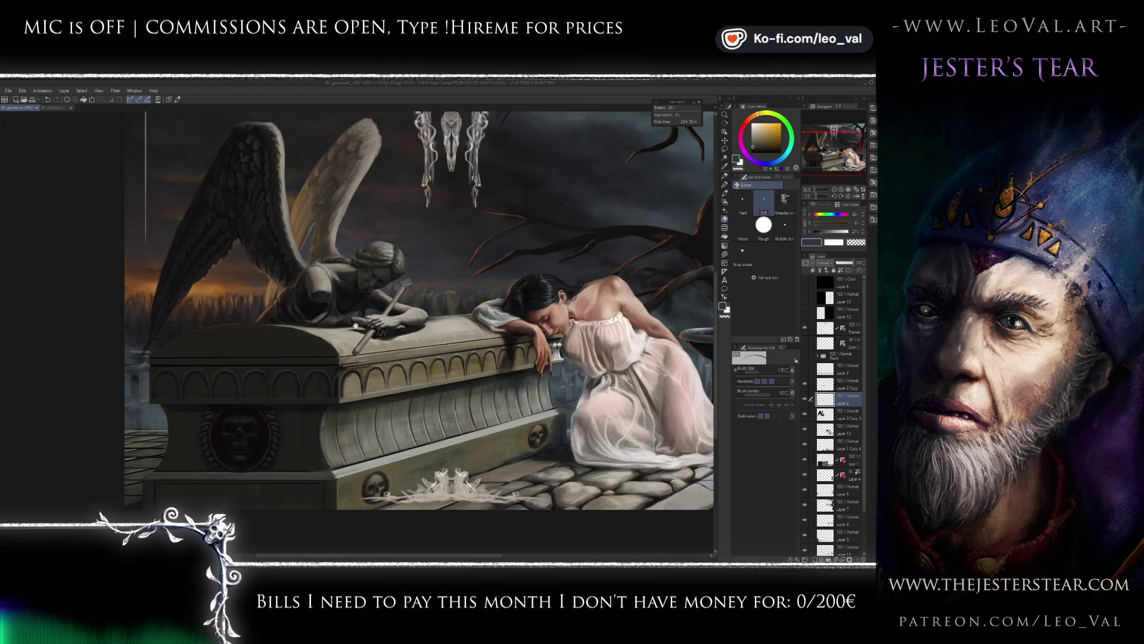
{"action": "scroll", "coordinate": [352, 328], "scroll_direction": "down", "scroll_amount": 2}
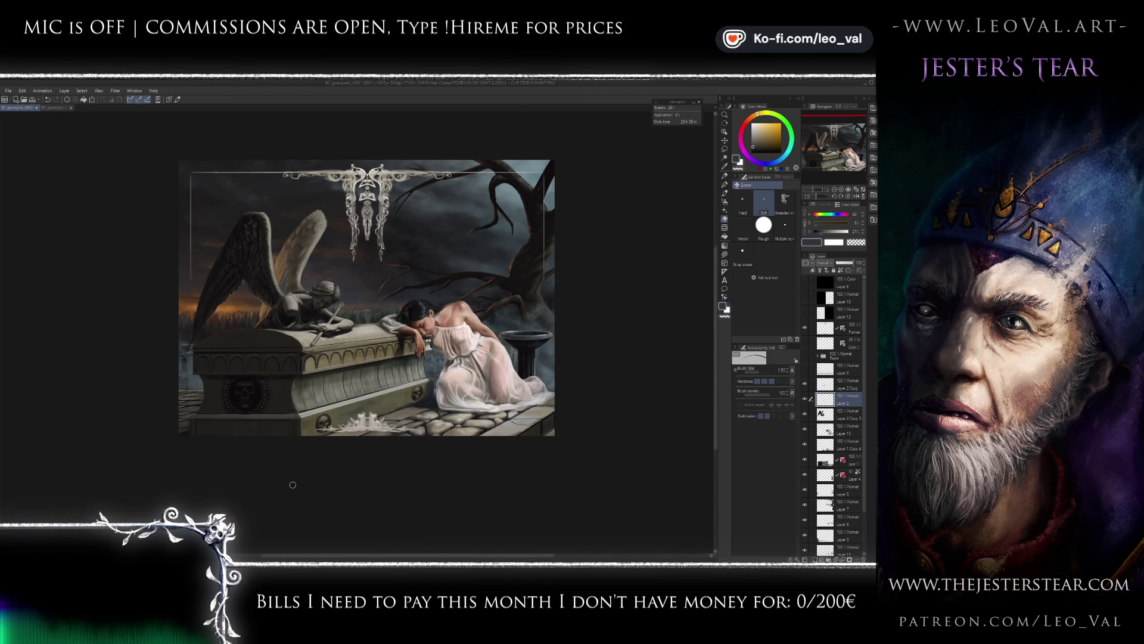
{"action": "scroll", "coordinate": [291, 479], "scroll_direction": "up", "scroll_amount": 1}
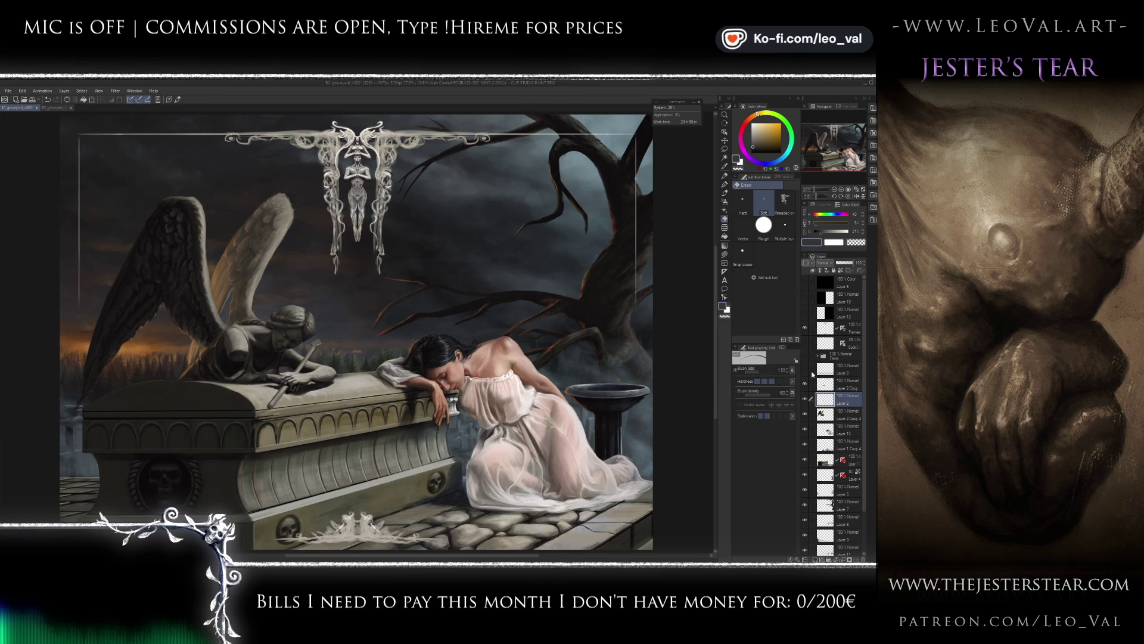
- Delete the red guide-line Layer 8 and turn on Layer 12's black half-canvas fill
{"action": "left_click", "coordinate": [804, 369]}
{"action": "left_click", "coordinate": [847, 369]}
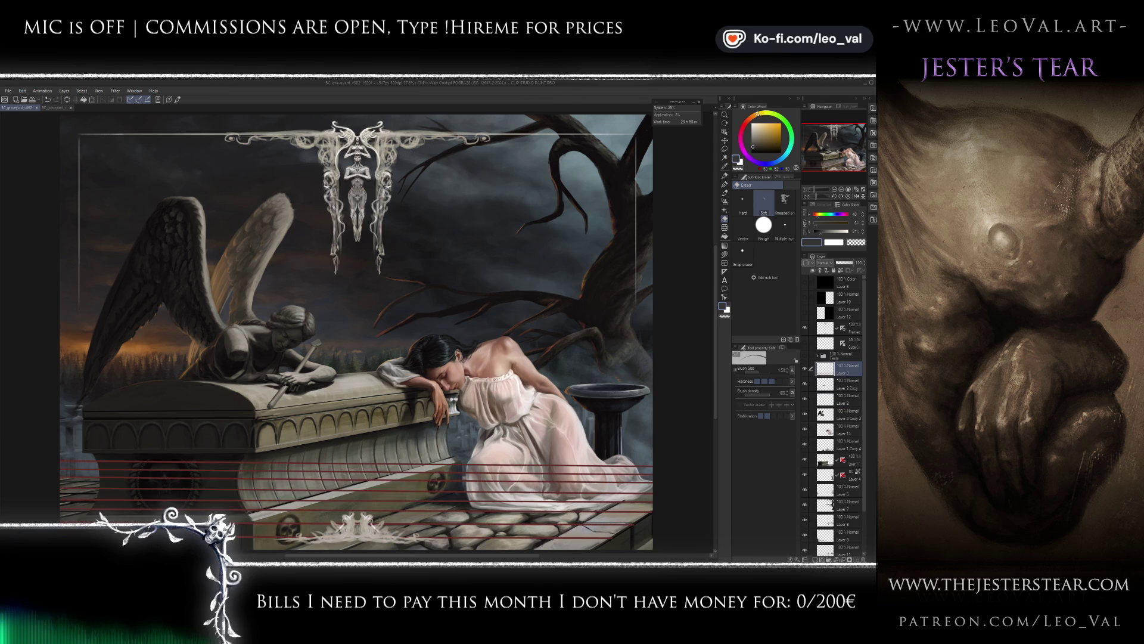
{"action": "key", "text": "Delete"}
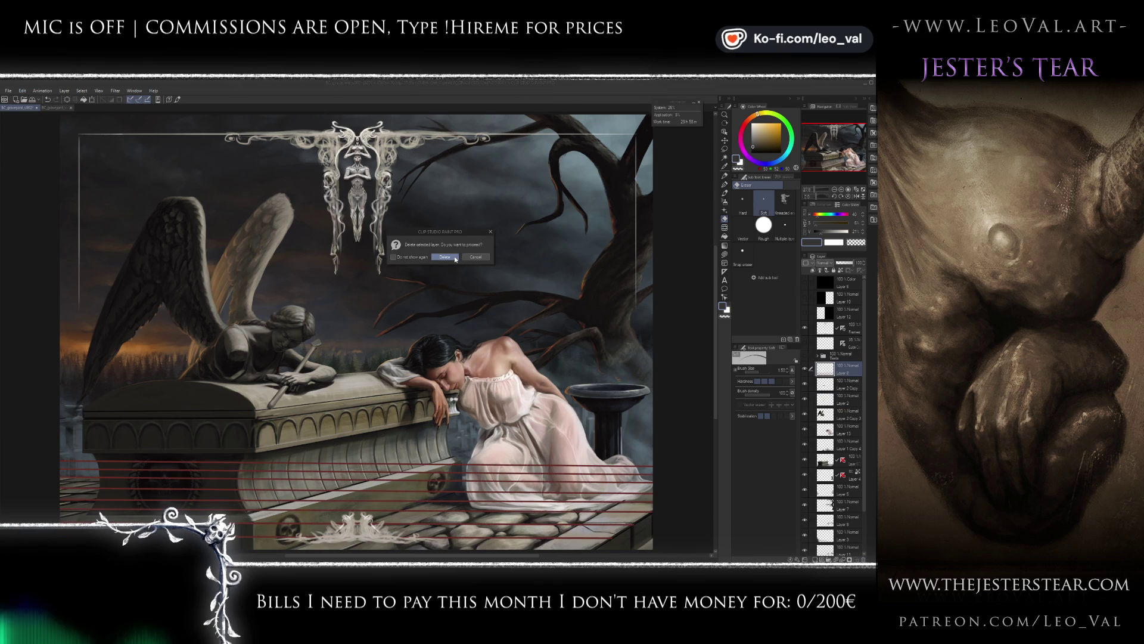
{"action": "left_click", "coordinate": [454, 259]}
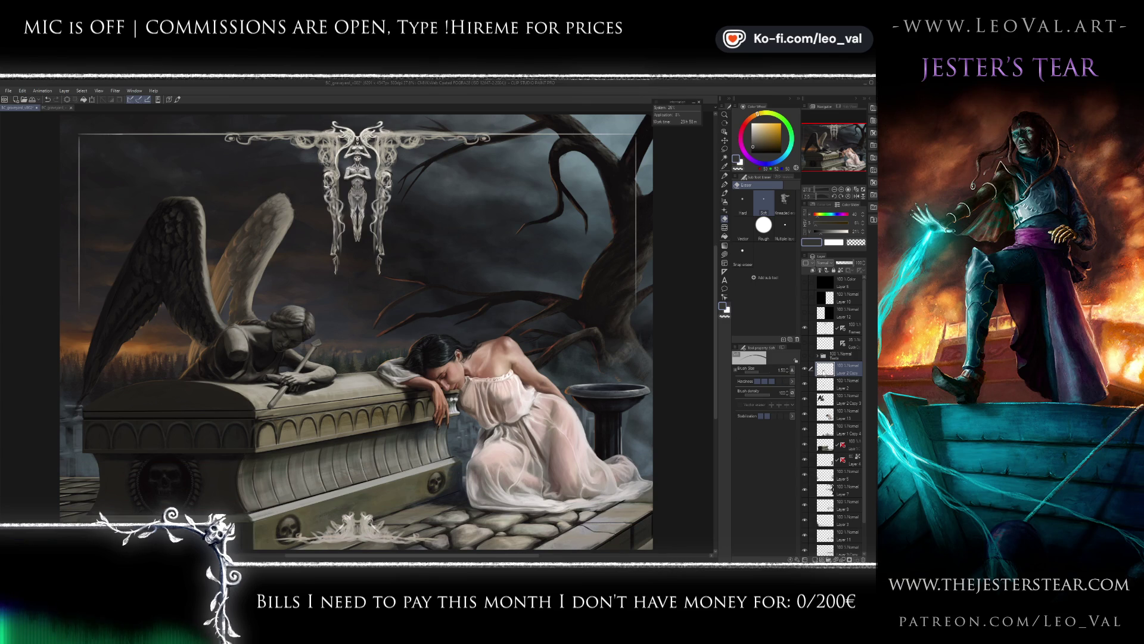
{"action": "left_click", "coordinate": [805, 344]}
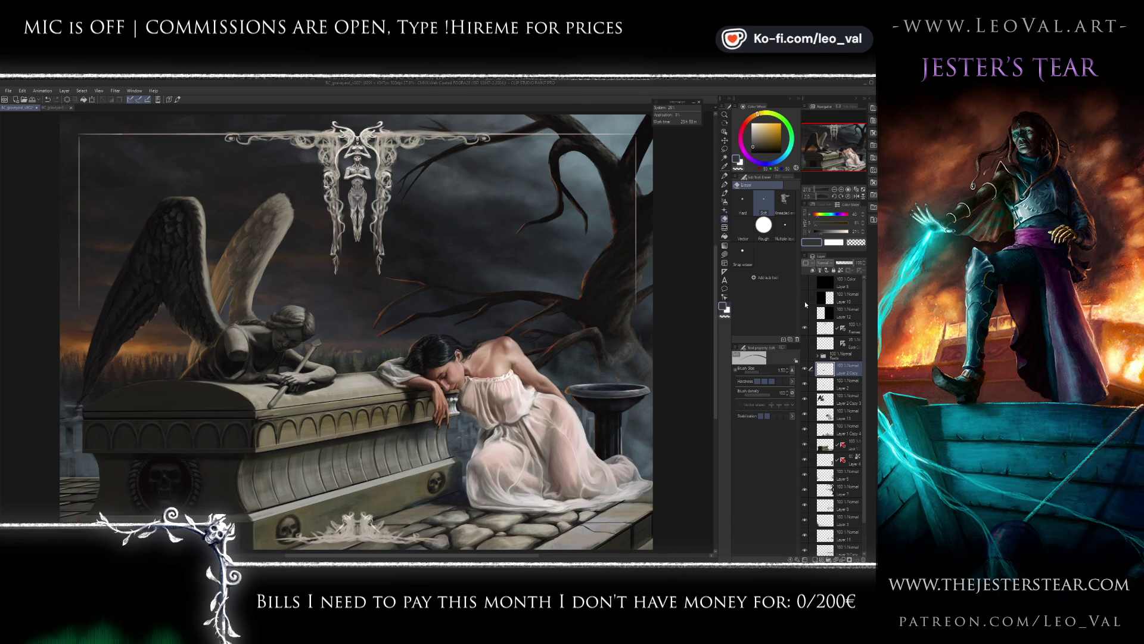
{"action": "left_click", "coordinate": [805, 314]}
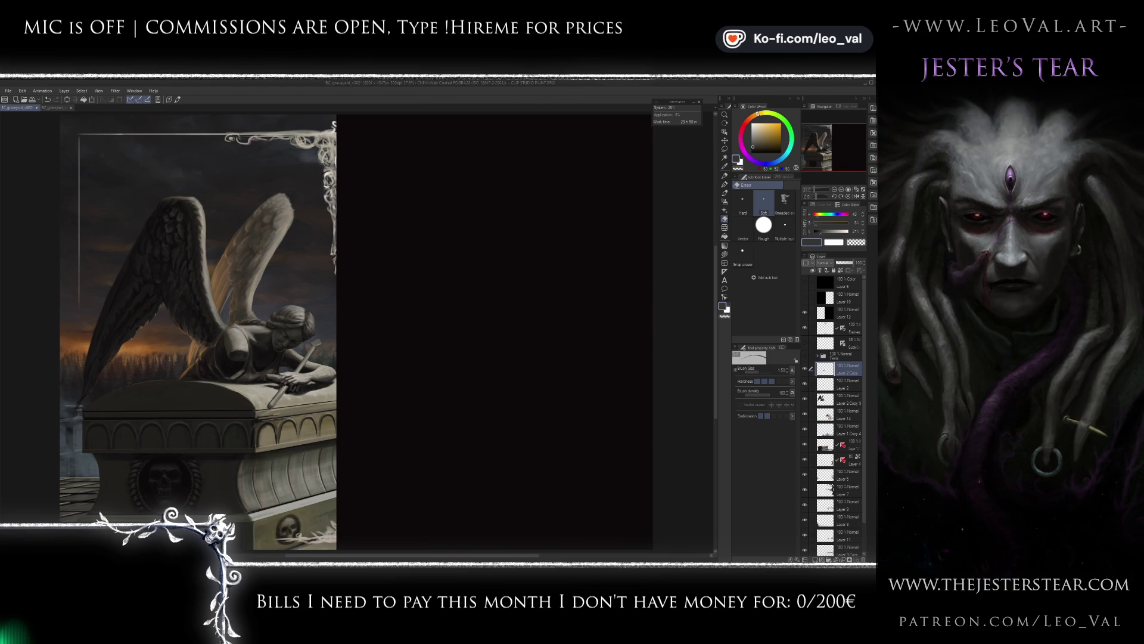
{"action": "key", "text": "j"}
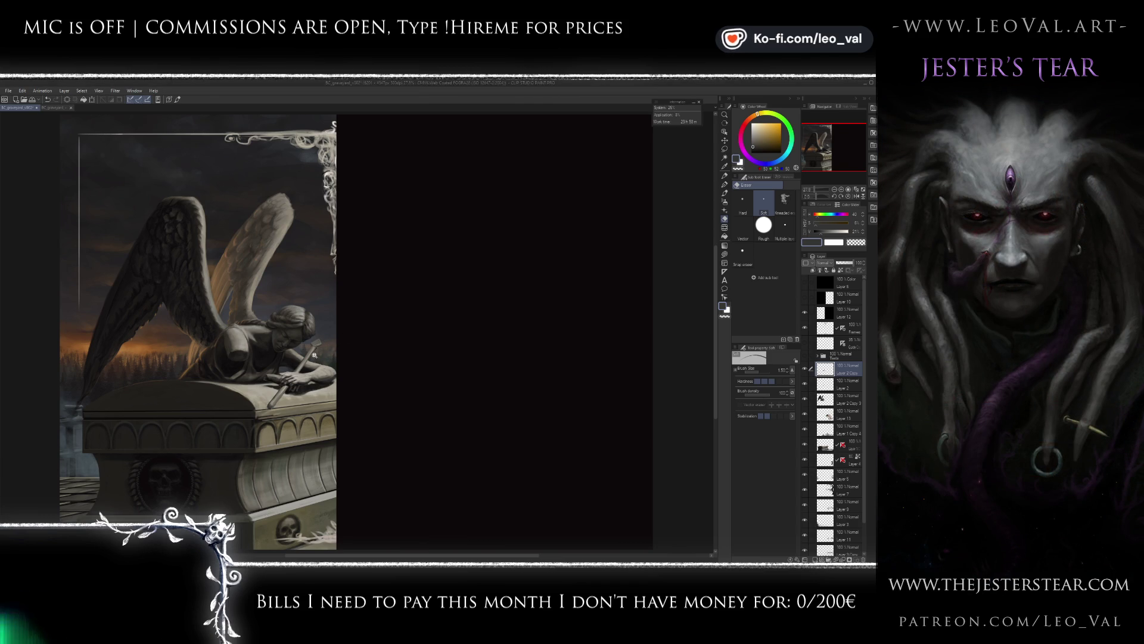
{"action": "scroll", "coordinate": [337, 372], "scroll_direction": "up", "scroll_amount": 4}
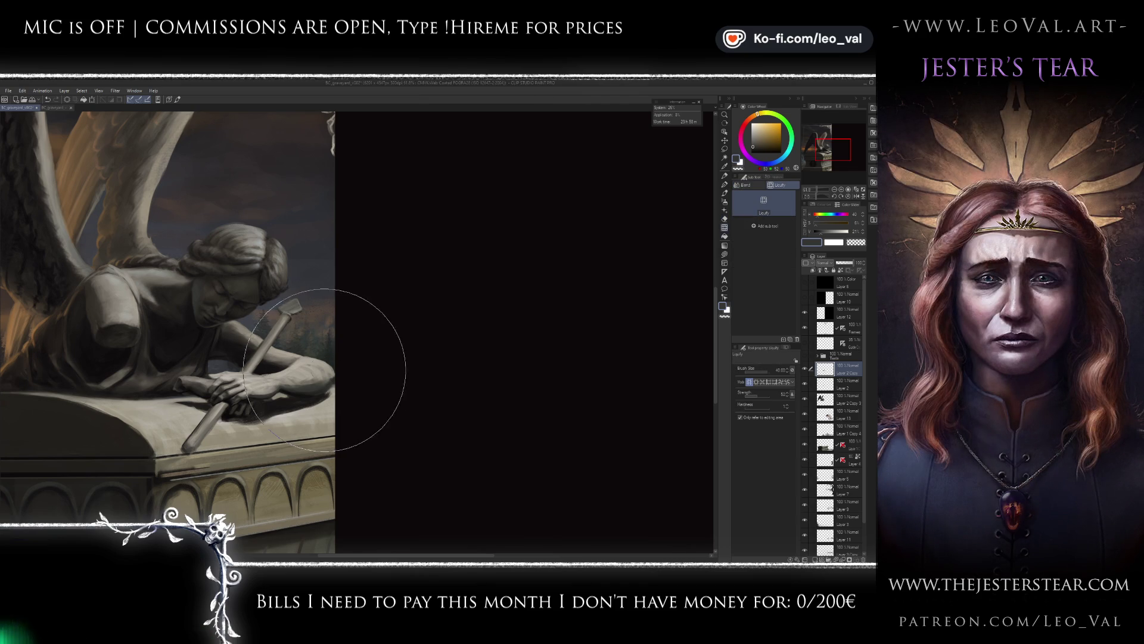
{"action": "key", "text": "bracketleft"}
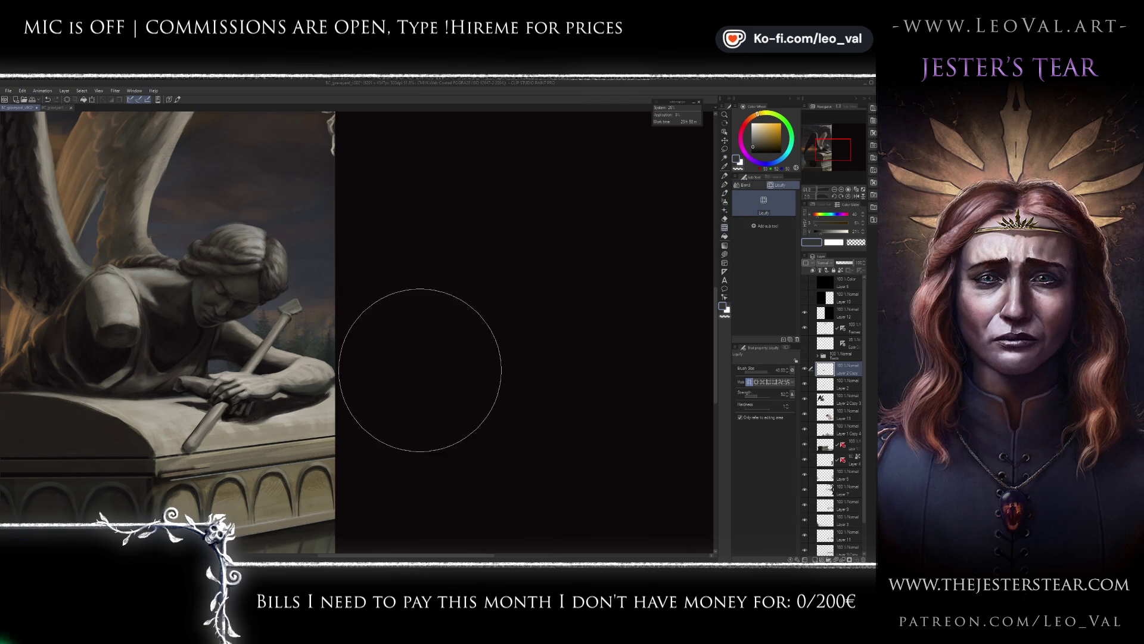
{"action": "key", "text": "bracketleft"}
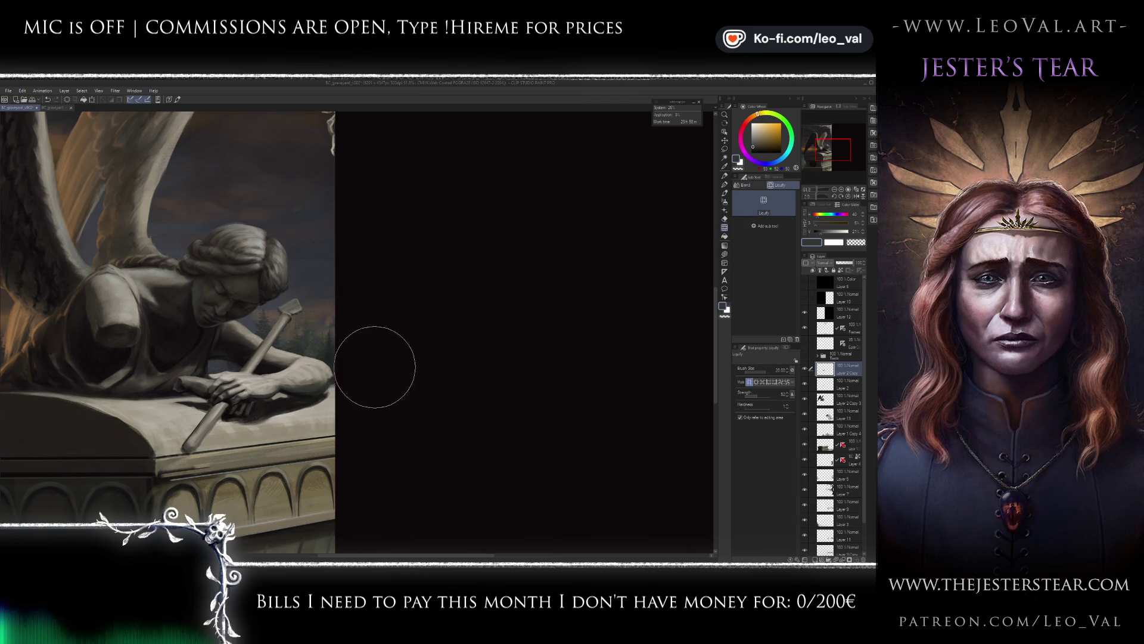
{"action": "key", "text": "bracketleft"}
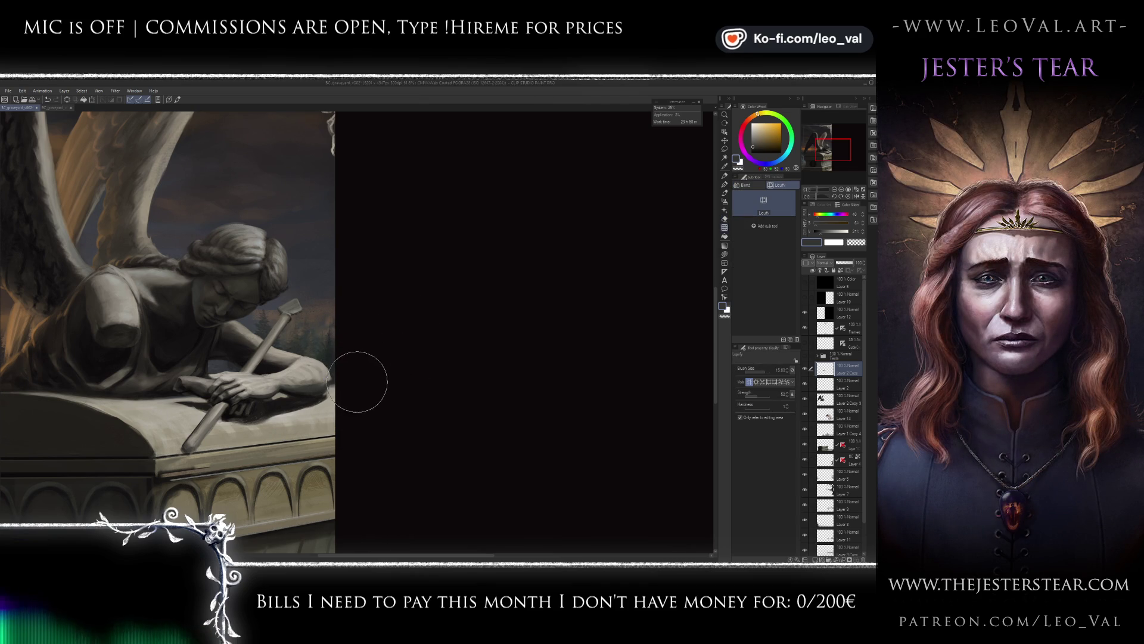
{"action": "key", "text": "bracketleft"}
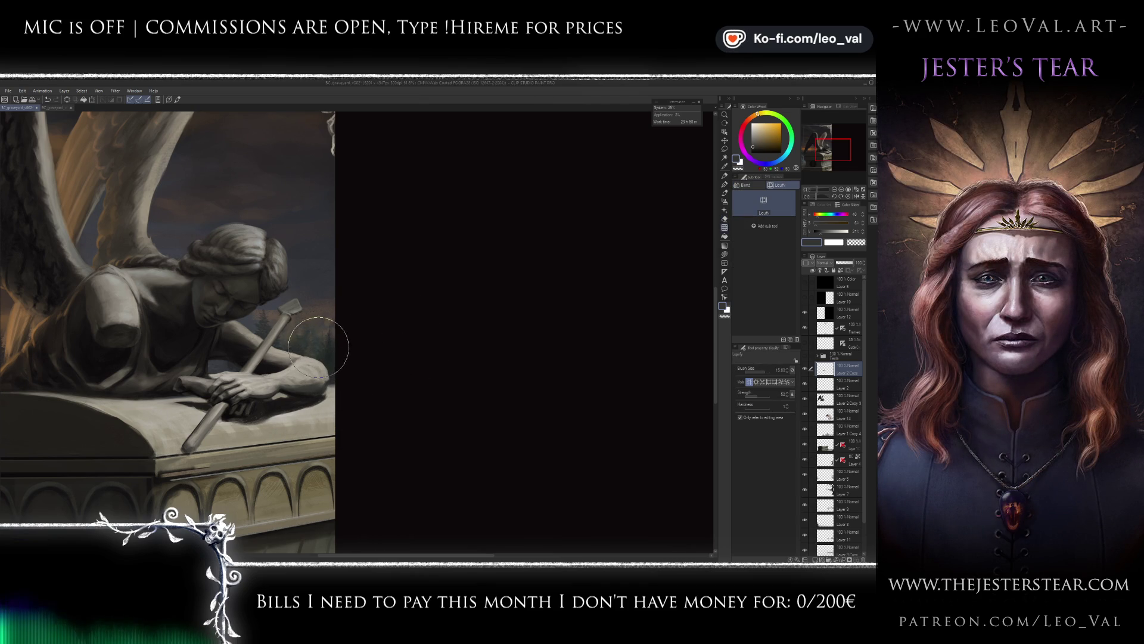
{"action": "key", "text": "b"}
{"action": "scroll", "coordinate": [327, 361], "scroll_direction": "up", "scroll_amount": 3}
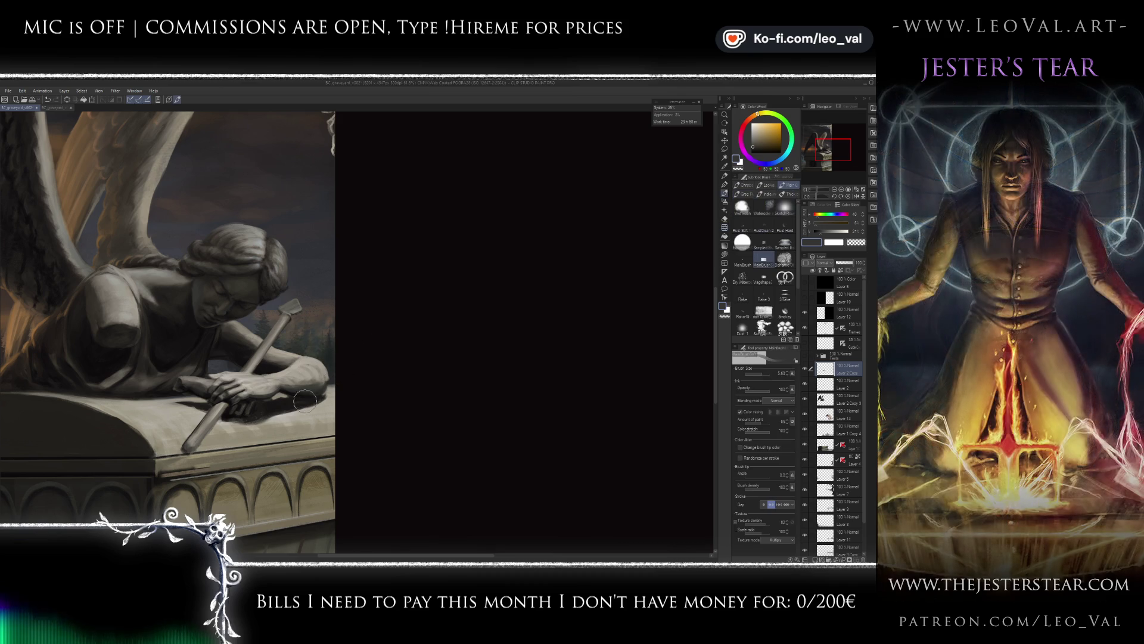
{"action": "left_click", "coordinate": [330, 338], "text": "alt"}
{"action": "key", "text": "bracketright"}
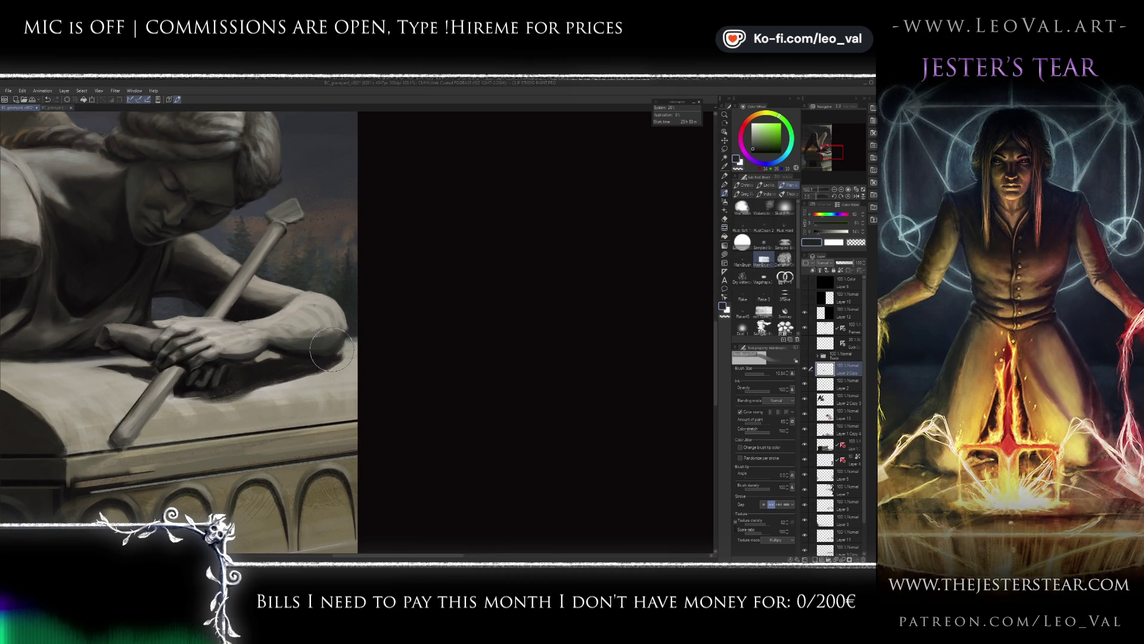
- Sample light beige, dark grey and grey-beige stone tones from the forearm, resizing the brush
{"action": "left_click", "coordinate": [329, 361], "text": "alt"}
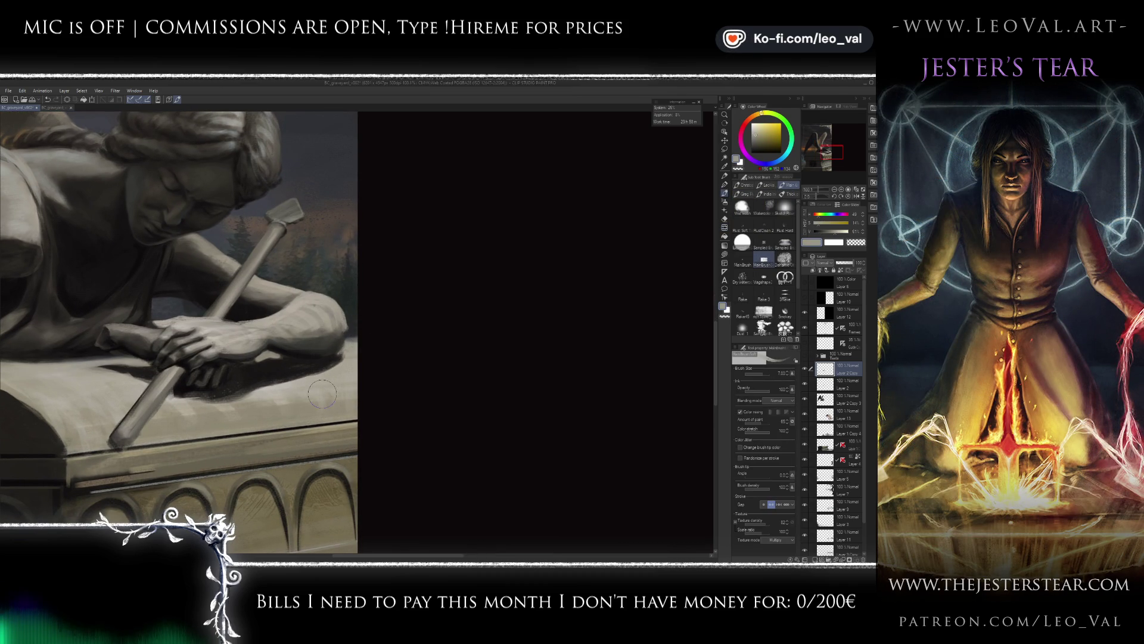
{"action": "key", "text": "bracketright"}
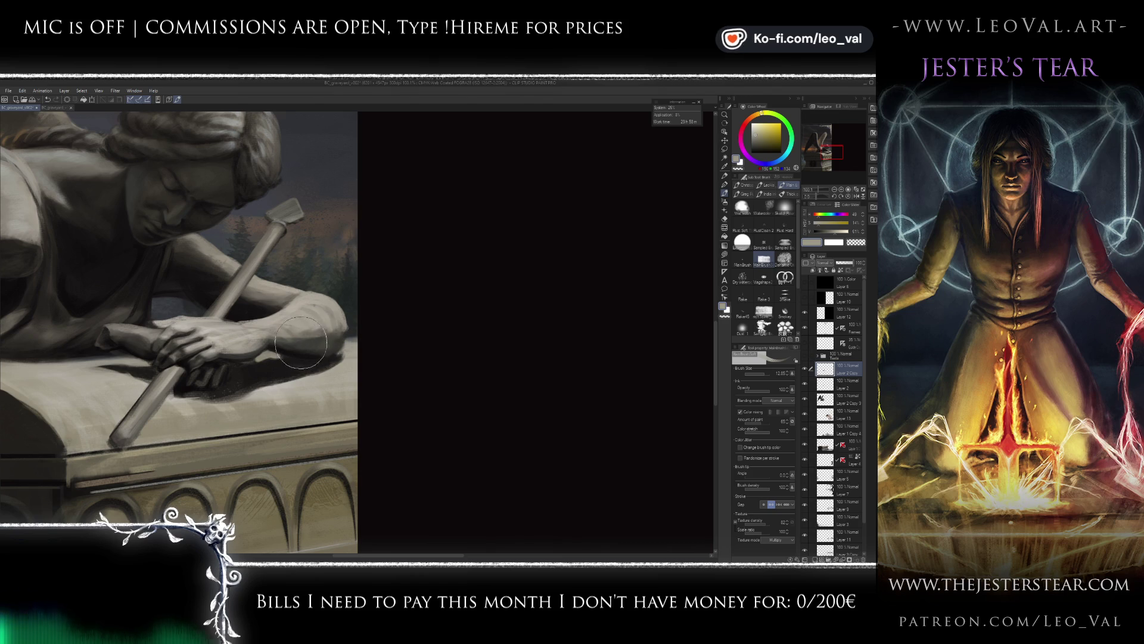
{"action": "left_click", "coordinate": [322, 336], "text": "alt"}
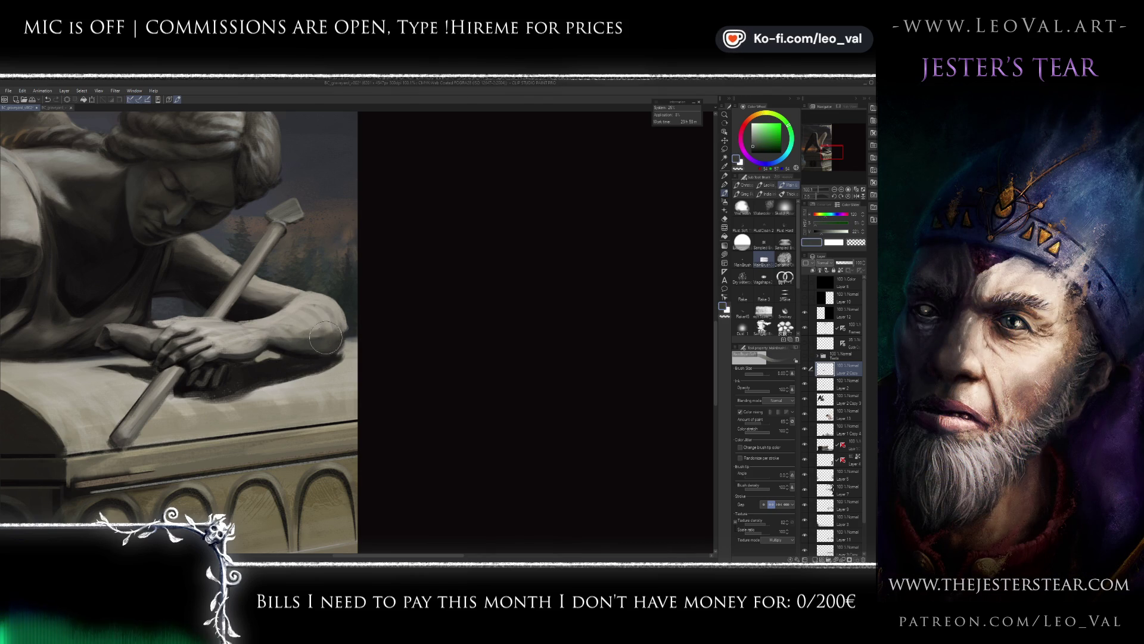
{"action": "key", "text": "bracketleft"}
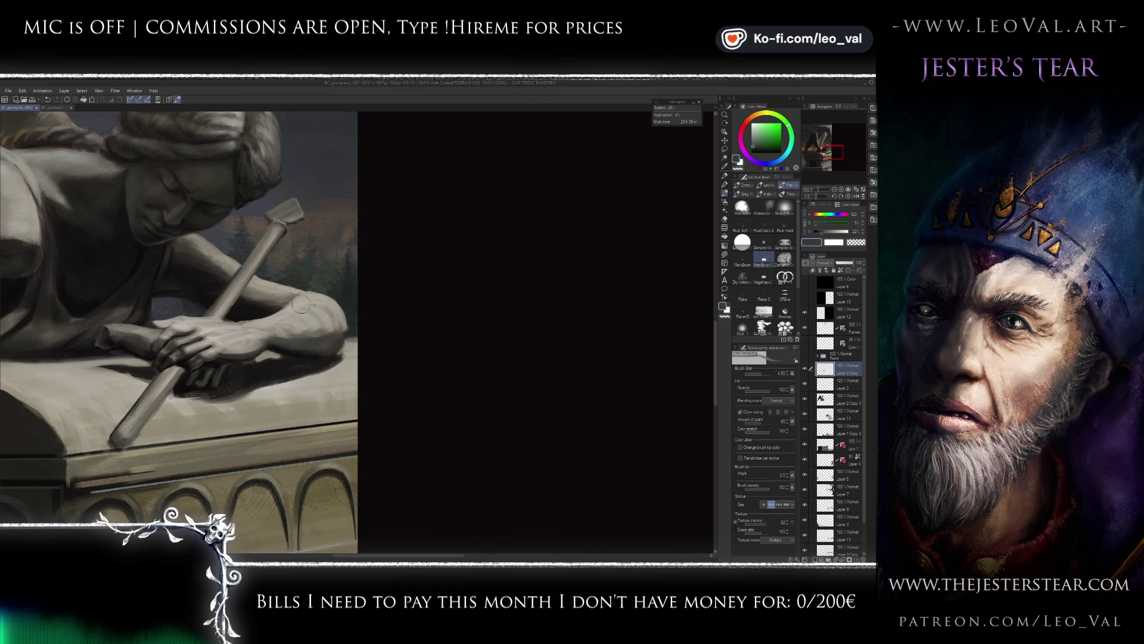
{"action": "left_click", "coordinate": [277, 318], "text": "alt"}
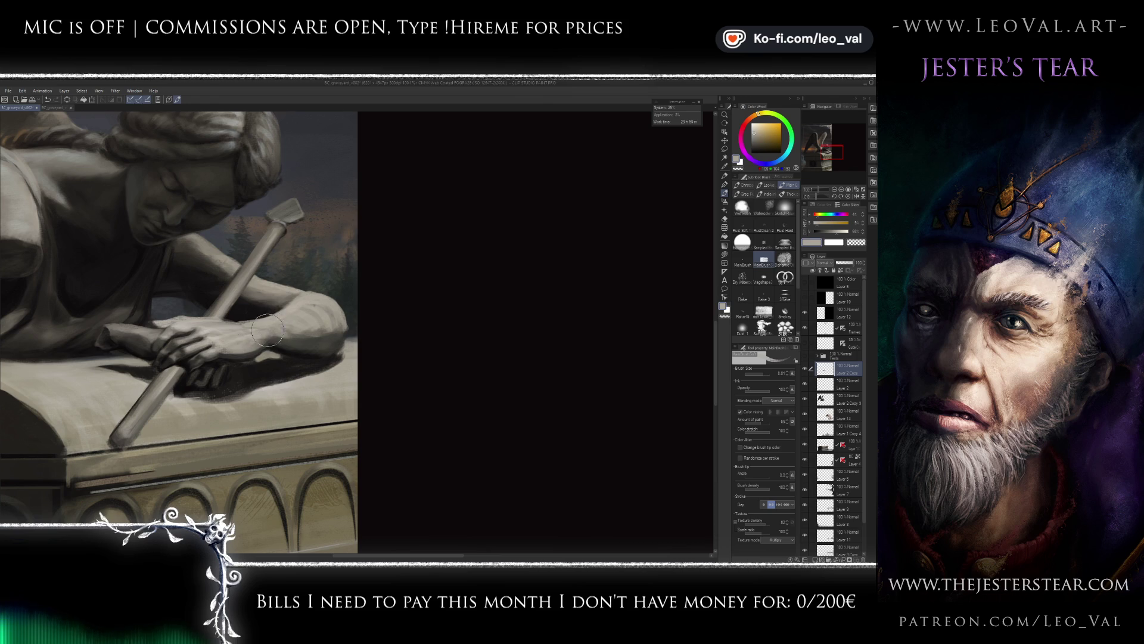
{"action": "key", "text": "bracketright"}
{"action": "key", "text": "x"}
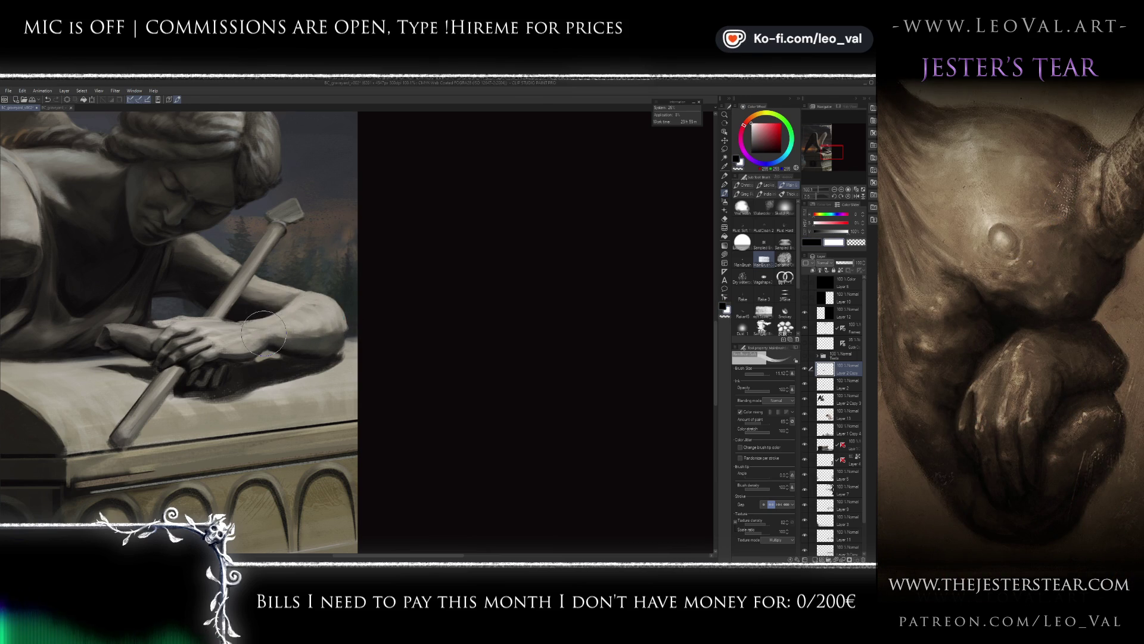
- Shade the forearm and hand with sampled grey-beige, shadow, near-black and lighter grey tones
{"action": "left_click", "coordinate": [306, 308], "text": "alt"}
{"action": "left_click", "coordinate": [305, 308], "text": "alt"}
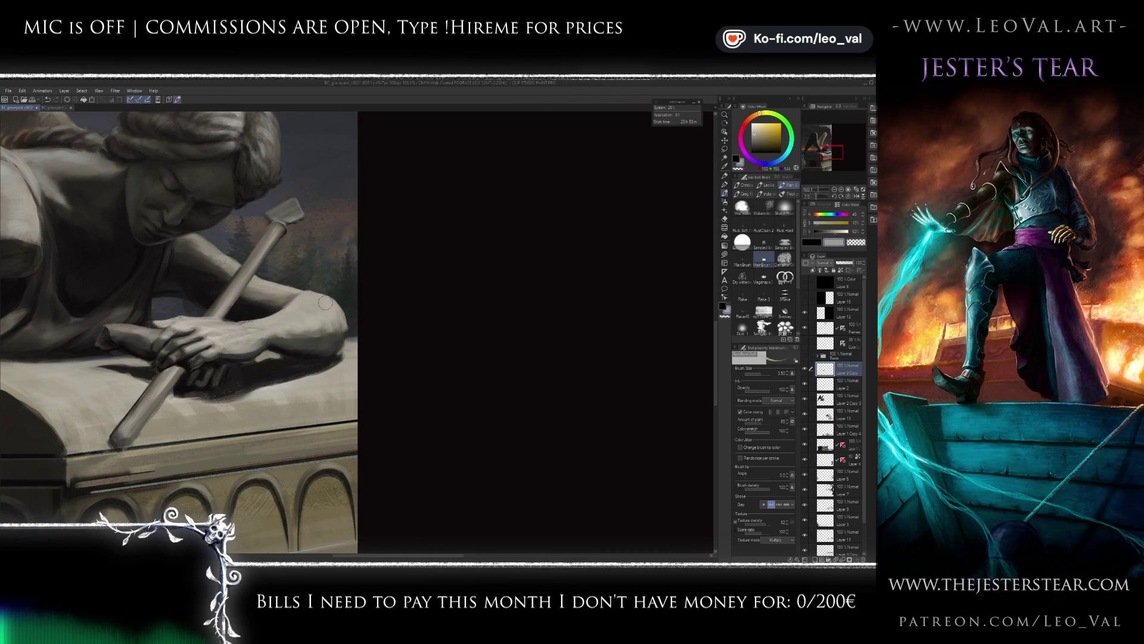
{"action": "left_click", "coordinate": [309, 330], "text": "alt"}
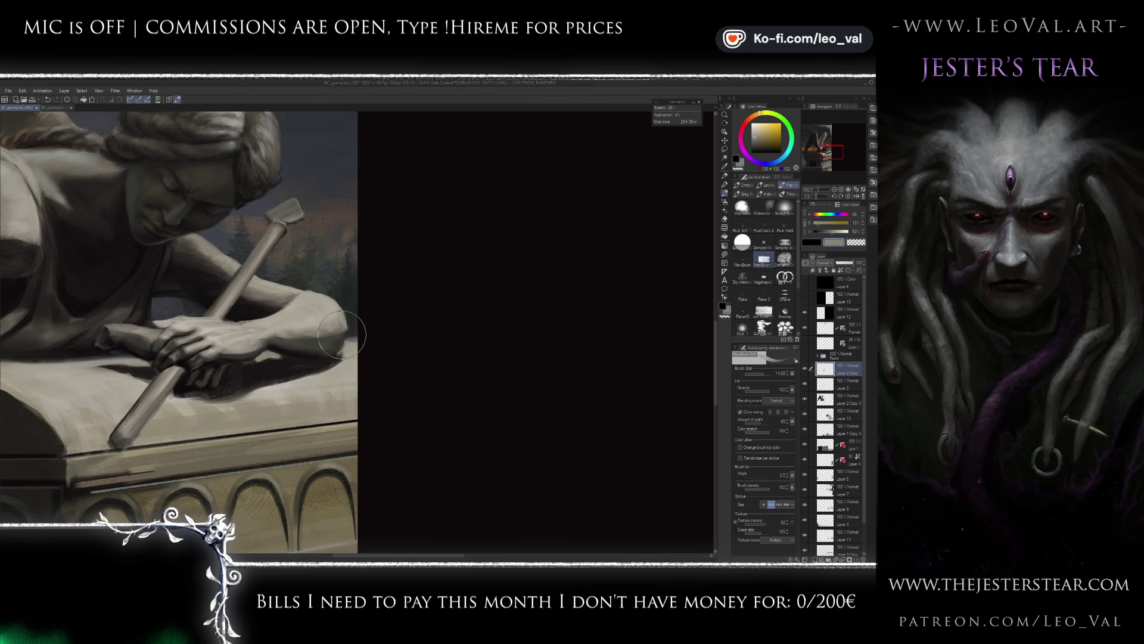
{"action": "left_click", "coordinate": [331, 341], "text": "alt"}
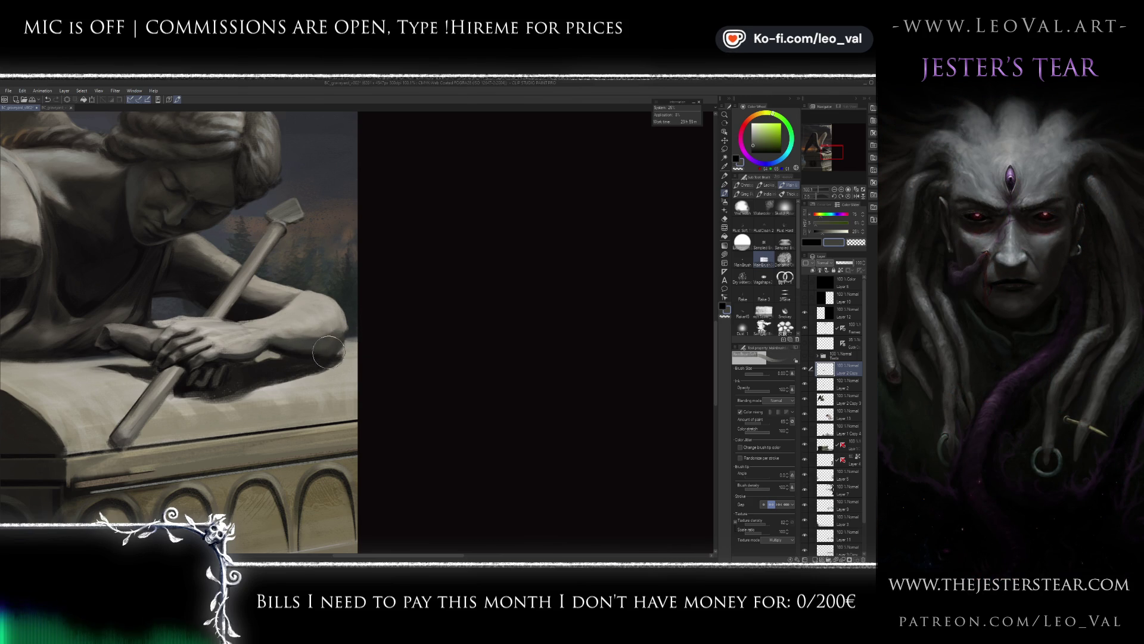
{"action": "left_click", "coordinate": [277, 343], "text": "alt"}
{"action": "key", "text": "bracketright"}
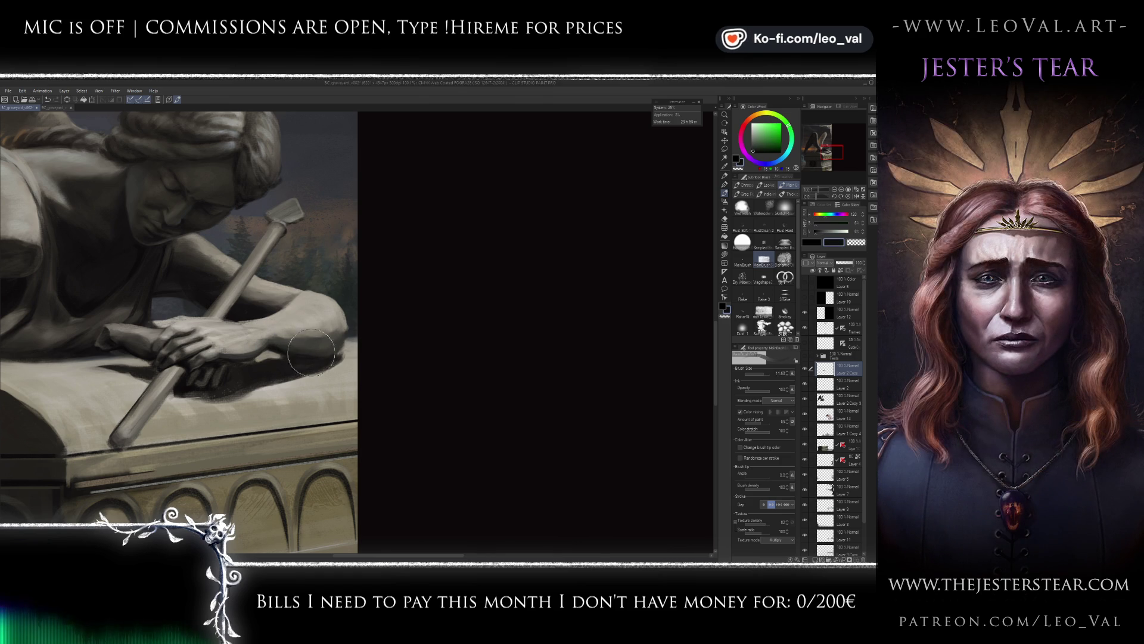
{"action": "left_click", "coordinate": [336, 335], "text": "alt"}
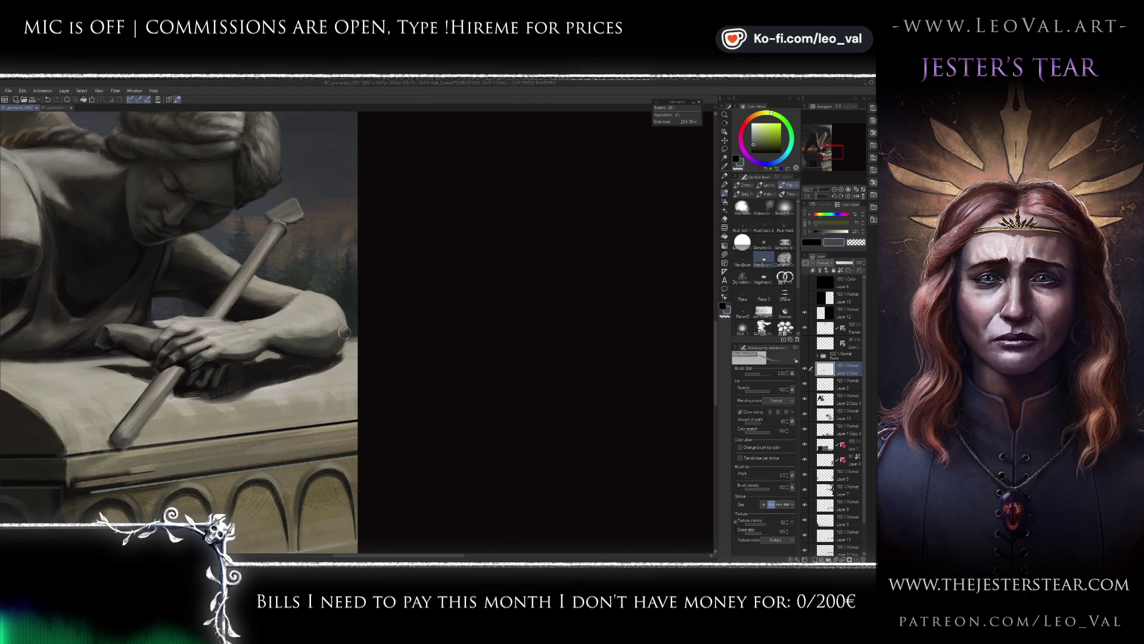
{"action": "left_click", "coordinate": [338, 309], "text": "alt"}
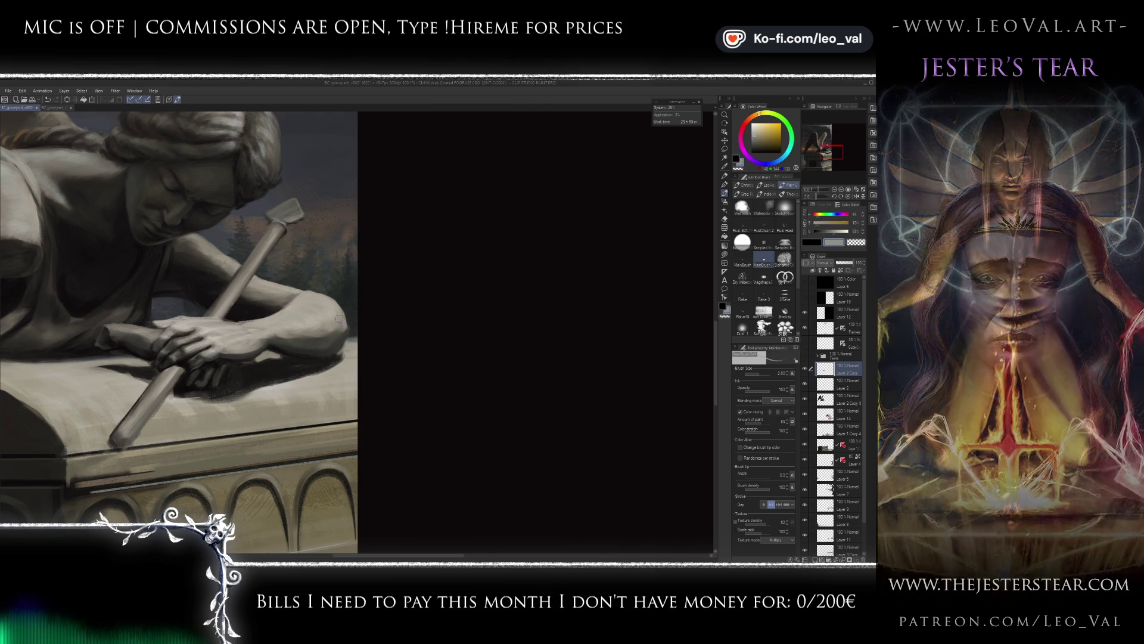
{"action": "scroll", "coordinate": [287, 399], "scroll_direction": "down", "scroll_amount": 6}
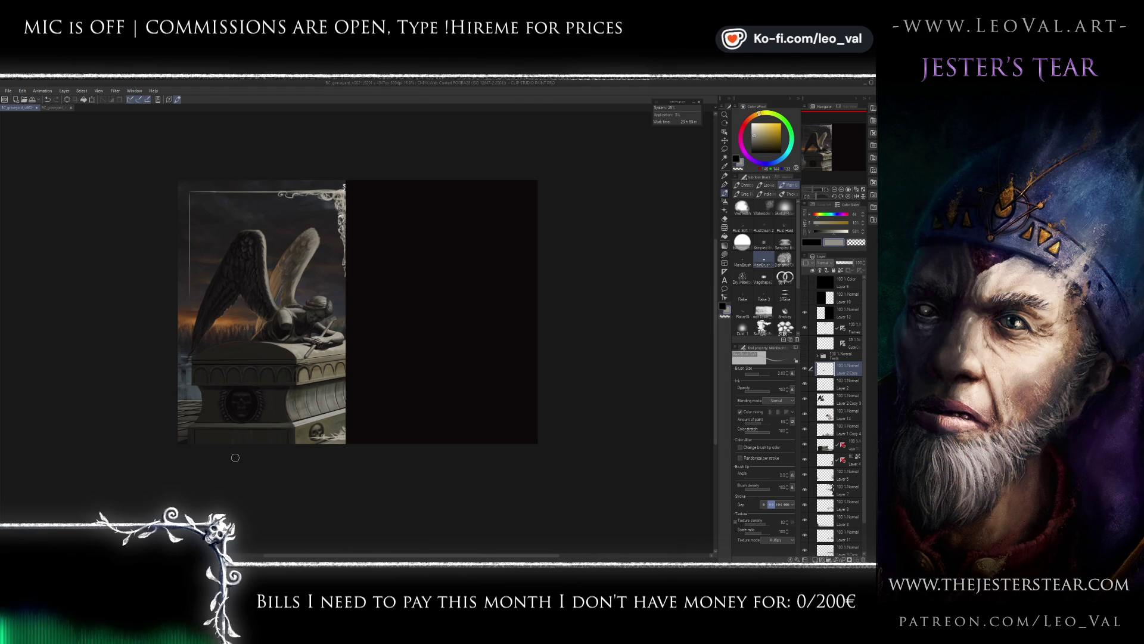
- Glaze the tomb lid around the hand and chisel black with the soft-light brush
{"action": "scroll", "coordinate": [340, 318], "scroll_direction": "up", "scroll_amount": 5}
{"action": "key", "text": "b"}
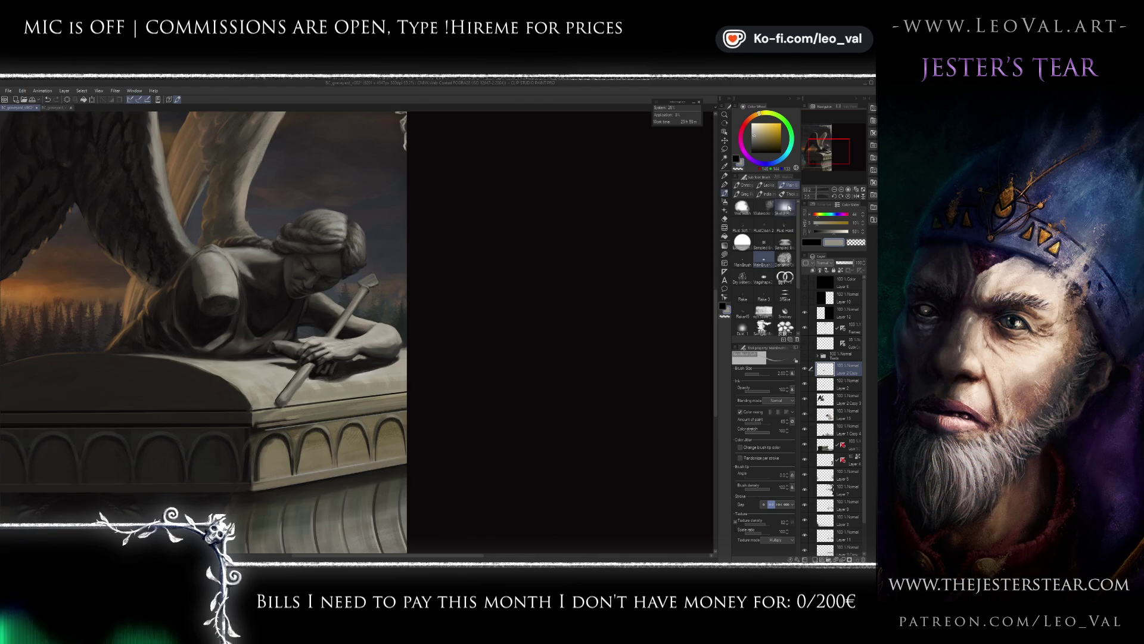
{"action": "key", "text": "x"}
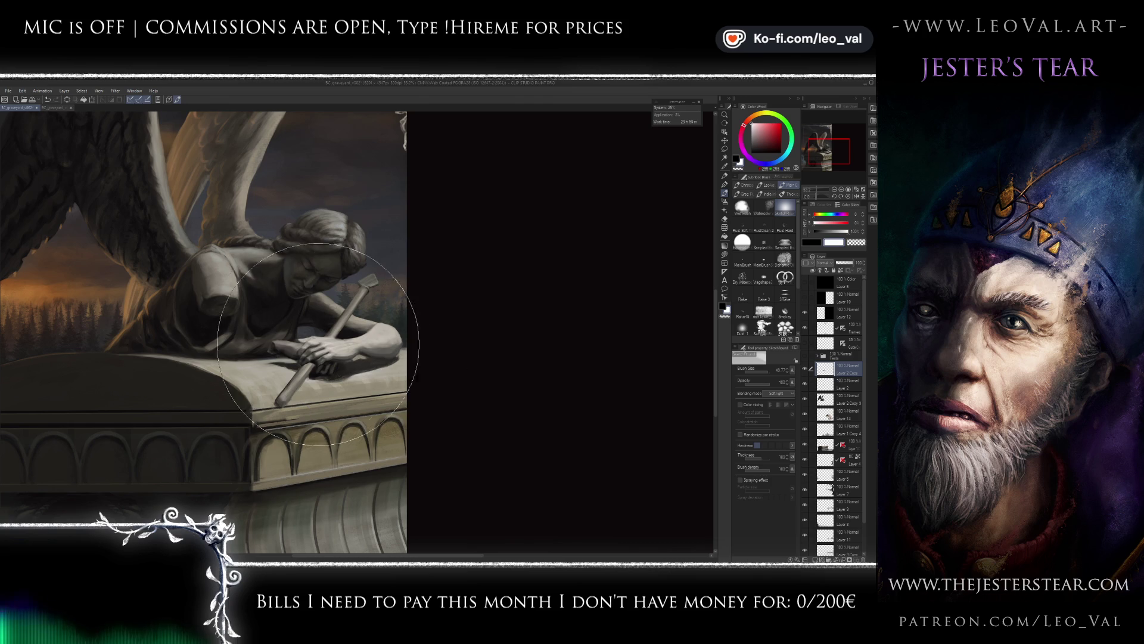
{"action": "left_click_drag", "start_coordinate": [263, 382], "coordinate": [382, 346]}
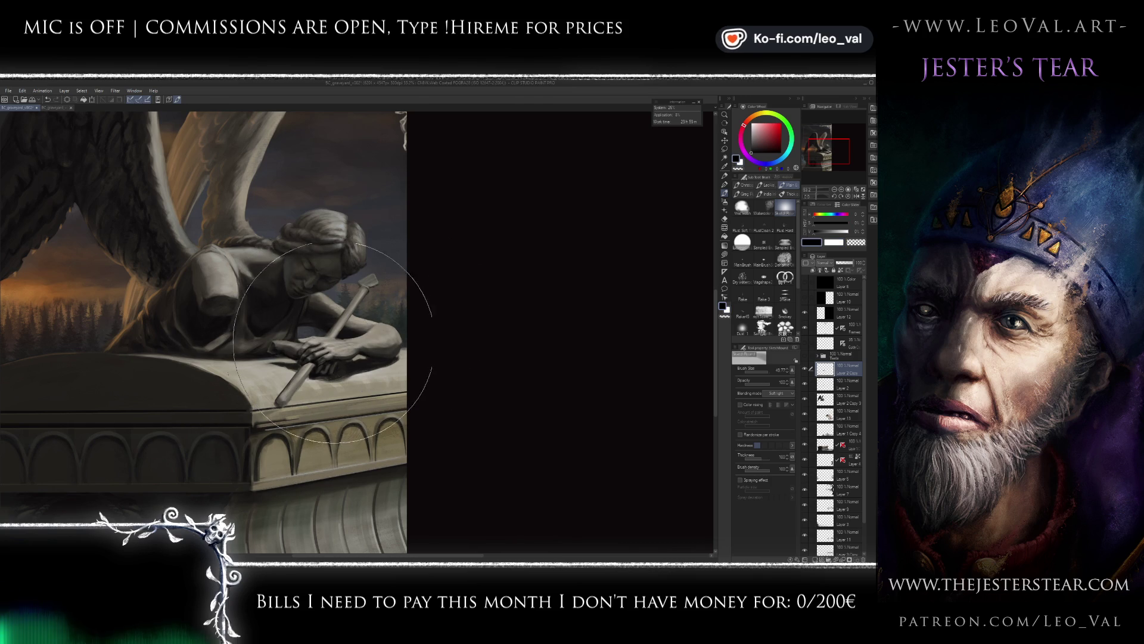
- Switch between Layer 2 Copy 3, Layer 2 Copy and a lower layer, enlarging the brush
{"action": "scroll", "coordinate": [331, 336], "scroll_direction": "up", "scroll_amount": 2}
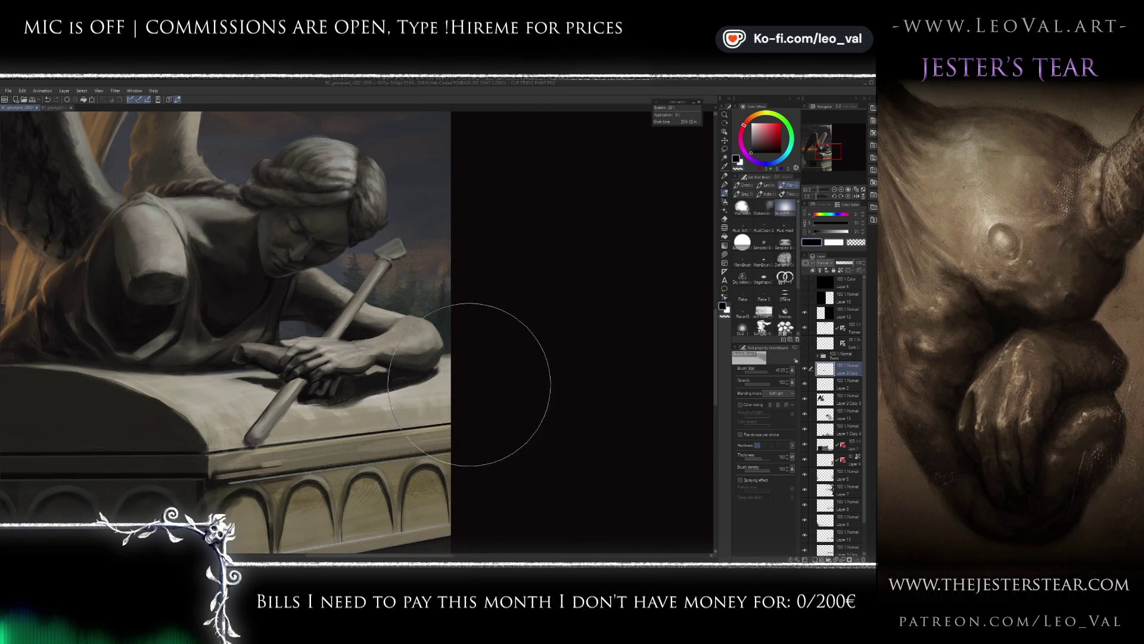
{"action": "scroll", "coordinate": [355, 362], "scroll_direction": "up", "scroll_amount": 1}
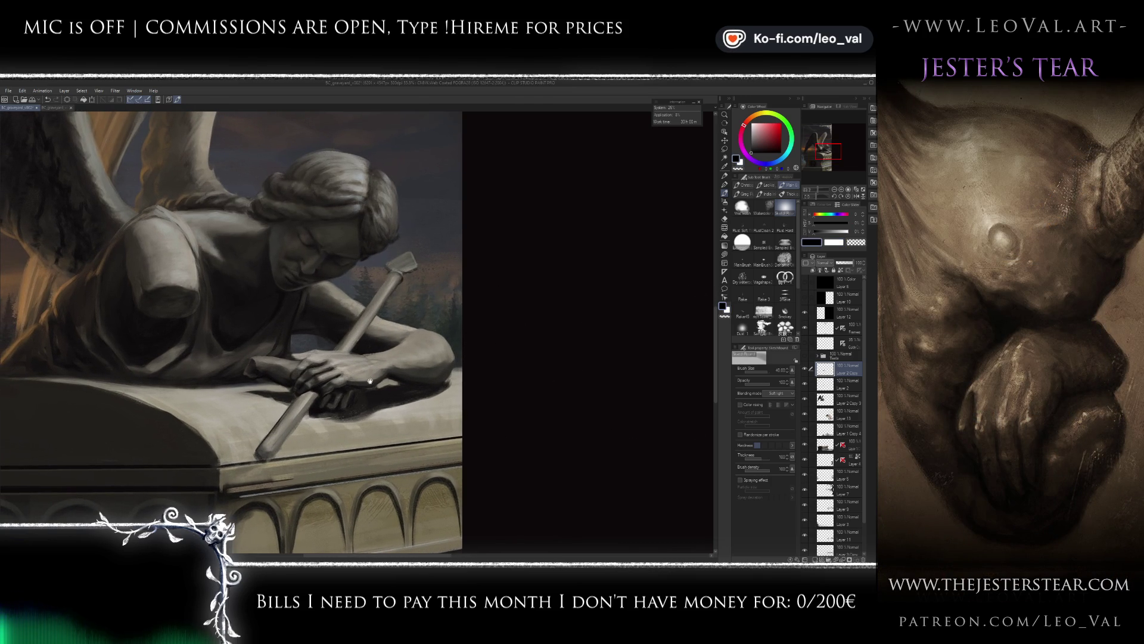
{"action": "left_click", "coordinate": [826, 400]}
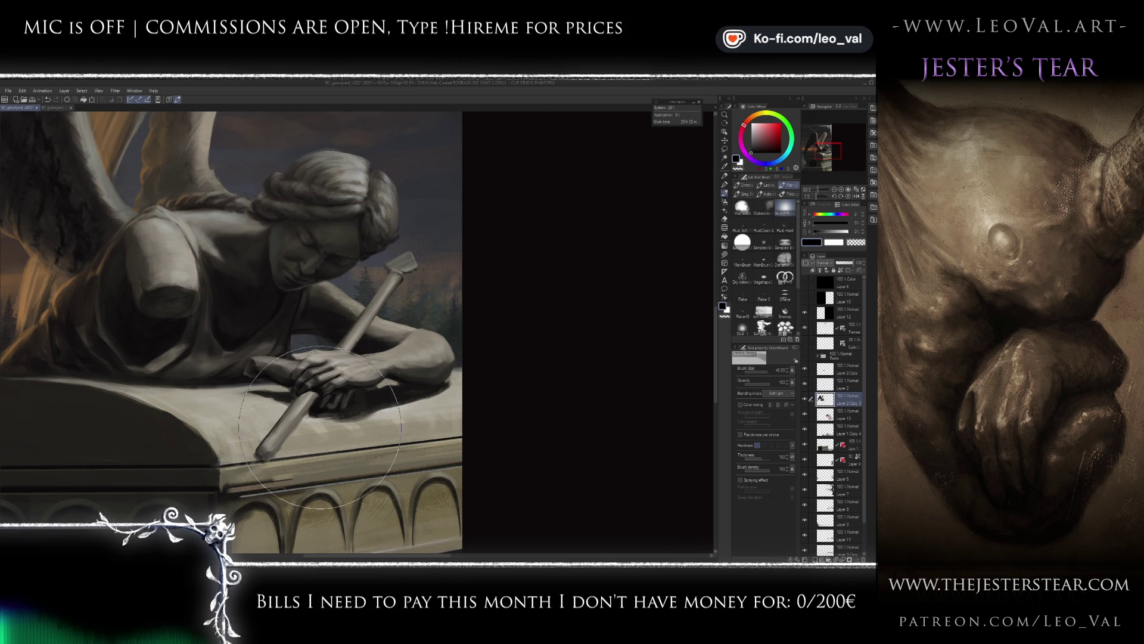
{"action": "scroll", "coordinate": [390, 301], "scroll_direction": "left", "scroll_amount": 5}
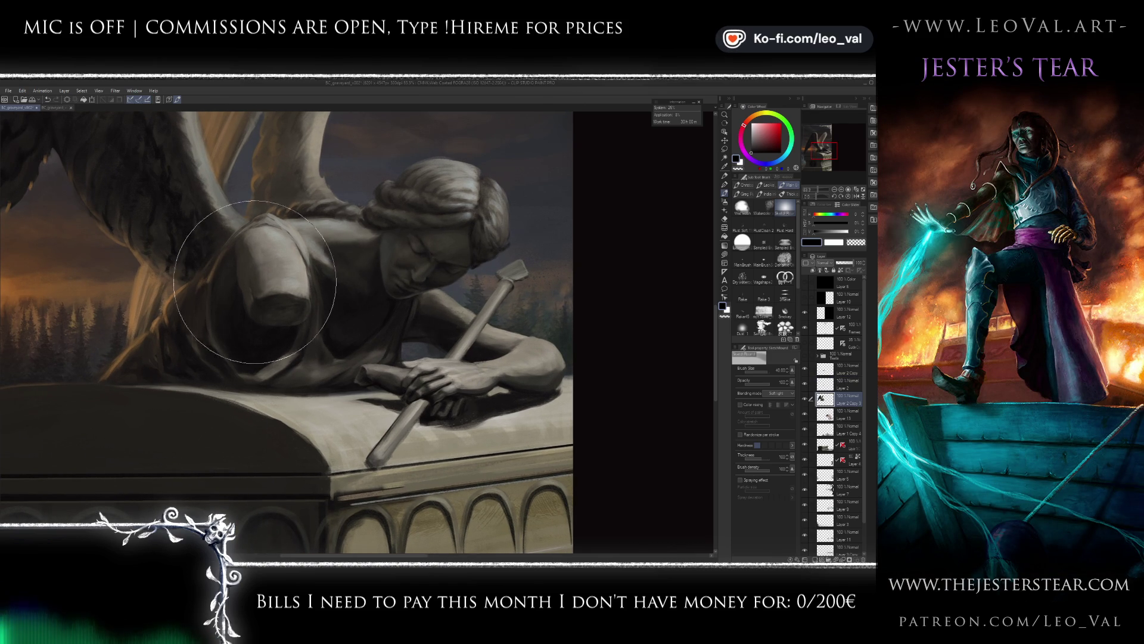
{"action": "left_click_drag", "start_coordinate": [423, 391], "coordinate": [358, 360]}
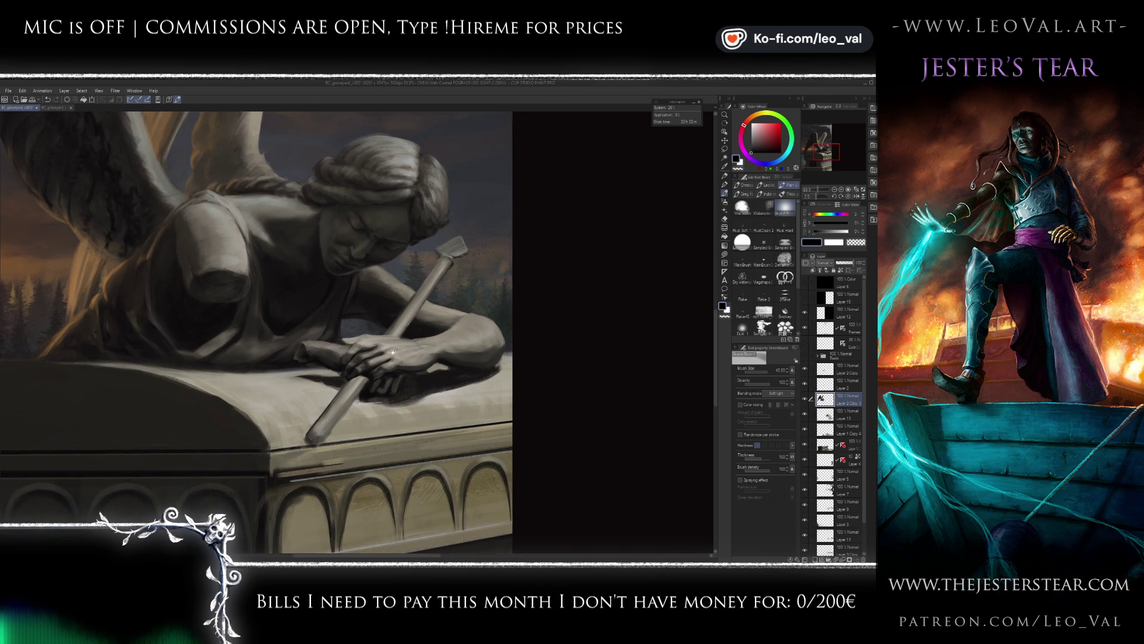
{"action": "left_click", "coordinate": [848, 369]}
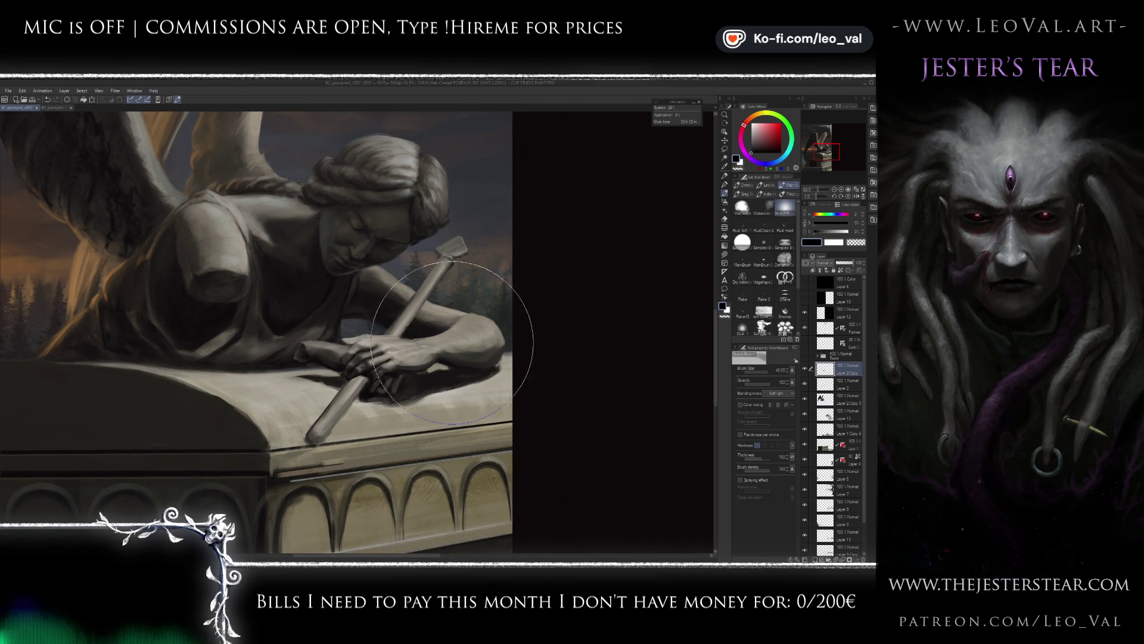
{"action": "left_click_drag", "start_coordinate": [478, 337], "coordinate": [494, 336]}
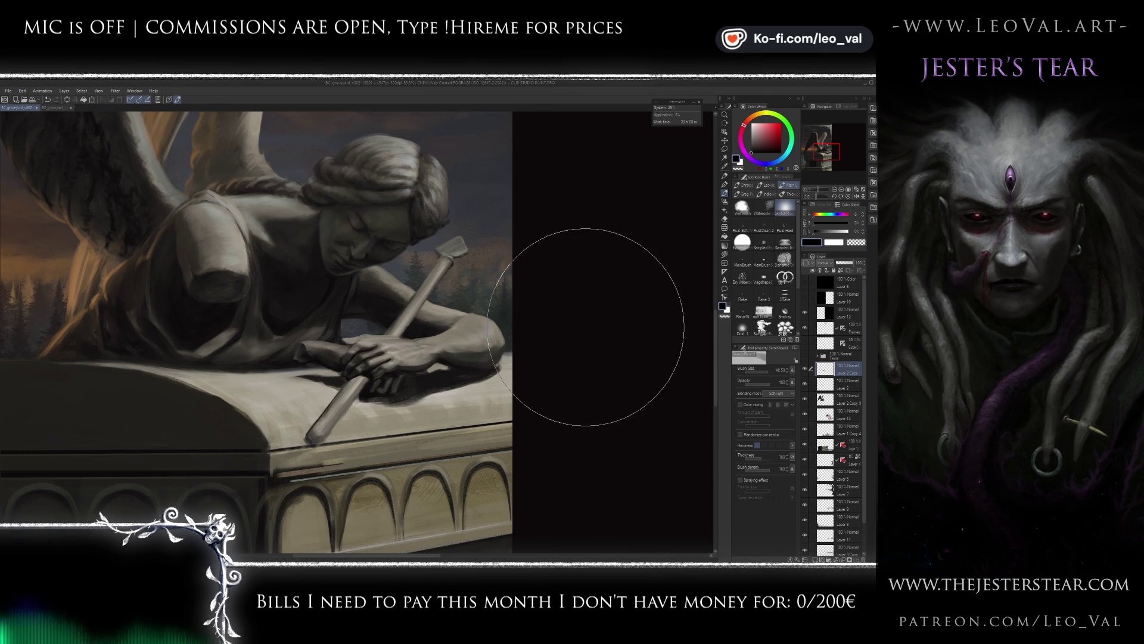
{"action": "scroll", "coordinate": [439, 348], "scroll_direction": "down", "scroll_amount": 3}
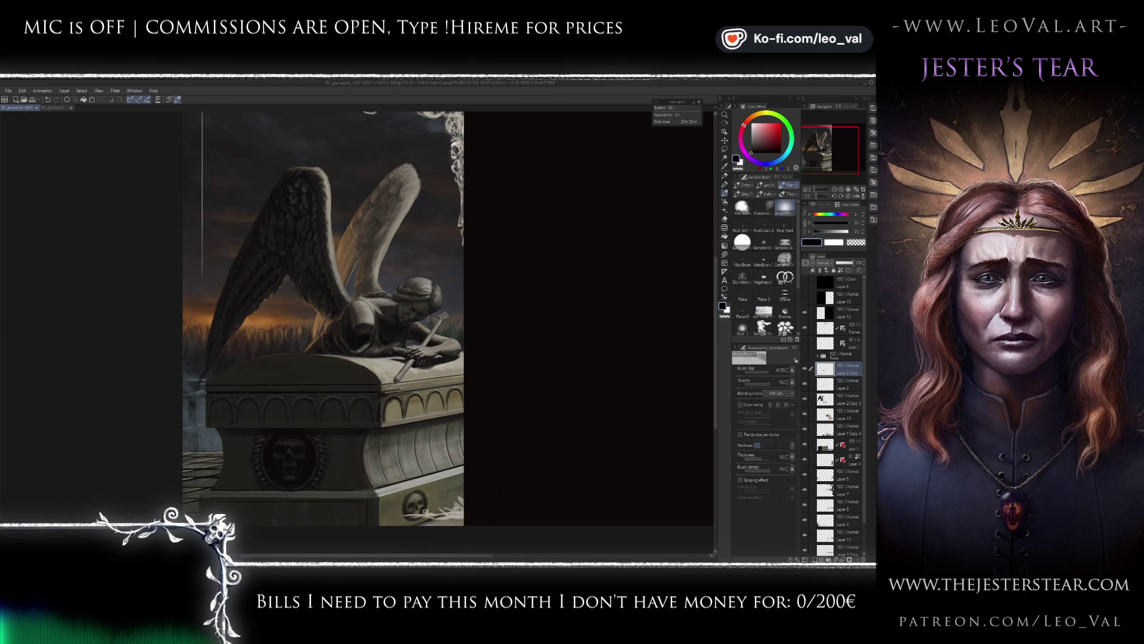
{"action": "left_click", "coordinate": [828, 447]}
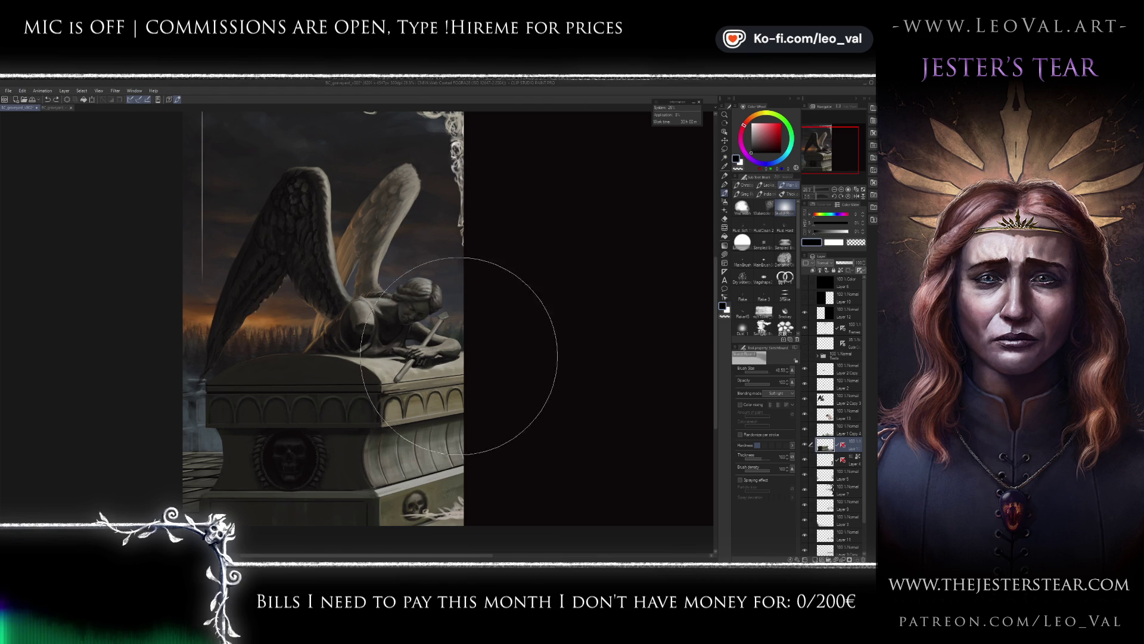
{"action": "left_click_drag", "start_coordinate": [389, 395], "coordinate": [352, 351]}
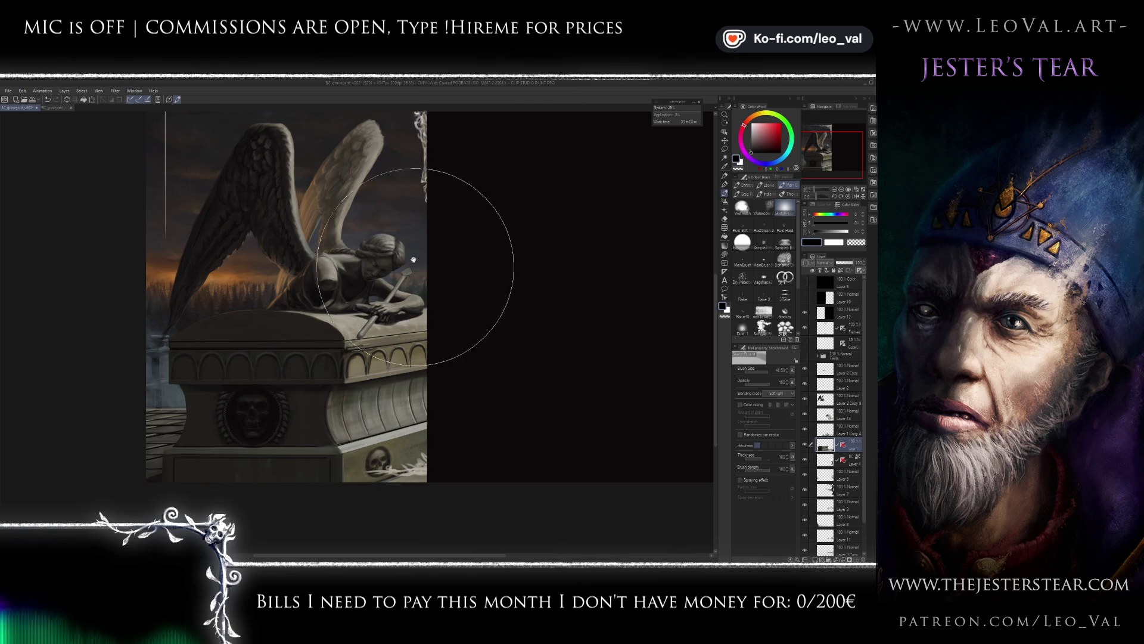
{"action": "scroll", "coordinate": [405, 219], "scroll_direction": "up", "scroll_amount": 3}
{"action": "scroll", "coordinate": [404, 219], "scroll_direction": "up", "scroll_amount": 3}
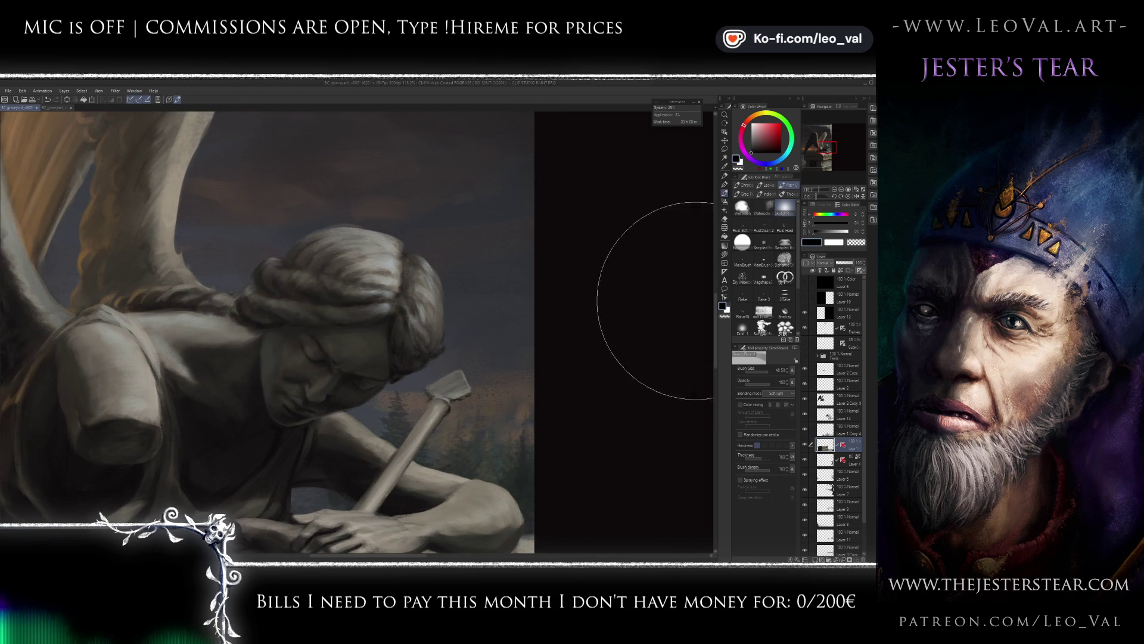
- On Layer 2 Copy 3, shade the angel's hair in bluish grey with a textured brush
{"action": "left_click", "coordinate": [833, 405]}
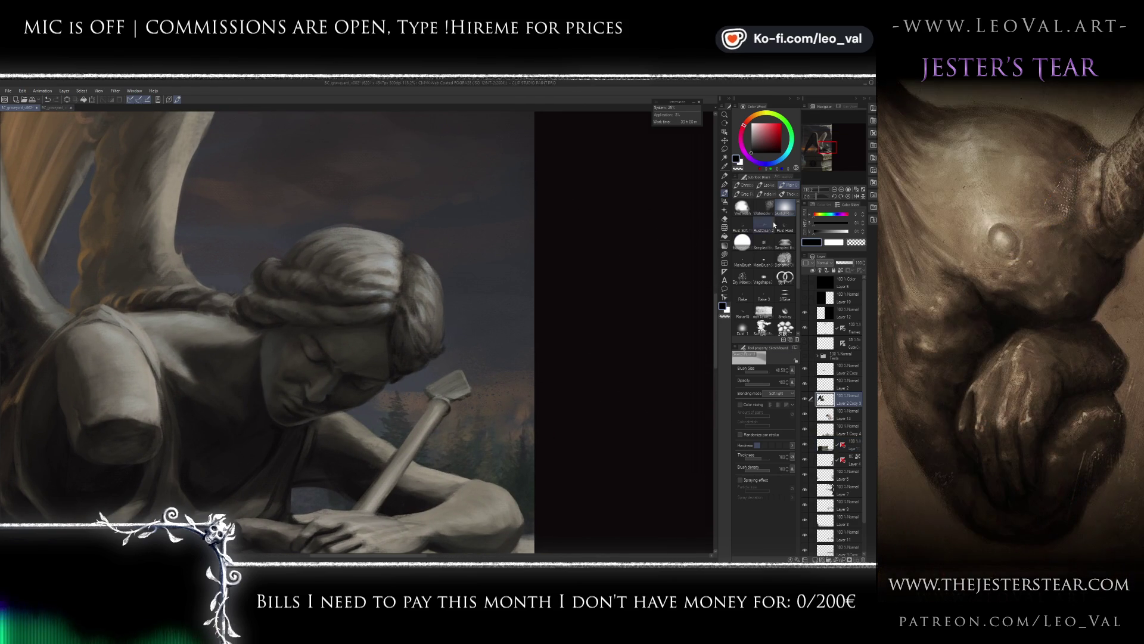
{"action": "left_click", "coordinate": [764, 242]}
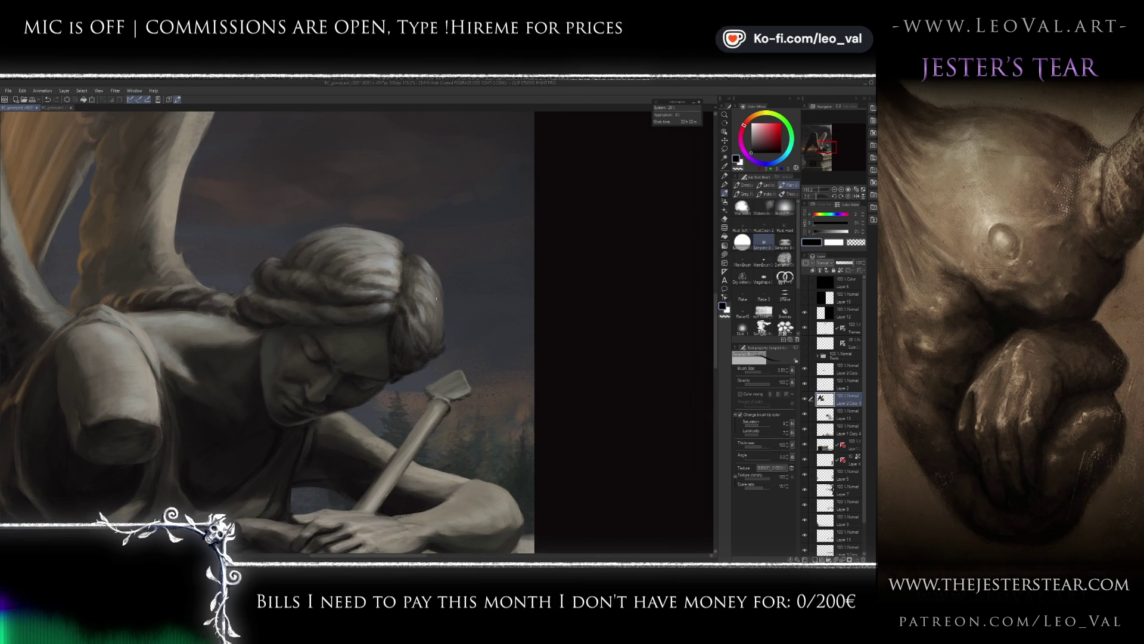
{"action": "left_click", "coordinate": [419, 286], "text": "alt"}
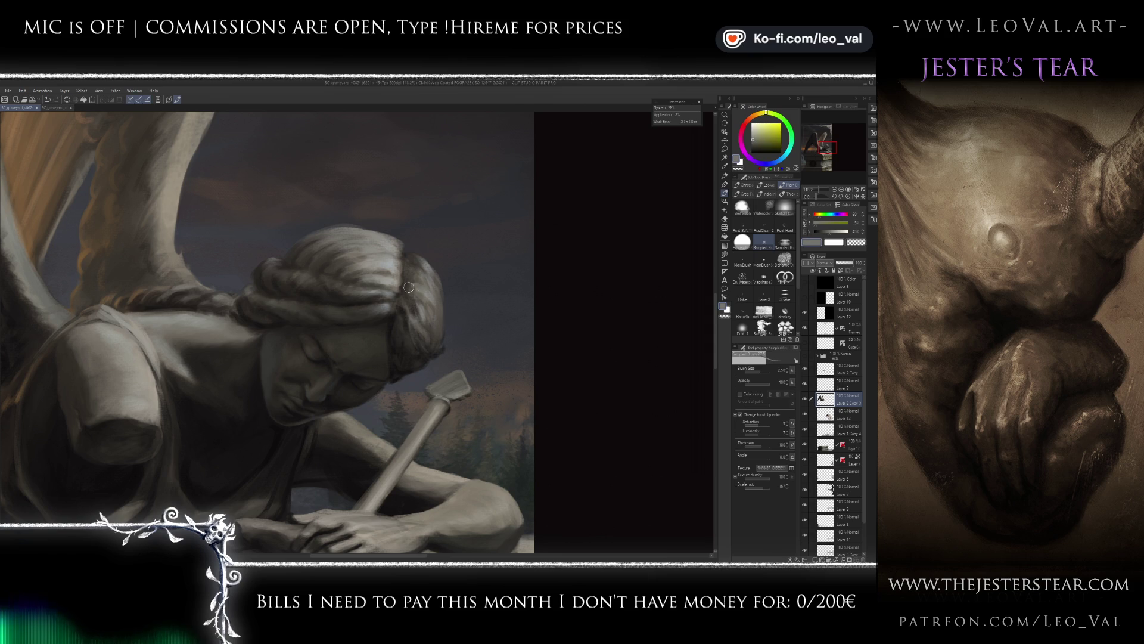
{"action": "key", "text": "bracketright"}
{"action": "left_click", "coordinate": [392, 262], "text": "alt"}
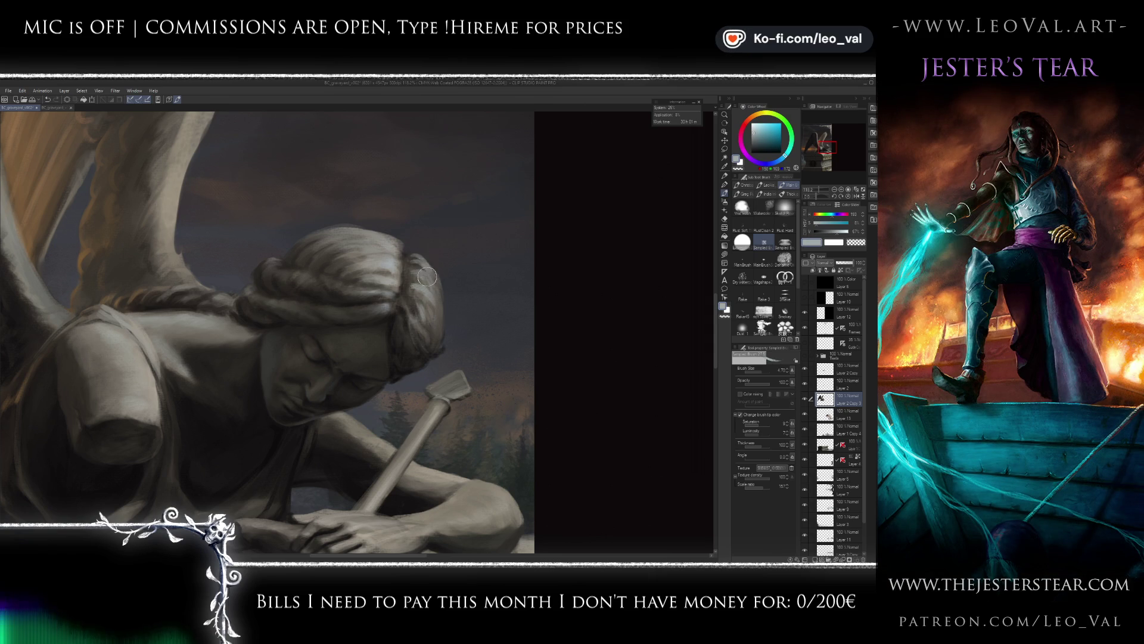
{"action": "key", "text": "bracketleft"}
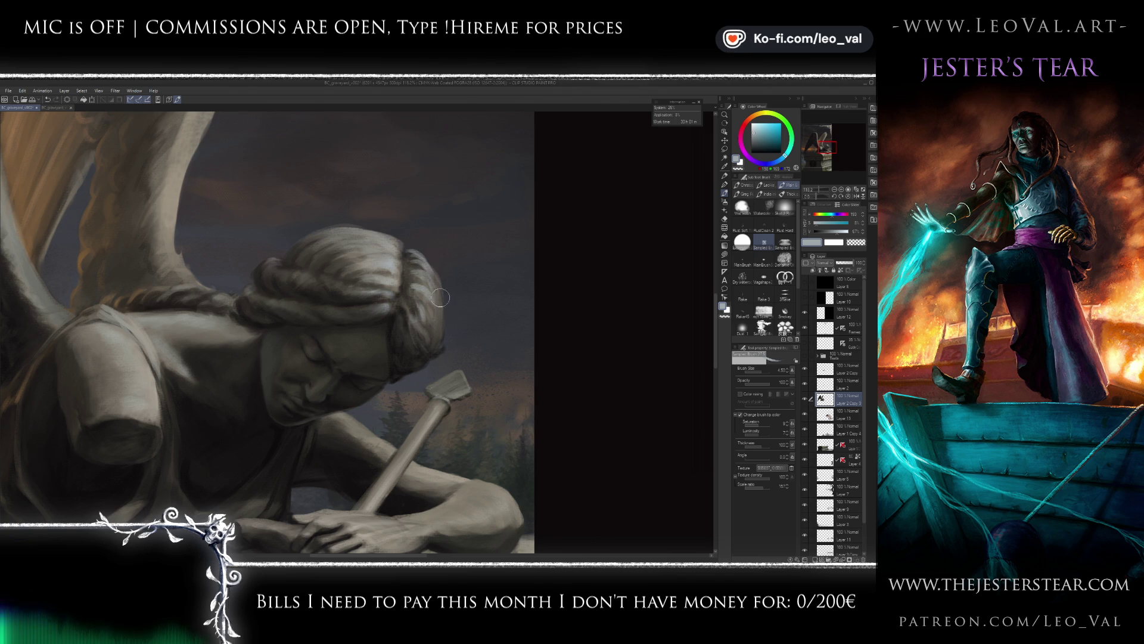
{"action": "left_click_drag", "start_coordinate": [442, 350], "coordinate": [420, 299]}
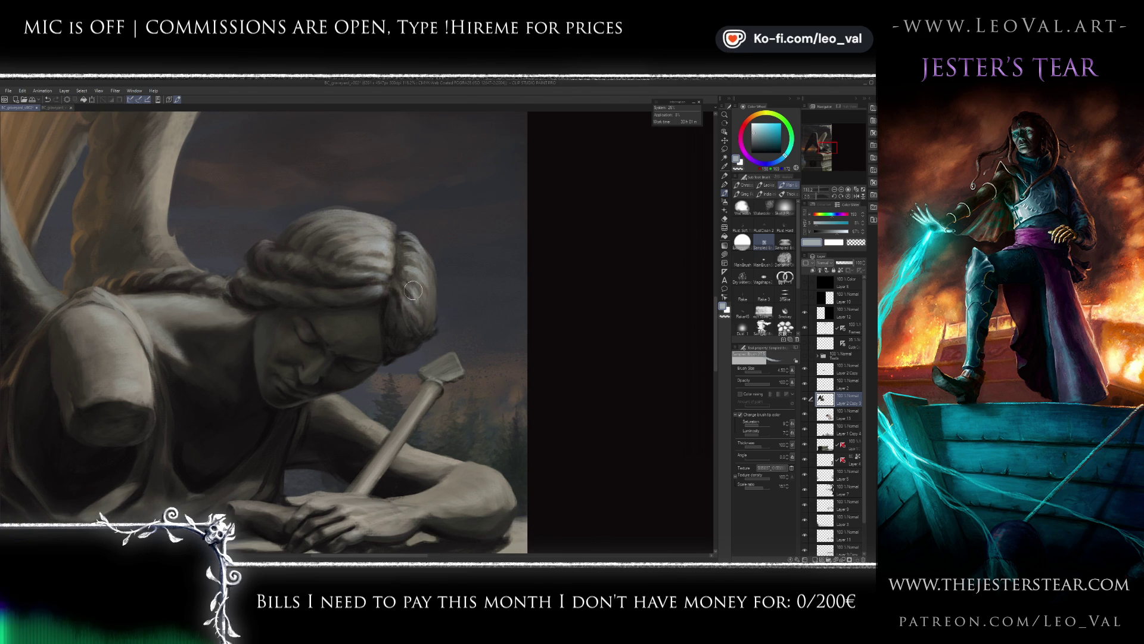
{"action": "key", "text": "bracketright"}
{"action": "key", "text": "bracketright"}
{"action": "key", "text": "bracketright"}
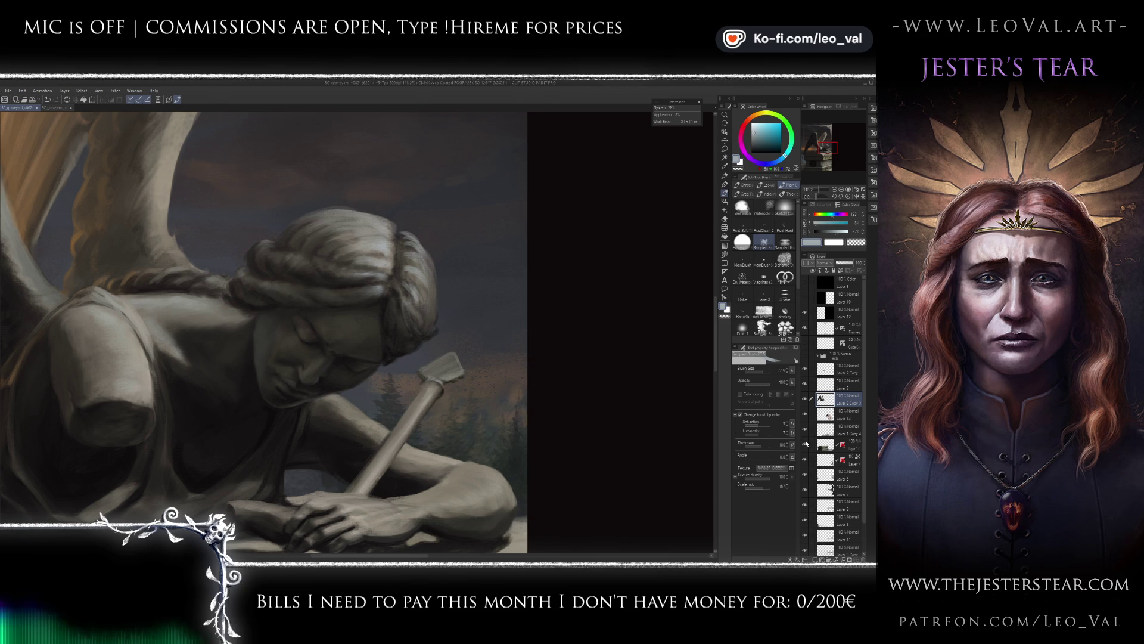
- Paint dark brown-grey strokes into the hair curls with MainBrush
{"action": "left_click", "coordinate": [766, 261]}
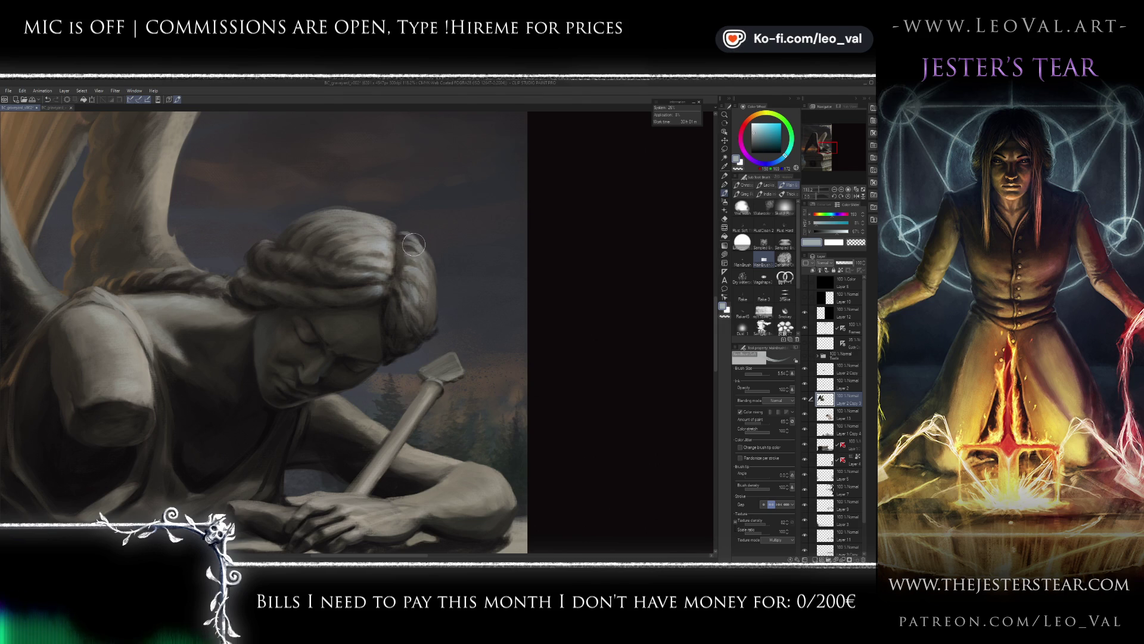
{"action": "key", "text": "bracketright"}
{"action": "left_click", "coordinate": [397, 291], "text": "alt"}
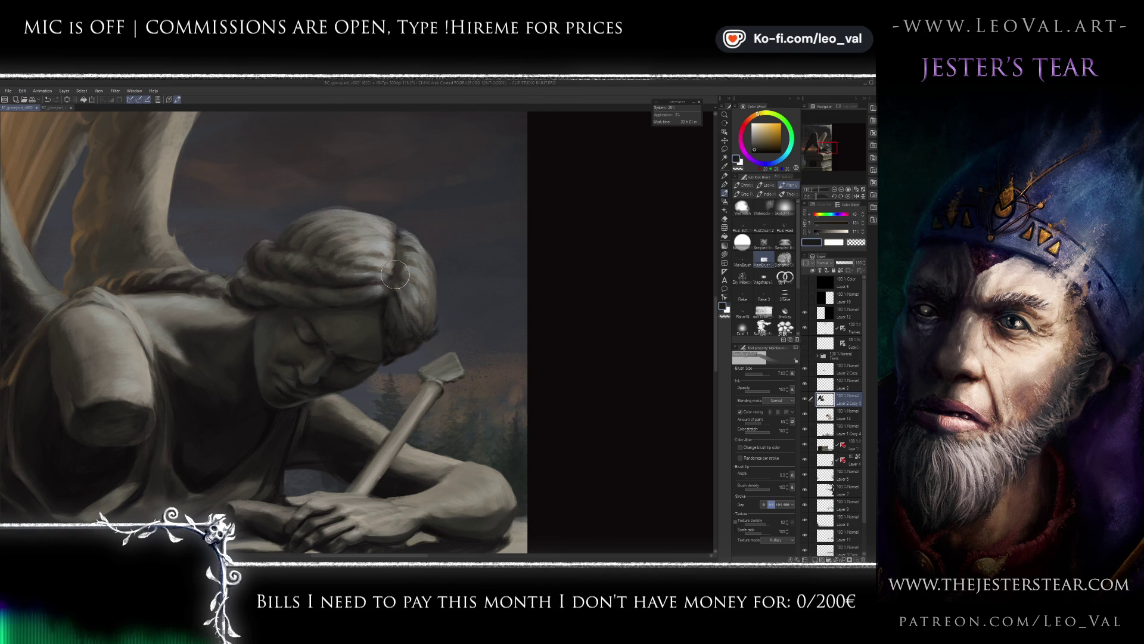
{"action": "left_click_drag", "start_coordinate": [396, 275], "coordinate": [368, 277]}
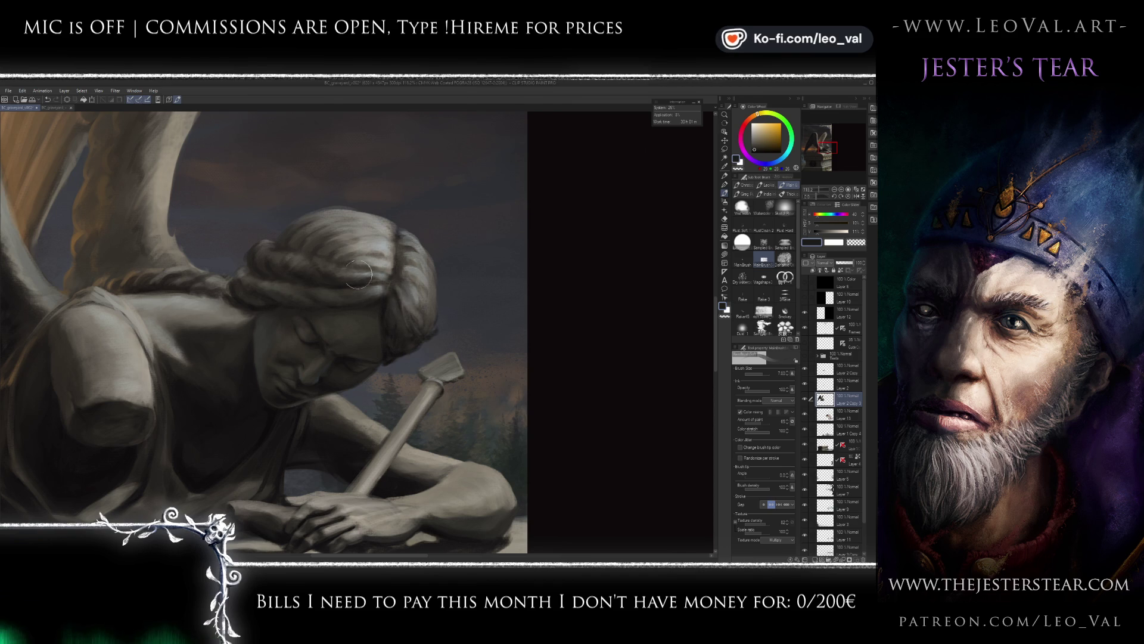
{"action": "key", "text": "bracketright"}
{"action": "left_click", "coordinate": [360, 293], "text": "alt"}
{"action": "key", "text": "bracketleft"}
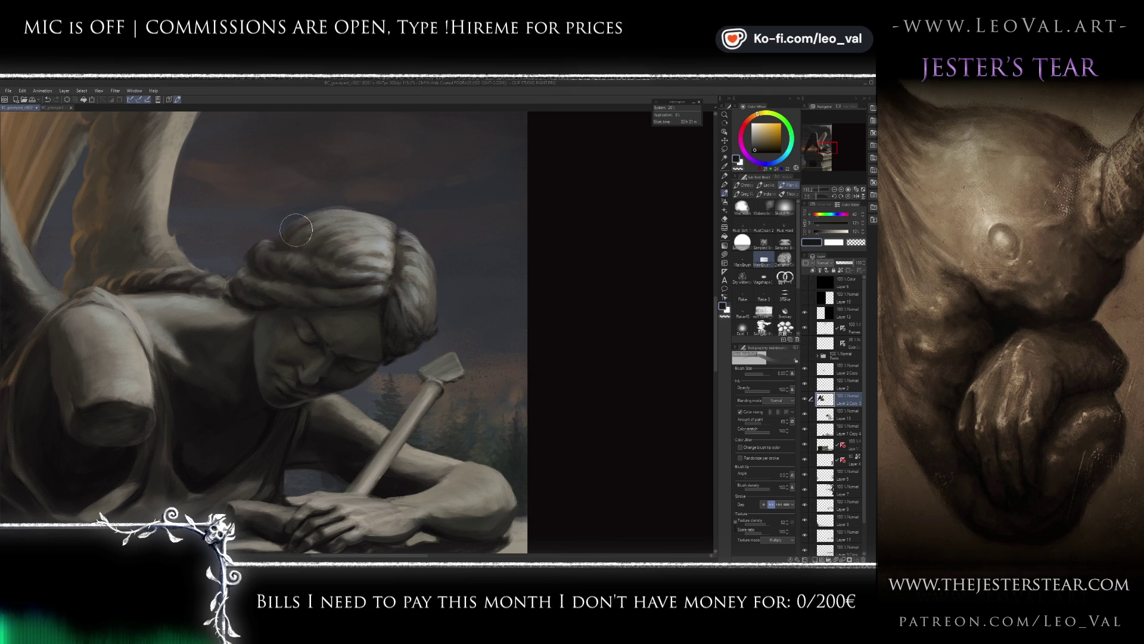
{"action": "scroll", "coordinate": [293, 292], "scroll_direction": "down", "scroll_amount": 1}
{"action": "scroll", "coordinate": [292, 292], "scroll_direction": "down", "scroll_amount": 3}
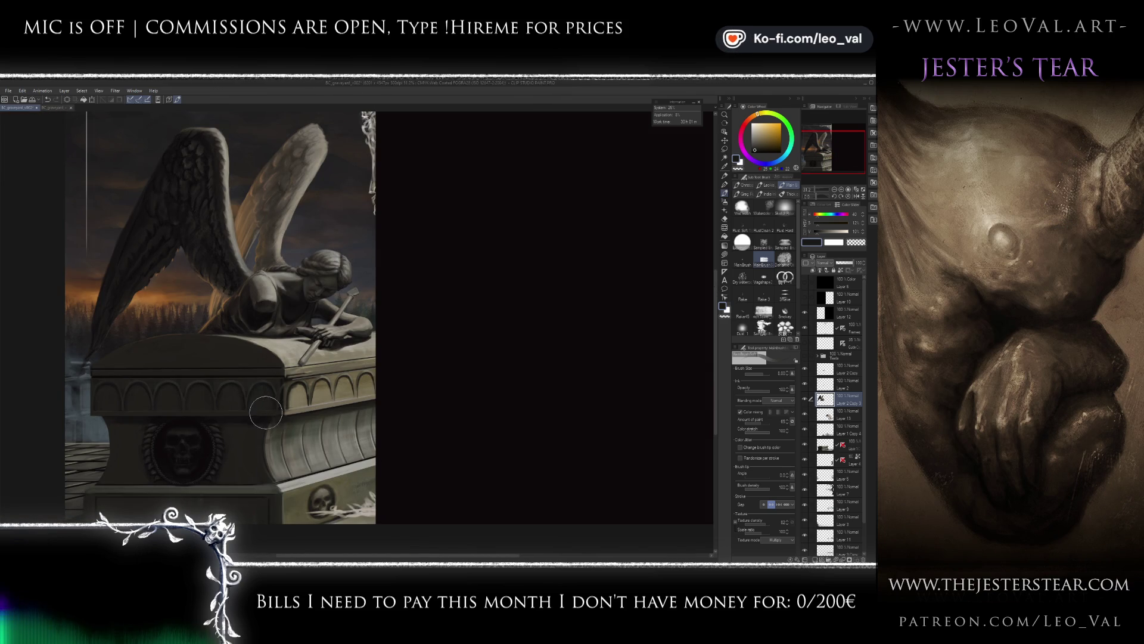
- Add light bluish-grey highlights to the angel's hair with a brush of about 10
{"action": "scroll", "coordinate": [342, 260], "scroll_direction": "up", "scroll_amount": 4}
{"action": "left_click", "coordinate": [344, 263], "text": "alt"}
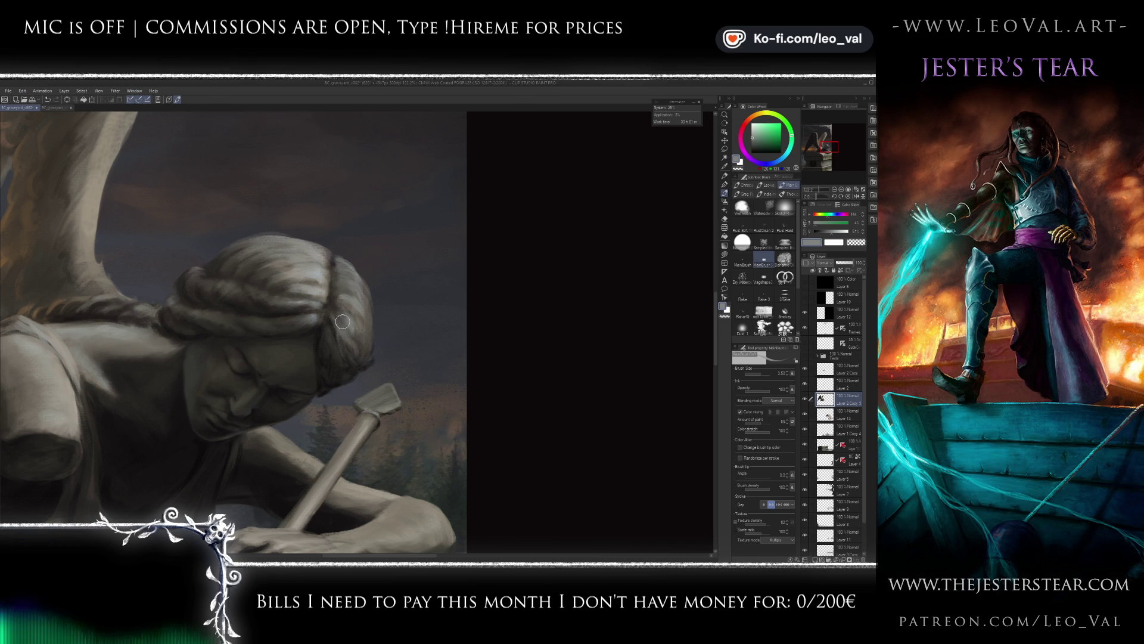
{"action": "left_click_drag", "start_coordinate": [754, 133], "coordinate": [745, 130]}
{"action": "left_click", "coordinate": [781, 161]}
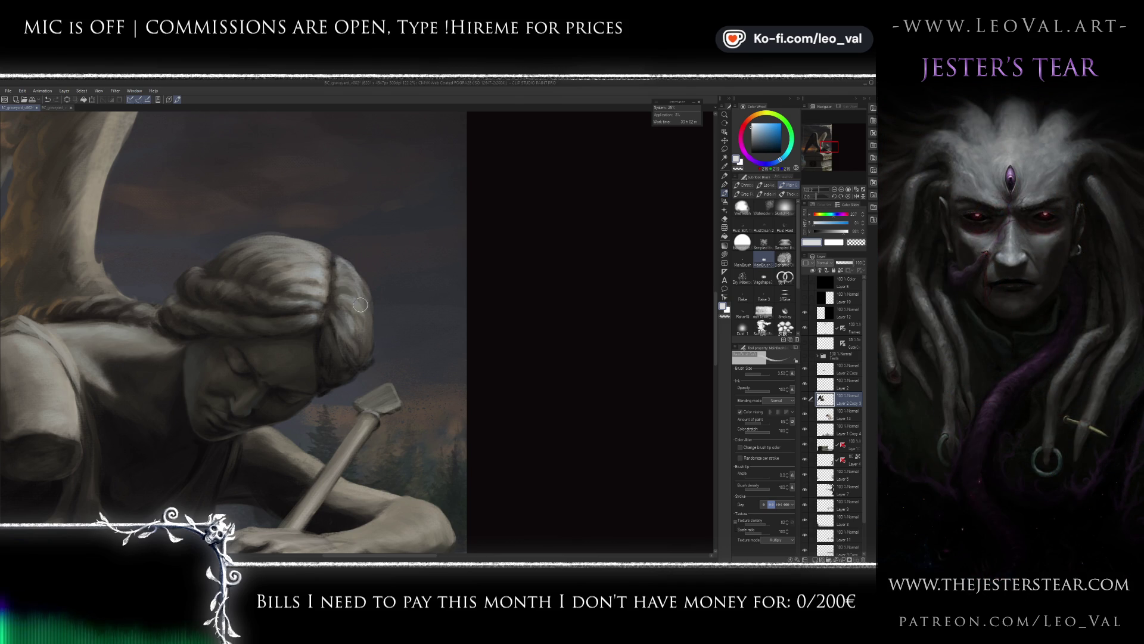
{"action": "left_click_drag", "start_coordinate": [360, 304], "coordinate": [355, 313], "text": "ctrl+alt"}
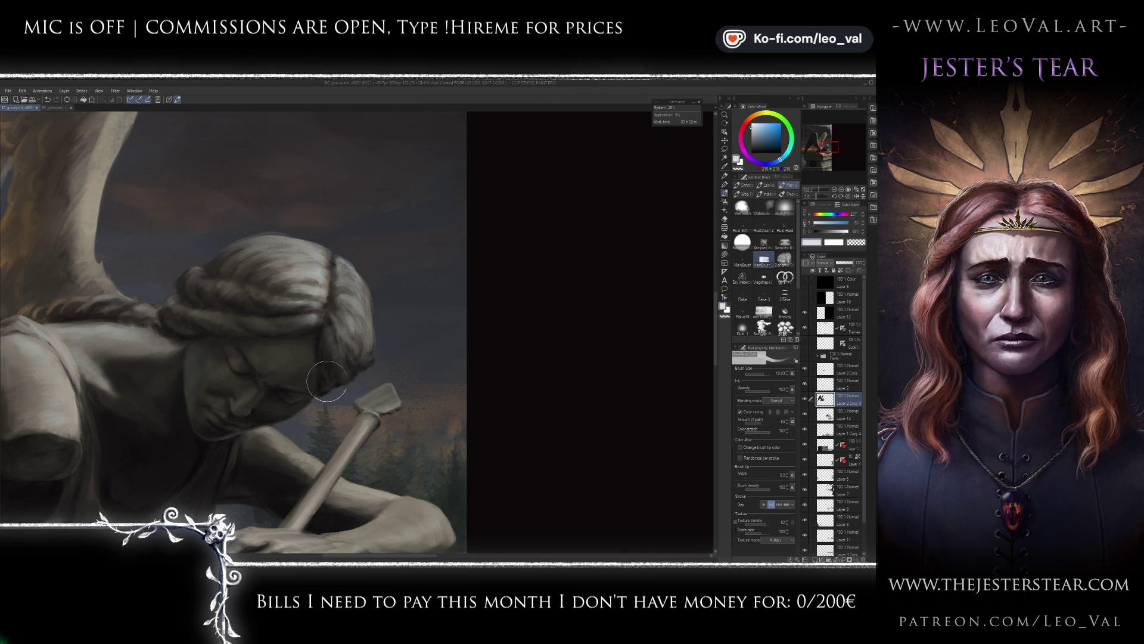
- Paint fine dark olive and pure black accents on the angel's head
{"action": "left_click", "coordinate": [321, 337], "text": "alt"}
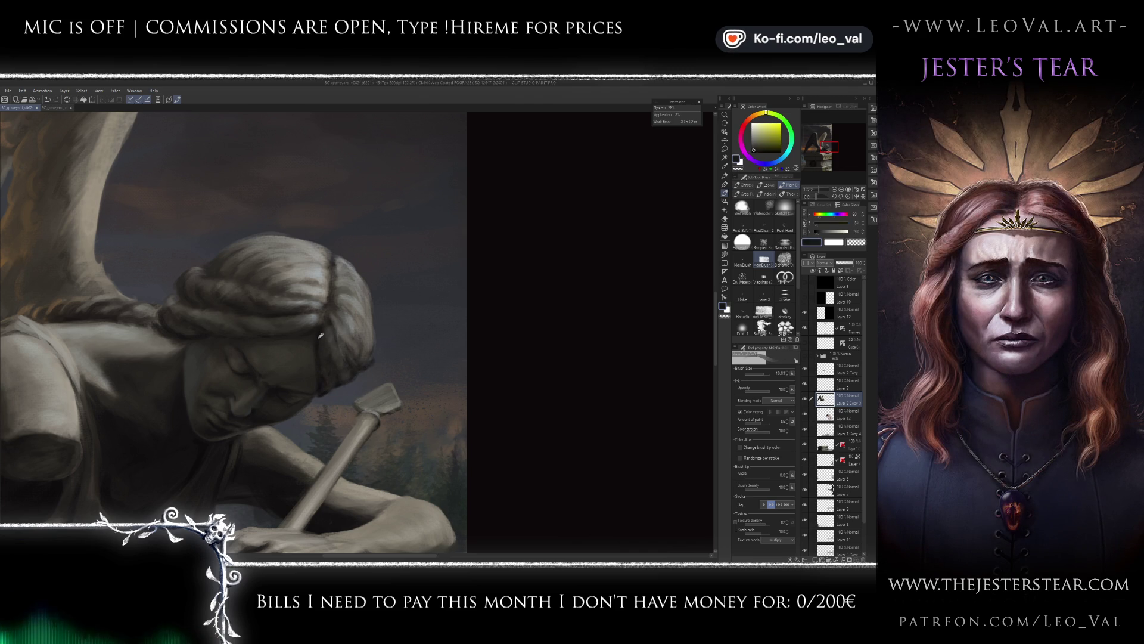
{"action": "left_click_drag", "start_coordinate": [322, 337], "coordinate": [330, 339]}
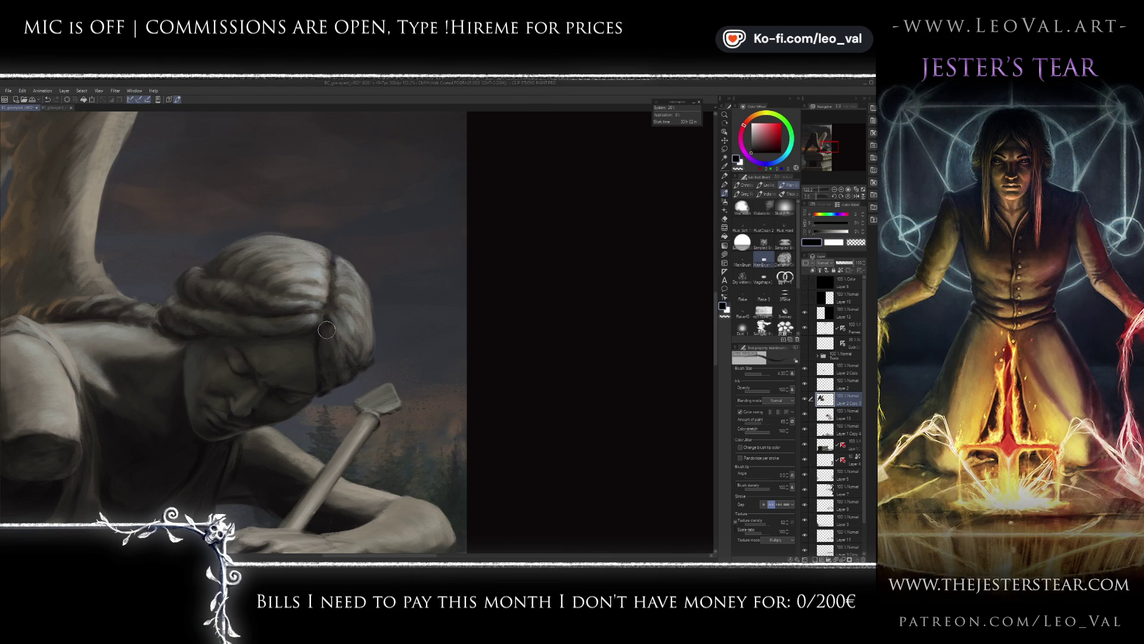
{"action": "left_click_drag", "start_coordinate": [332, 329], "coordinate": [328, 345]}
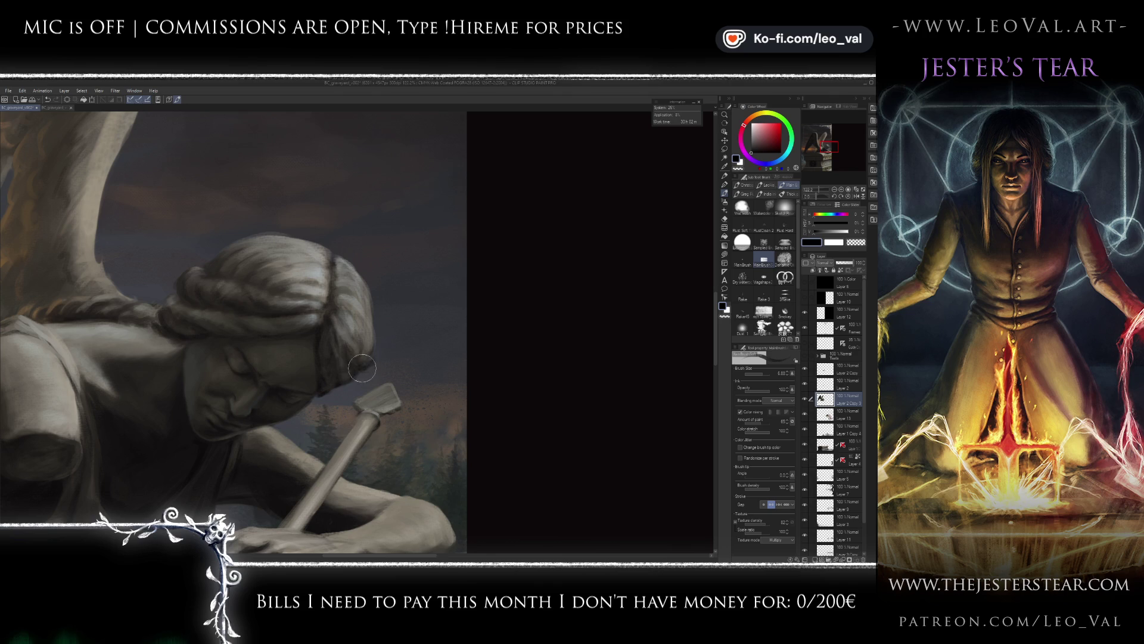
{"action": "scroll", "coordinate": [334, 411], "scroll_direction": "down", "scroll_amount": 4}
{"action": "scroll", "coordinate": [305, 456], "scroll_direction": "down", "scroll_amount": 2}
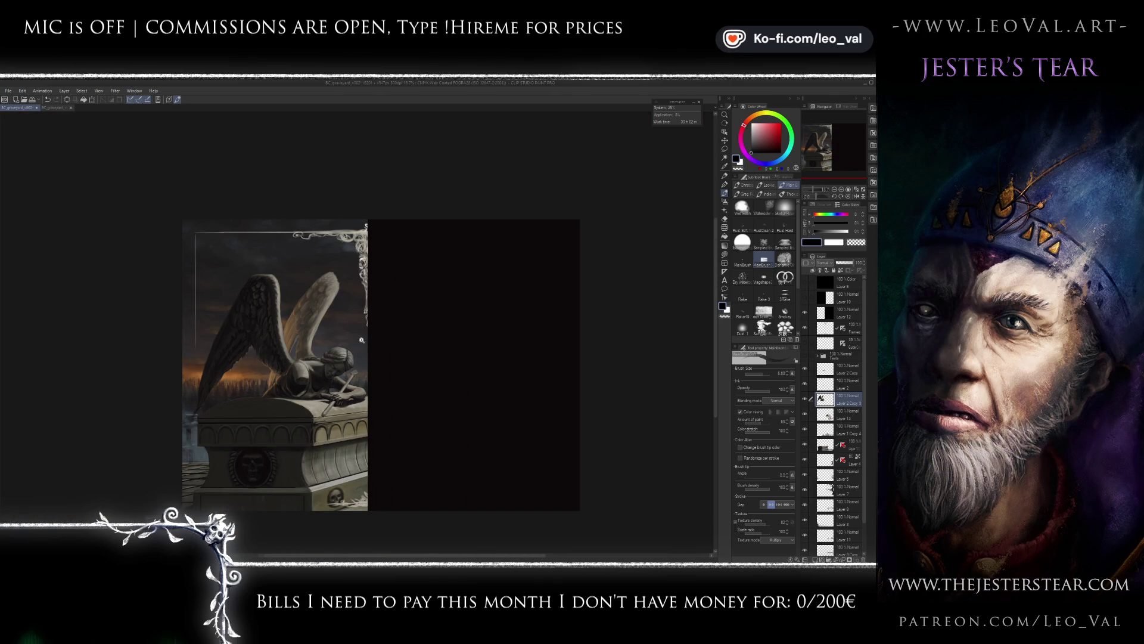
- Push part of the angel's hair into a new shape with the Liquify tool
{"action": "scroll", "coordinate": [304, 456], "scroll_direction": "up", "scroll_amount": 2}
{"action": "scroll", "coordinate": [334, 406], "scroll_direction": "up", "scroll_amount": 2}
{"action": "scroll", "coordinate": [366, 341], "scroll_direction": "up", "scroll_amount": 2}
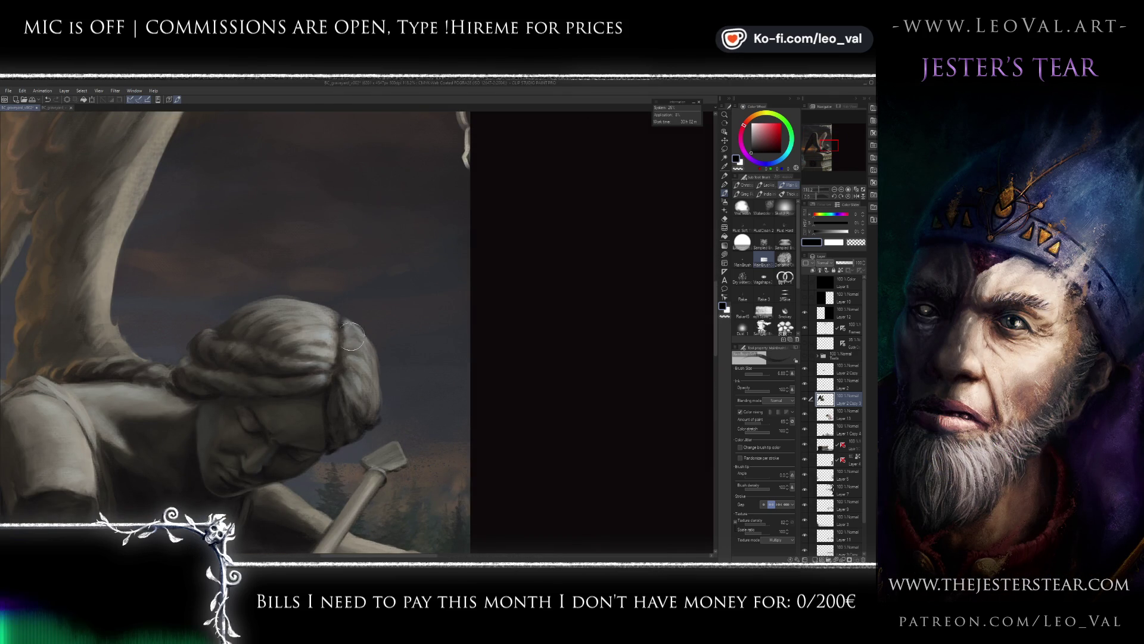
{"action": "key", "text": "j"}
{"action": "key", "text": "bracketright"}
{"action": "key", "text": "bracketright"}
{"action": "key", "text": "bracketright"}
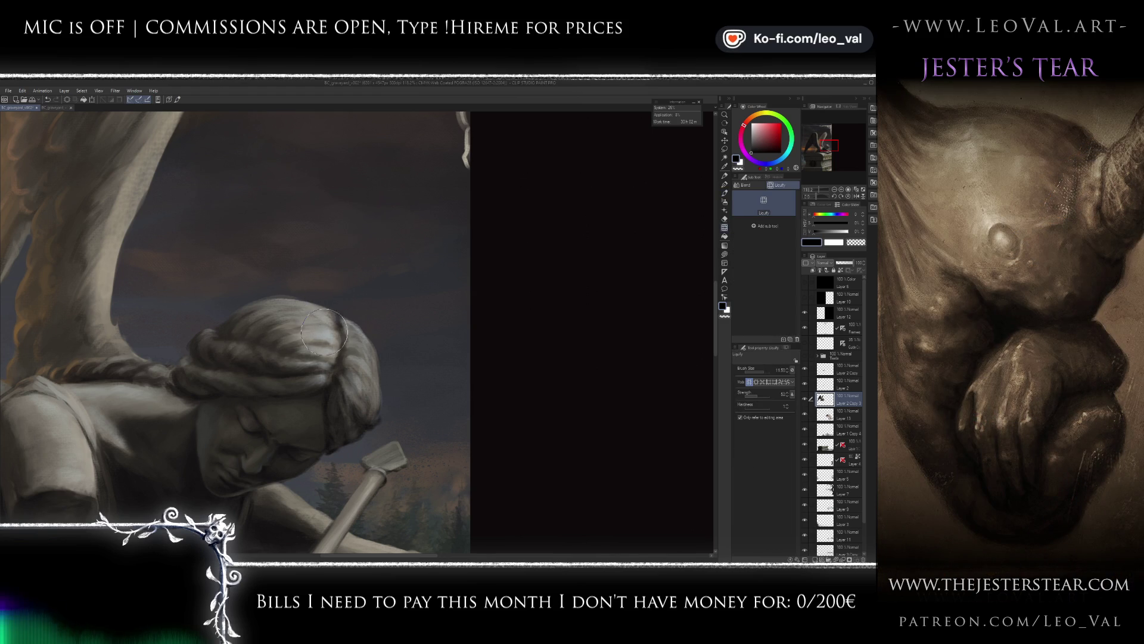
{"action": "key", "text": "bracketleft"}
{"action": "key", "text": "bracketleft"}
{"action": "key", "text": "bracketleft"}
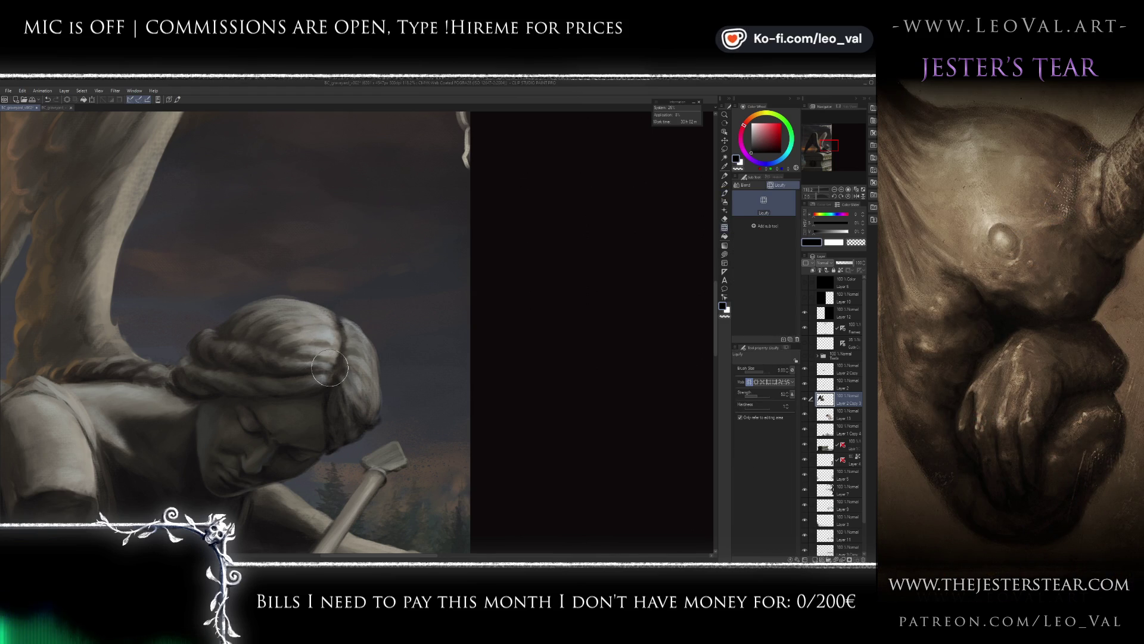
- Touch up the reshaped hair in dark greys with MainBrush
{"action": "key", "text": "b"}
{"action": "left_click", "coordinate": [334, 317], "text": "alt"}
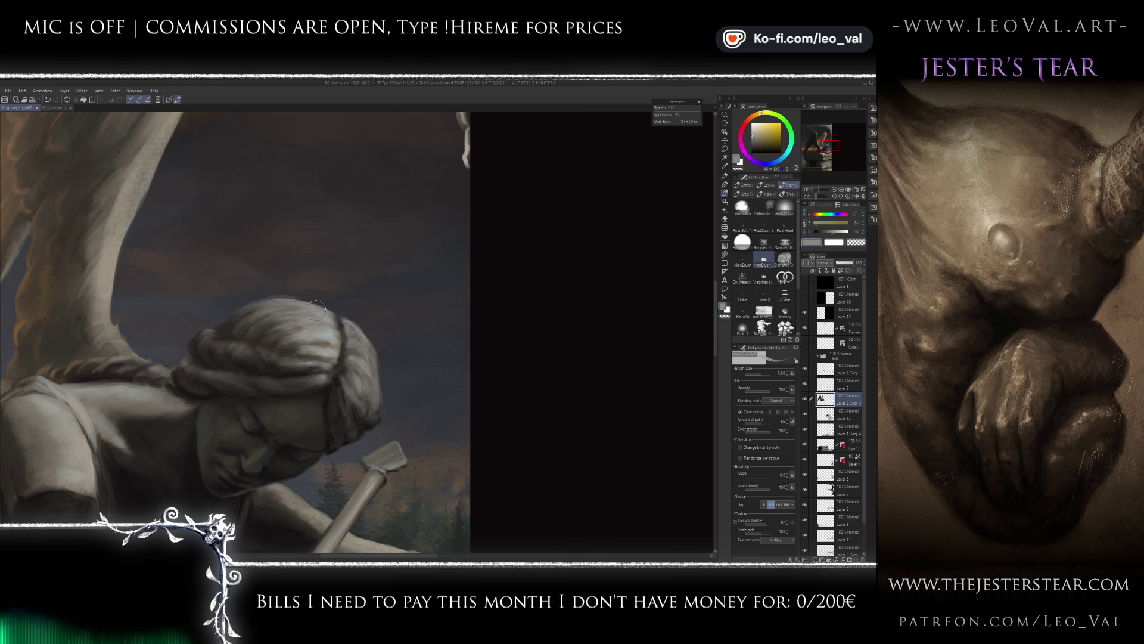
{"action": "left_click", "coordinate": [269, 333], "text": "alt"}
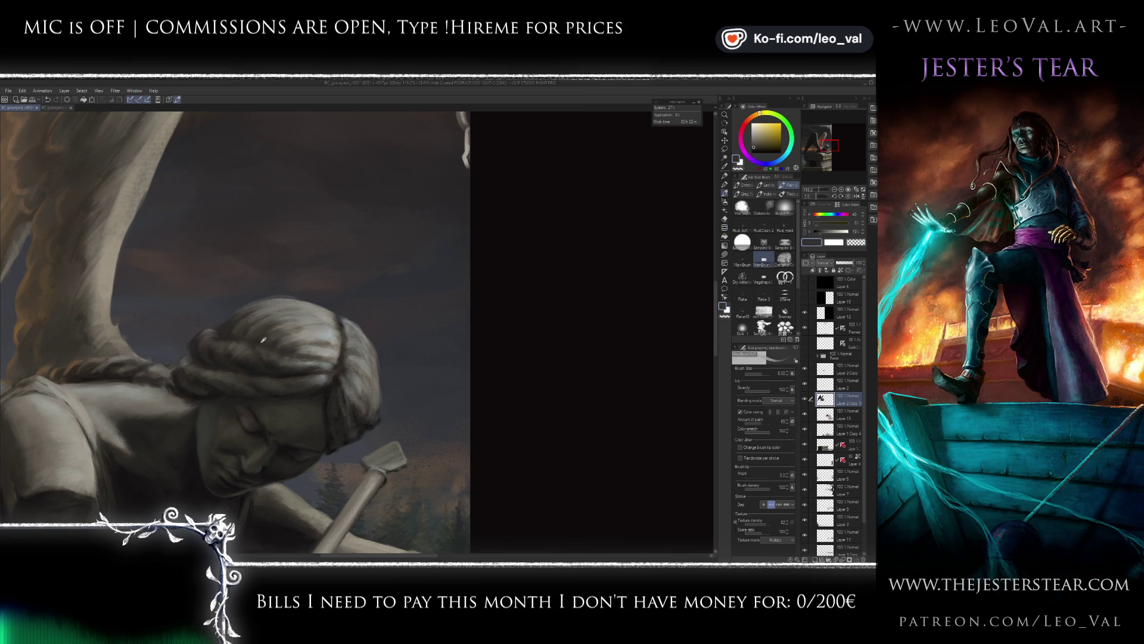
{"action": "left_click", "coordinate": [298, 319], "text": "alt"}
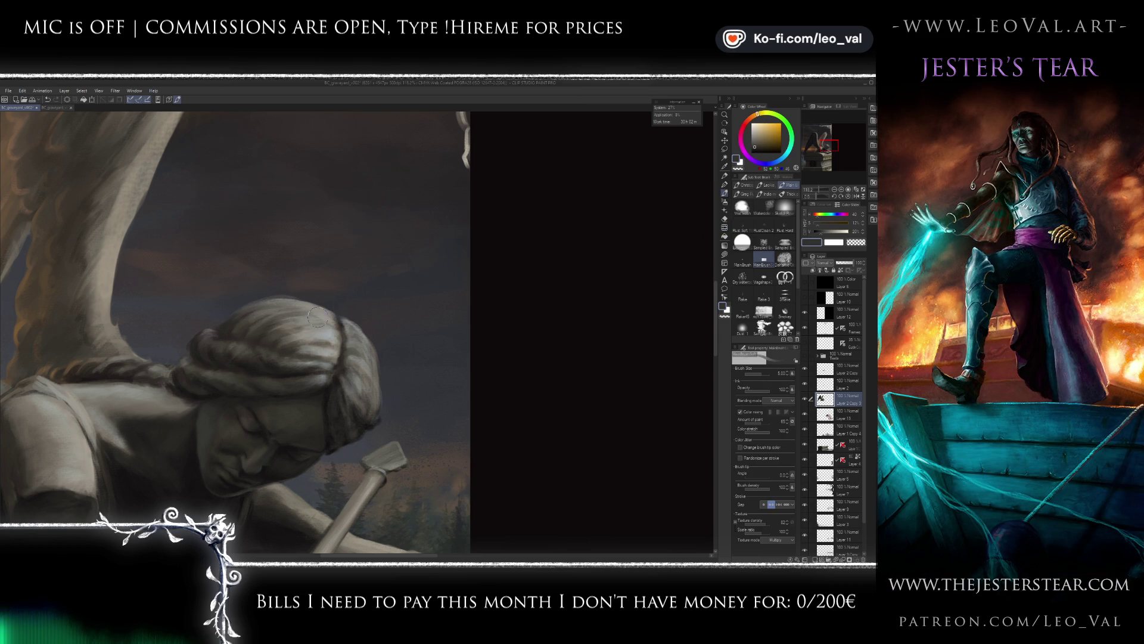
{"action": "scroll", "coordinate": [279, 346], "scroll_direction": "down", "scroll_amount": 5}
{"action": "scroll", "coordinate": [288, 346], "scroll_direction": "down", "scroll_amount": 2}
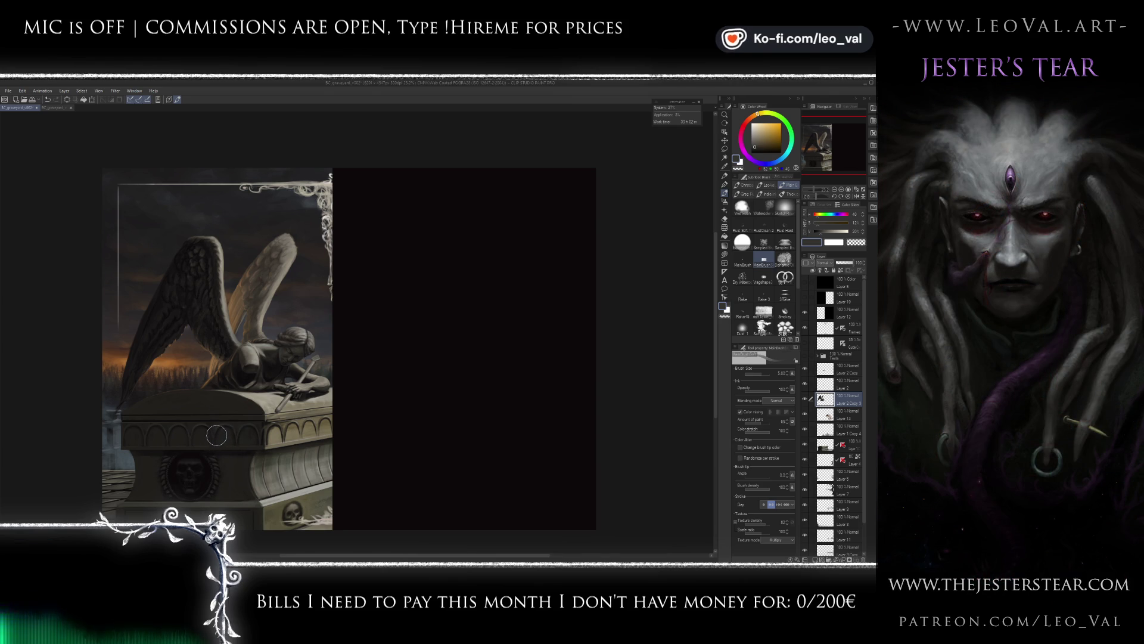
- Sample near-black from the left wing and paint feather detail with a smaller brush
{"action": "scroll", "coordinate": [206, 298], "scroll_direction": "up", "scroll_amount": 5}
{"action": "left_click", "coordinate": [217, 317], "text": "alt"}
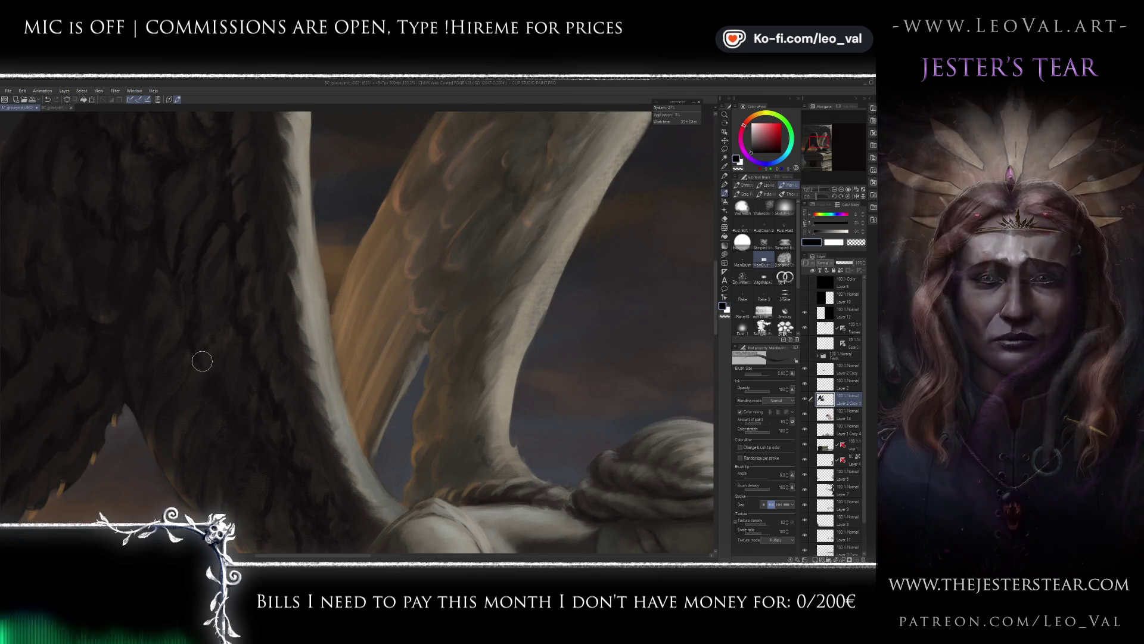
{"action": "key", "text": "bracketleft"}
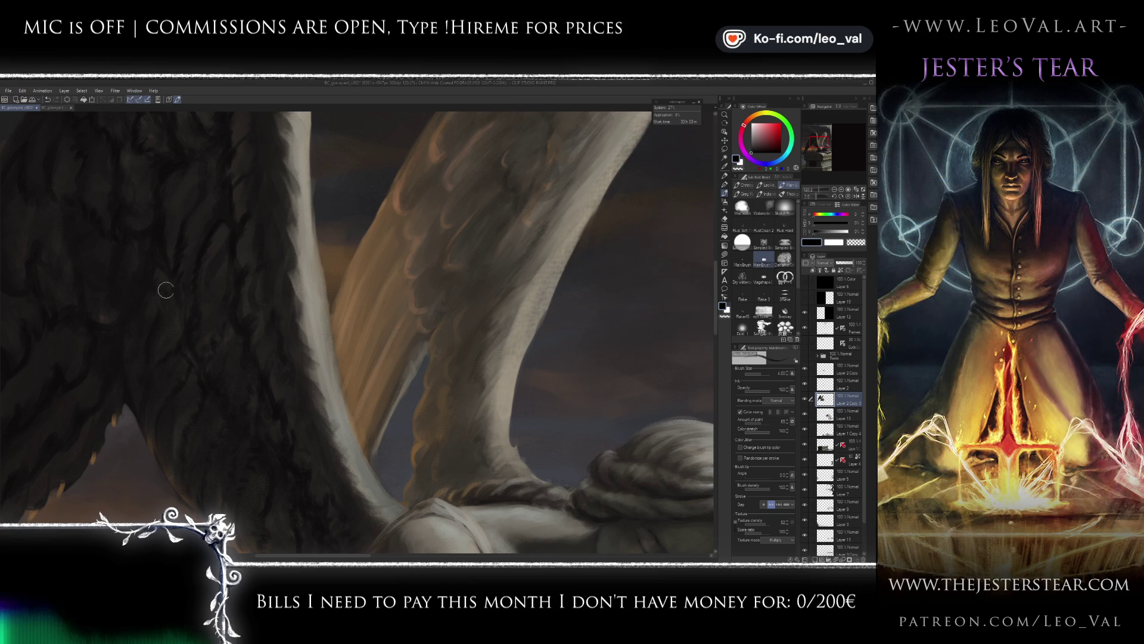
{"action": "scroll", "coordinate": [166, 265], "scroll_direction": "down", "scroll_amount": 3}
{"action": "scroll", "coordinate": [206, 405], "scroll_direction": "down", "scroll_amount": 1}
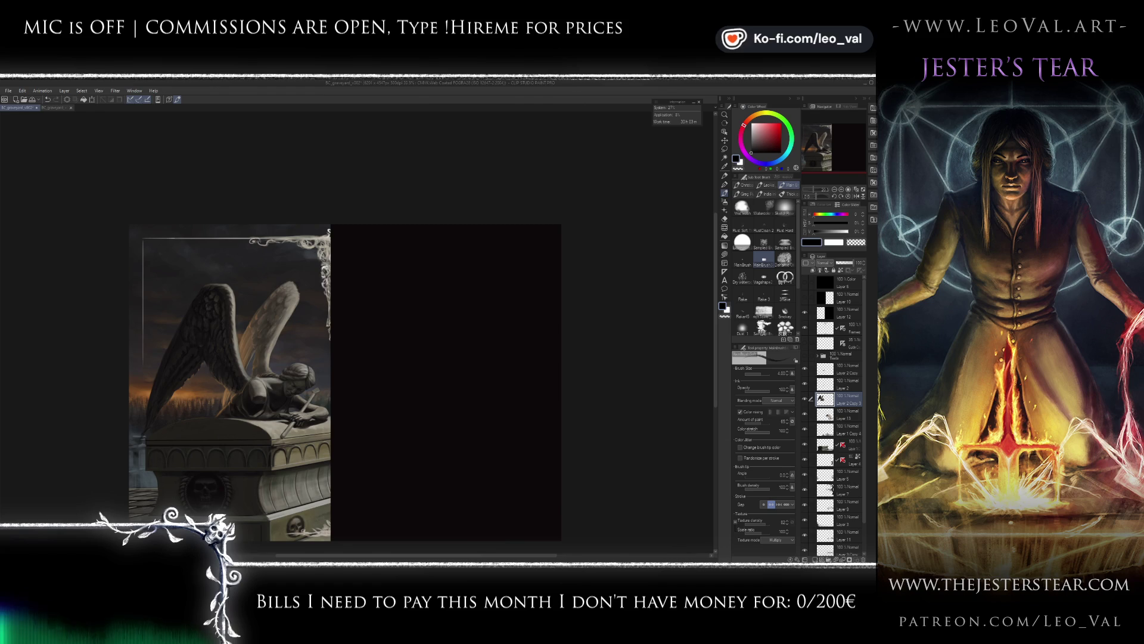
{"action": "scroll", "coordinate": [317, 514], "scroll_direction": "up", "scroll_amount": 1}
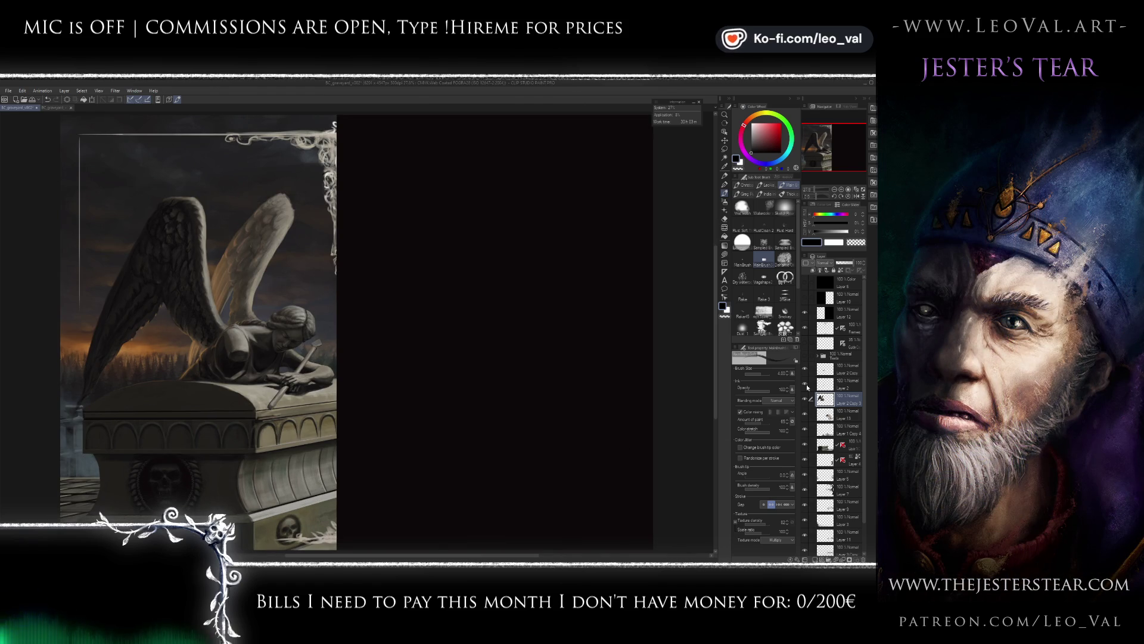
- Lasso the angel's head on Layer 2, then clear the selection
{"action": "left_click", "coordinate": [824, 385]}
{"action": "key", "text": "m"}
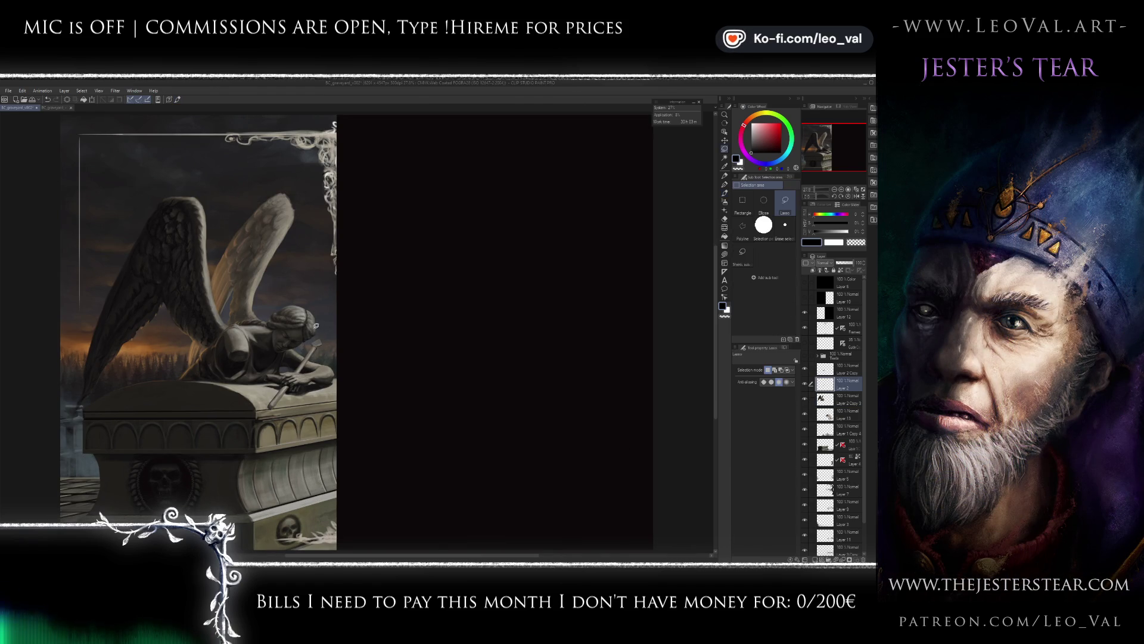
{"action": "left_click_drag", "start_coordinate": [311, 340], "coordinate": [334, 275]}
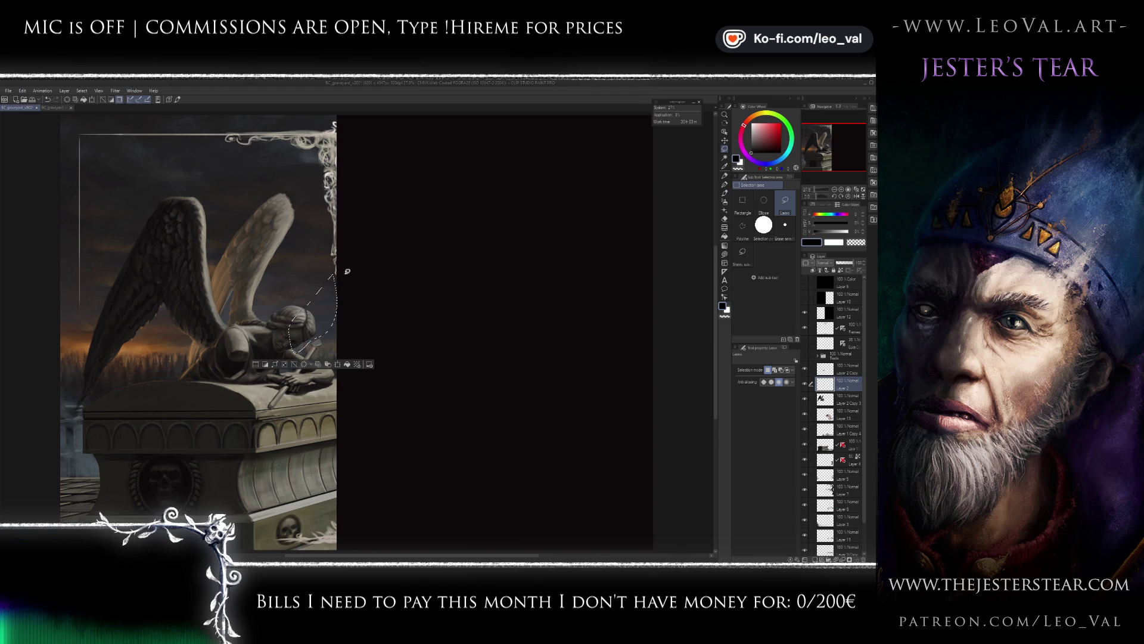
{"action": "left_click", "coordinate": [824, 399]}
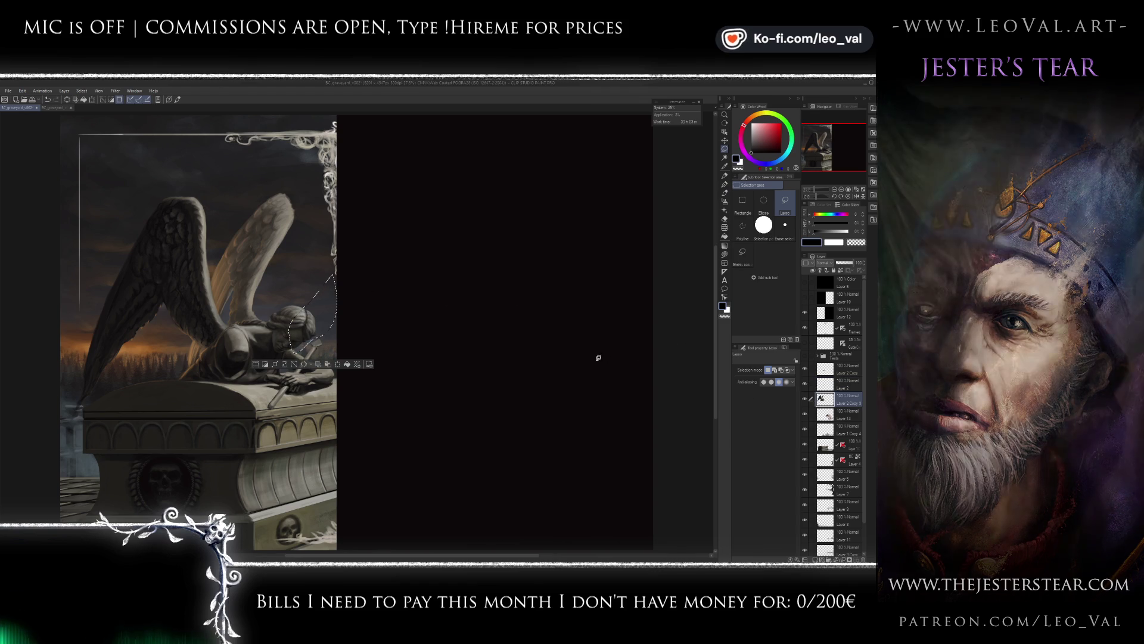
{"action": "key", "text": "ctrl+d"}
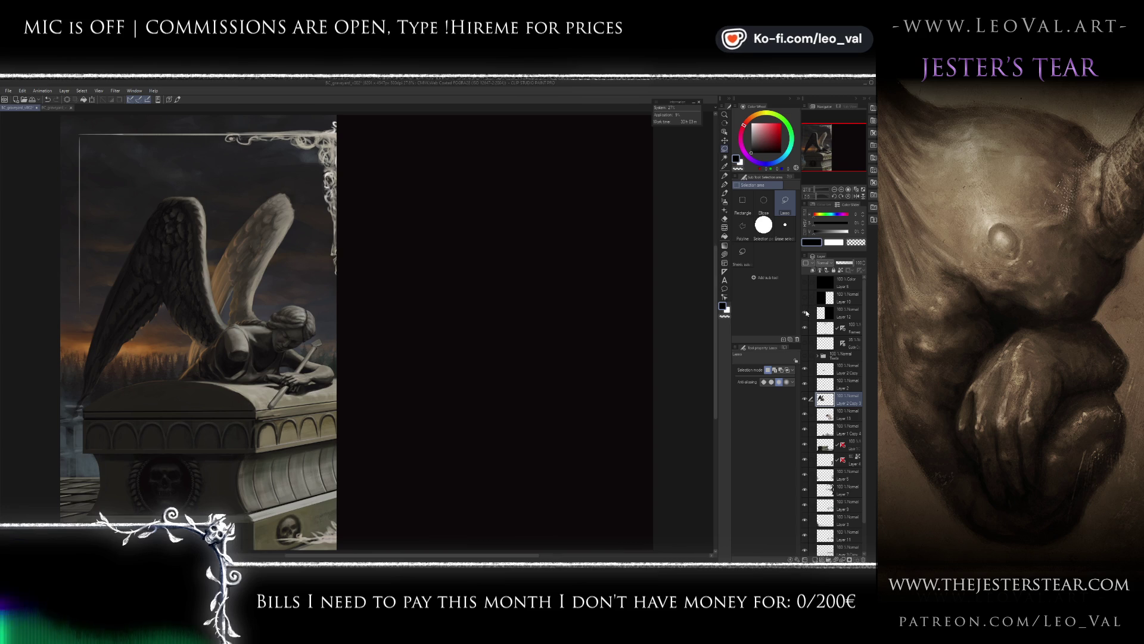
- Hide Layer 12's black cover and select the Frames layer, checking the ornaments
{"action": "left_click", "coordinate": [805, 312]}
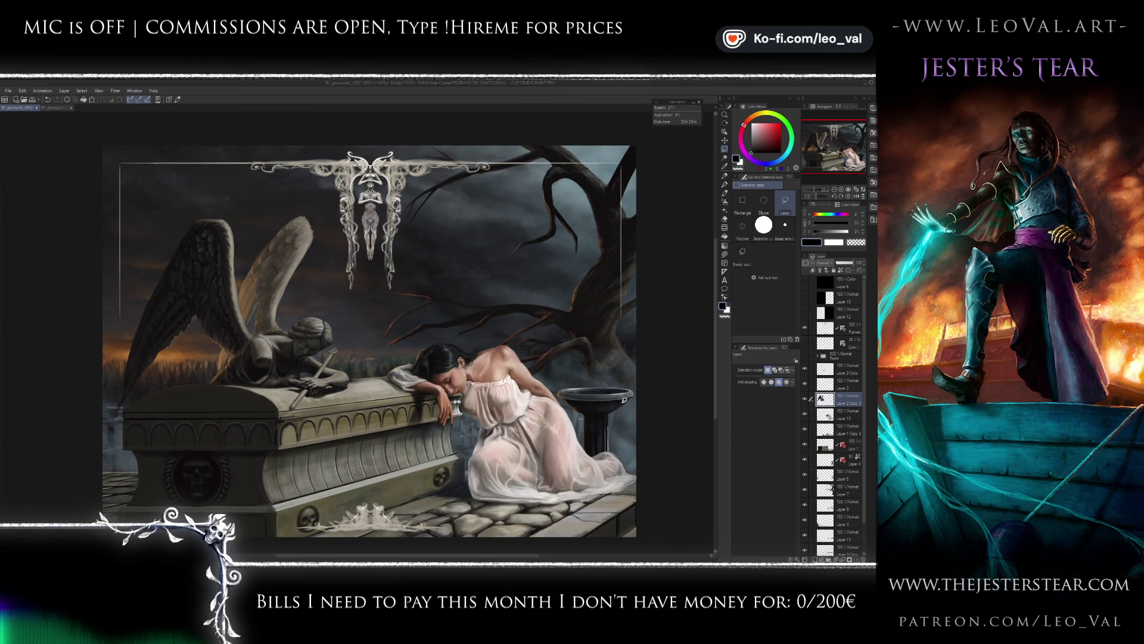
{"action": "left_click", "coordinate": [810, 329]}
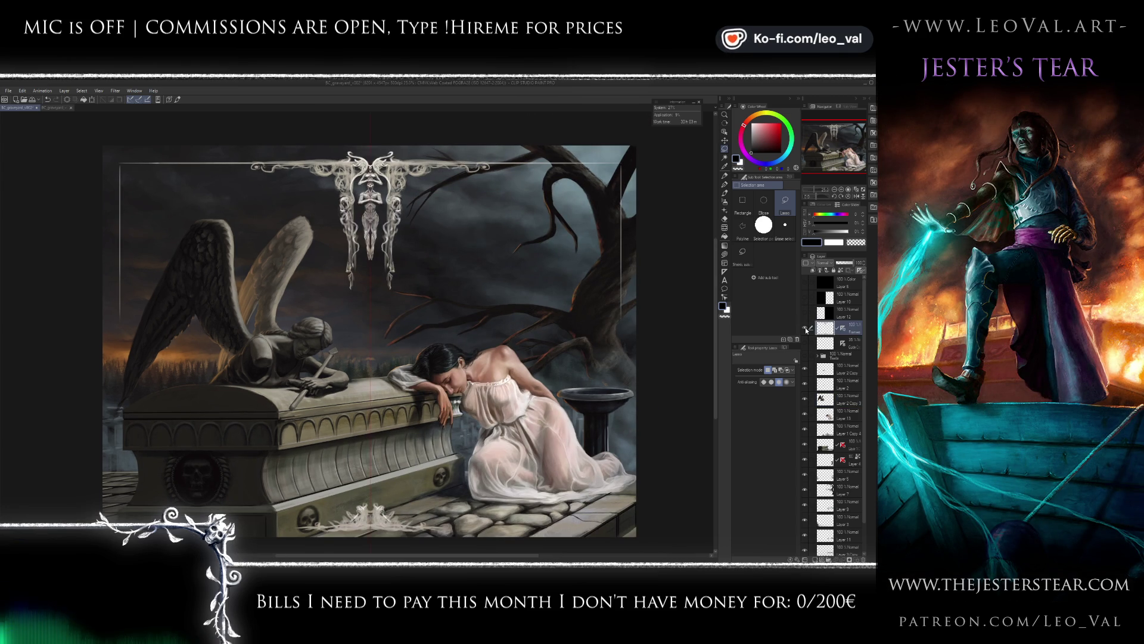
{"action": "left_click", "coordinate": [806, 328]}
{"action": "left_click", "coordinate": [806, 328]}
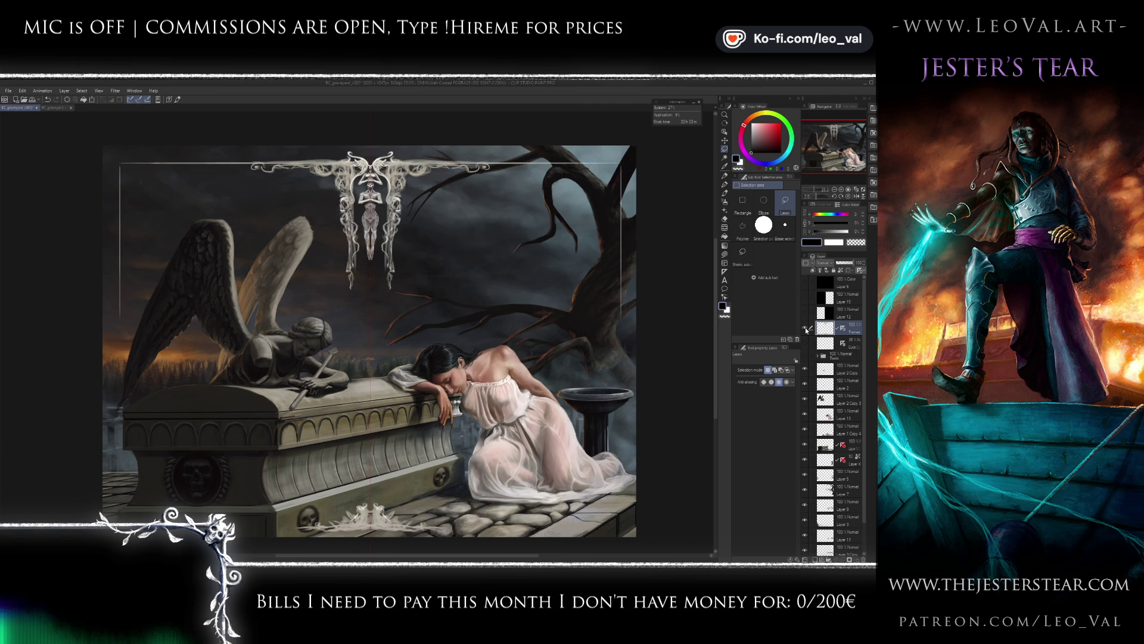
- Zoom in, box both side columns with a mirrored rectangular selection, then clear it
{"action": "scroll", "coordinate": [404, 308], "scroll_direction": "up", "scroll_amount": 5}
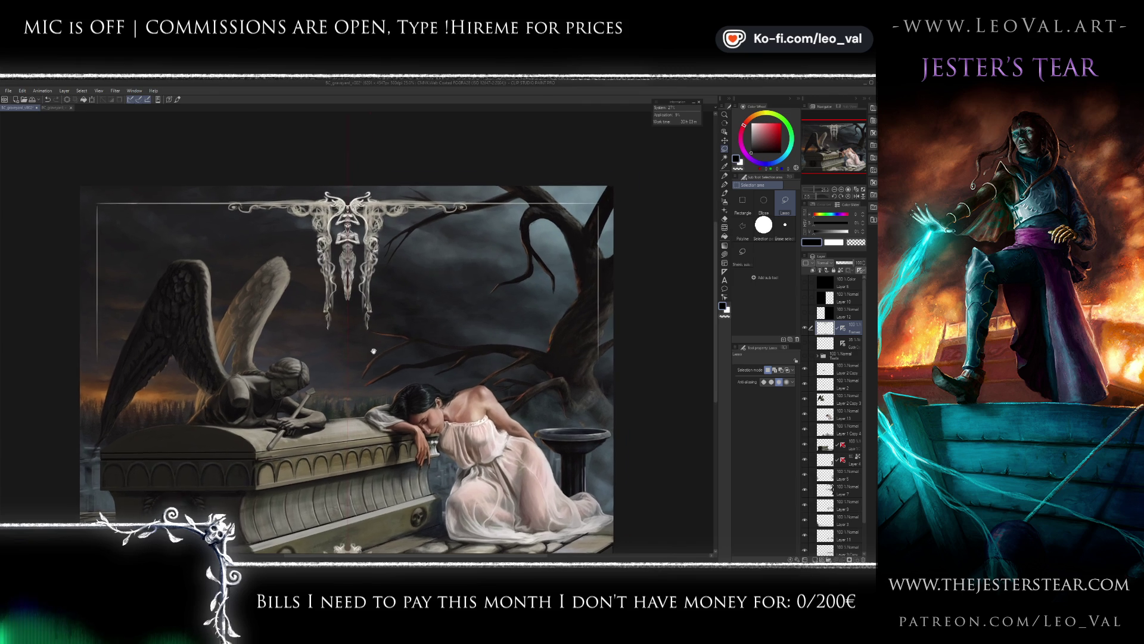
{"action": "scroll", "coordinate": [394, 268], "scroll_direction": "up", "scroll_amount": 3}
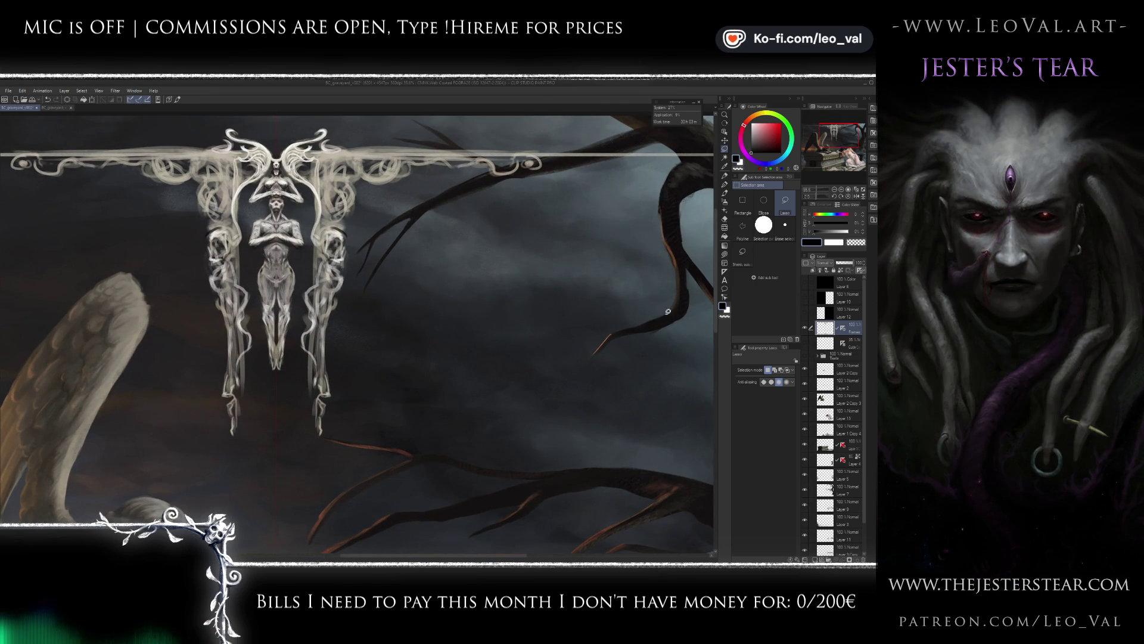
{"action": "key", "text": "m"}
{"action": "left_click_drag", "start_coordinate": [306, 449], "coordinate": [426, 121]}
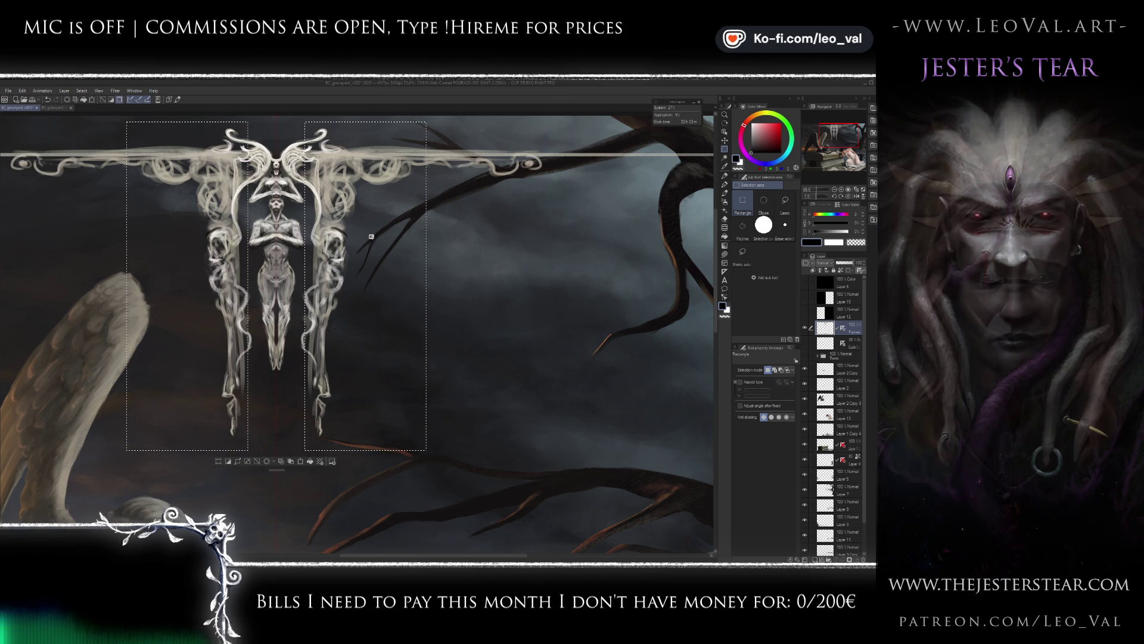
{"action": "key", "text": "ctrl+d"}
- Trace a mirrored freehand outline around both side columns and show the black cover layer again
{"action": "key", "text": "m"}
{"action": "left_click_drag", "start_coordinate": [310, 229], "coordinate": [325, 198]}
{"action": "mouse_move", "coordinate": [344, 140]}
{"action": "left_mouse_down"}
{"action": "mouse_move", "coordinate": [522, 122]}
{"action": "mouse_move", "coordinate": [349, 125]}
{"action": "left_mouse_up"}
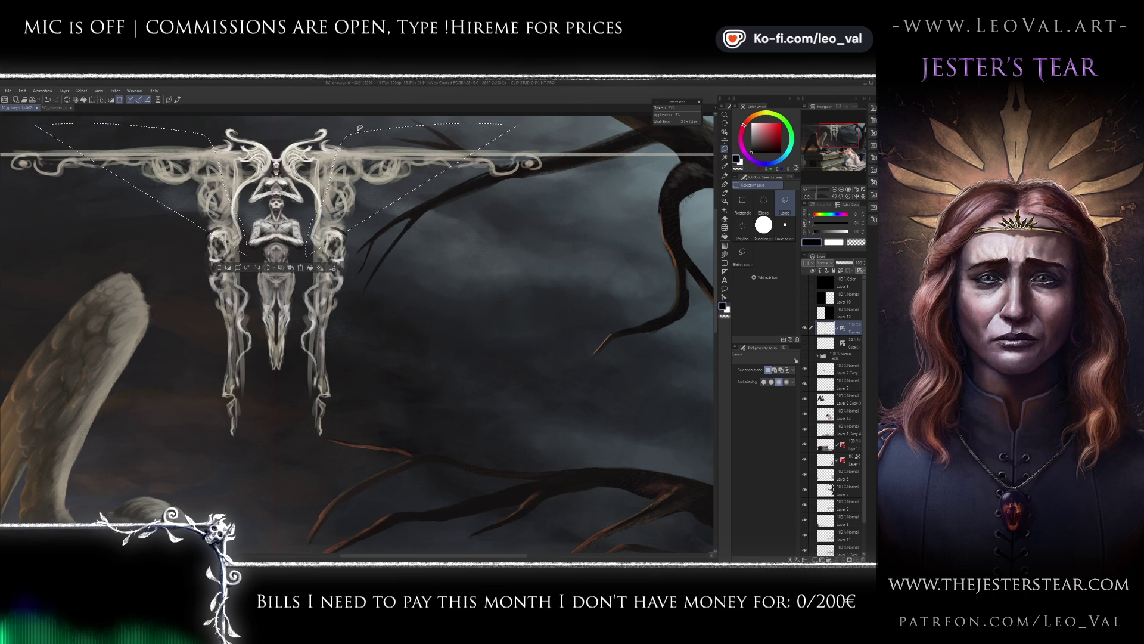
{"action": "mouse_move", "coordinate": [308, 211]}
{"action": "left_mouse_down"}
{"action": "mouse_move", "coordinate": [301, 300]}
{"action": "mouse_move", "coordinate": [377, 314]}
{"action": "left_mouse_up"}
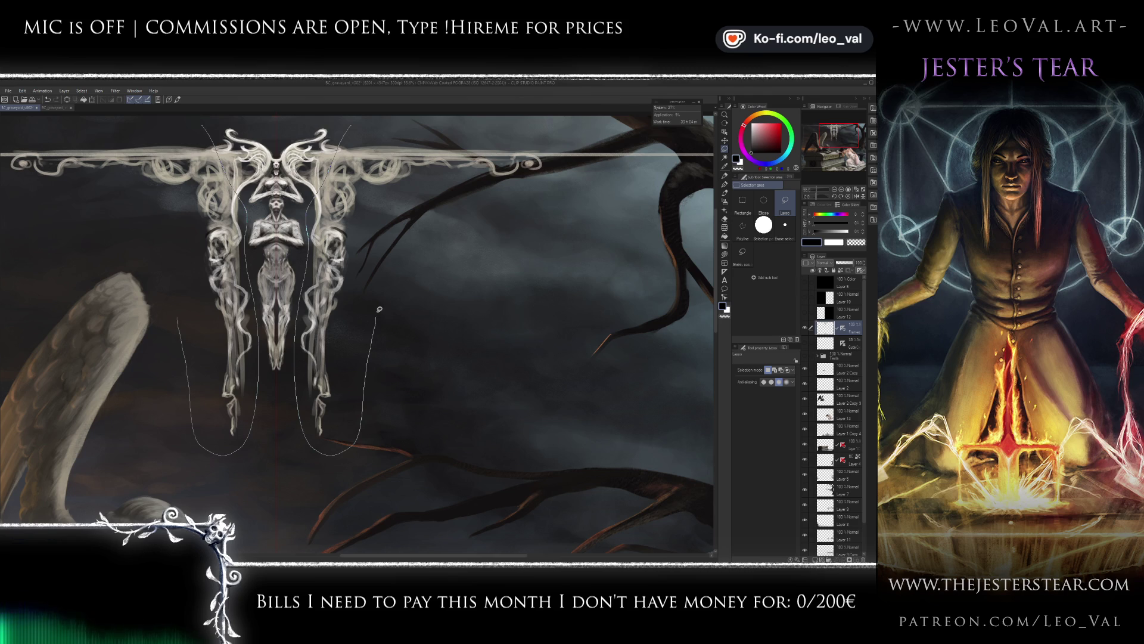
{"action": "left_click_drag", "start_coordinate": [382, 288], "coordinate": [360, 188]}
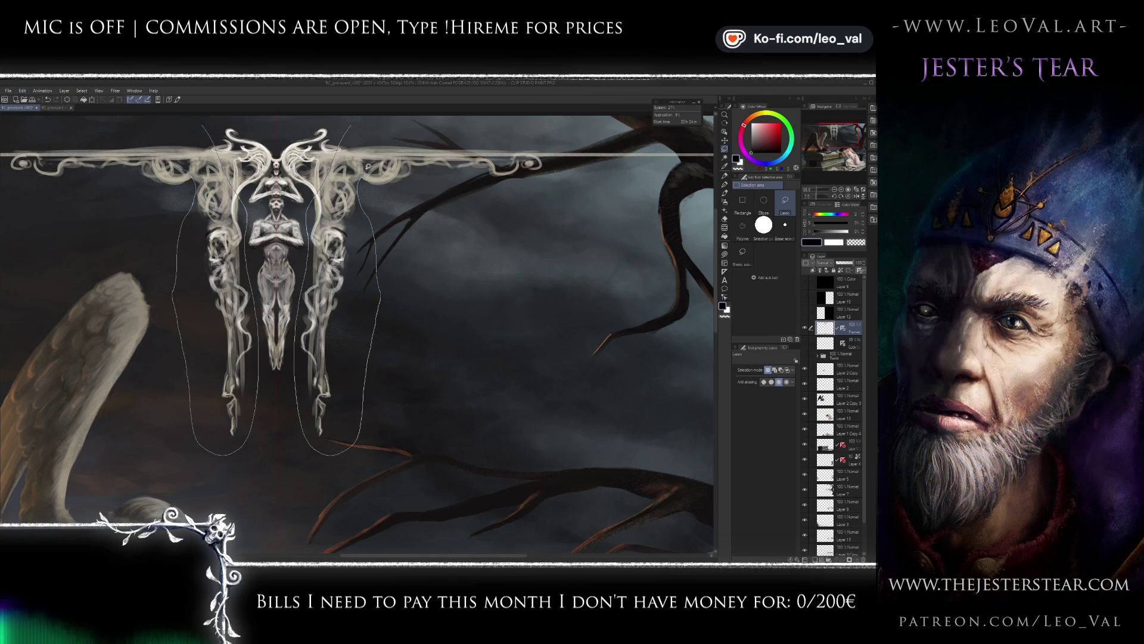
{"action": "left_click_drag", "start_coordinate": [370, 127], "coordinate": [372, 128]}
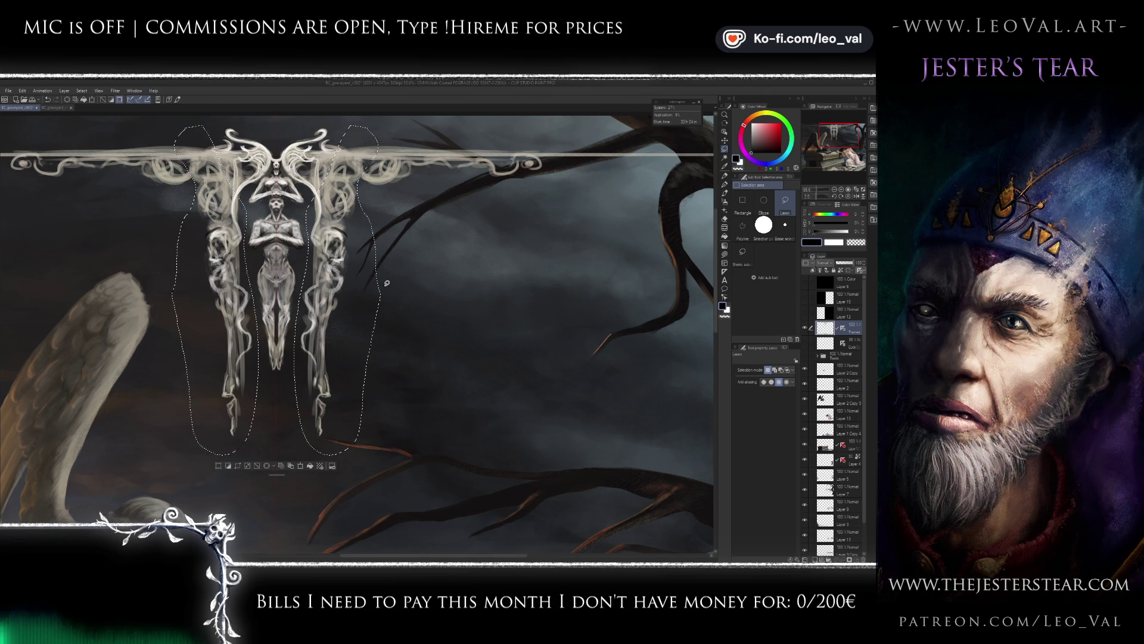
{"action": "left_click", "coordinate": [804, 312]}
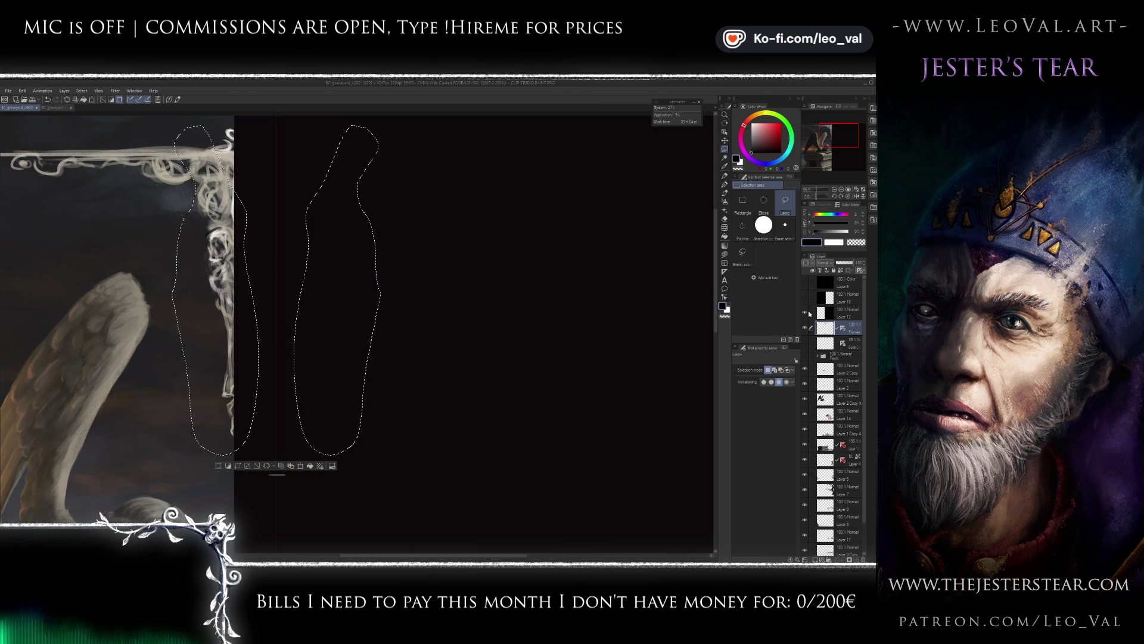
- Swap the black cover for the dark left cover, switch to Liquify, and zoom in
{"action": "left_click", "coordinate": [804, 312]}
{"action": "left_click", "coordinate": [804, 296]}
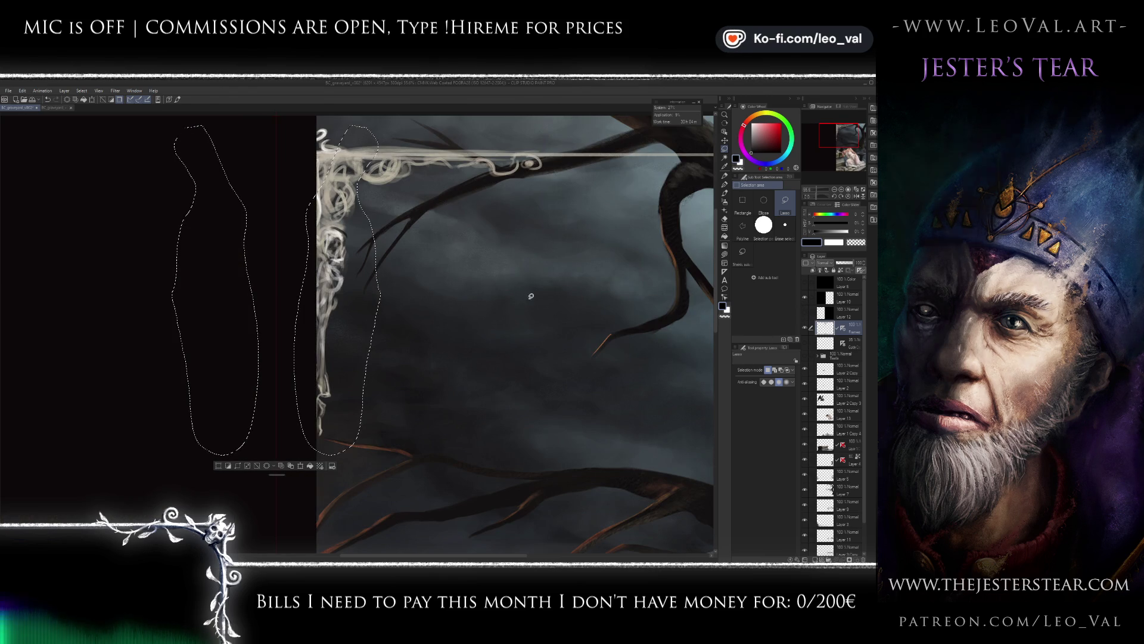
{"action": "key", "text": "j"}
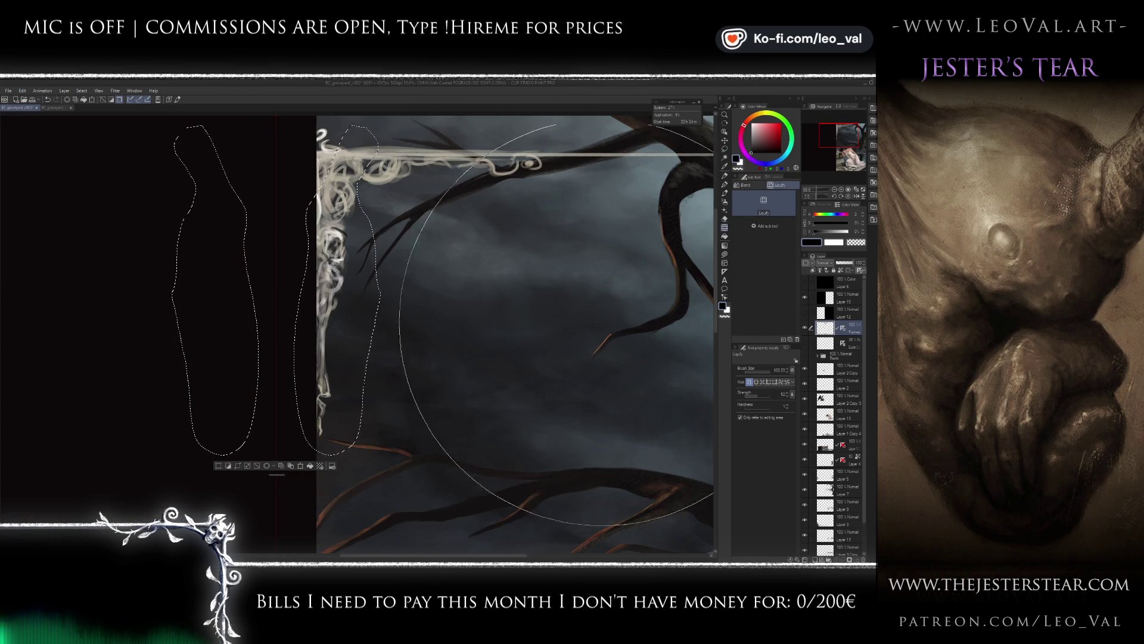
{"action": "scroll", "coordinate": [429, 319], "scroll_direction": "down", "scroll_amount": 5}
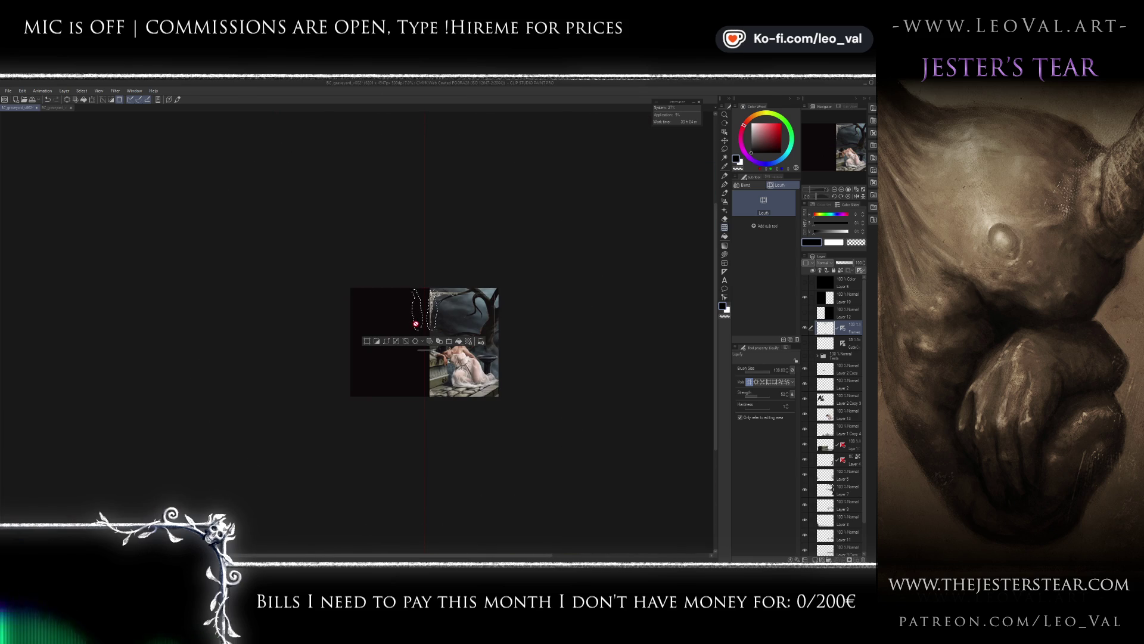
{"action": "scroll", "coordinate": [451, 314], "scroll_direction": "up", "scroll_amount": 2}
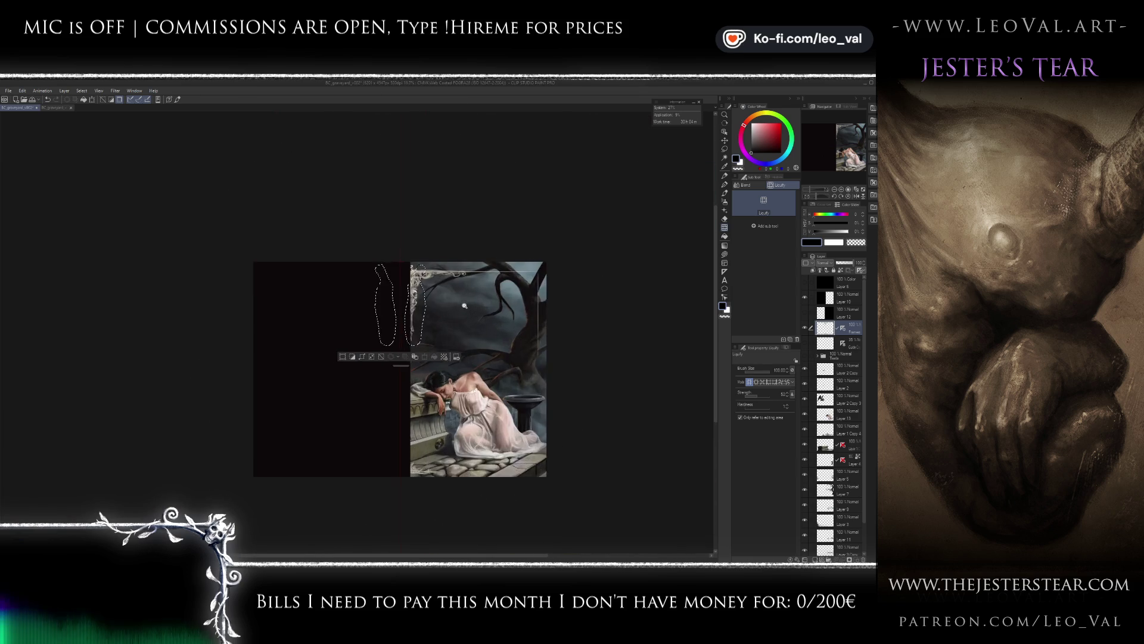
{"action": "scroll", "coordinate": [444, 317], "scroll_direction": "up", "scroll_amount": 3}
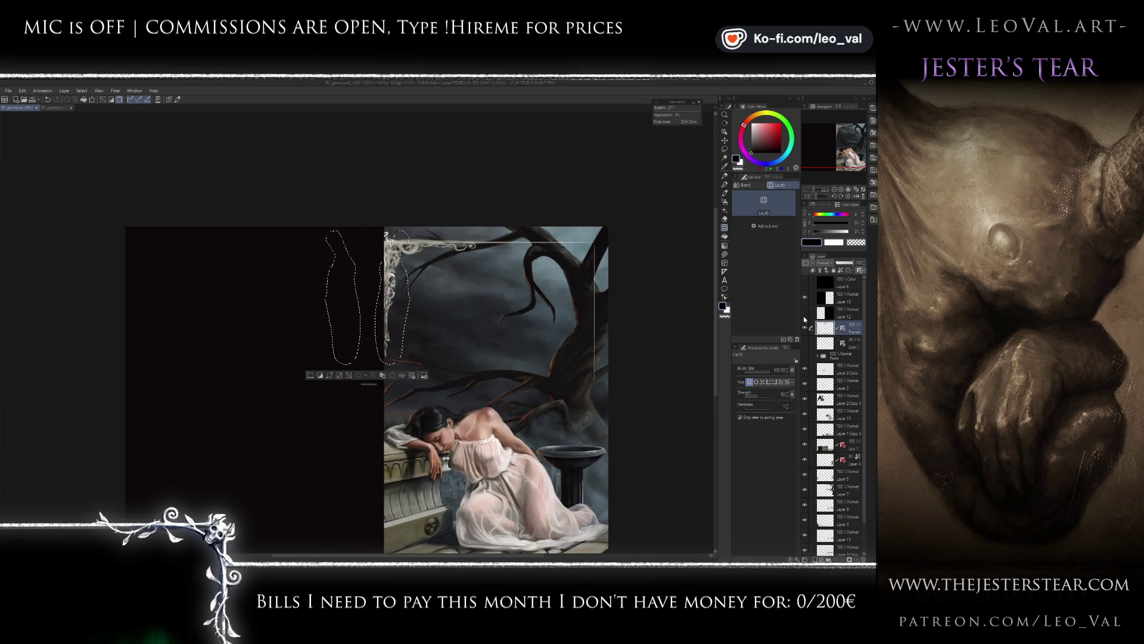
{"action": "scroll", "coordinate": [404, 314], "scroll_direction": "up", "scroll_amount": 1}
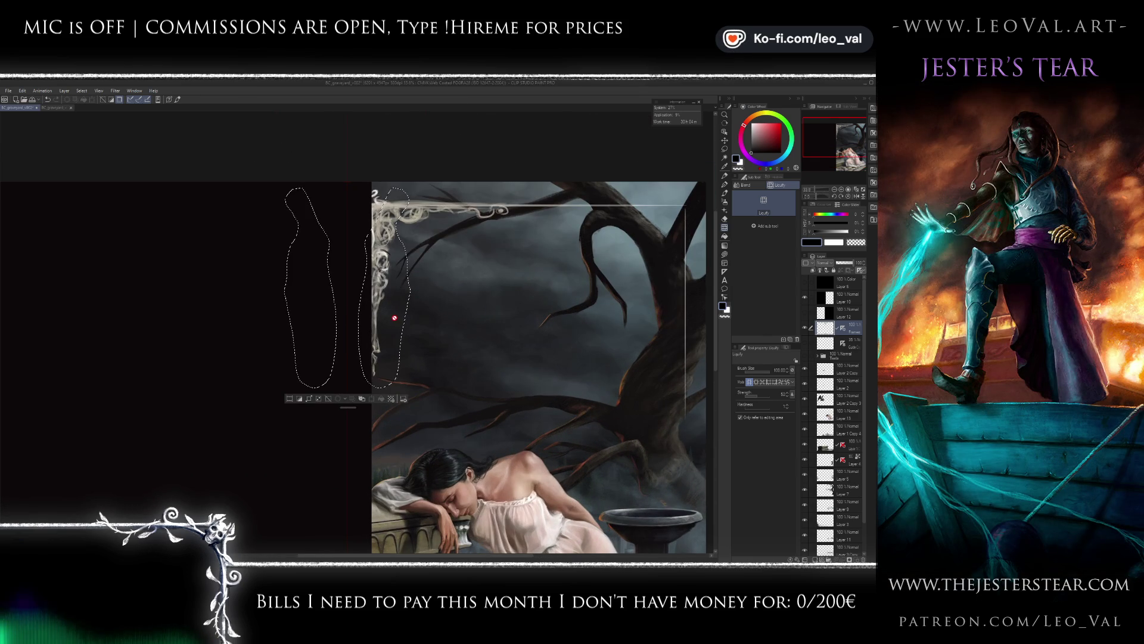
- Try liquifying the selected column, dismiss the raster-layer-only warning, and hide the dark cover
{"action": "key", "text": "j"}
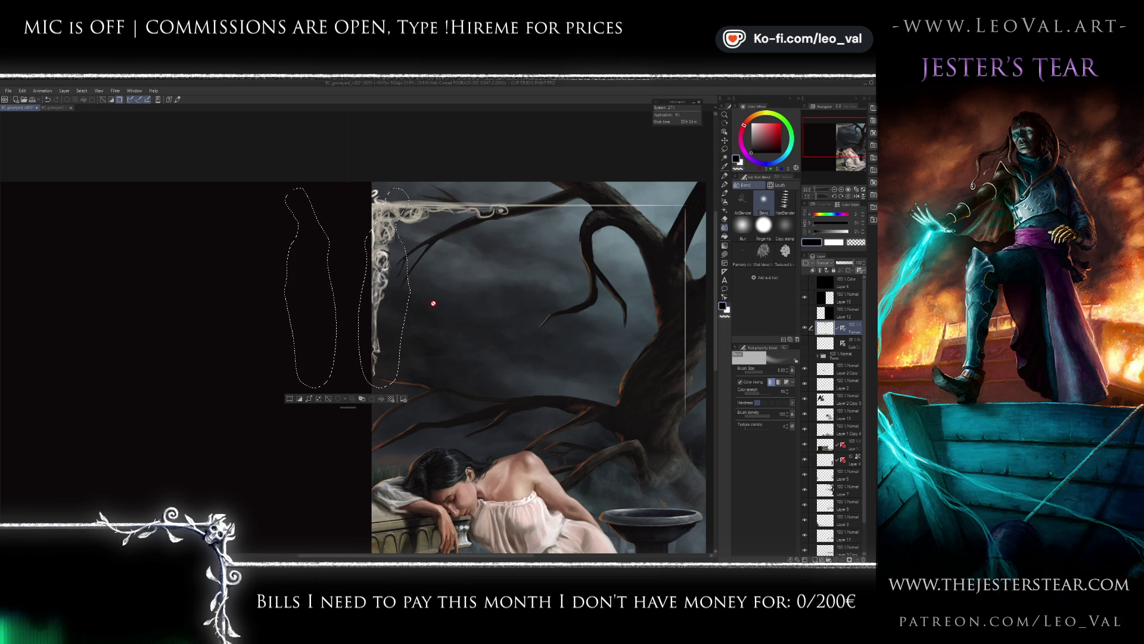
{"action": "key", "text": "j"}
{"action": "left_click", "coordinate": [356, 335]}
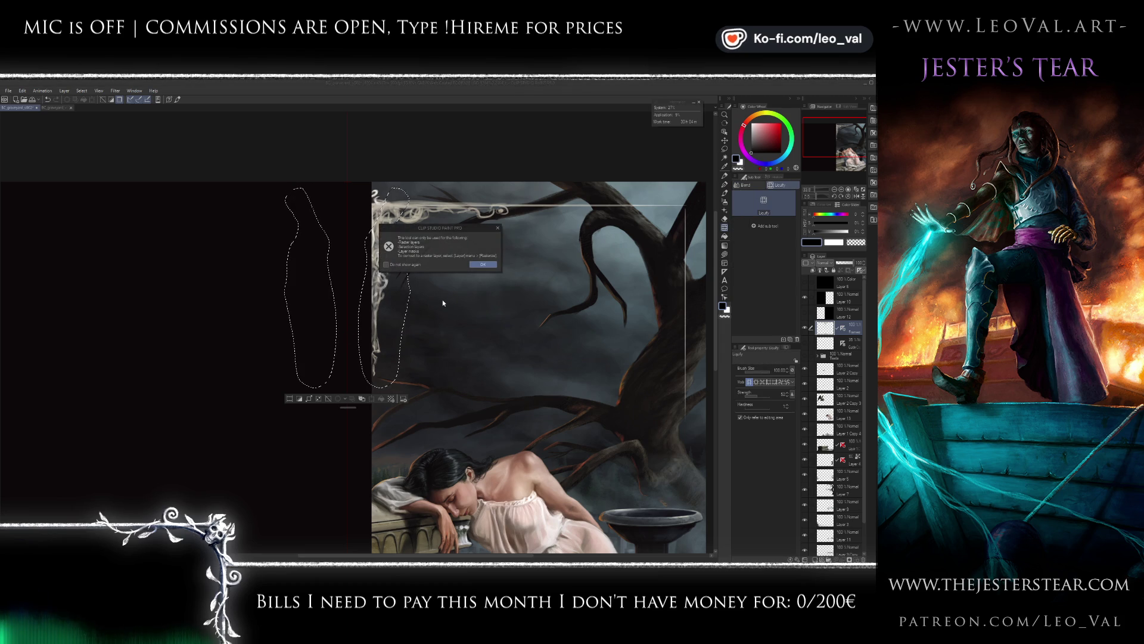
{"action": "left_click", "coordinate": [483, 266]}
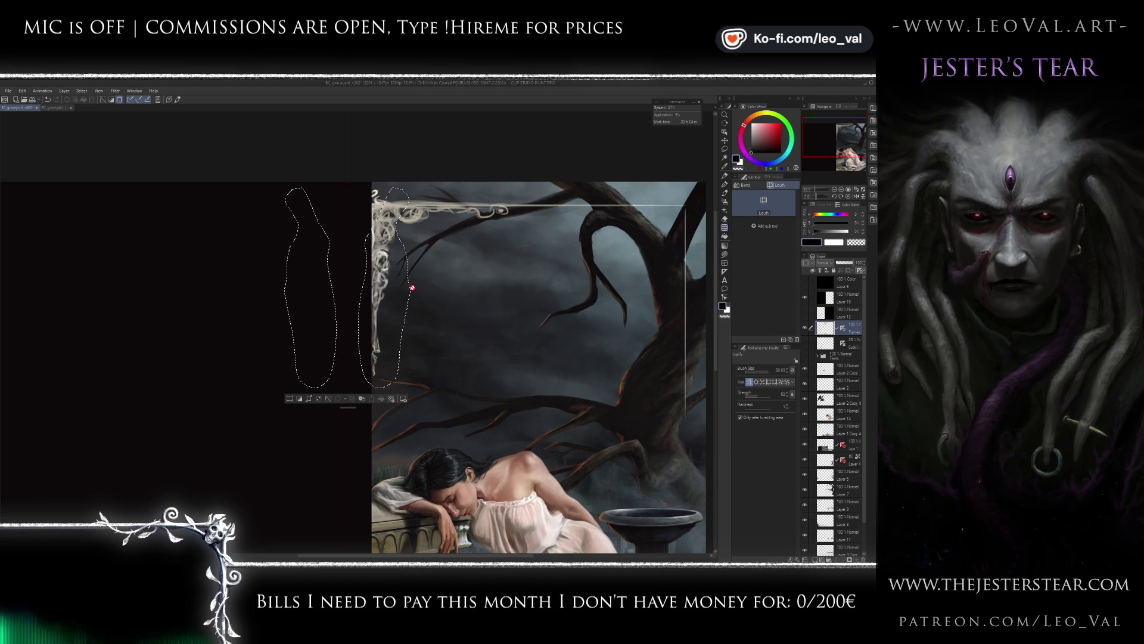
{"action": "scroll", "coordinate": [399, 281], "scroll_direction": "up", "scroll_amount": 5}
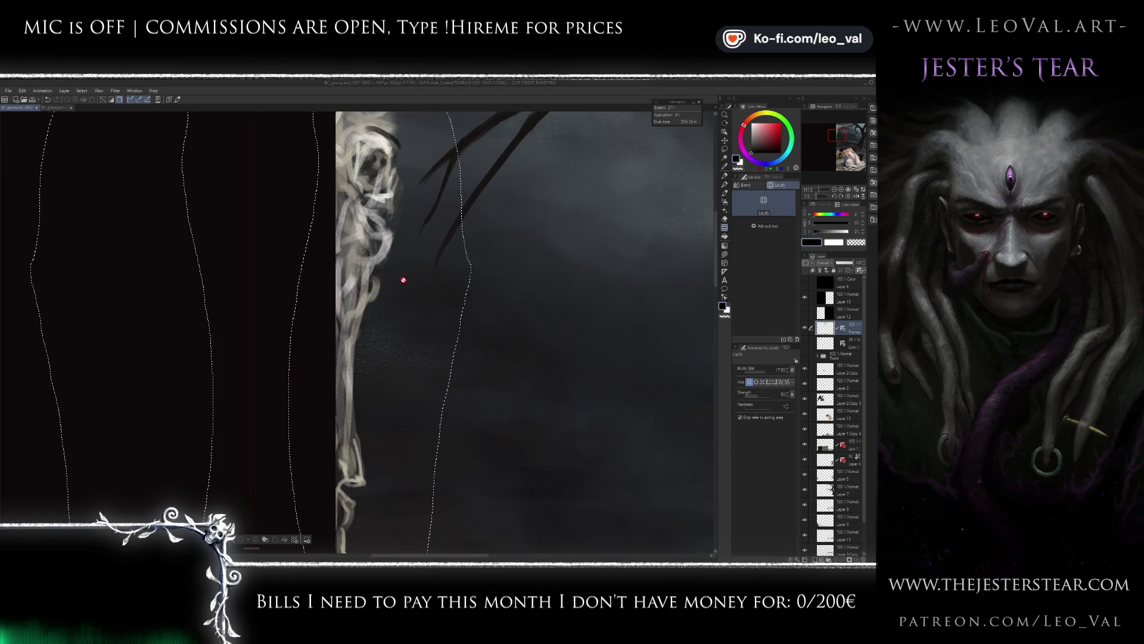
{"action": "scroll", "coordinate": [435, 275], "scroll_direction": "down", "scroll_amount": 4}
{"action": "scroll", "coordinate": [417, 286], "scroll_direction": "down", "scroll_amount": 2}
{"action": "scroll", "coordinate": [400, 297], "scroll_direction": "up", "scroll_amount": 3}
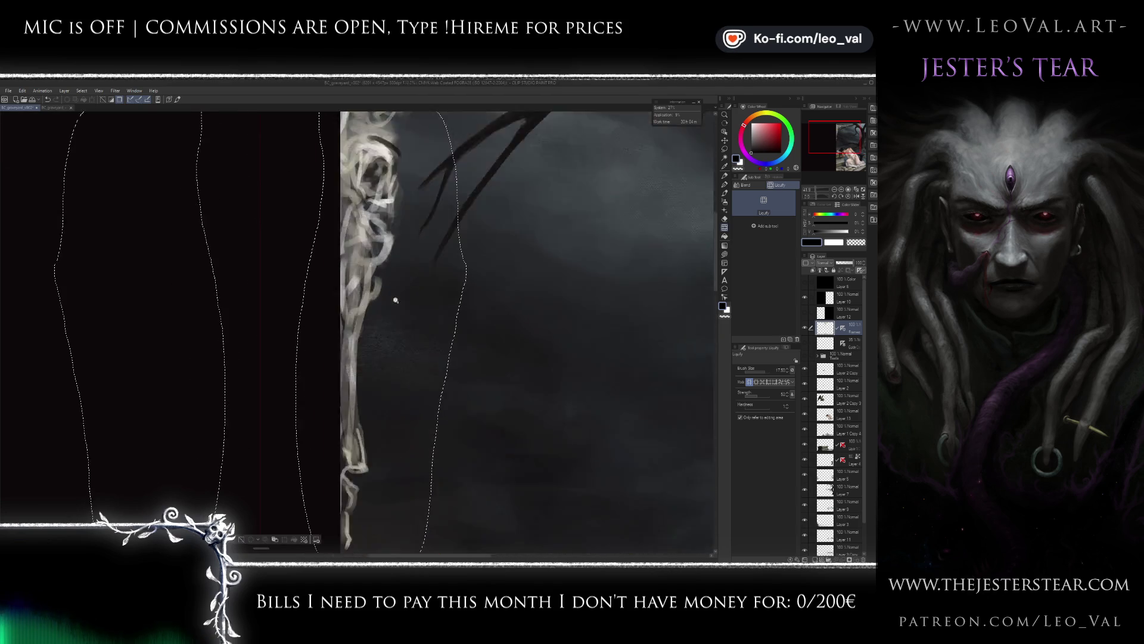
{"action": "scroll", "coordinate": [399, 297], "scroll_direction": "down", "scroll_amount": 2}
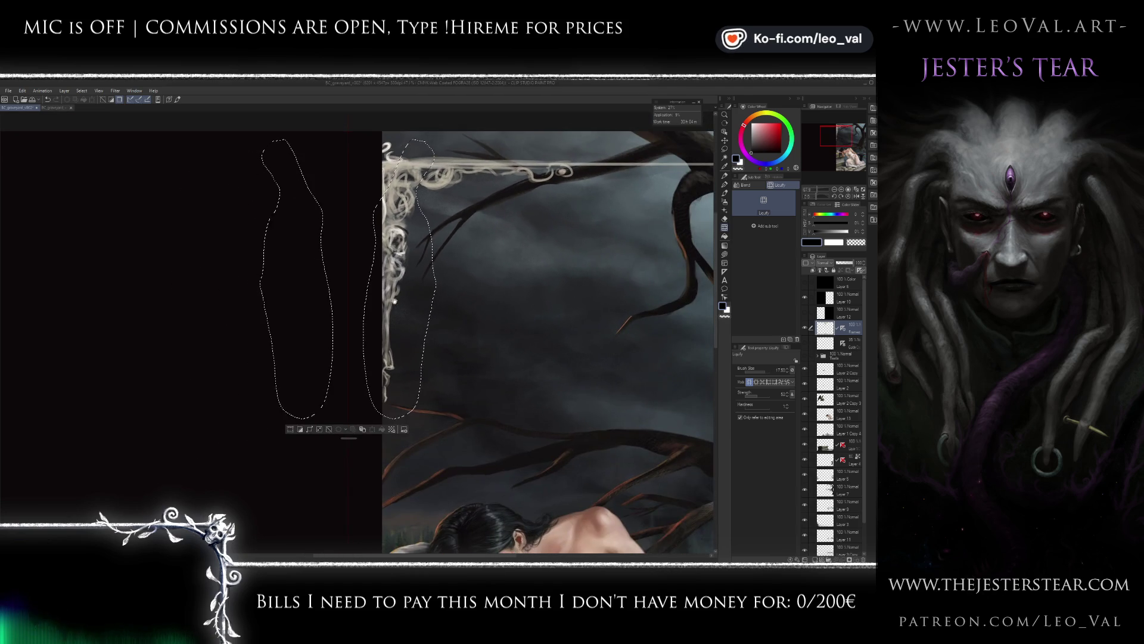
{"action": "left_click", "coordinate": [805, 297]}
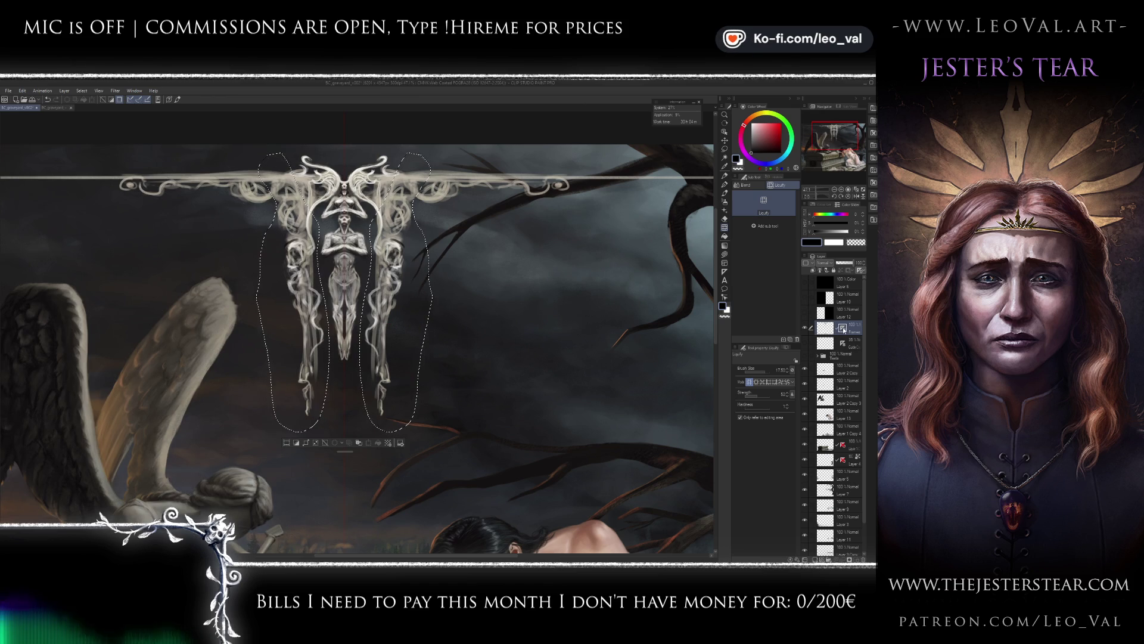
- Review the layer's symmetry ruler options and where the ruler is shown
{"action": "right_click", "coordinate": [842, 328]}
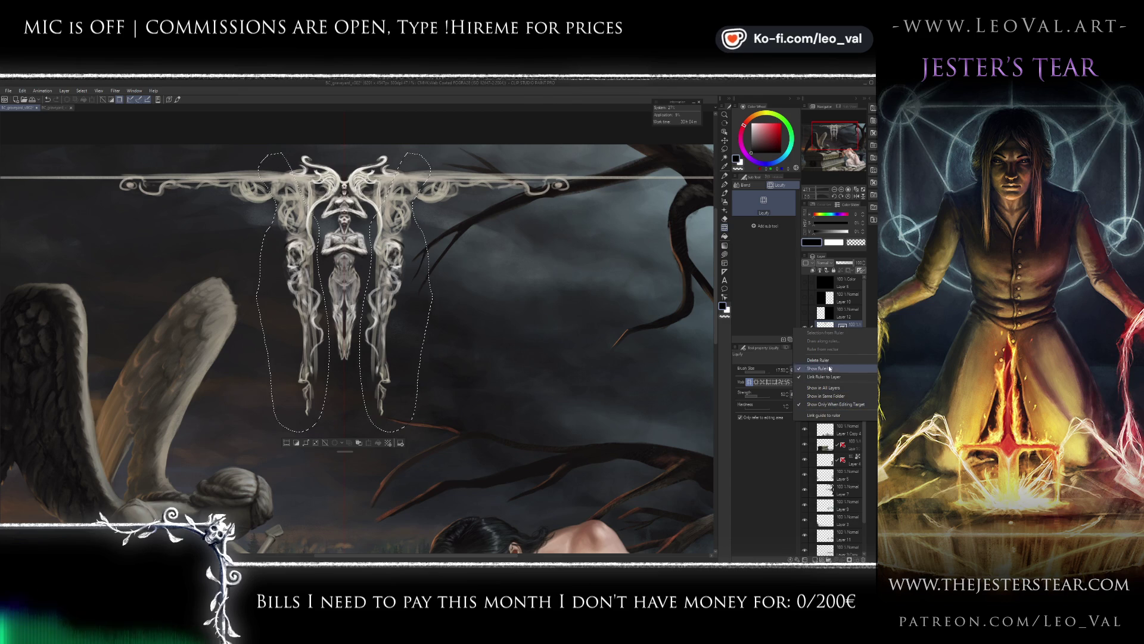
{"action": "left_click", "coordinate": [829, 327]}
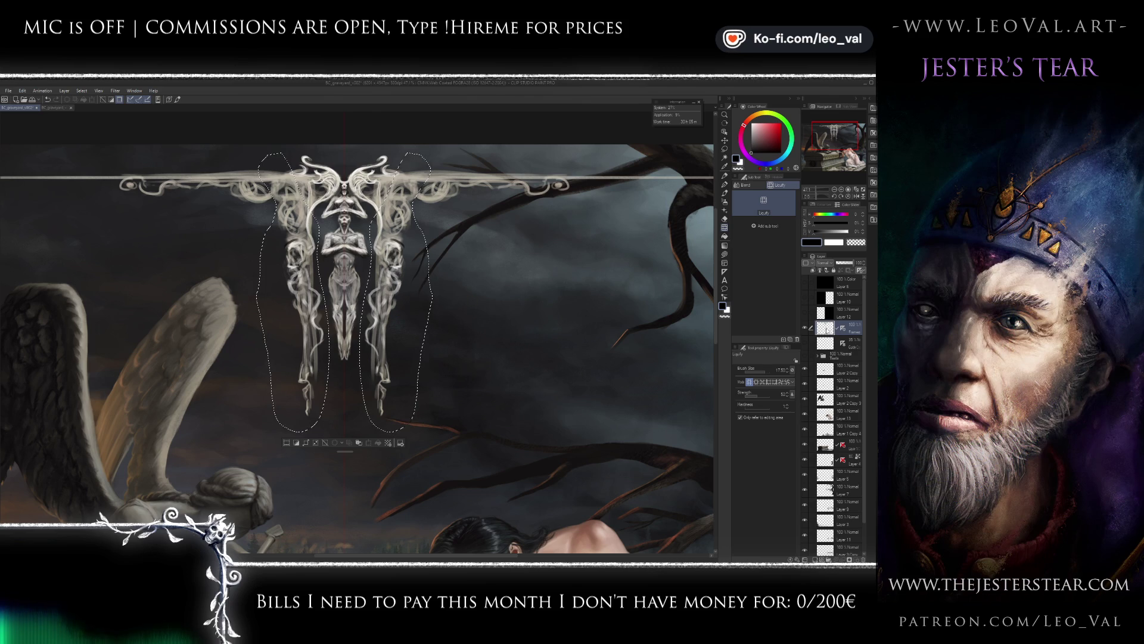
{"action": "left_click", "coordinate": [859, 270]}
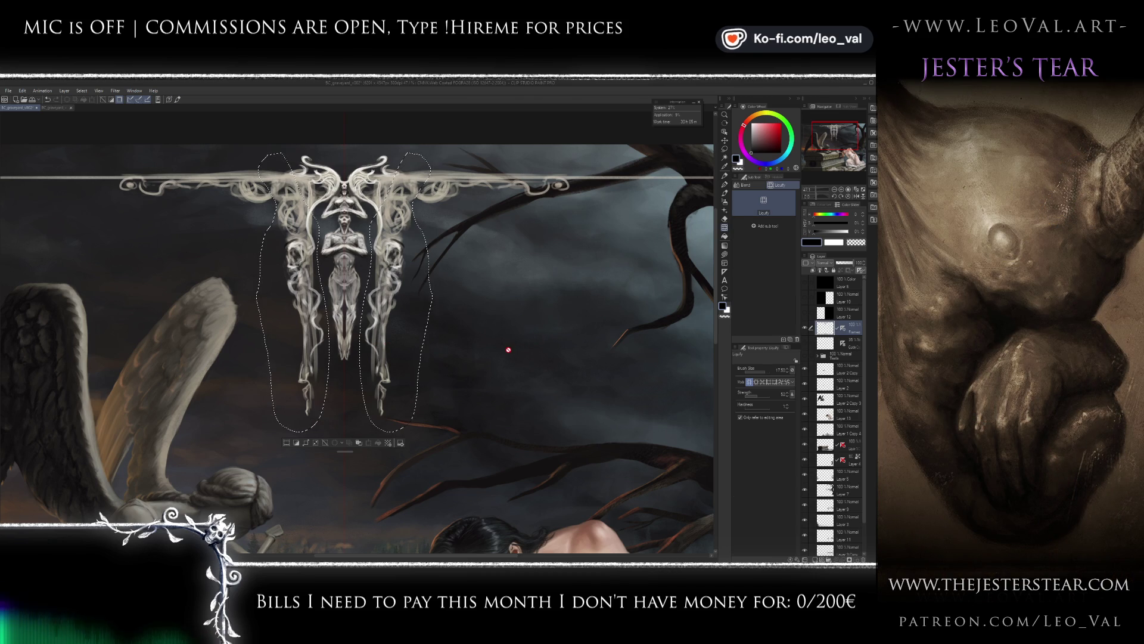
- Switch to the Brush tool, deselect with Ctrl+D, and widen the side panels
{"action": "key", "text": "b"}
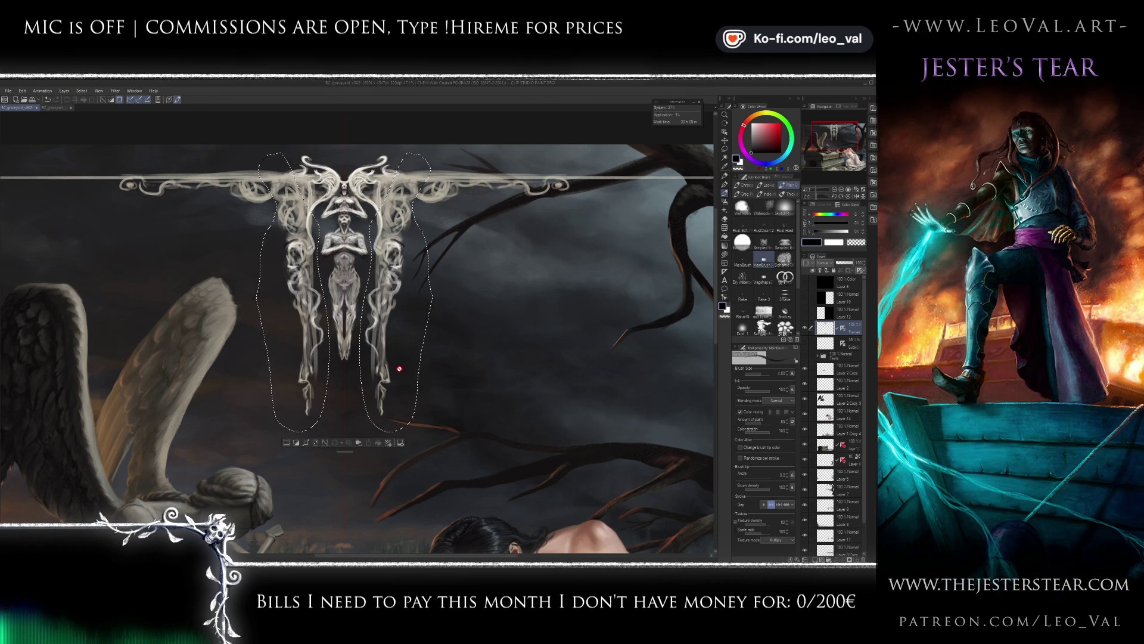
{"action": "key", "text": "ctrl+d"}
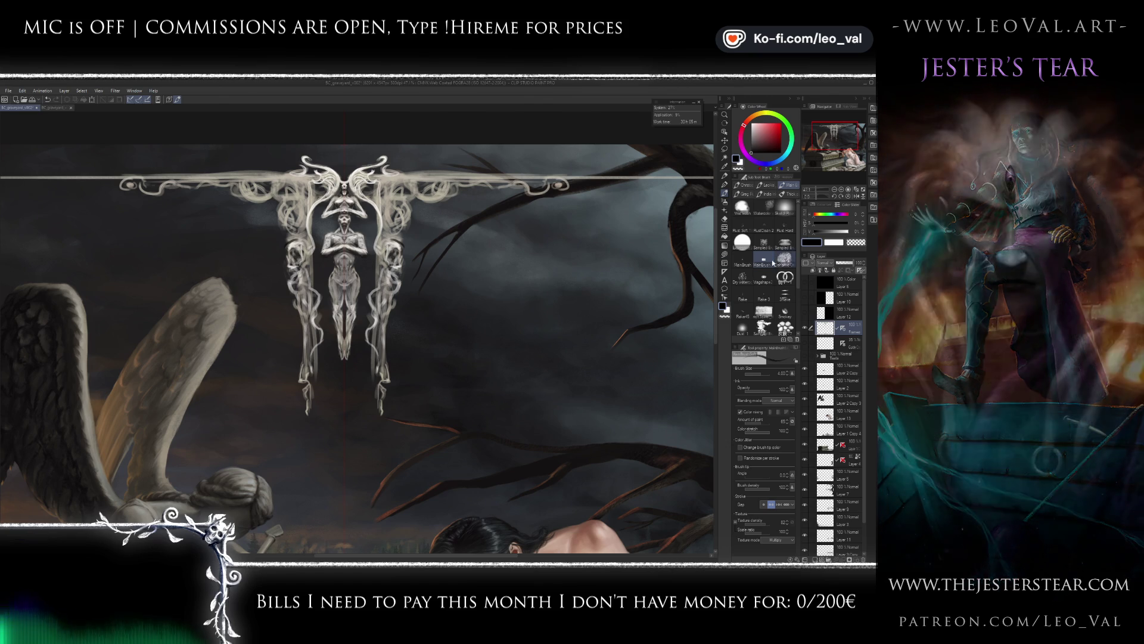
{"action": "left_click_drag", "start_coordinate": [797, 327], "coordinate": [780, 327]}
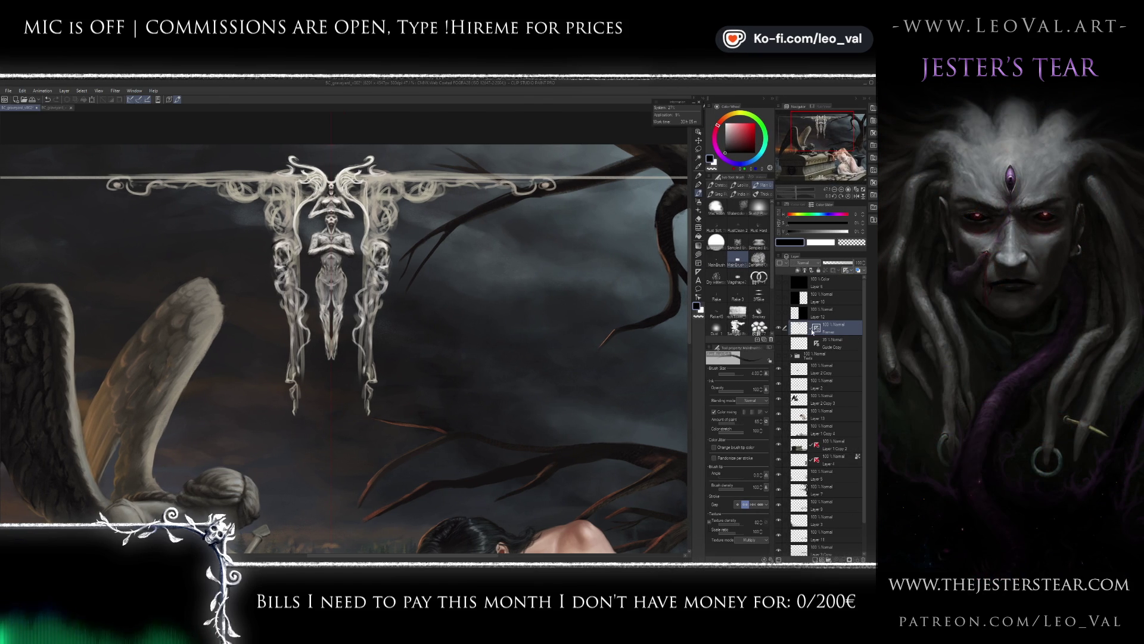
- Toggle the layer colour preview on and off, then pan to show more of the right side
{"action": "left_click", "coordinate": [859, 271]}
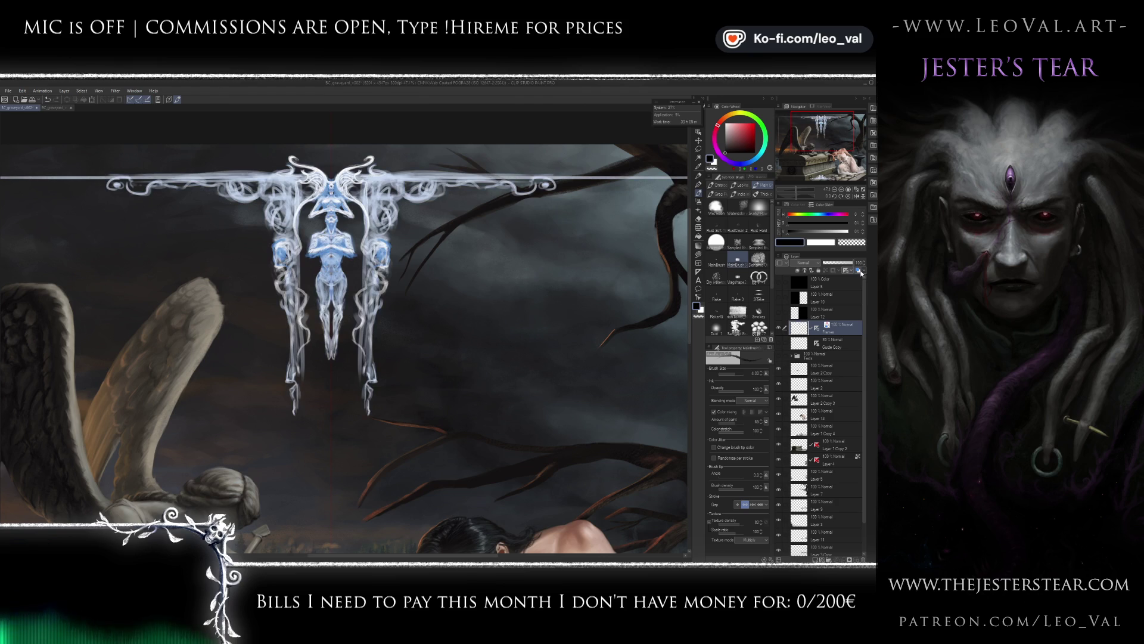
{"action": "left_click", "coordinate": [862, 272]}
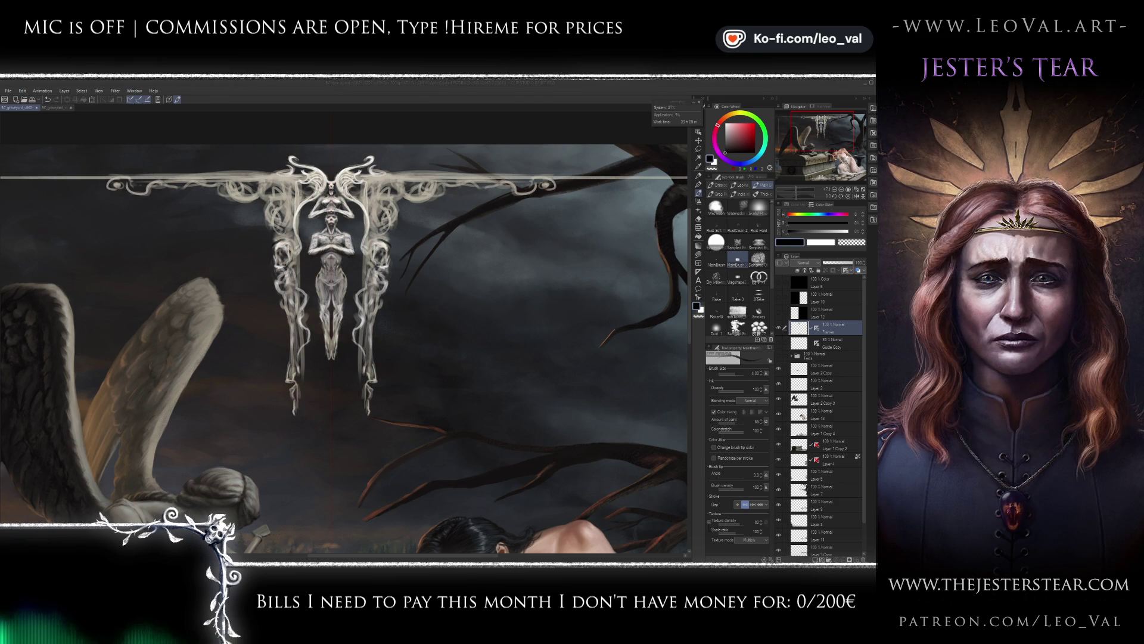
{"action": "left_click", "coordinate": [395, 309]}
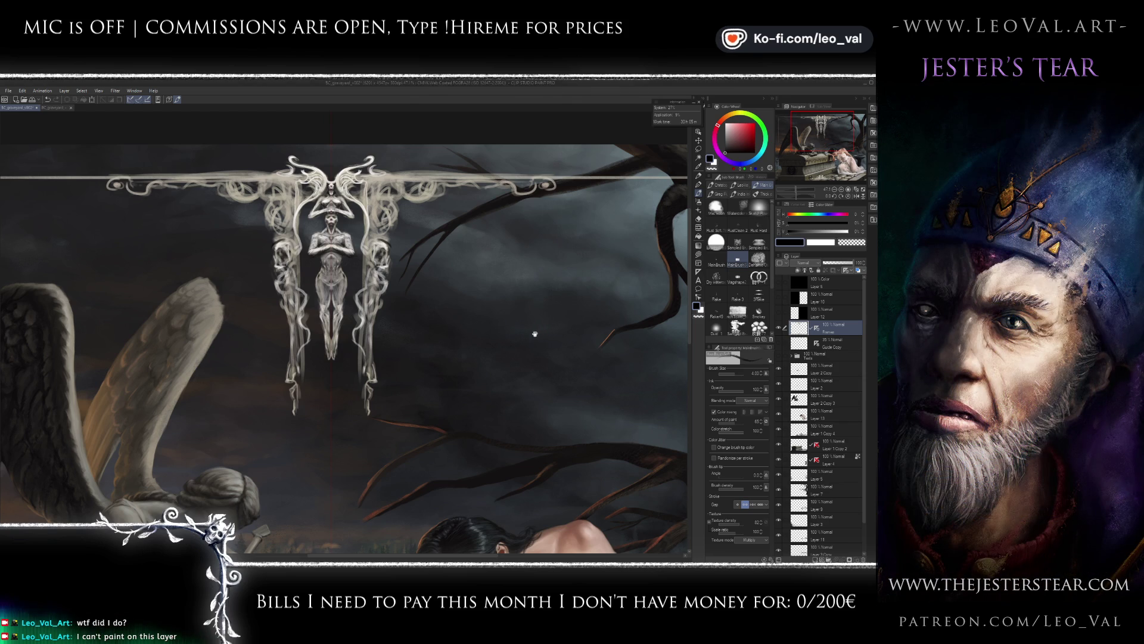
{"action": "left_click_drag", "start_coordinate": [541, 330], "coordinate": [473, 332]}
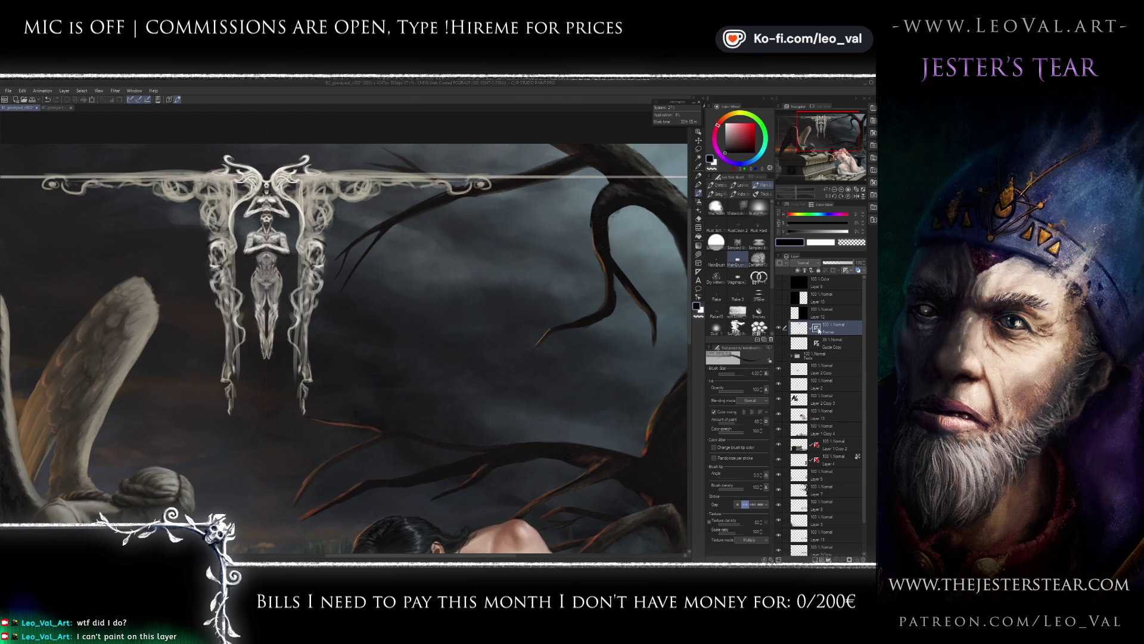
- Set the layer ruler to Show Only When Editing Target and untick the brush's Color mixing
{"action": "left_click", "coordinate": [854, 271]}
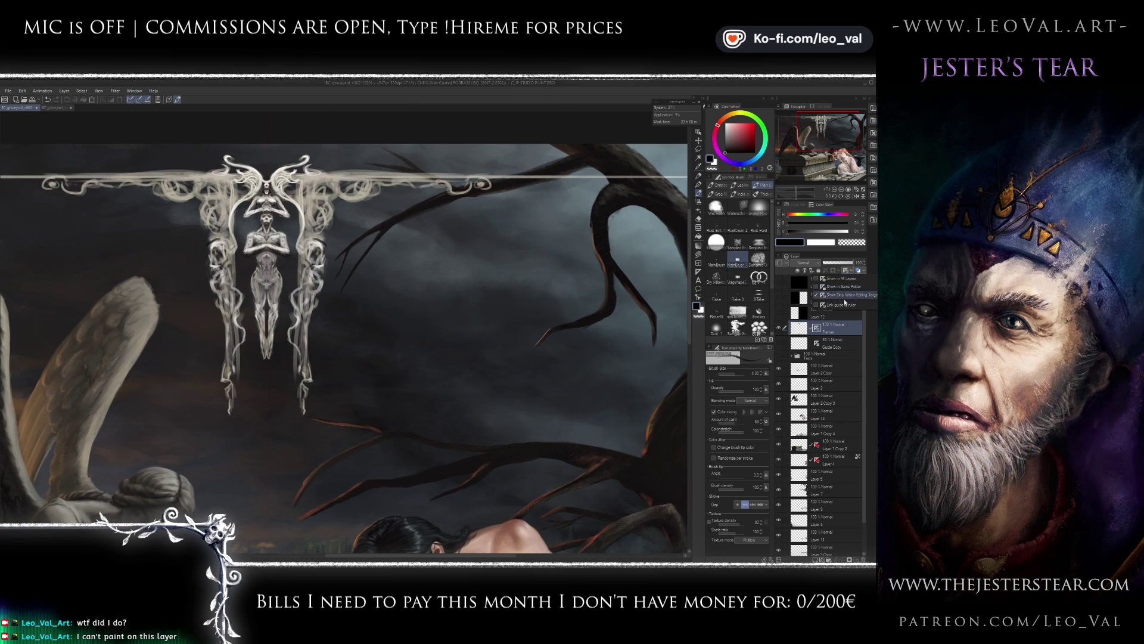
{"action": "left_click", "coordinate": [846, 296]}
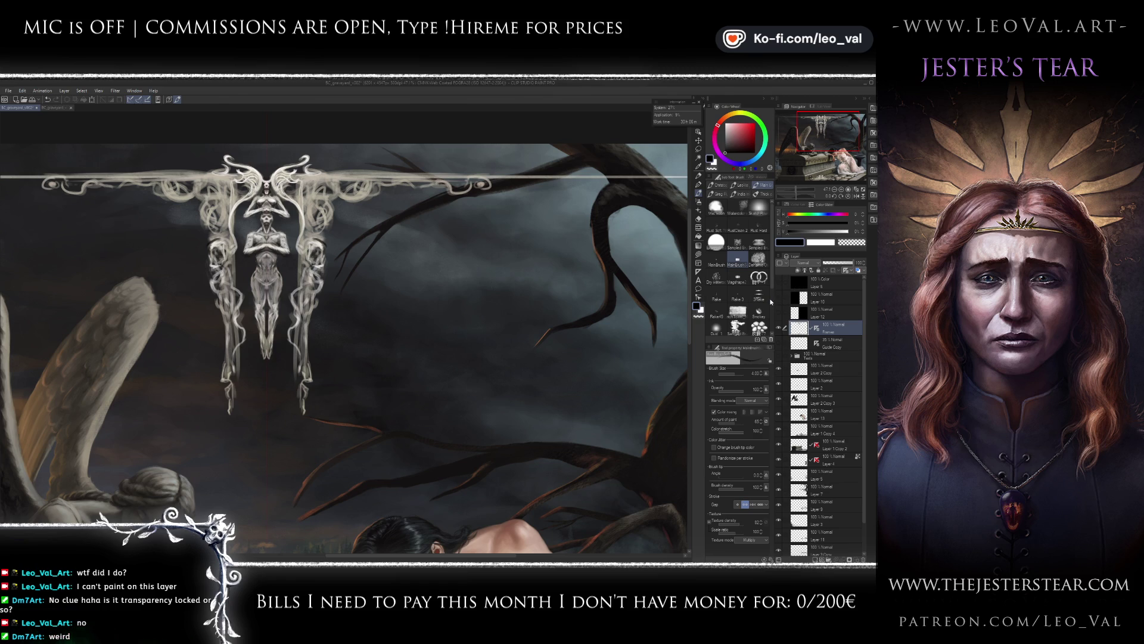
{"action": "left_click", "coordinate": [714, 411]}
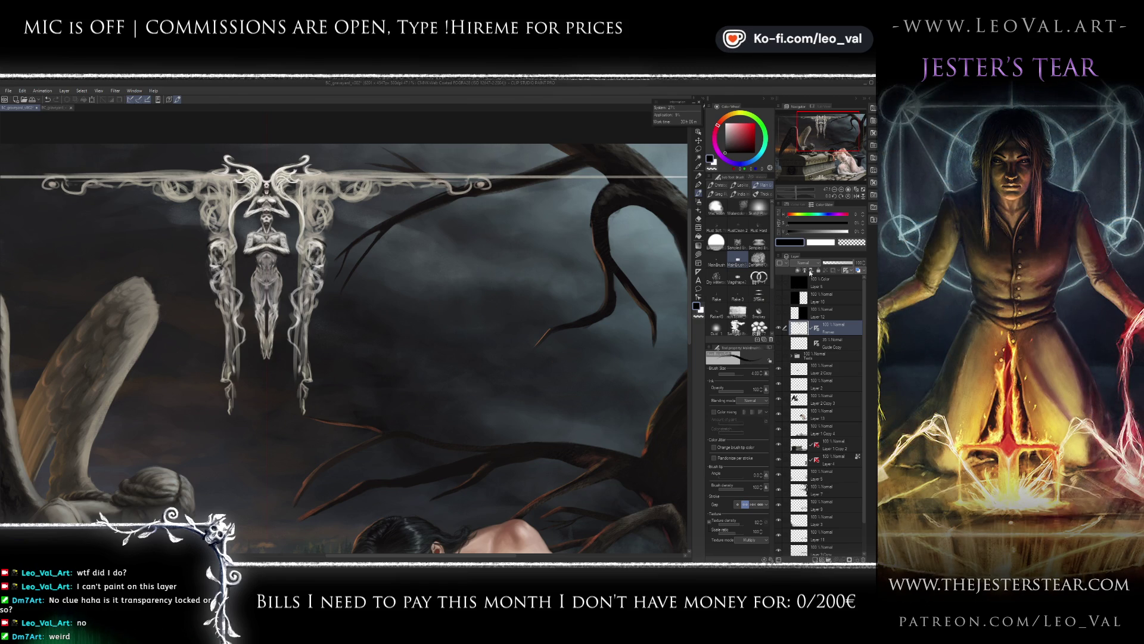
{"action": "left_click", "coordinate": [811, 264]}
{"action": "left_click", "coordinate": [812, 265]}
{"action": "right_click", "coordinate": [810, 327]}
{"action": "mouse_move", "coordinate": [822, 377]}
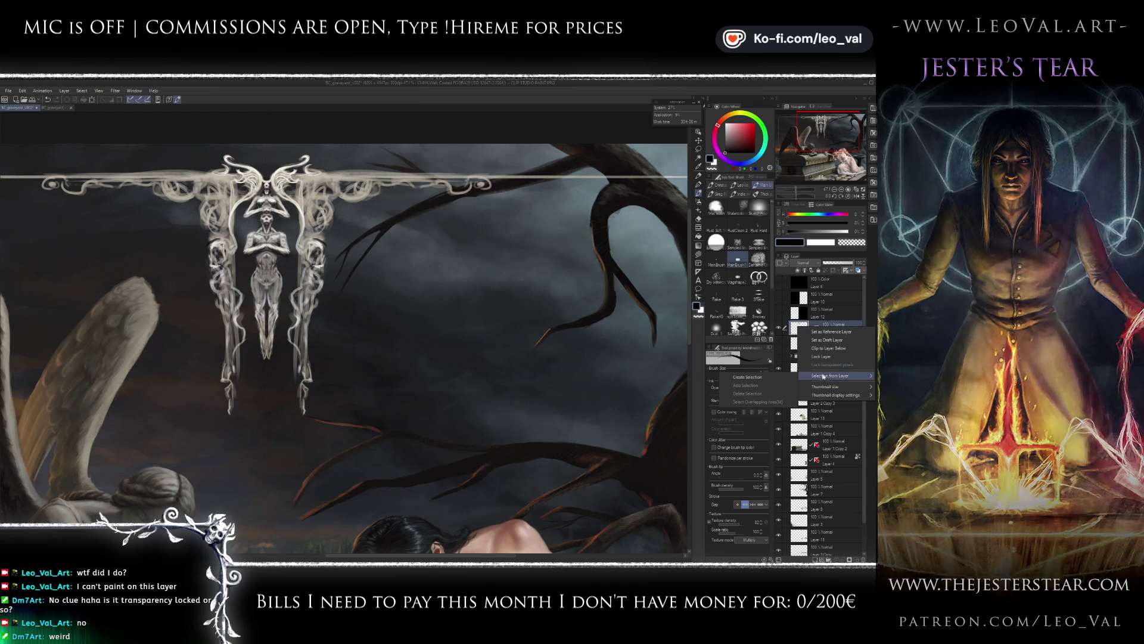
{"action": "right_click", "coordinate": [812, 328]}
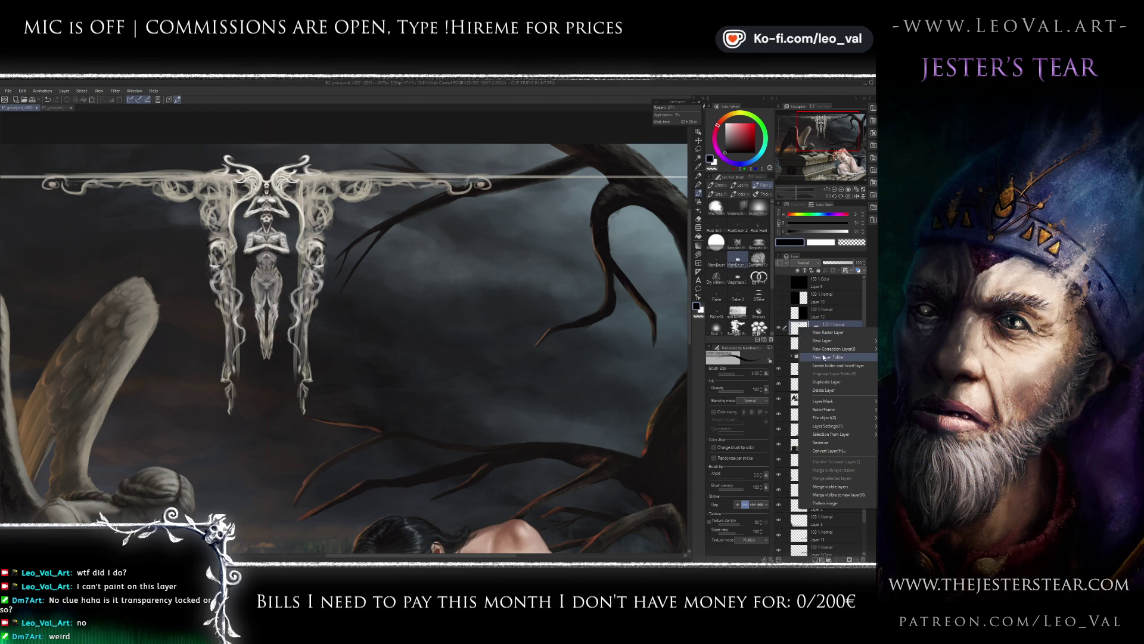
{"action": "mouse_move", "coordinate": [828, 419]}
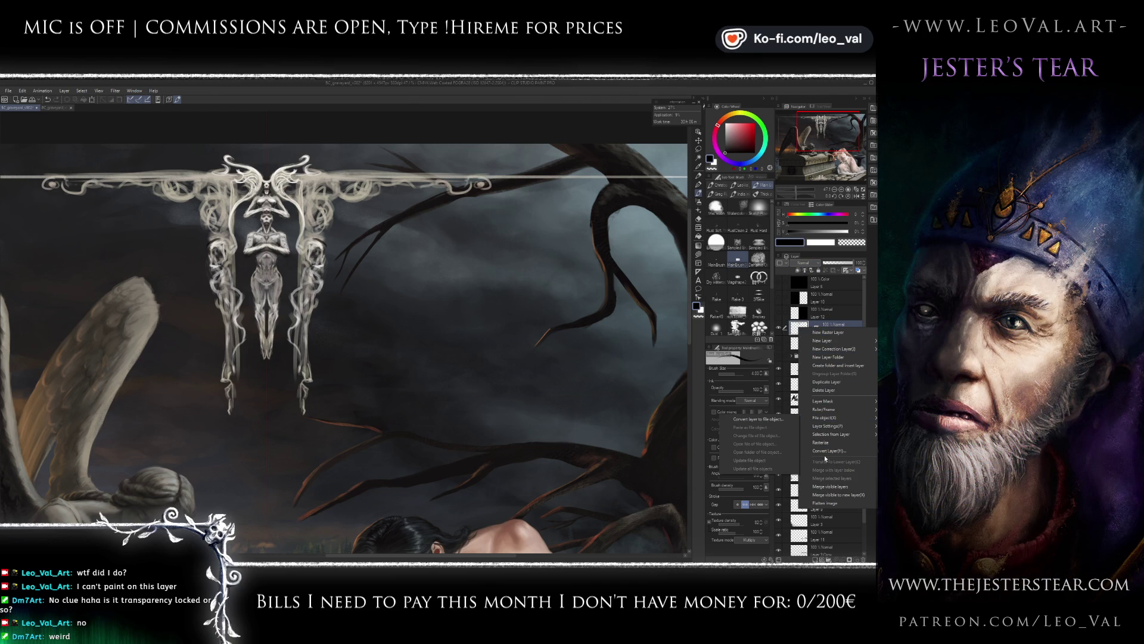
{"action": "left_click", "coordinate": [829, 442]}
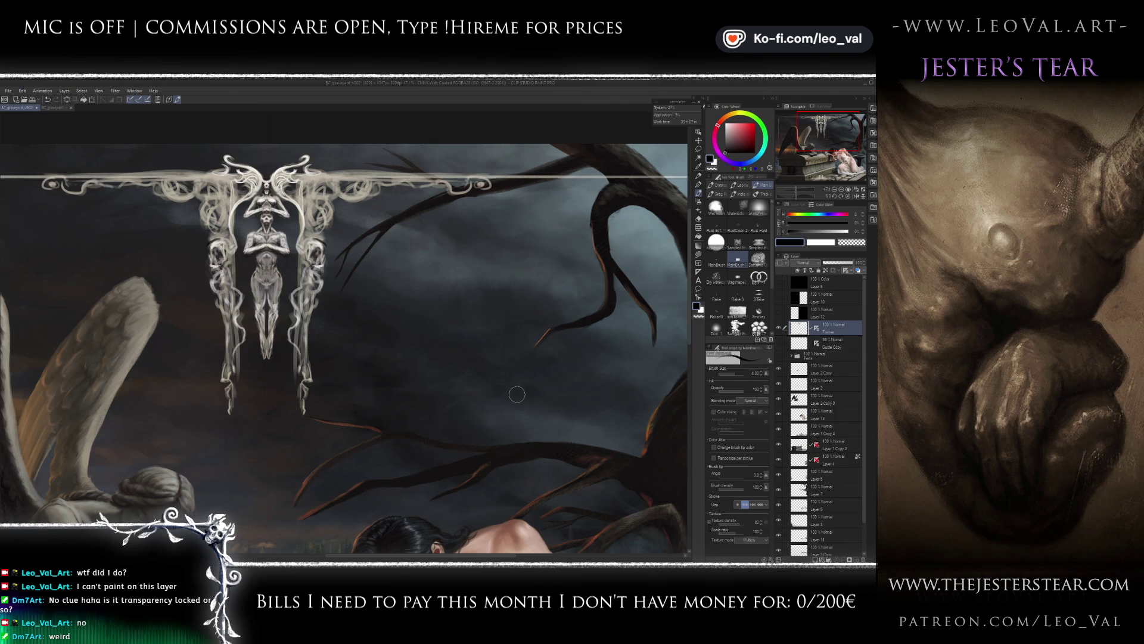
{"action": "left_click_drag", "start_coordinate": [506, 357], "coordinate": [449, 227]}
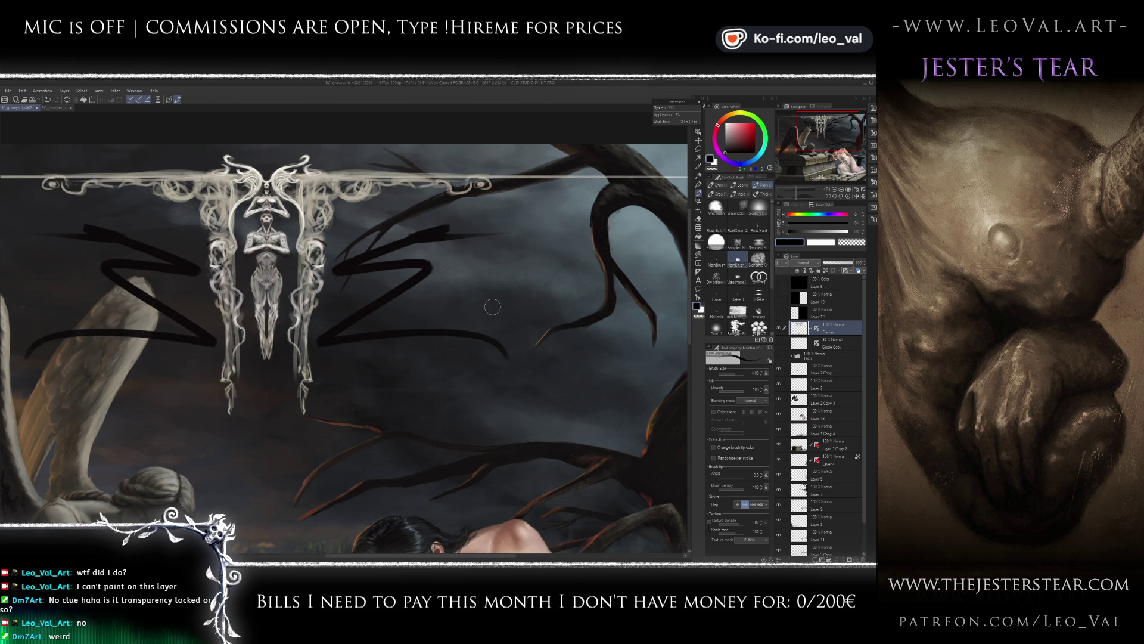
{"action": "key", "text": "ctrl+z"}
{"action": "left_click_drag", "start_coordinate": [486, 295], "coordinate": [438, 394]}
{"action": "key", "text": "ctrl+z"}
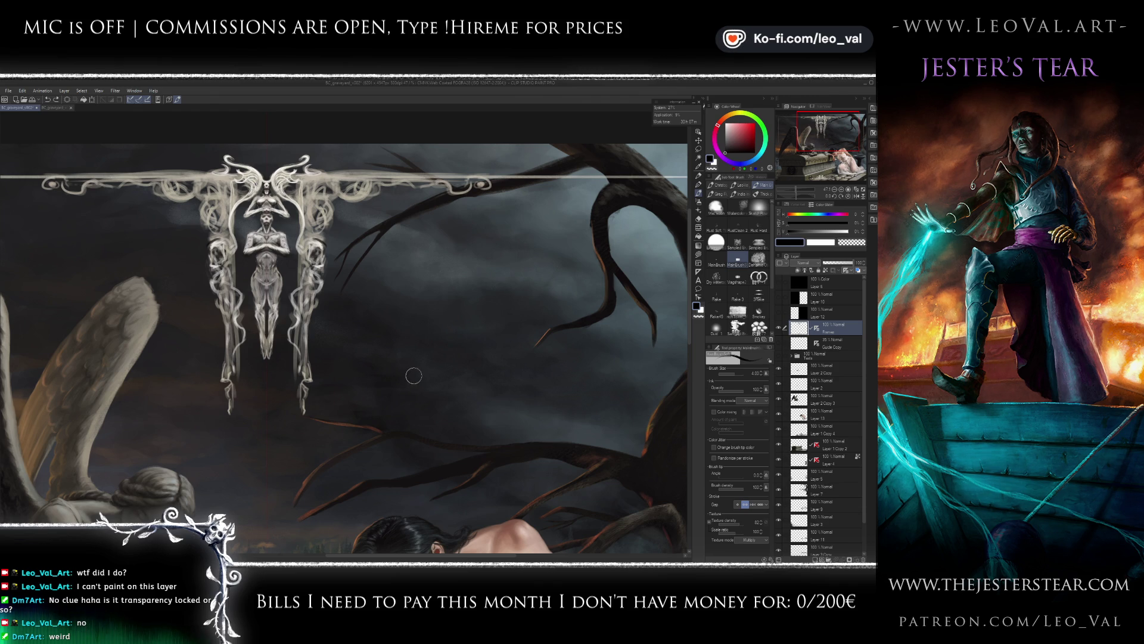
{"action": "left_click_drag", "start_coordinate": [402, 360], "coordinate": [325, 387]}
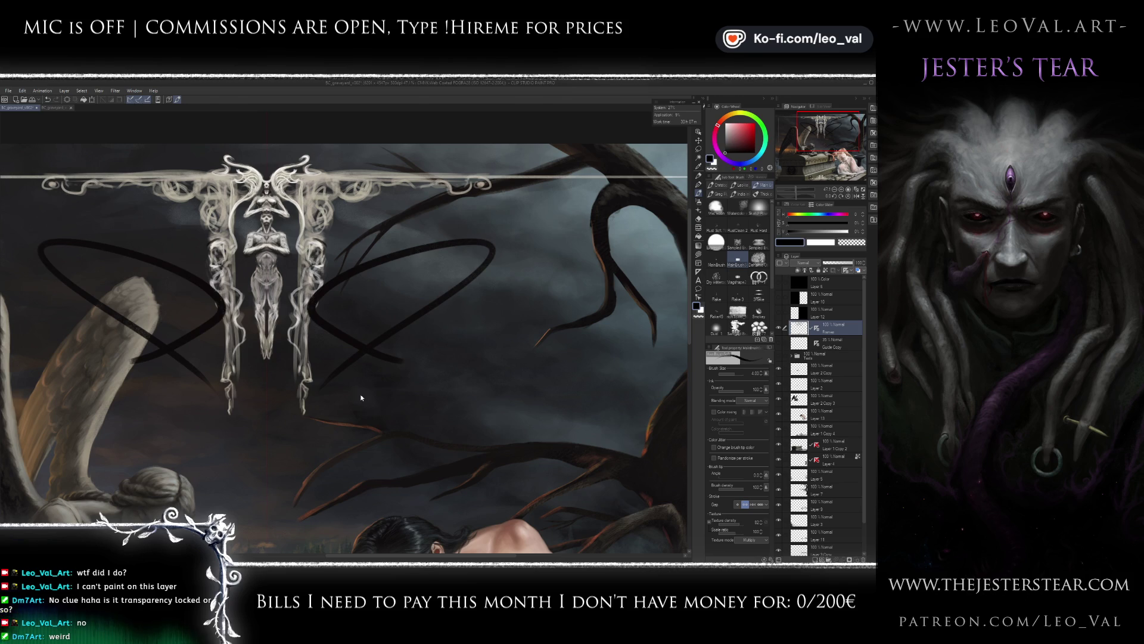
{"action": "key", "text": "ctrl+z"}
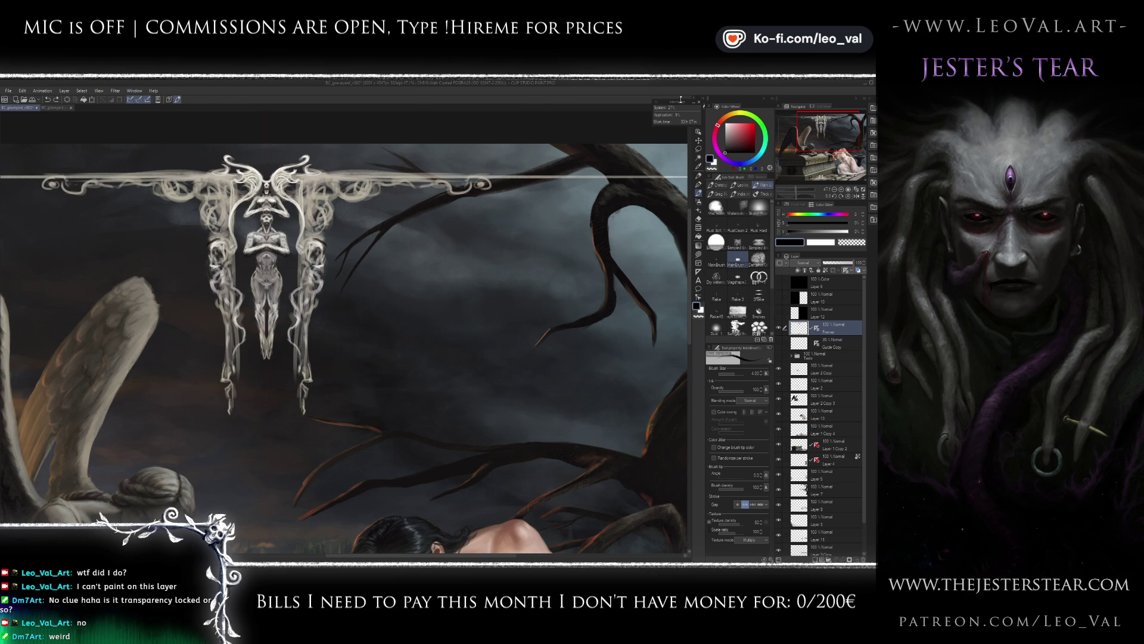
{"action": "right_click", "coordinate": [843, 325]}
{"action": "mouse_move", "coordinate": [840, 412]}
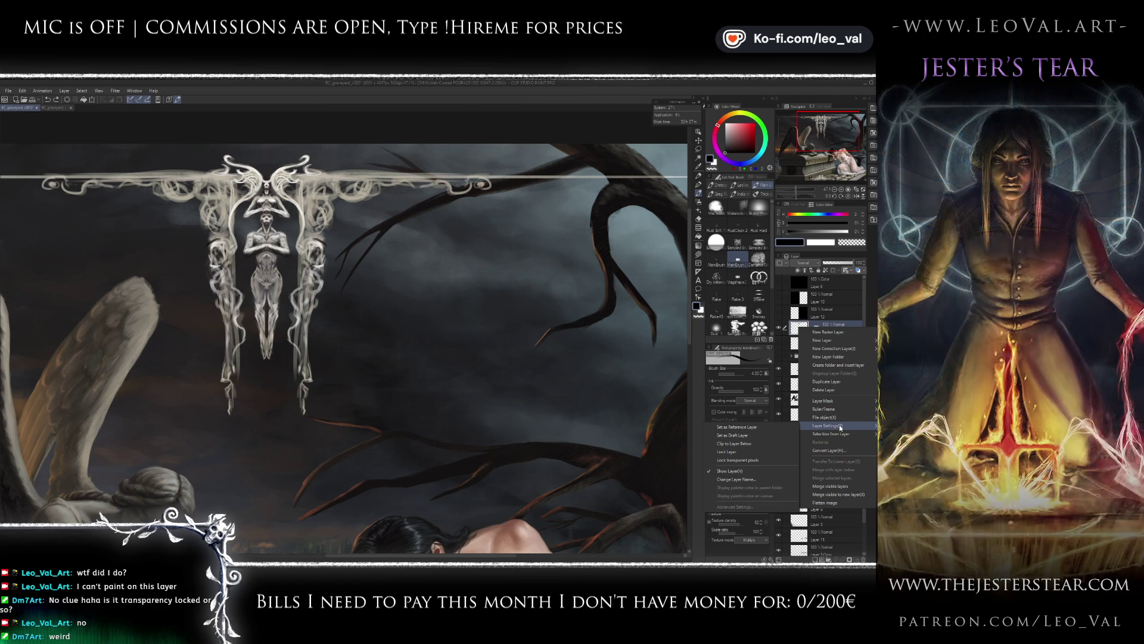
{"action": "left_click", "coordinate": [829, 451]}
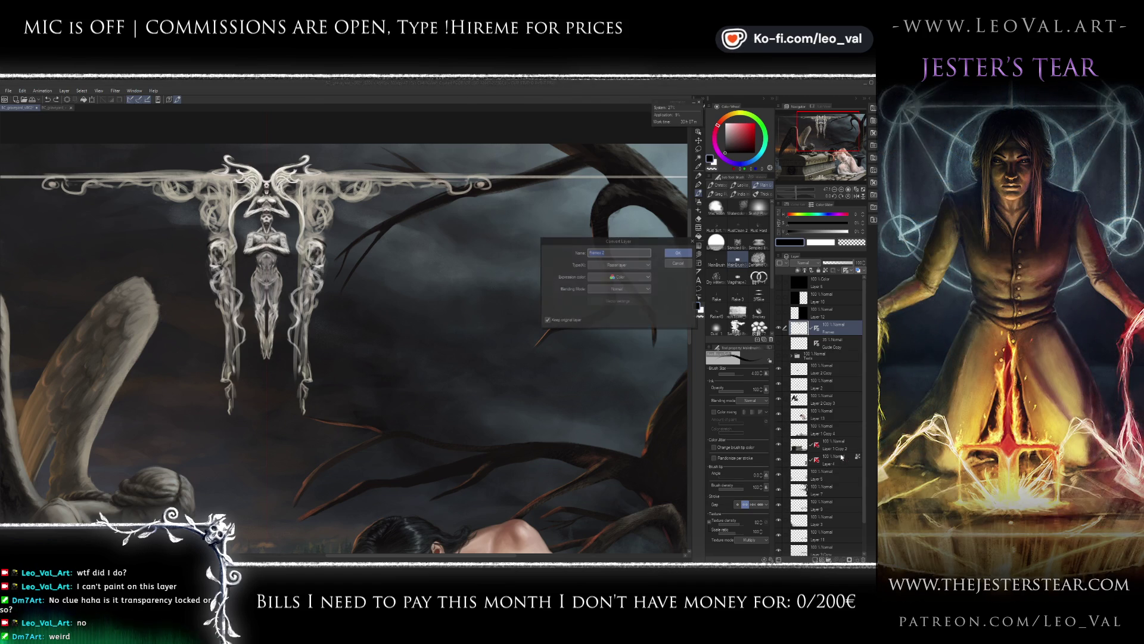
{"action": "left_click", "coordinate": [645, 268]}
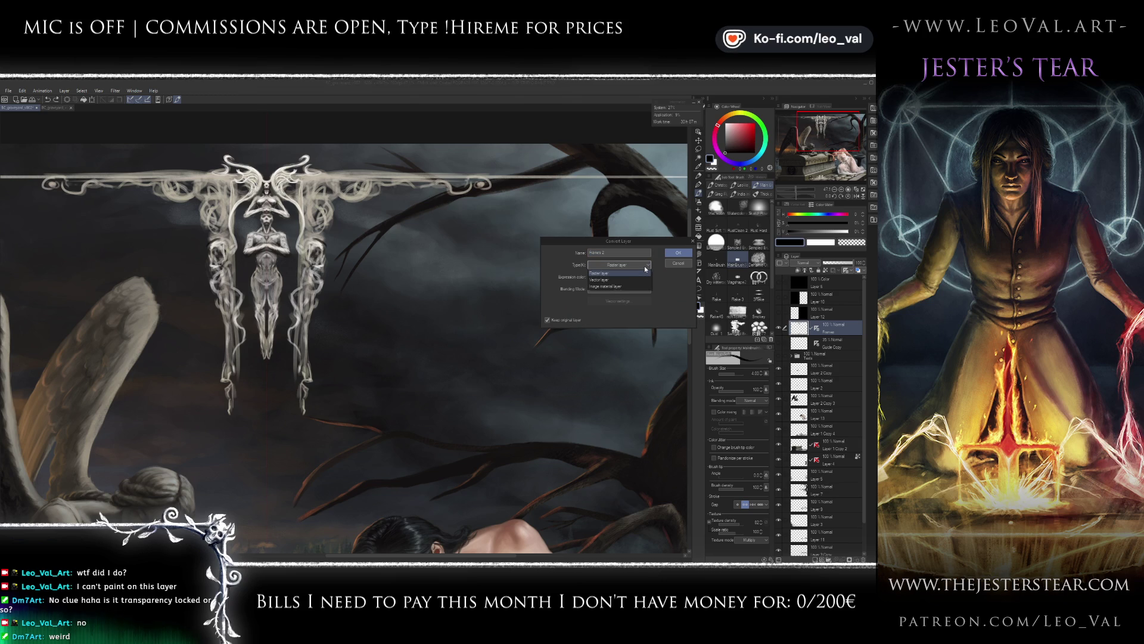
{"action": "left_click", "coordinate": [645, 265]}
{"action": "left_click", "coordinate": [648, 289]}
{"action": "left_click", "coordinate": [648, 290]}
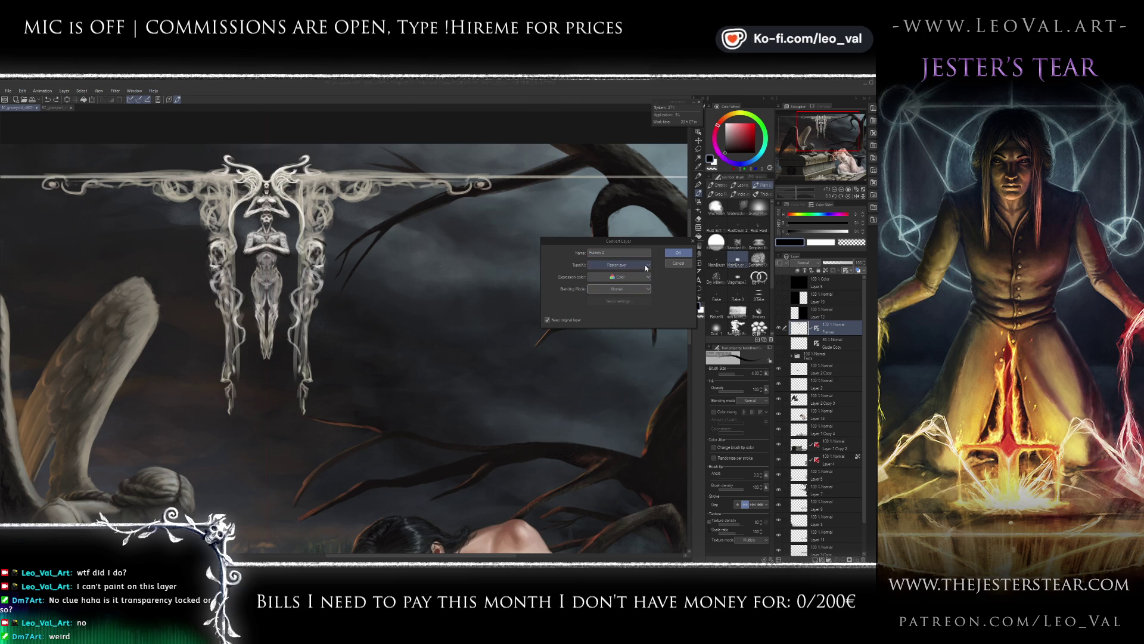
{"action": "key", "text": "Escape"}
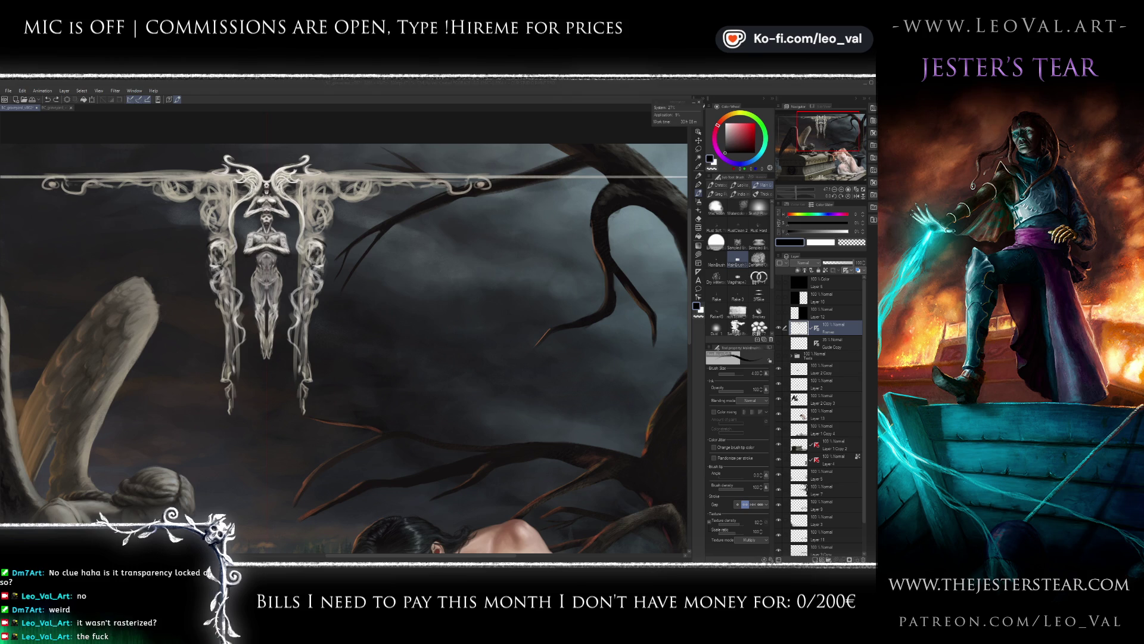
{"action": "left_click", "coordinate": [120, 90]}
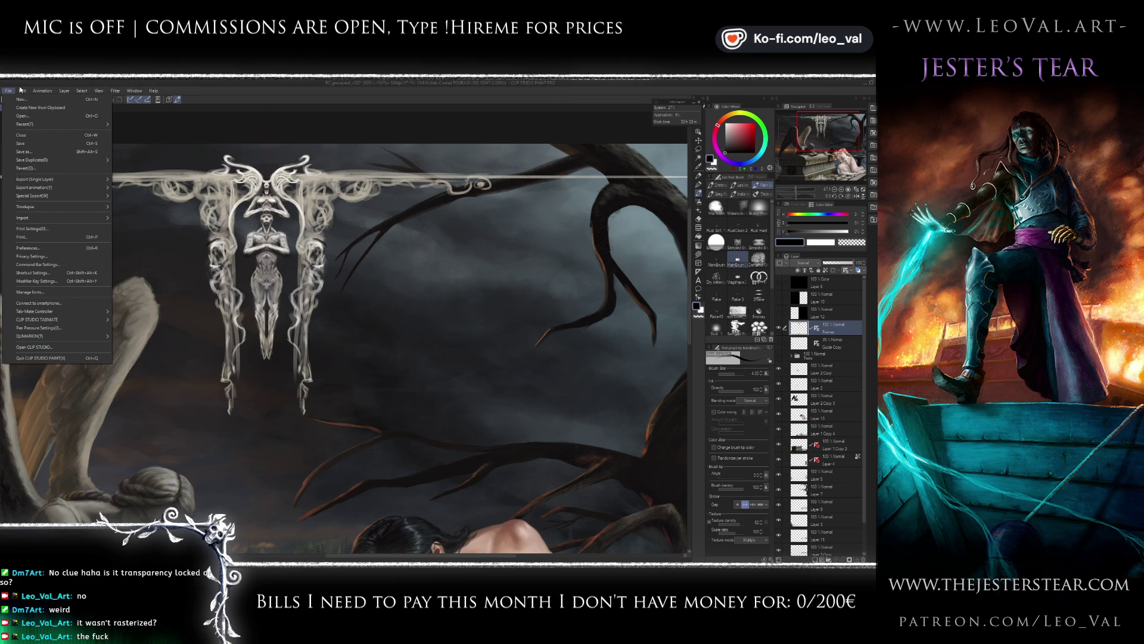
{"action": "left_click", "coordinate": [45, 282]}
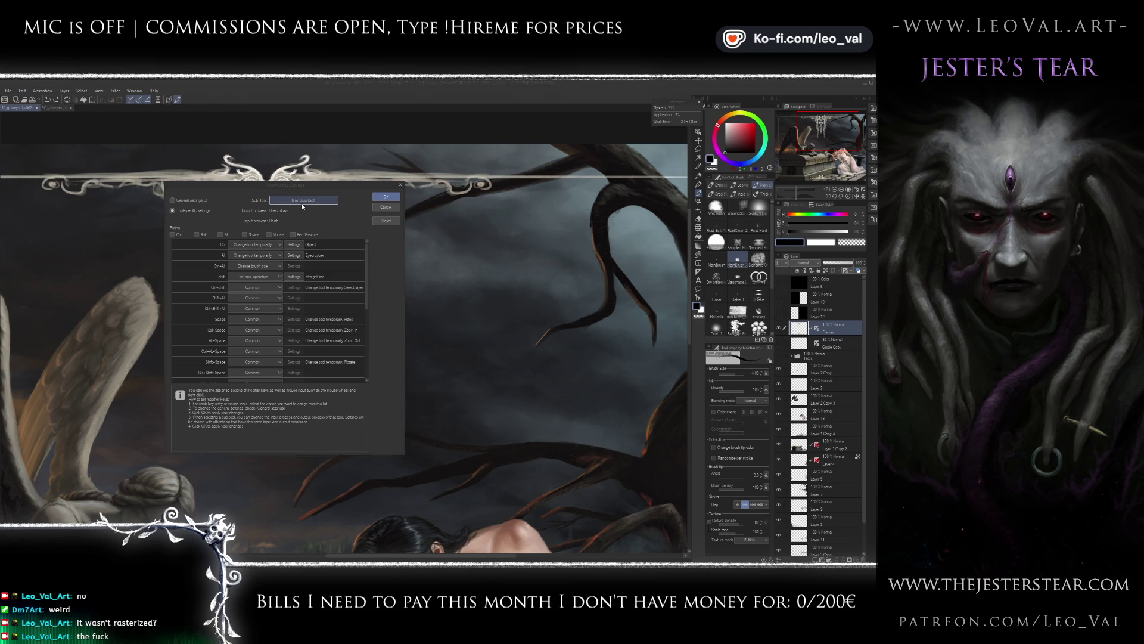
{"action": "left_click", "coordinate": [302, 203]}
{"action": "left_click", "coordinate": [206, 204]}
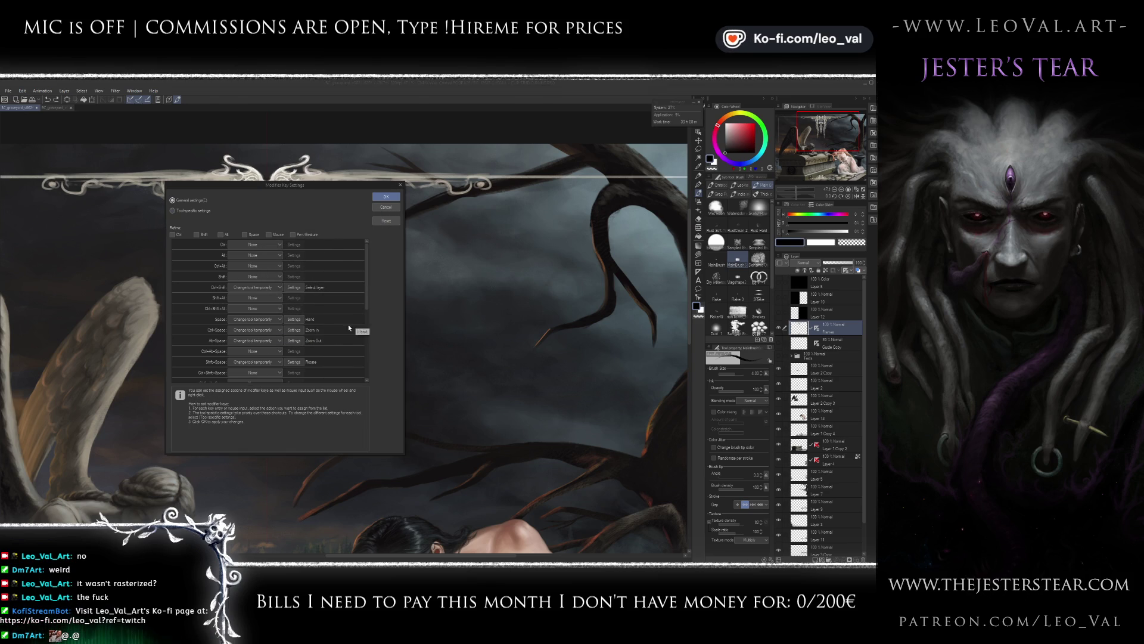
{"action": "mouse_move", "coordinate": [367, 267]}
{"action": "left_mouse_down"}
{"action": "mouse_move", "coordinate": [377, 346]}
{"action": "mouse_move", "coordinate": [375, 236]}
{"action": "left_mouse_up"}
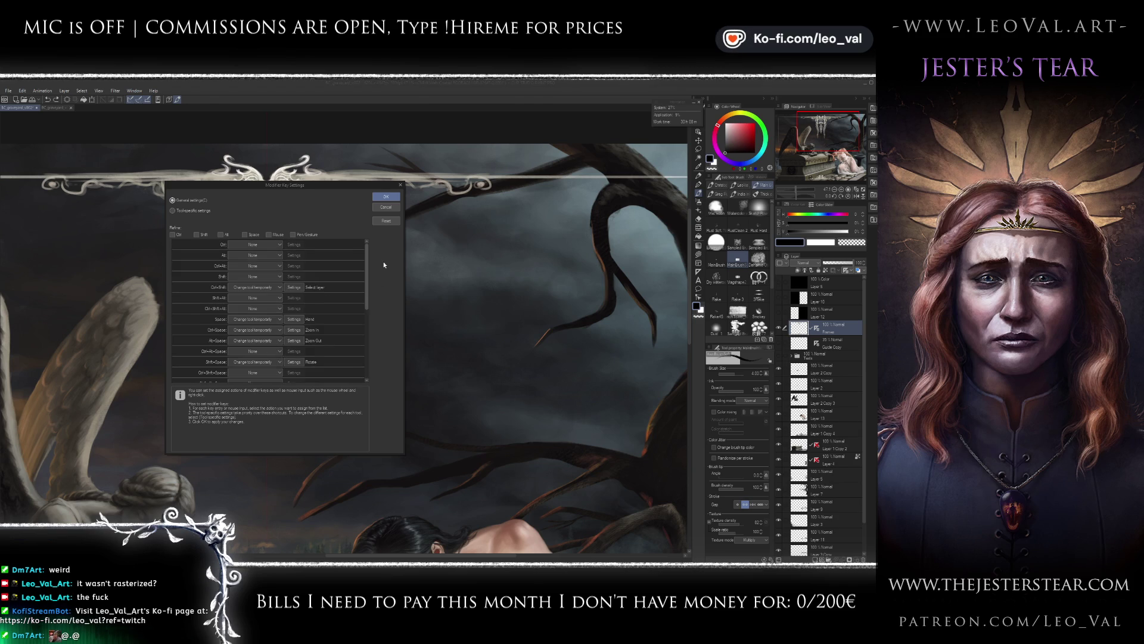
{"action": "left_click", "coordinate": [388, 209]}
{"action": "left_click", "coordinate": [9, 91]}
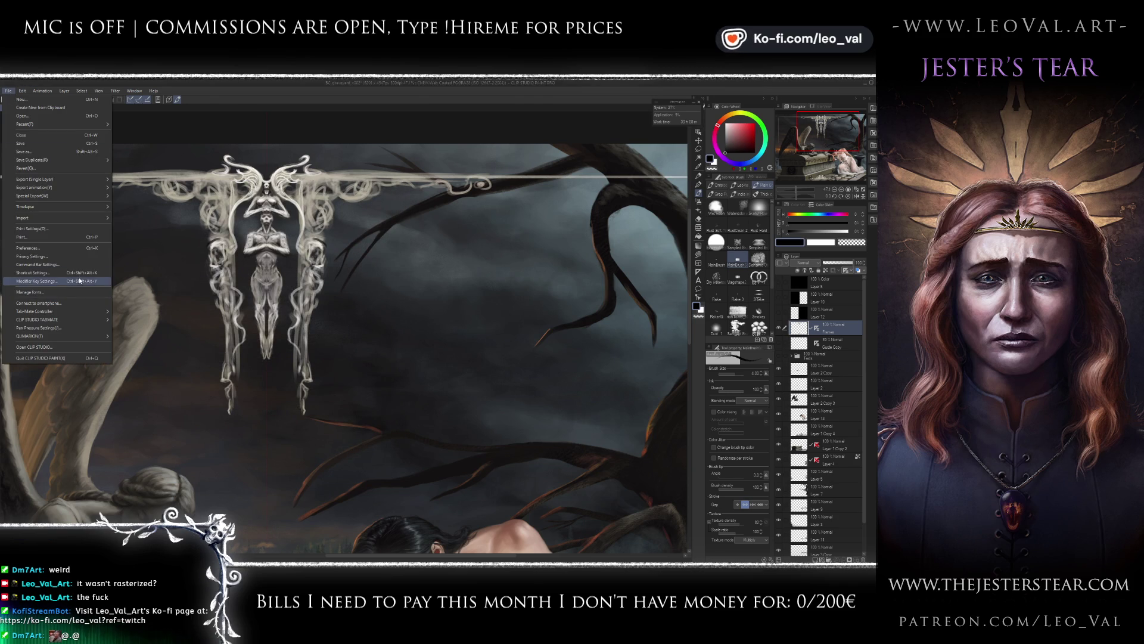
- Open Shortcut Settings and browse the View, Edit and Layer menu command groups
{"action": "left_click", "coordinate": [72, 273]}
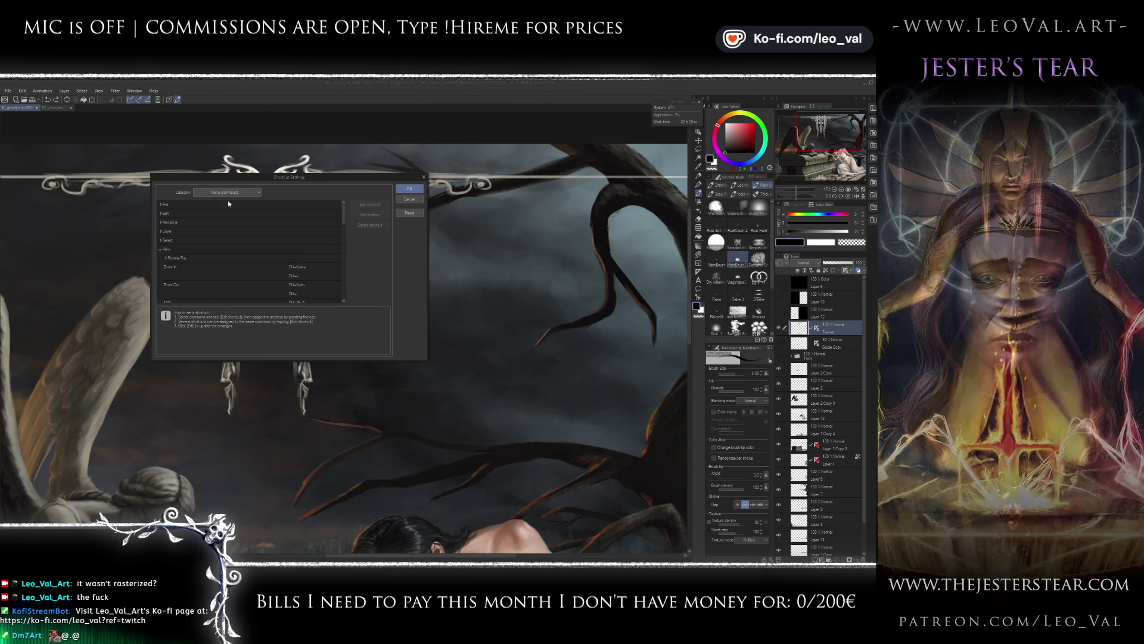
{"action": "left_click", "coordinate": [172, 248]}
{"action": "left_click", "coordinate": [159, 251]}
{"action": "left_click", "coordinate": [159, 214]}
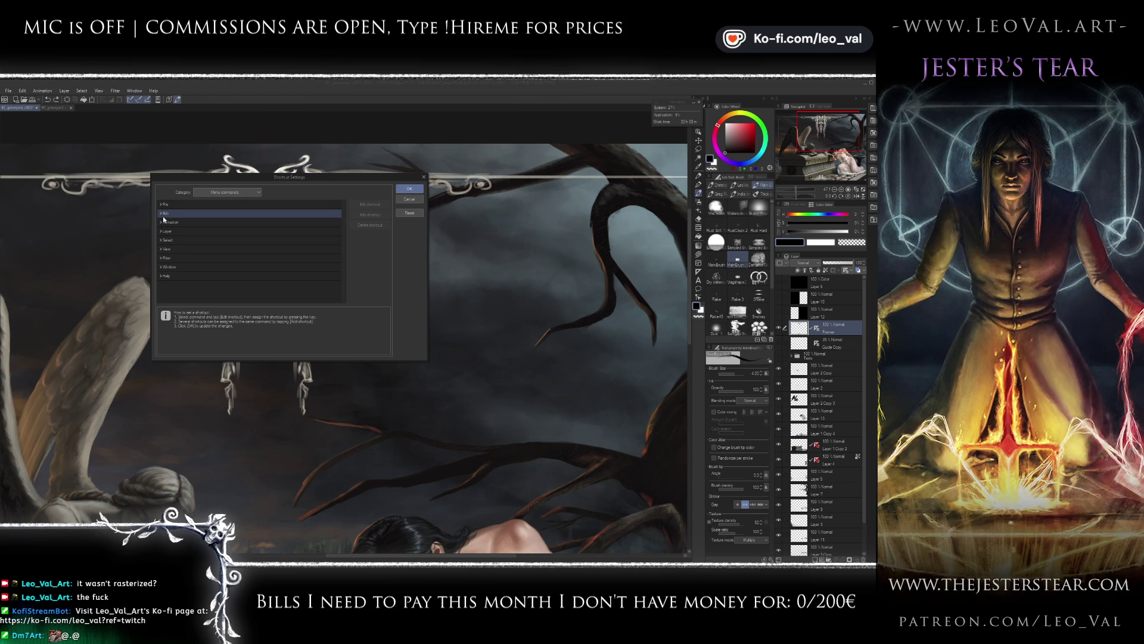
{"action": "left_click", "coordinate": [159, 214]}
{"action": "left_click", "coordinate": [160, 231]}
{"action": "scroll", "coordinate": [199, 277], "scroll_direction": "down", "scroll_amount": 5}
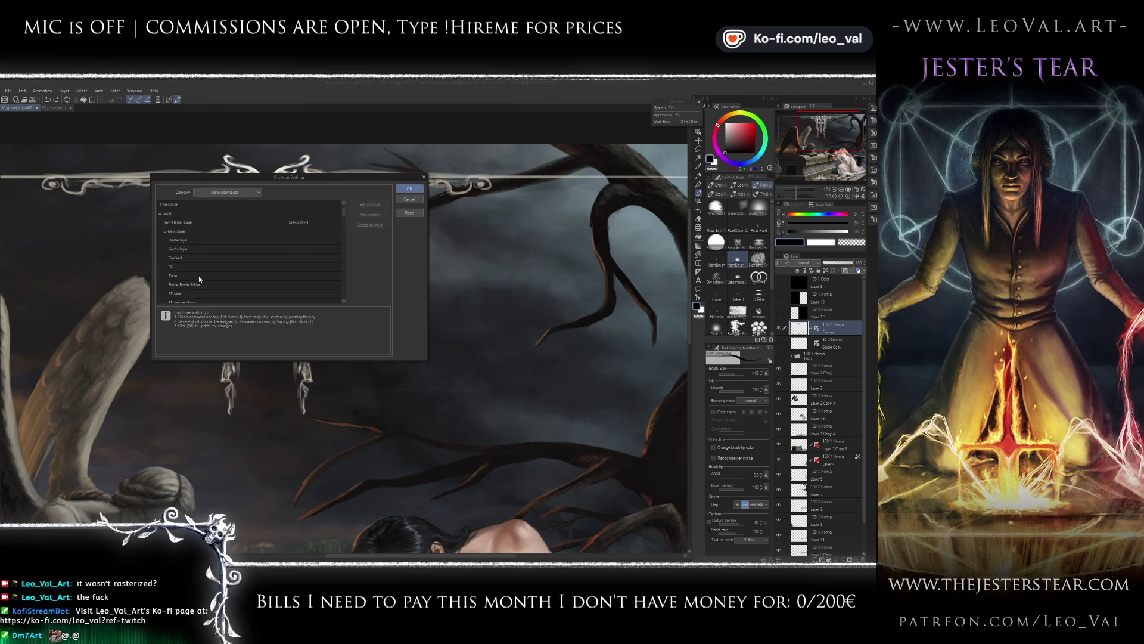
{"action": "scroll", "coordinate": [199, 276], "scroll_direction": "down", "scroll_amount": 3}
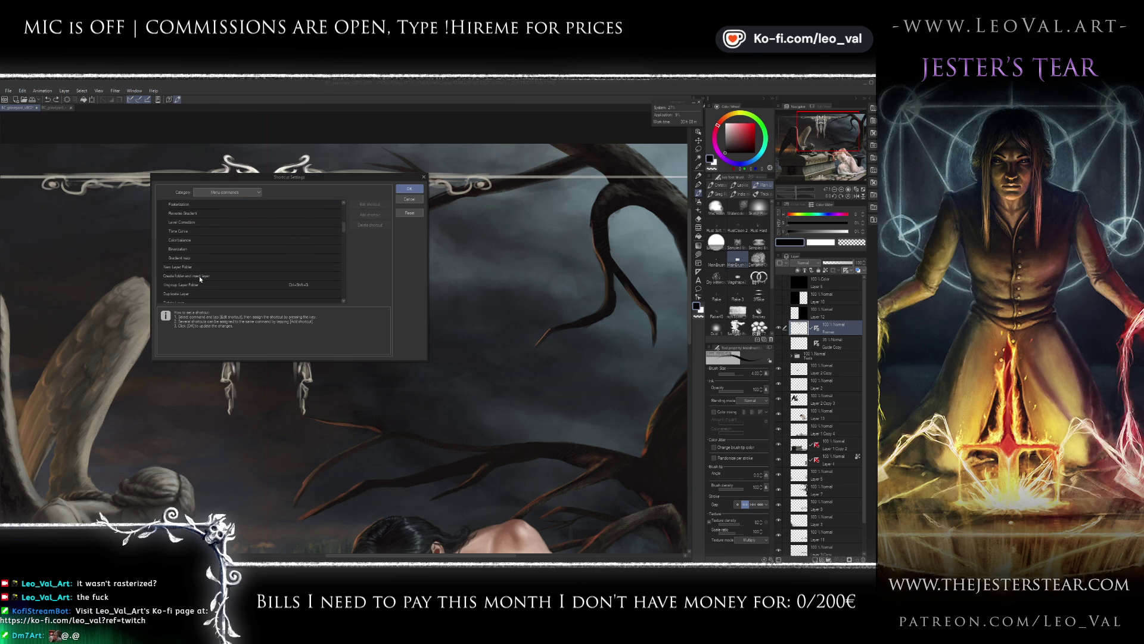
{"action": "scroll", "coordinate": [199, 277], "scroll_direction": "down", "scroll_amount": 5}
{"action": "scroll", "coordinate": [199, 277], "scroll_direction": "down", "scroll_amount": 4}
{"action": "scroll", "coordinate": [199, 276], "scroll_direction": "down", "scroll_amount": 4}
{"action": "scroll", "coordinate": [200, 276], "scroll_direction": "down", "scroll_amount": 3}
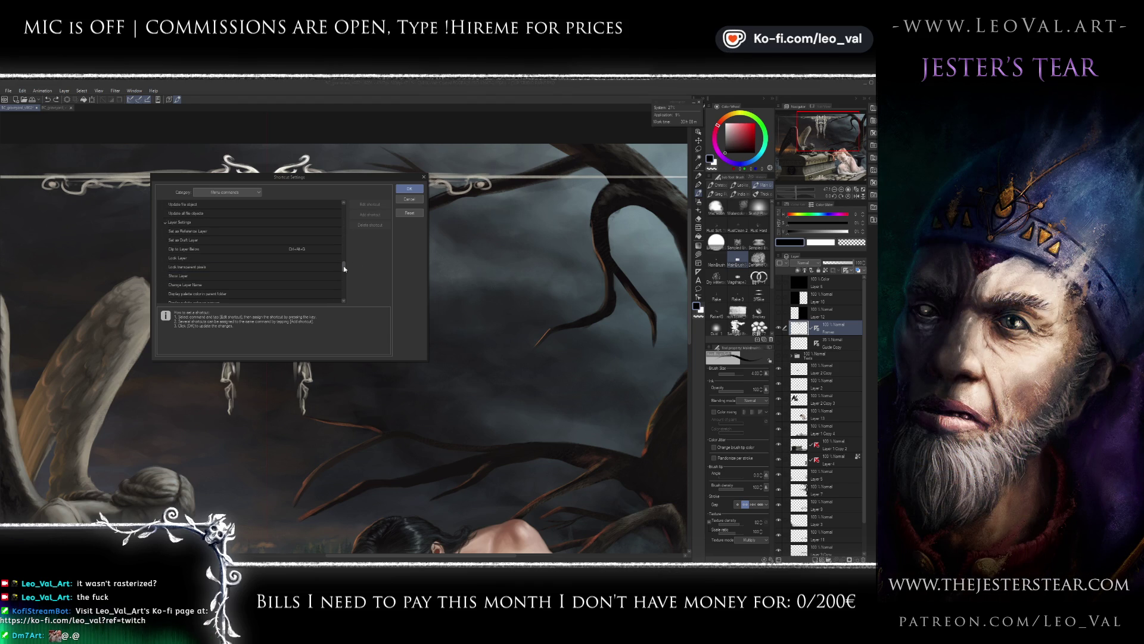
{"action": "left_click_drag", "start_coordinate": [342, 270], "coordinate": [344, 283]}
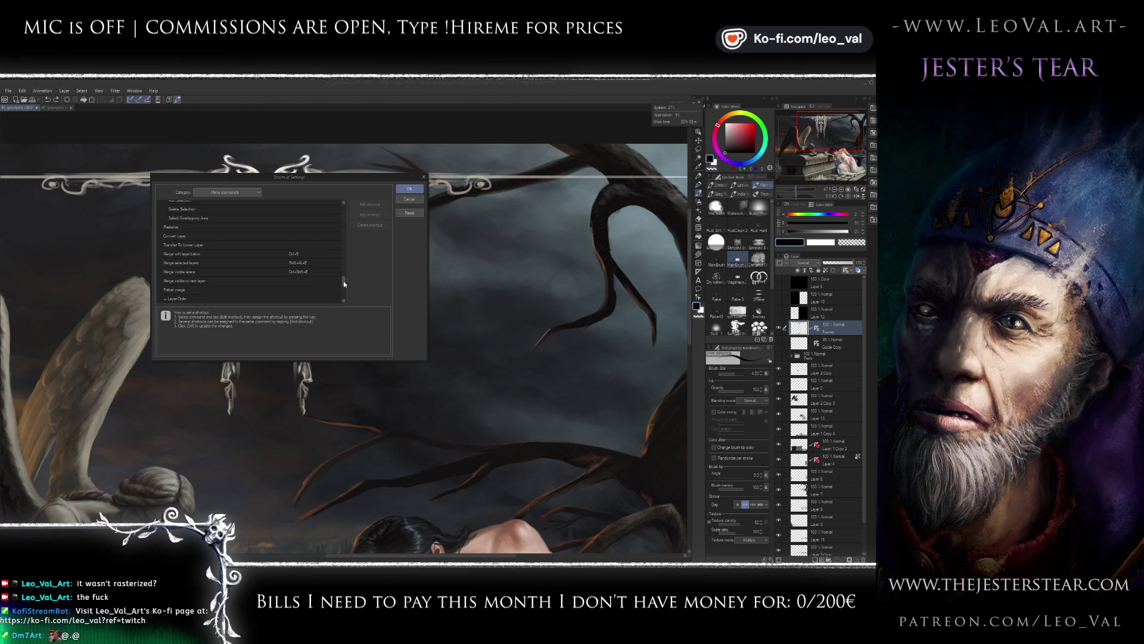
{"action": "mouse_move", "coordinate": [344, 281]}
{"action": "left_mouse_down"}
{"action": "mouse_move", "coordinate": [345, 296]}
{"action": "mouse_move", "coordinate": [342, 206]}
{"action": "left_mouse_up"}
- Browse the Pop-up palettes, Options and Tools shortcut categories, then Cancel without changes
{"action": "left_click", "coordinate": [245, 192]}
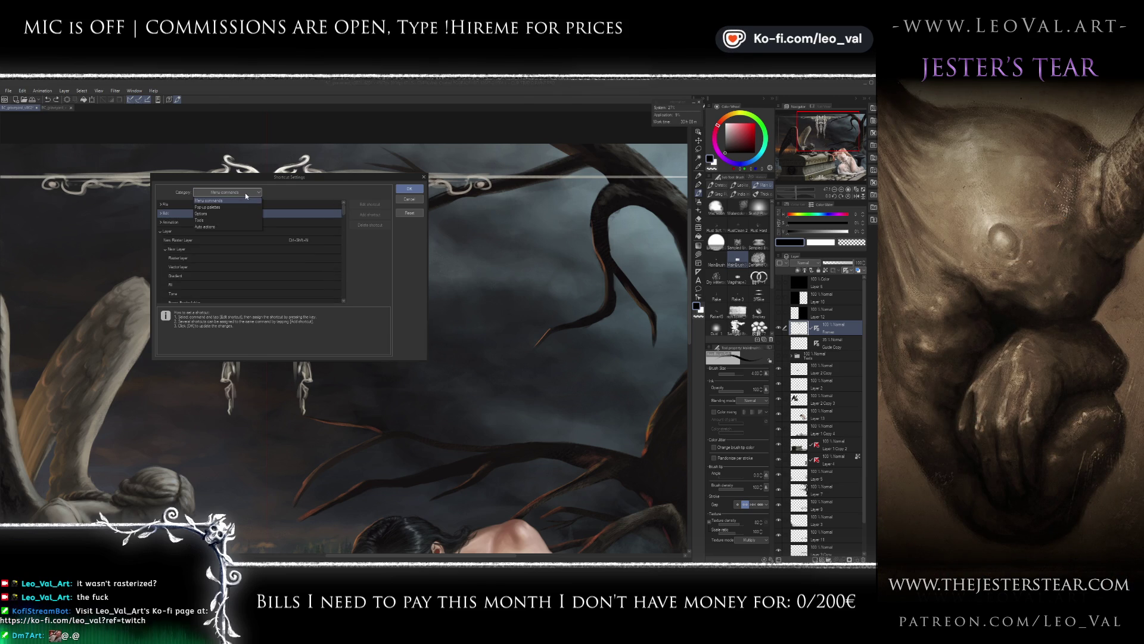
{"action": "left_click", "coordinate": [236, 207]}
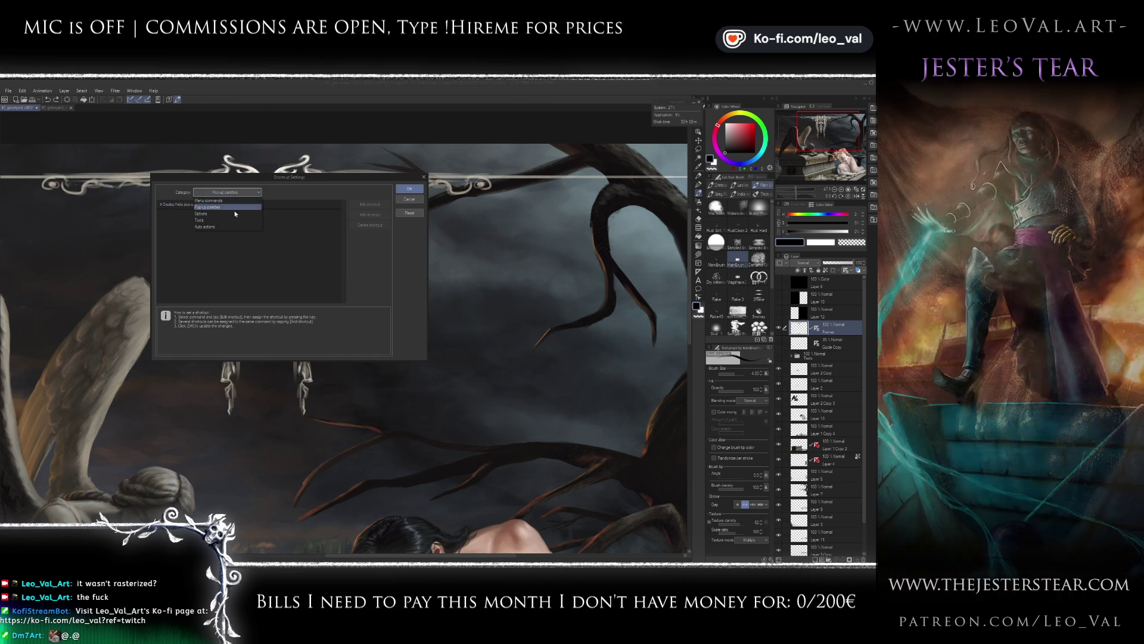
{"action": "left_click", "coordinate": [238, 213]}
{"action": "left_click", "coordinate": [237, 195]}
{"action": "left_click", "coordinate": [182, 209]}
{"action": "left_click", "coordinate": [169, 240]}
{"action": "left_click", "coordinate": [162, 242]}
{"action": "left_click", "coordinate": [241, 192]}
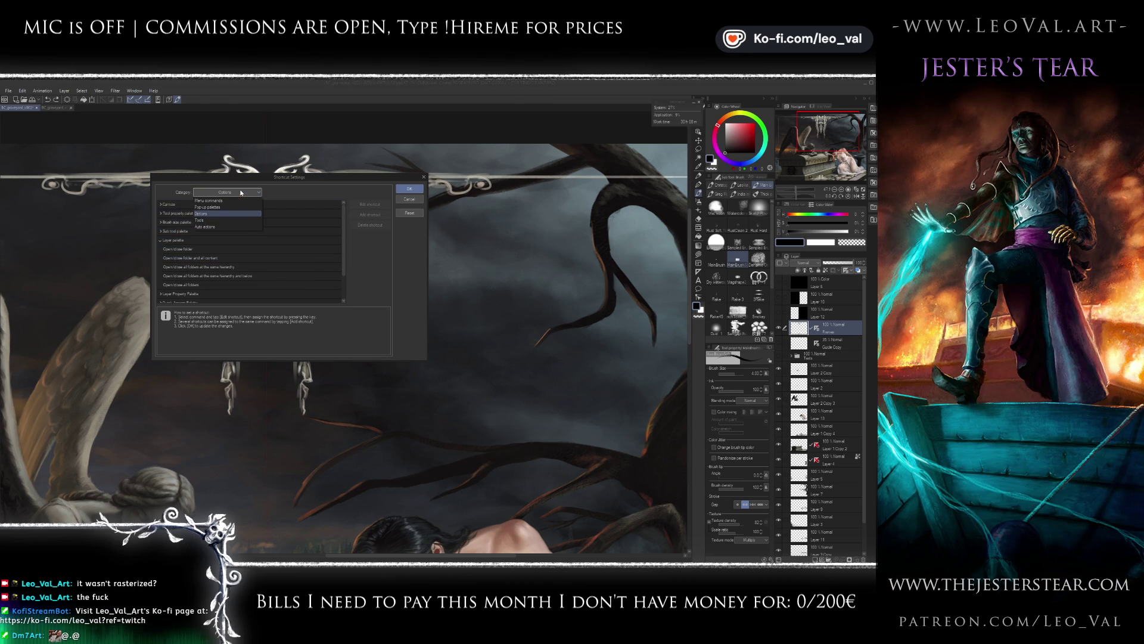
{"action": "left_click", "coordinate": [237, 221]}
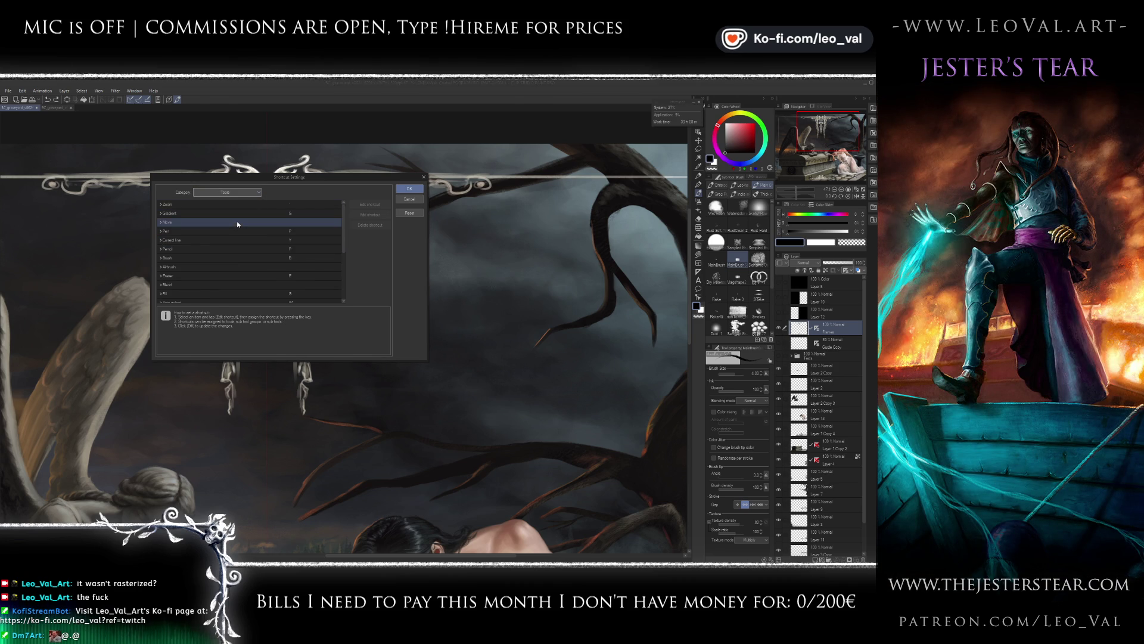
{"action": "left_click", "coordinate": [406, 200]}
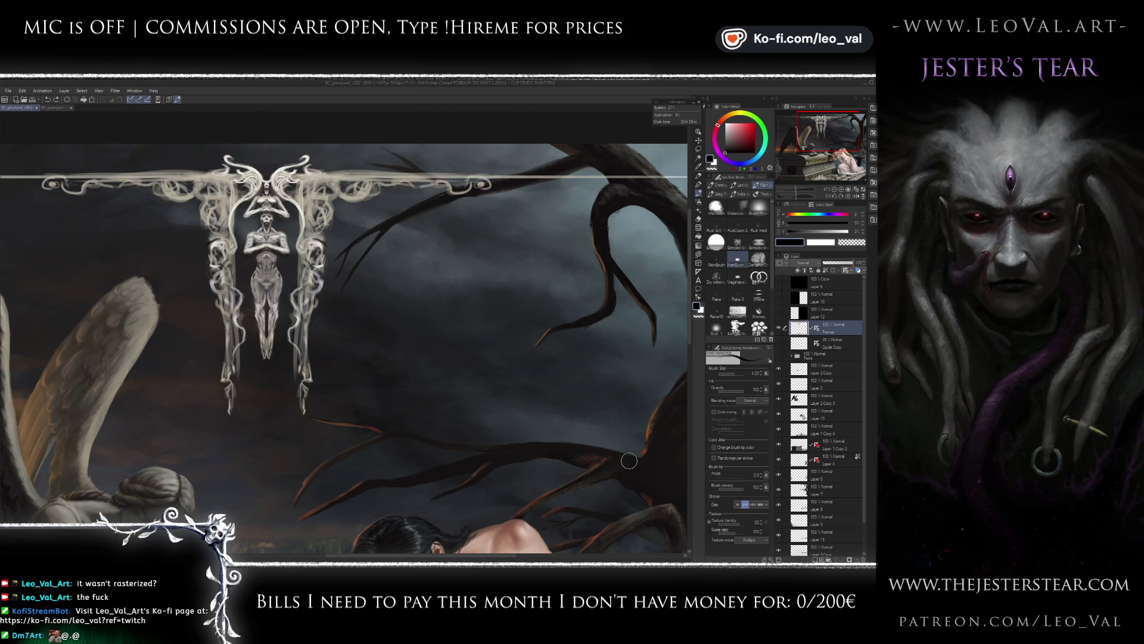
- Recentre the ornament and lasso two lobes around the hanging pendants
{"action": "left_click_drag", "start_coordinate": [375, 286], "coordinate": [405, 311]}
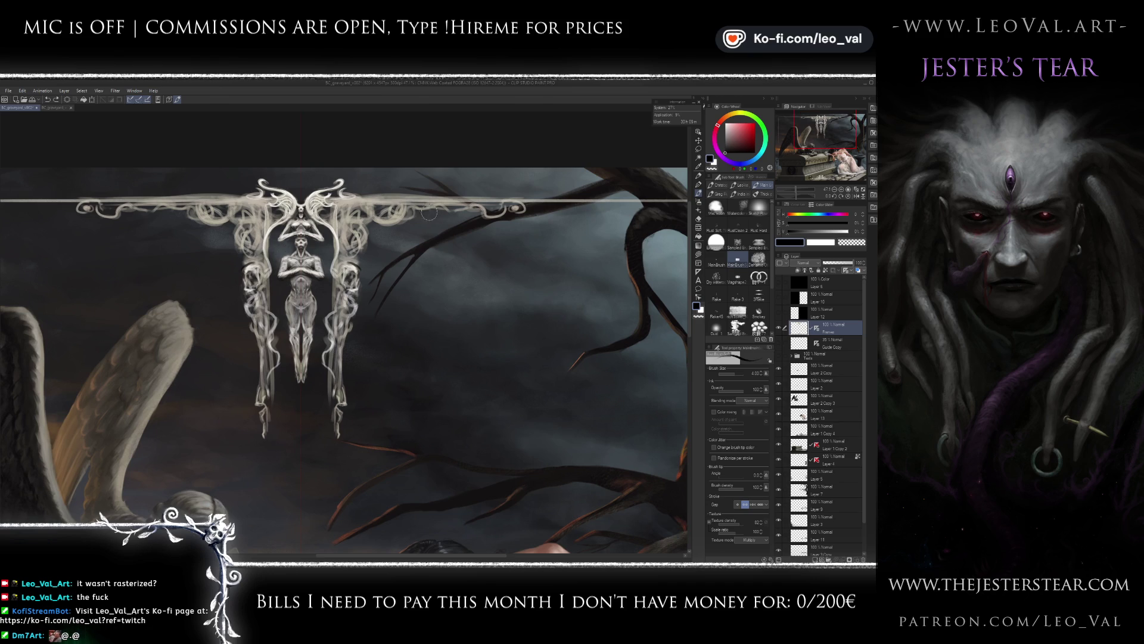
{"action": "key", "text": "m"}
{"action": "mouse_move", "coordinate": [283, 326]}
{"action": "left_mouse_down"}
{"action": "mouse_move", "coordinate": [321, 321]}
{"action": "mouse_move", "coordinate": [368, 185]}
{"action": "left_mouse_up"}
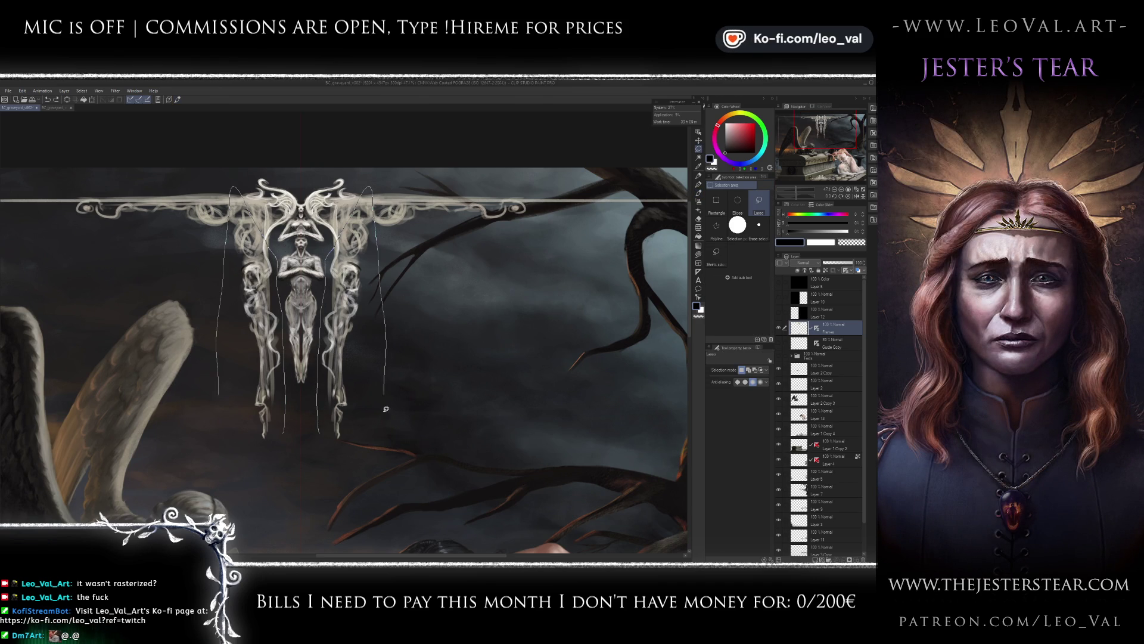
{"action": "left_click_drag", "start_coordinate": [376, 218], "coordinate": [352, 511]}
{"action": "key", "text": "j"}
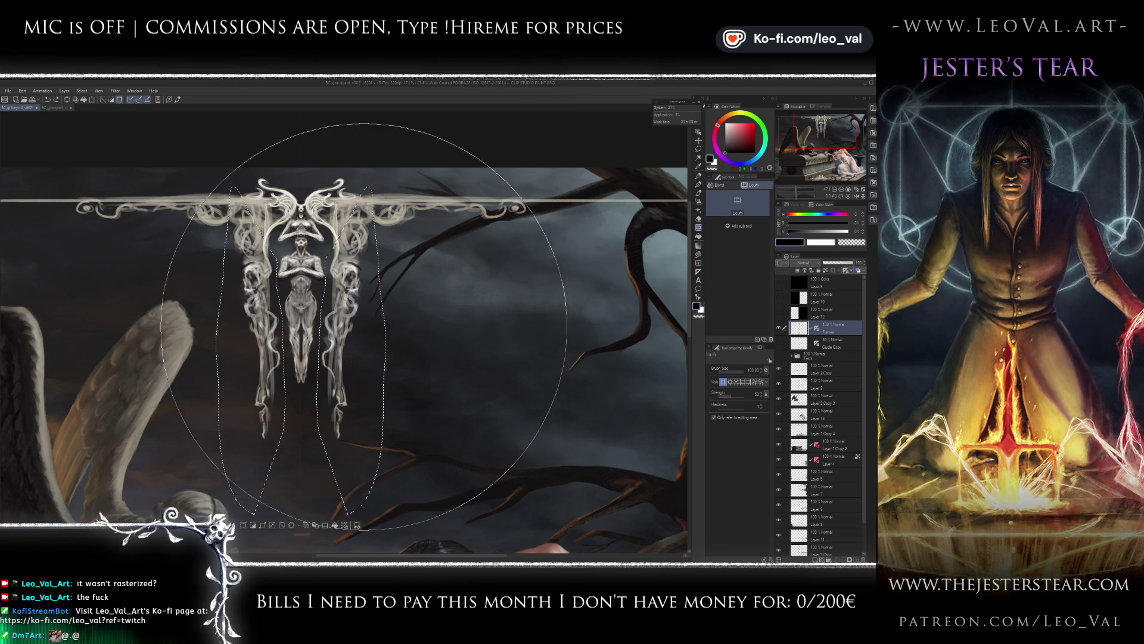
{"action": "key", "text": "m"}
{"action": "left_click_drag", "start_coordinate": [255, 513], "coordinate": [352, 512]}
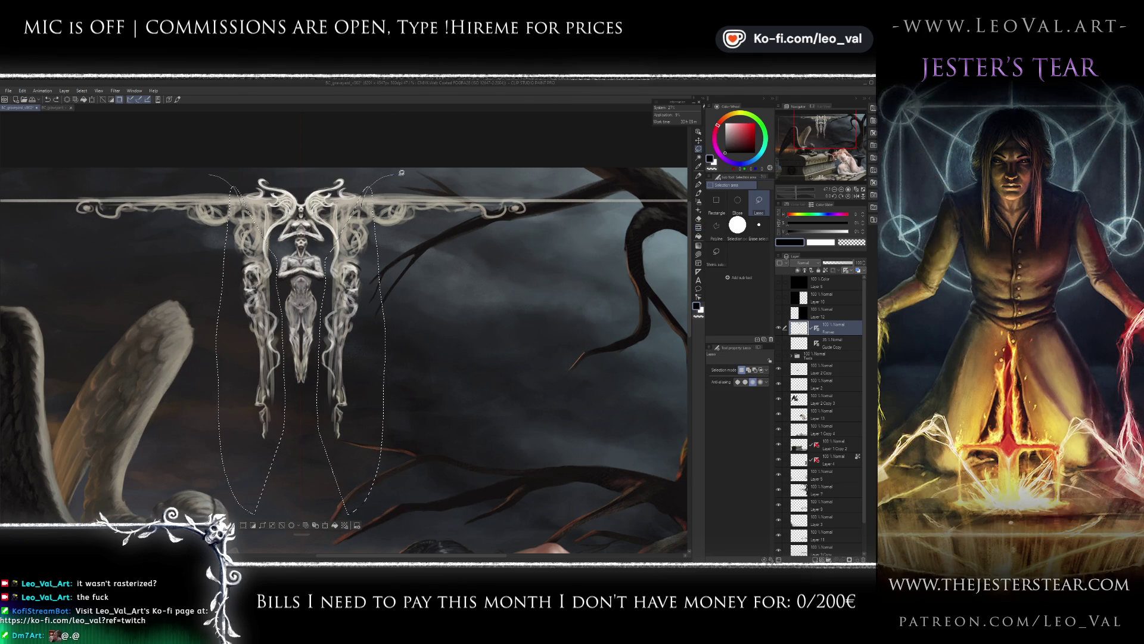
{"action": "scroll", "coordinate": [466, 351], "scroll_direction": "down", "scroll_amount": 5}
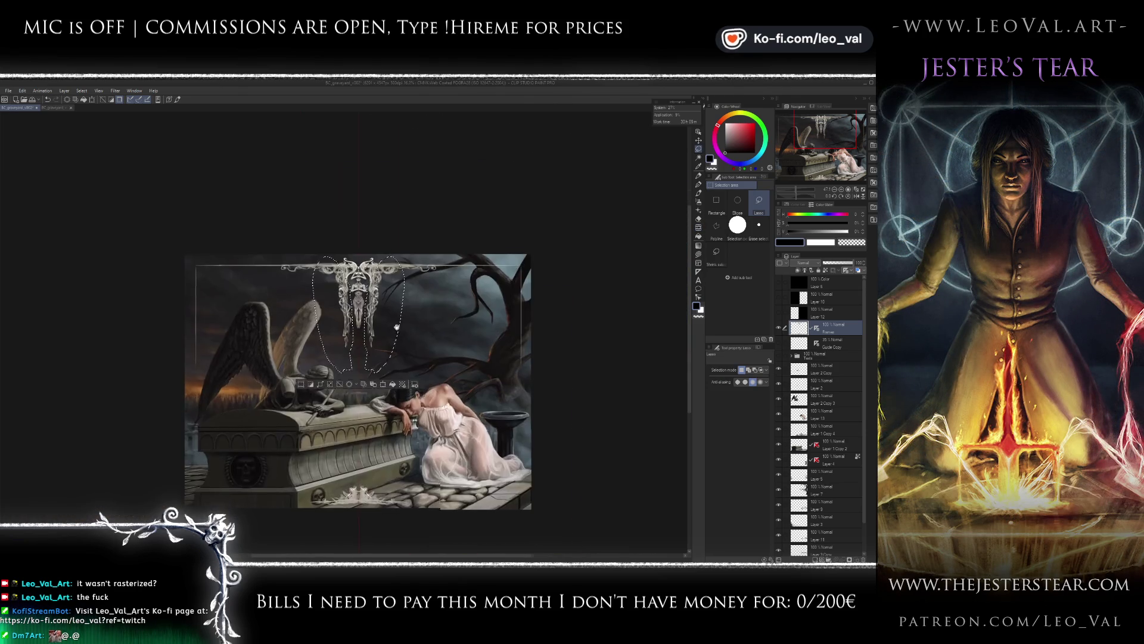
{"action": "scroll", "coordinate": [441, 340], "scroll_direction": "up", "scroll_amount": 4}
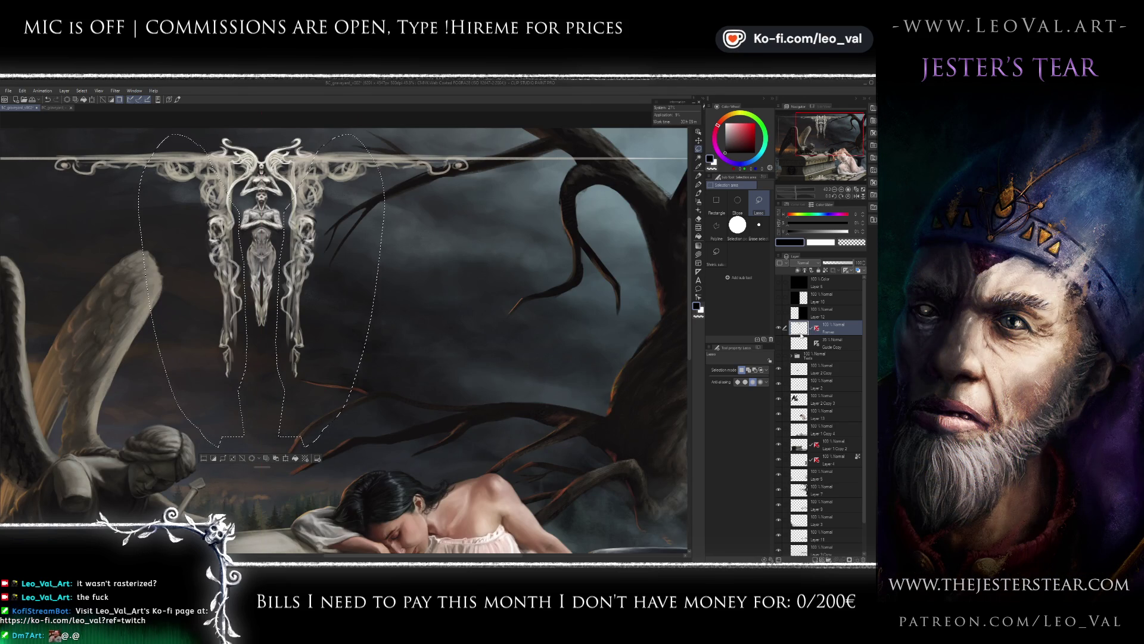
- Liquify the right pendant's lower tendrils outward, cancel a transform, and shrink the brush to 70
{"action": "key", "text": "j"}
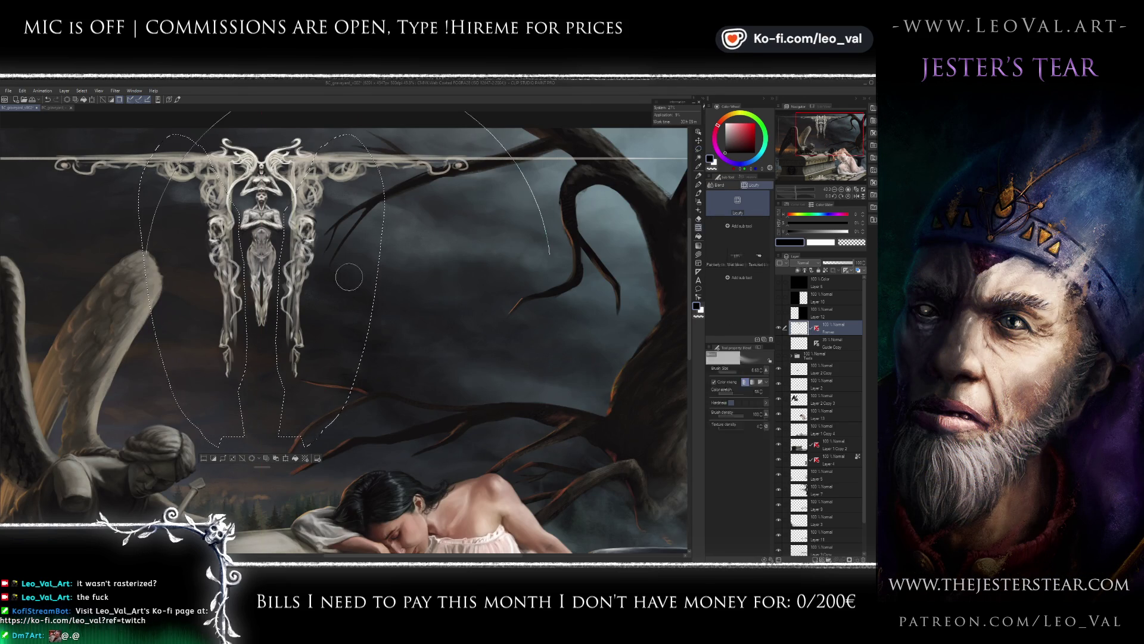
{"action": "left_click_drag", "start_coordinate": [297, 298], "coordinate": [299, 327]}
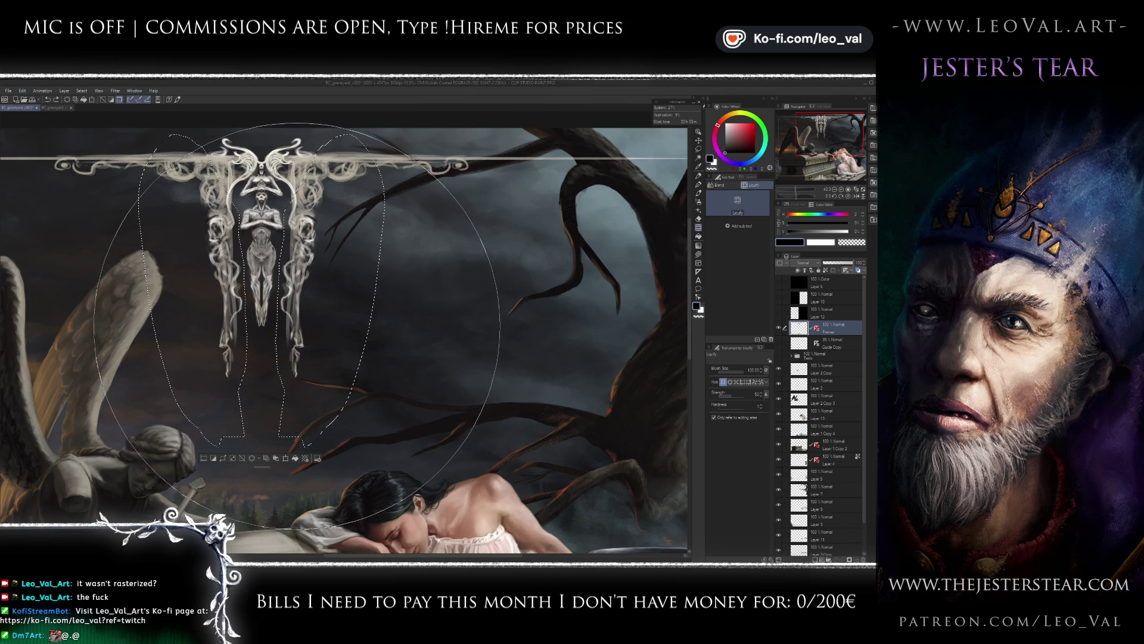
{"action": "key", "text": "ctrl+t"}
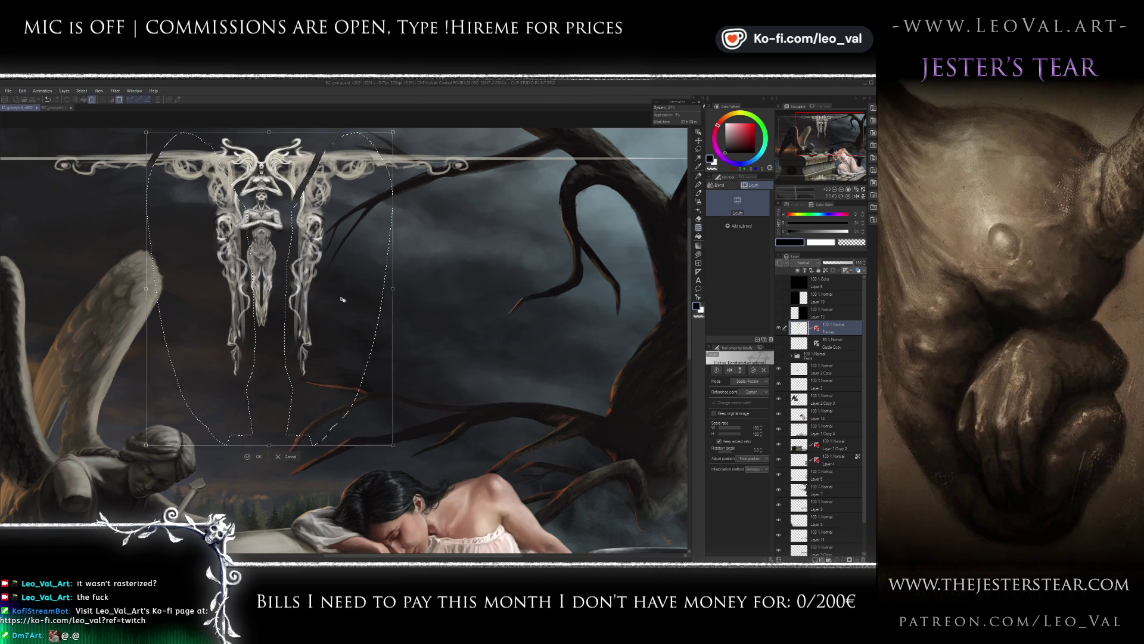
{"action": "key", "text": "Escape"}
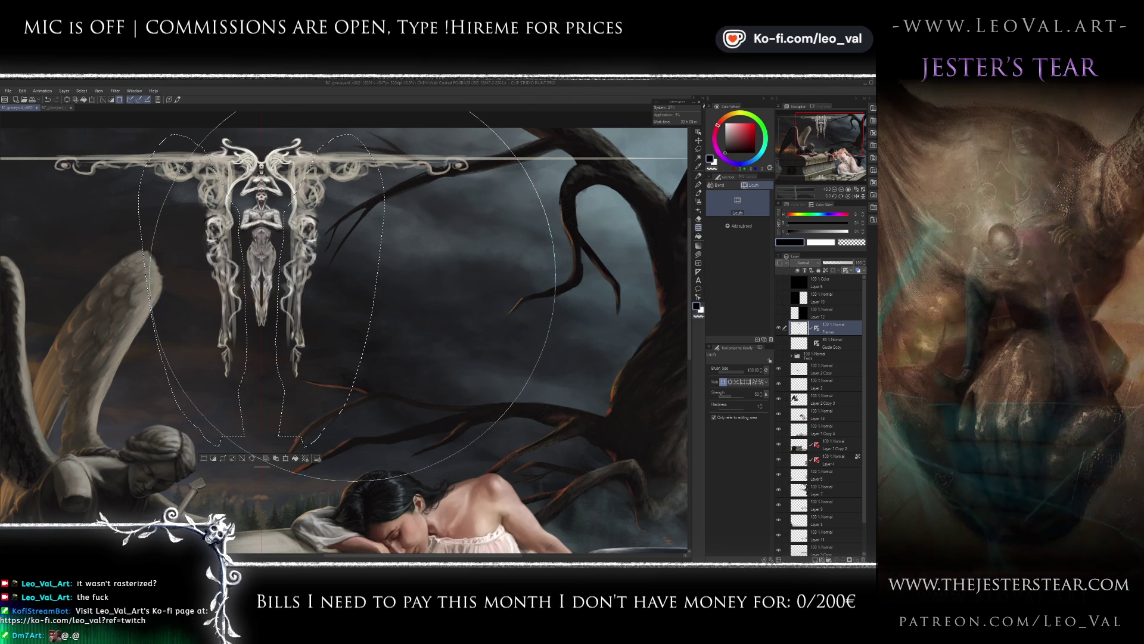
{"action": "key", "text": "bracketleft"}
{"action": "key", "text": "bracketleft"}
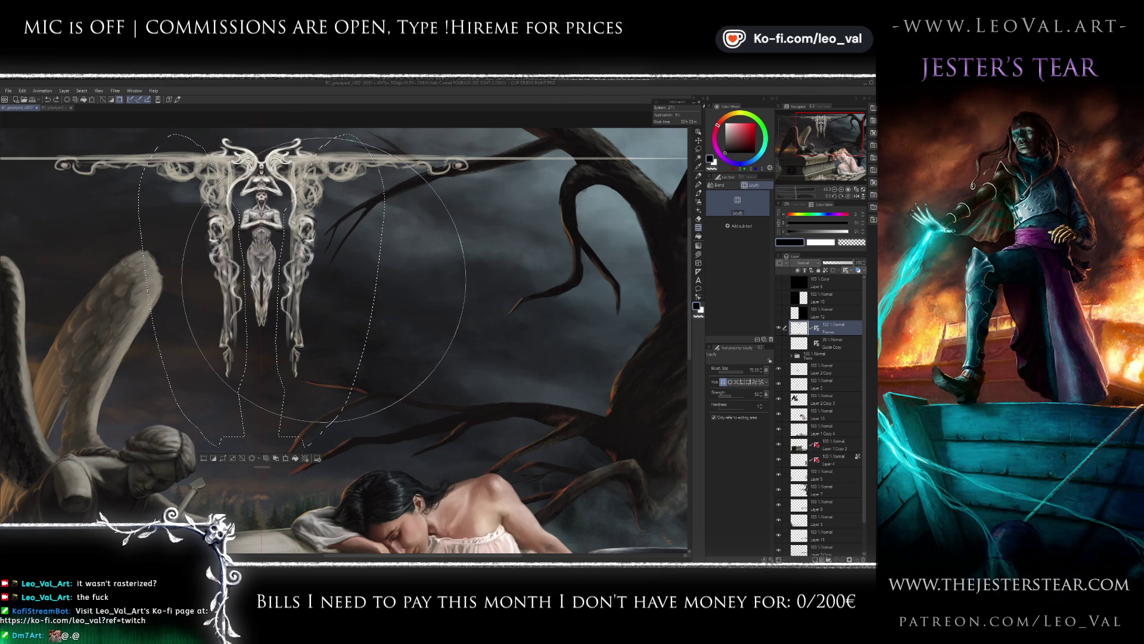
- Liquify-warp the ornament's side columns, then undo the smear
{"action": "left_click_drag", "start_coordinate": [327, 280], "coordinate": [336, 279]}
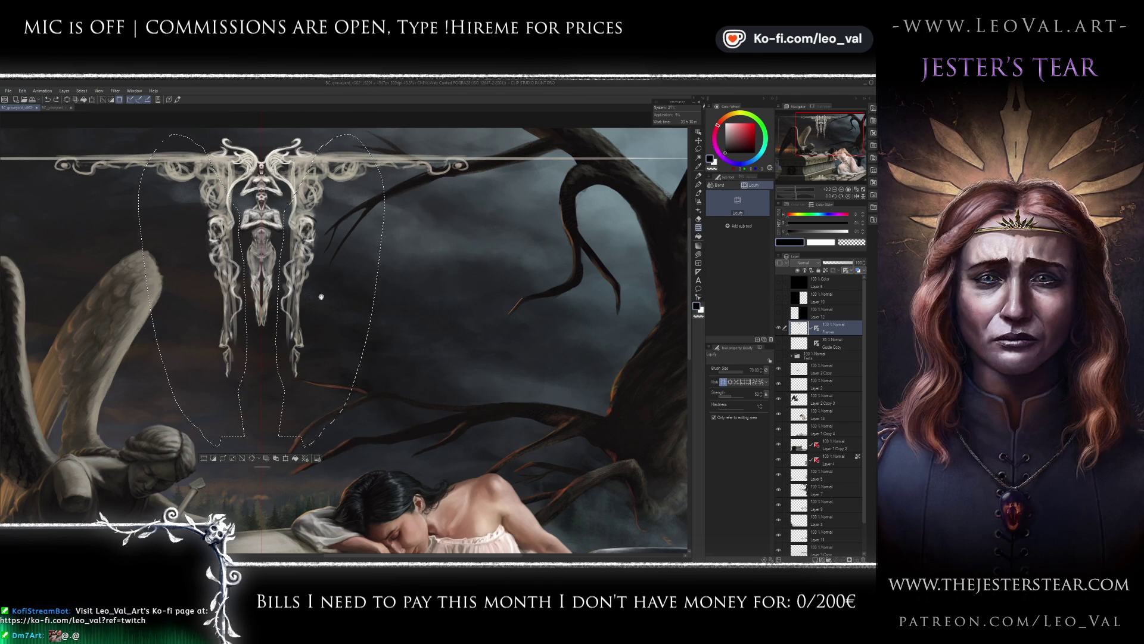
{"action": "scroll", "coordinate": [320, 299], "scroll_direction": "down", "scroll_amount": 3}
{"action": "left_click_drag", "start_coordinate": [328, 303], "coordinate": [370, 304]}
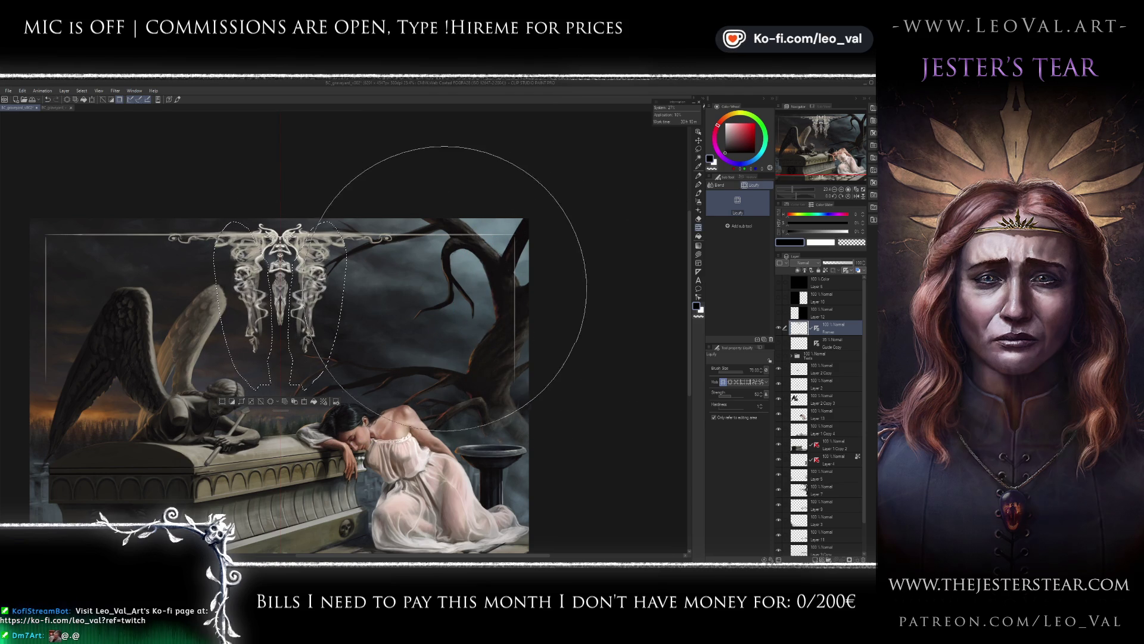
{"action": "key", "text": "ctrl+z"}
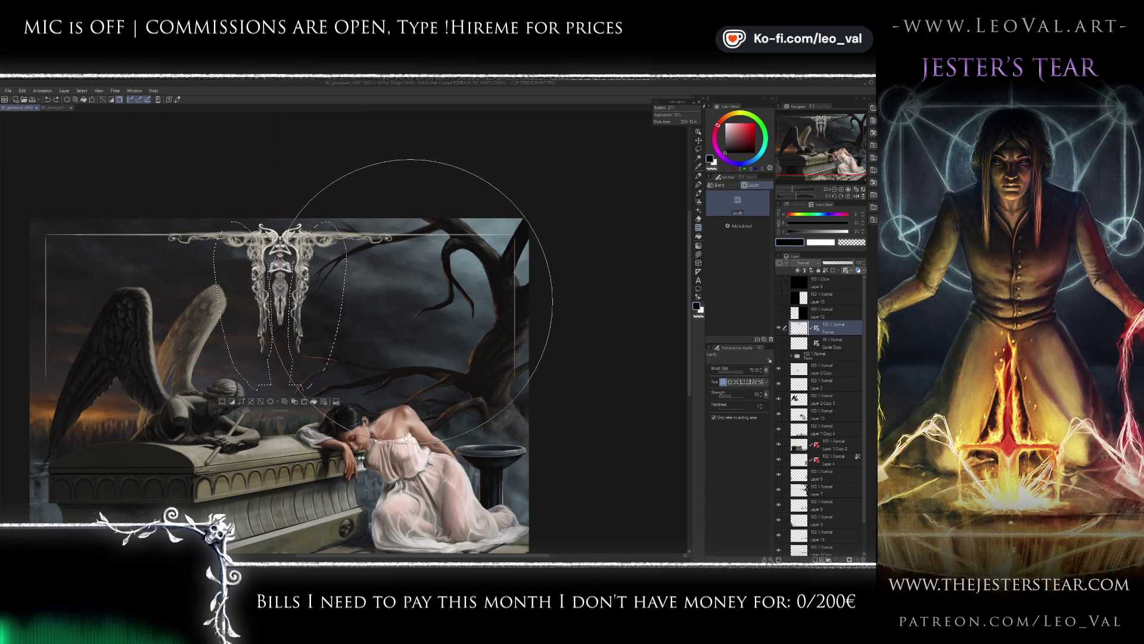
- Shrink the liquify brush to 25, deselect, and zoom in on the ornament
{"action": "key", "text": "bracketleft"}
{"action": "key", "text": "bracketleft"}
{"action": "key", "text": "bracketleft"}
{"action": "key", "text": "bracketleft"}
{"action": "key", "text": "bracketleft"}
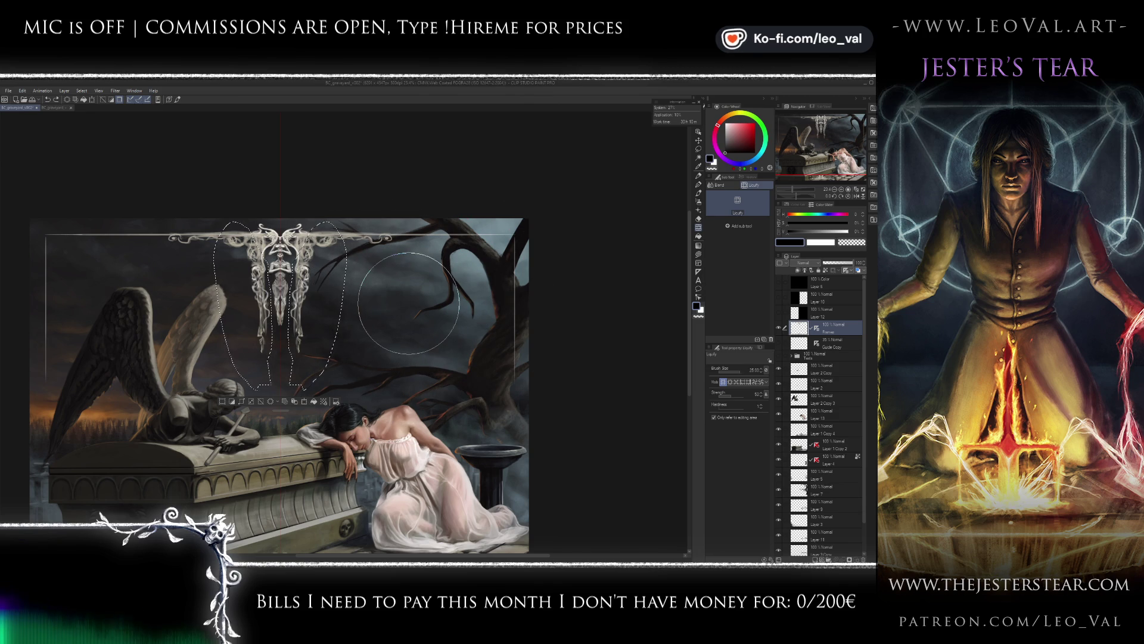
{"action": "key", "text": "bracketleft"}
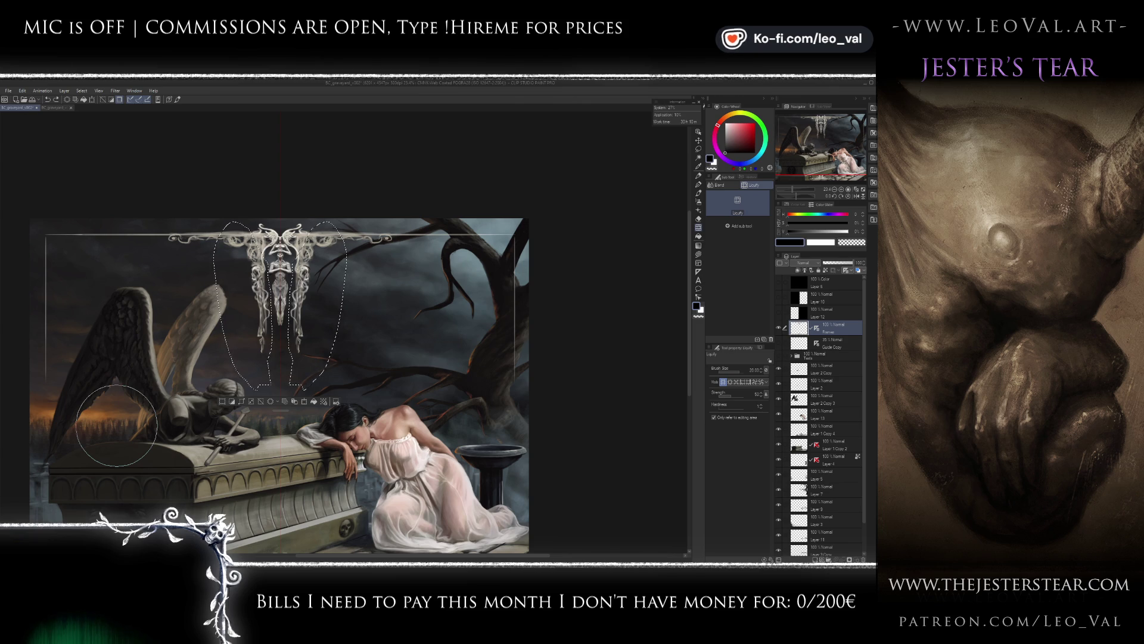
{"action": "key", "text": "ctrl+d"}
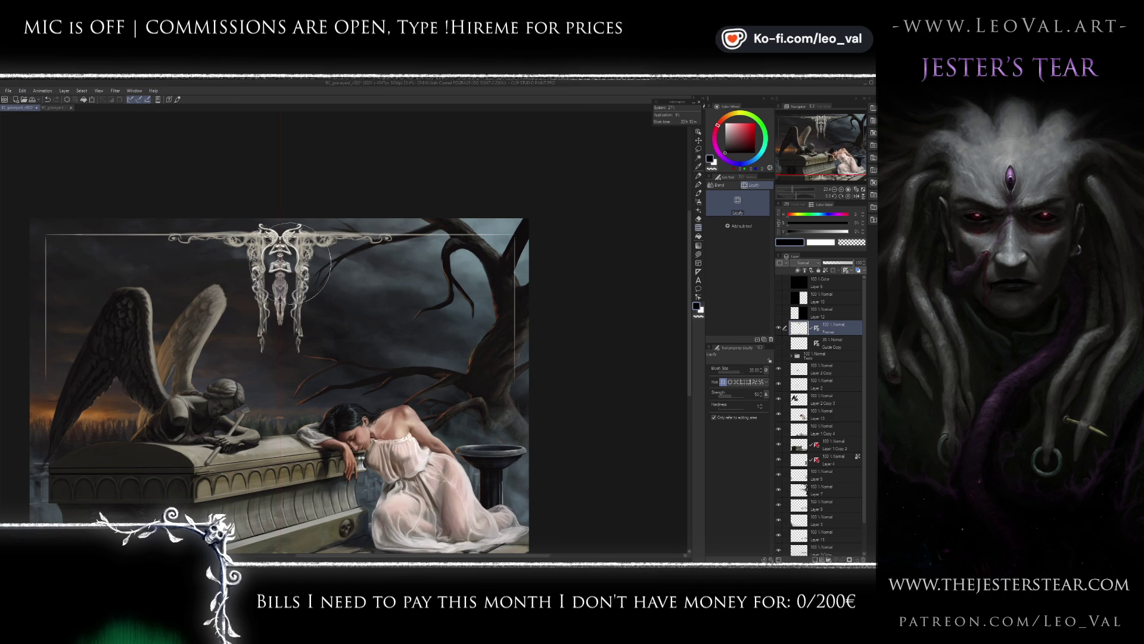
{"action": "scroll", "coordinate": [326, 254], "scroll_direction": "up", "scroll_amount": 2}
{"action": "scroll", "coordinate": [326, 254], "scroll_direction": "up", "scroll_amount": 1}
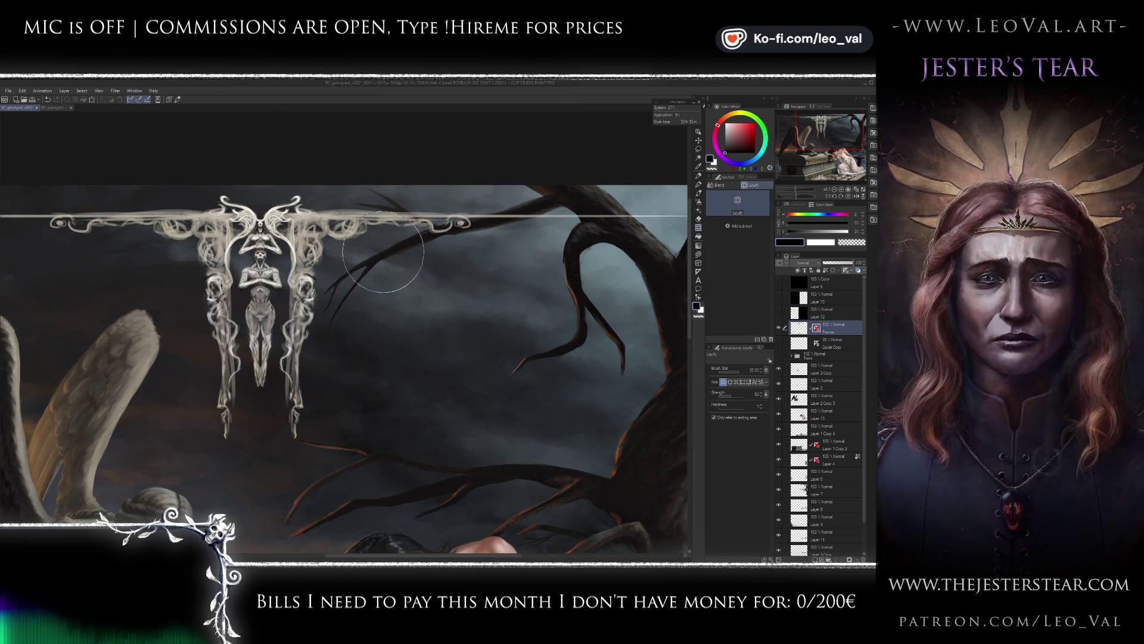
- Lasso the right frame ornament piece, copy-paste it to a new layer, and move it right
{"action": "key", "text": "m"}
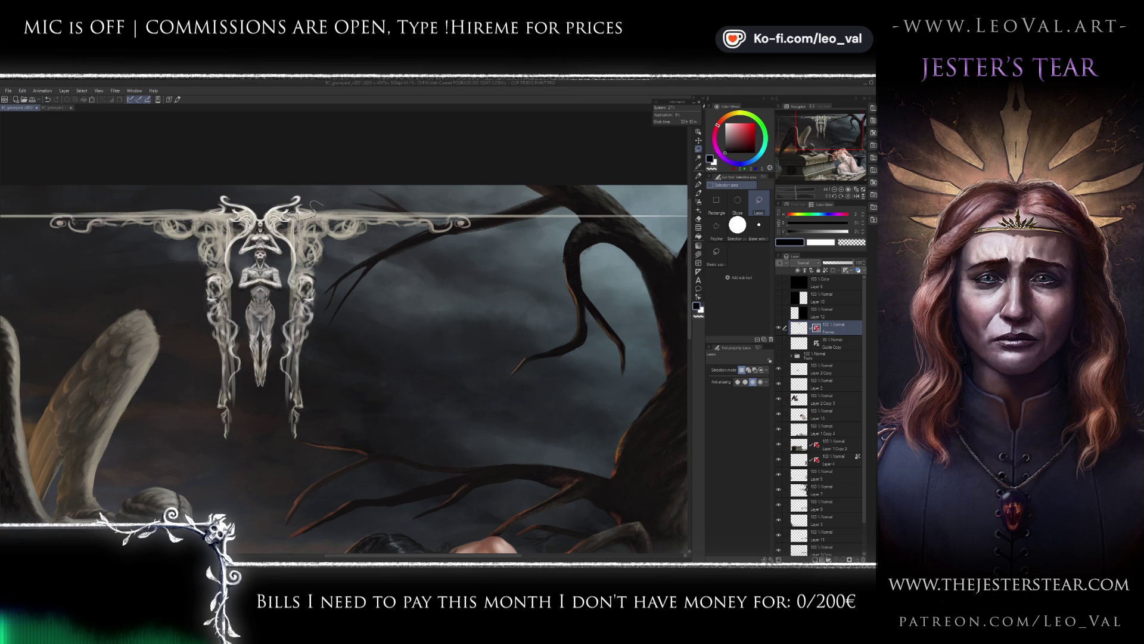
{"action": "left_click_drag", "start_coordinate": [283, 312], "coordinate": [410, 380]}
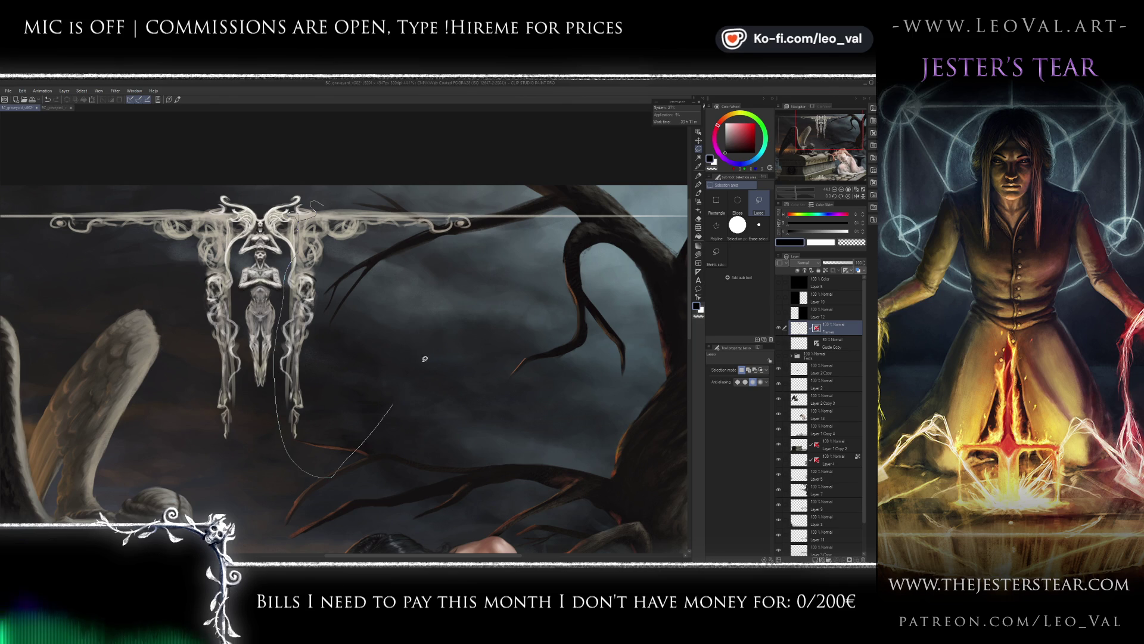
{"action": "left_click_drag", "start_coordinate": [410, 381], "coordinate": [314, 203]}
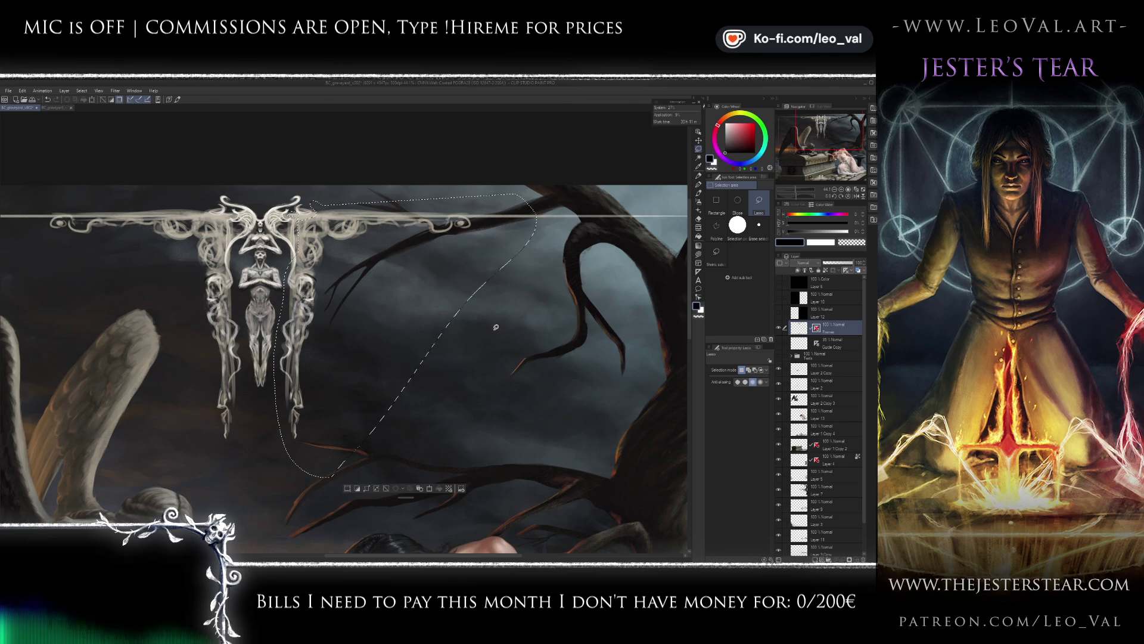
{"action": "key", "text": "ctrl+c"}
{"action": "key", "text": "ctrl+v"}
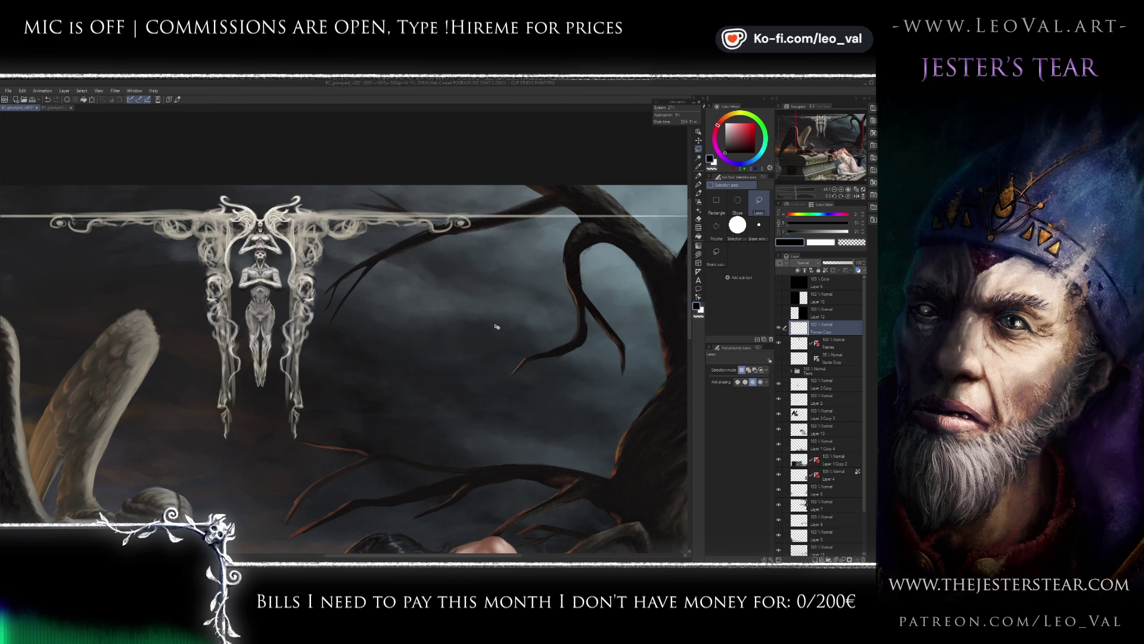
{"action": "key", "text": "ctrl+t"}
{"action": "left_click_drag", "start_coordinate": [470, 284], "coordinate": [513, 284]}
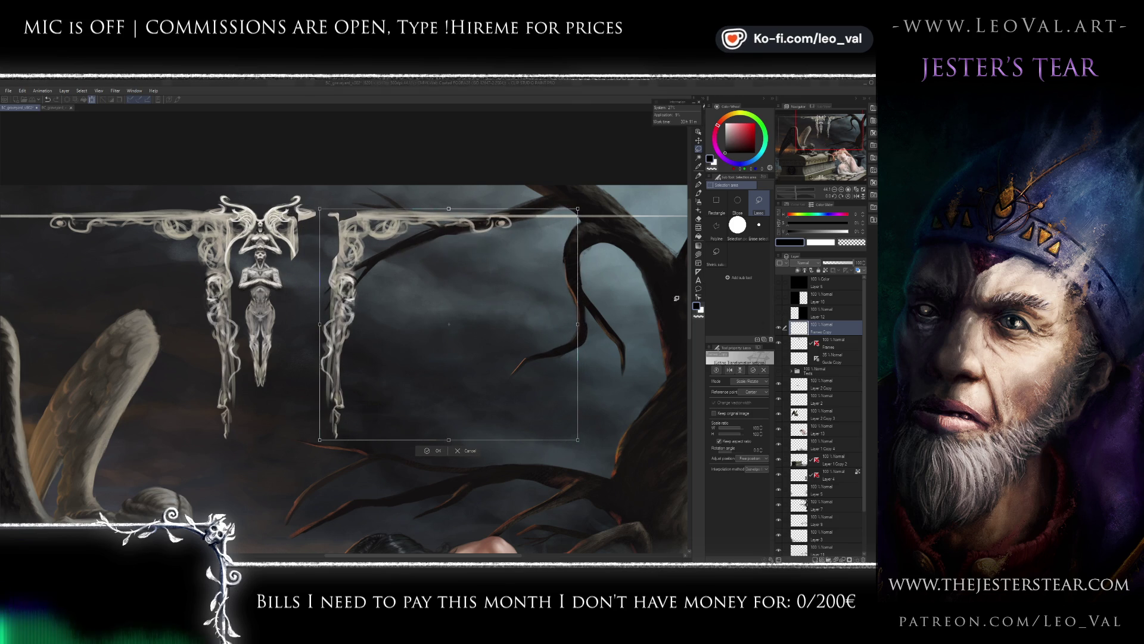
{"action": "key", "text": "Return"}
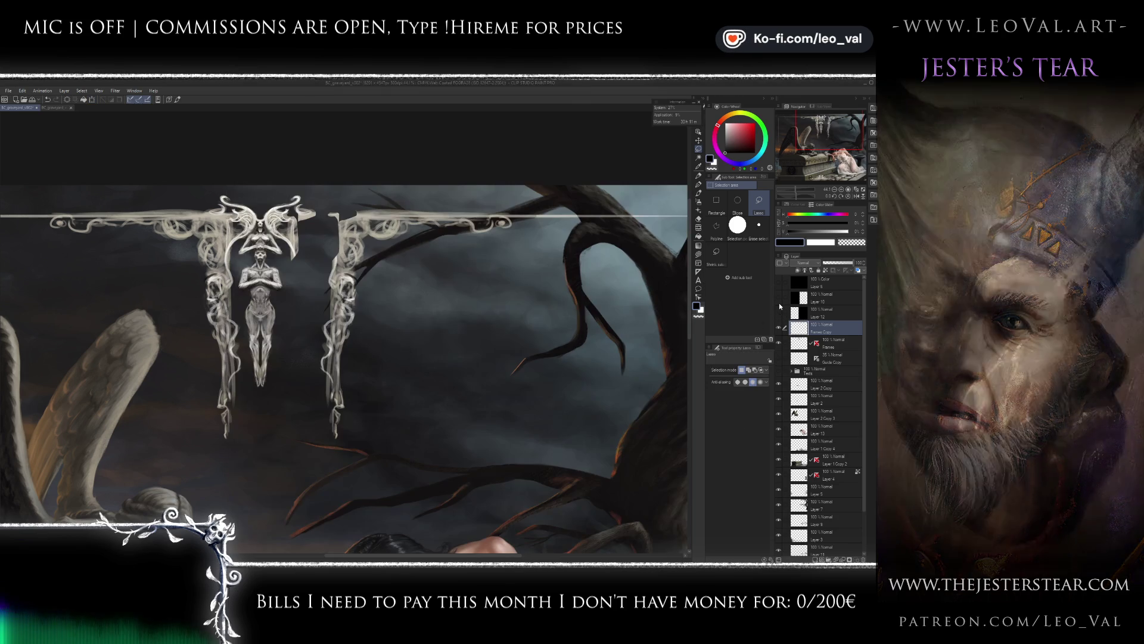
- Show Layer 10 and reposition the ornament copy about 50 px left
{"action": "left_click", "coordinate": [778, 298]}
{"action": "key", "text": "ctrl+t"}
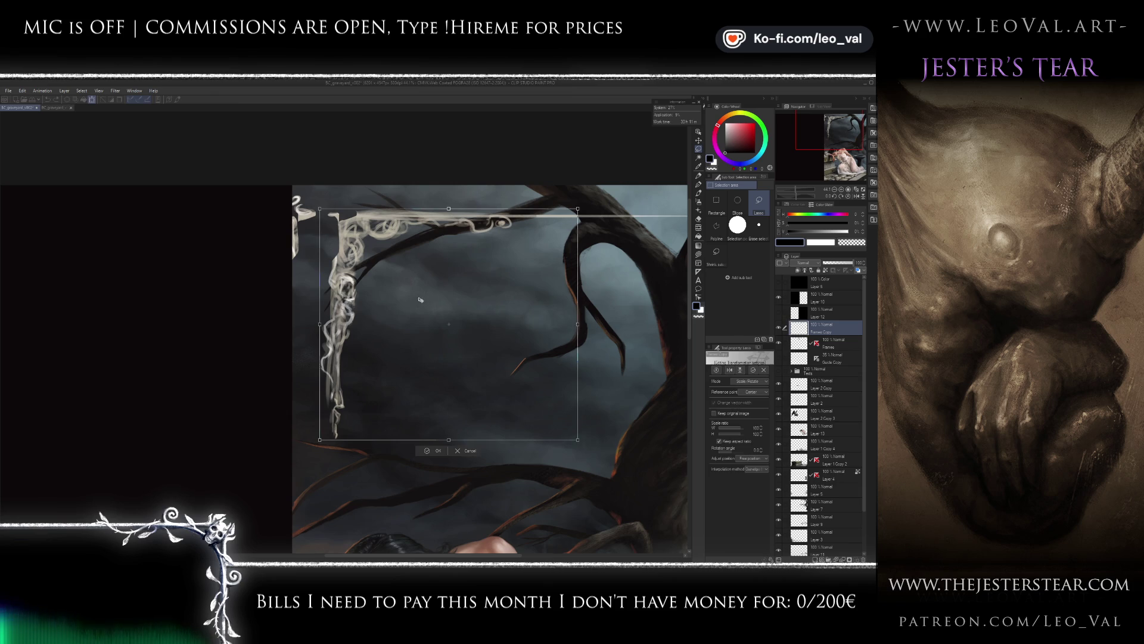
{"action": "left_click_drag", "start_coordinate": [451, 305], "coordinate": [421, 303]}
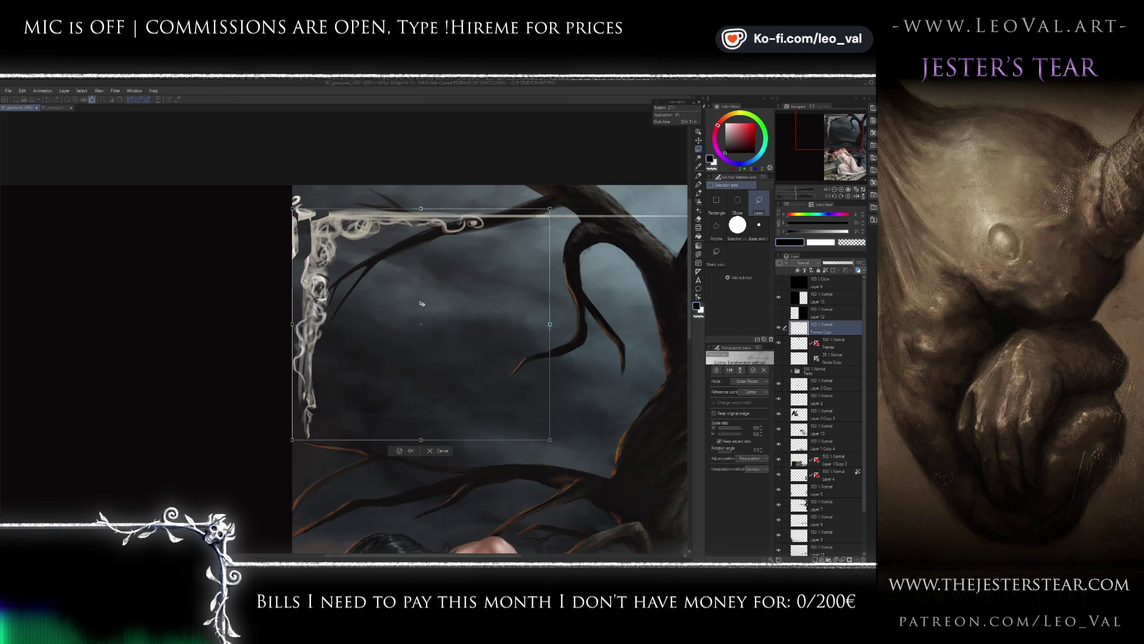
{"action": "left_click_drag", "start_coordinate": [421, 304], "coordinate": [423, 304]}
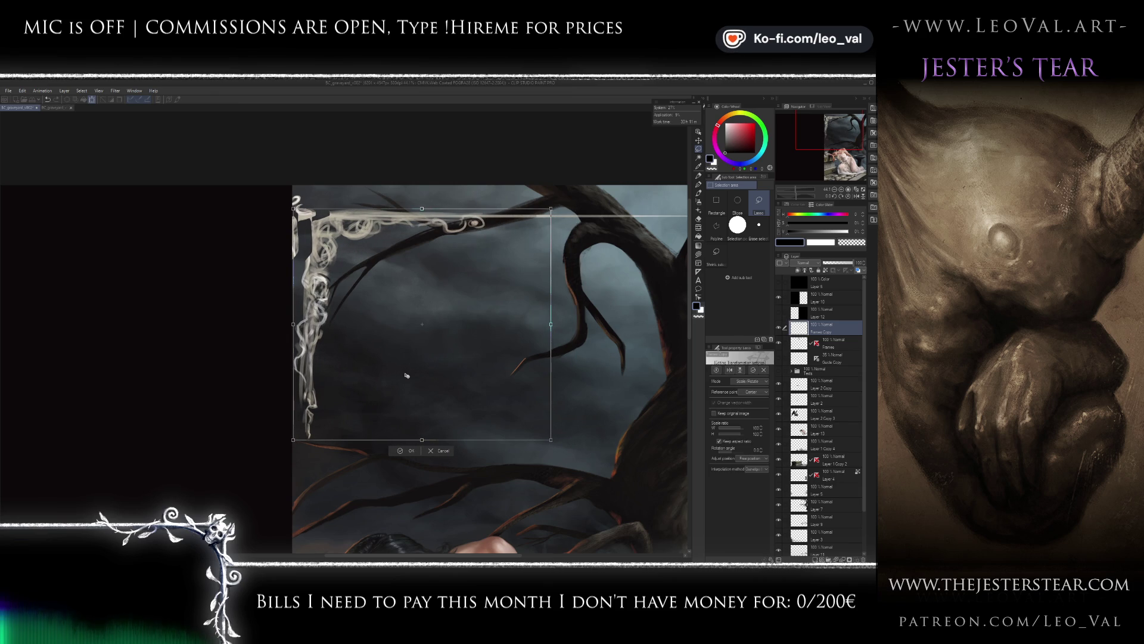
{"action": "key", "text": "Return"}
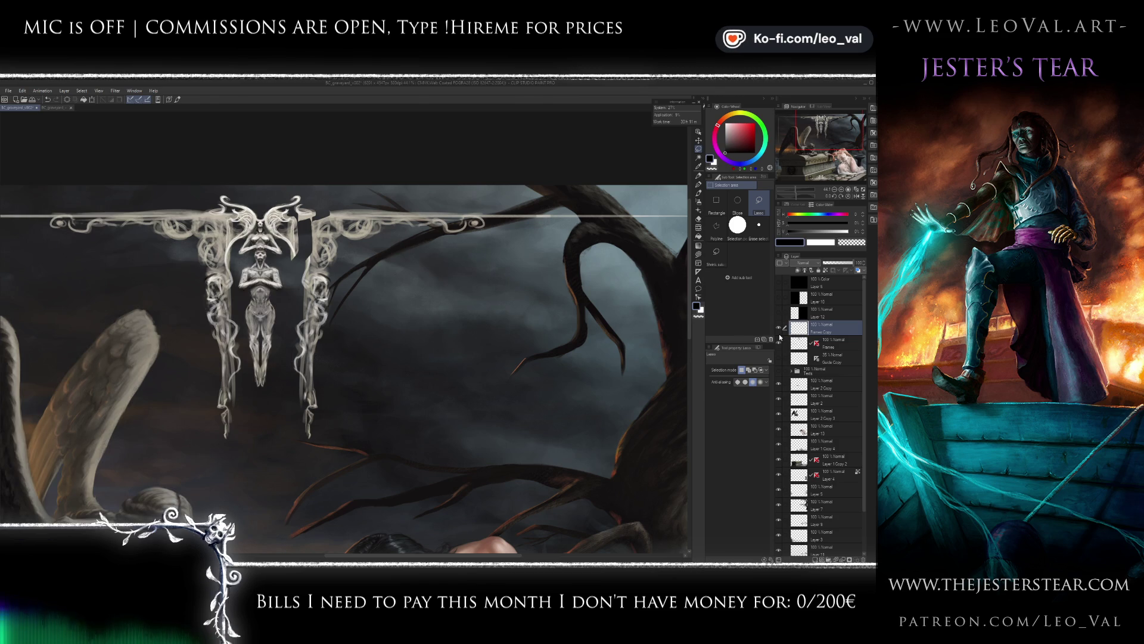
{"action": "scroll", "coordinate": [442, 324], "scroll_direction": "down", "scroll_amount": 2}
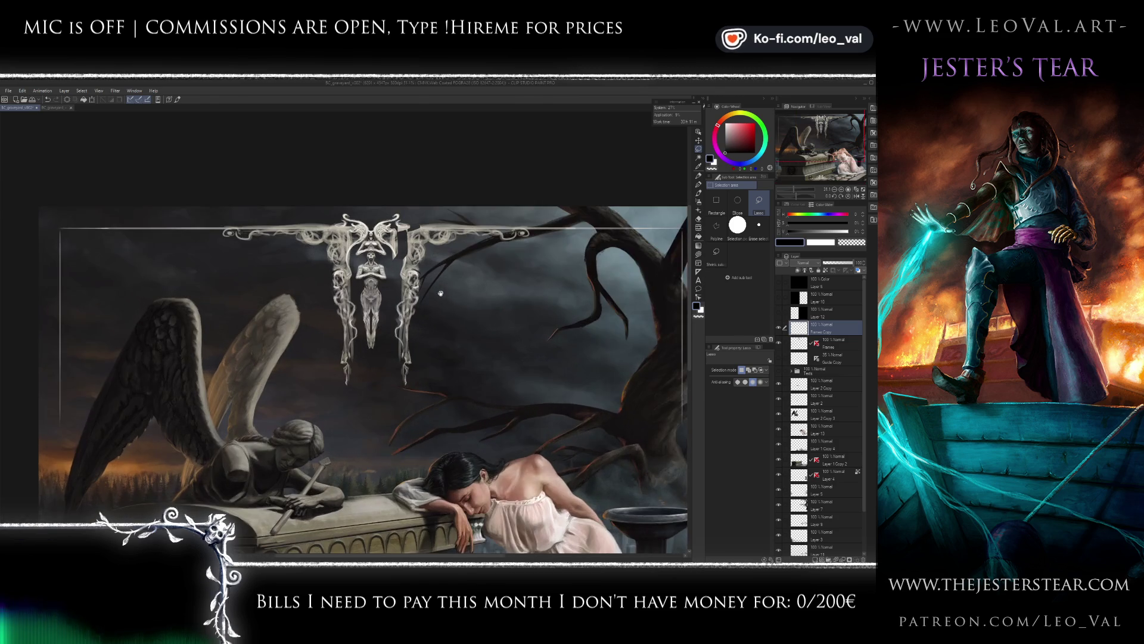
- On the Frames layer, lasso and delete the old right pendant, then deselect
{"action": "scroll", "coordinate": [441, 293], "scroll_direction": "up", "scroll_amount": 1}
{"action": "scroll", "coordinate": [453, 301], "scroll_direction": "up", "scroll_amount": 1}
{"action": "left_click", "coordinate": [716, 226]}
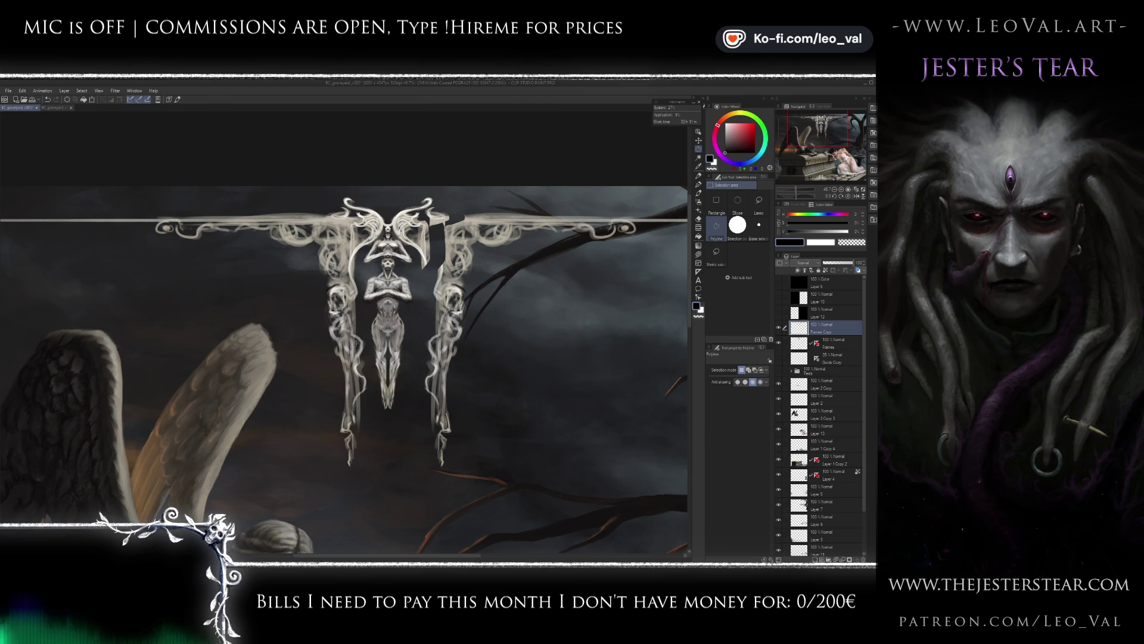
{"action": "left_click", "coordinate": [759, 201]}
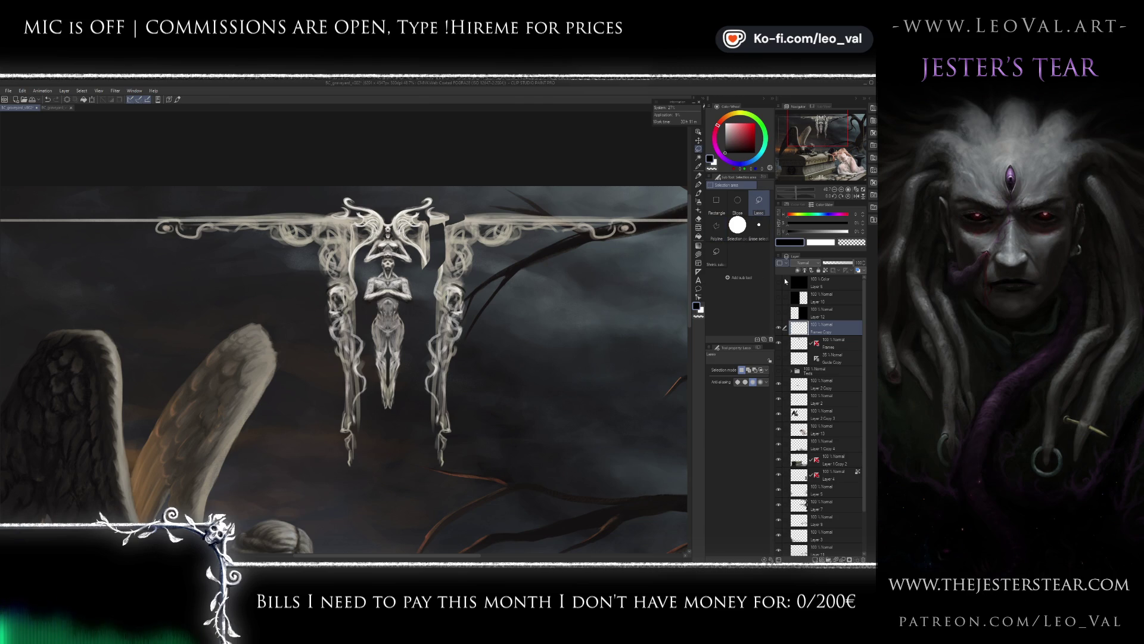
{"action": "left_click", "coordinate": [810, 342]}
{"action": "left_click_drag", "start_coordinate": [365, 463], "coordinate": [372, 358]}
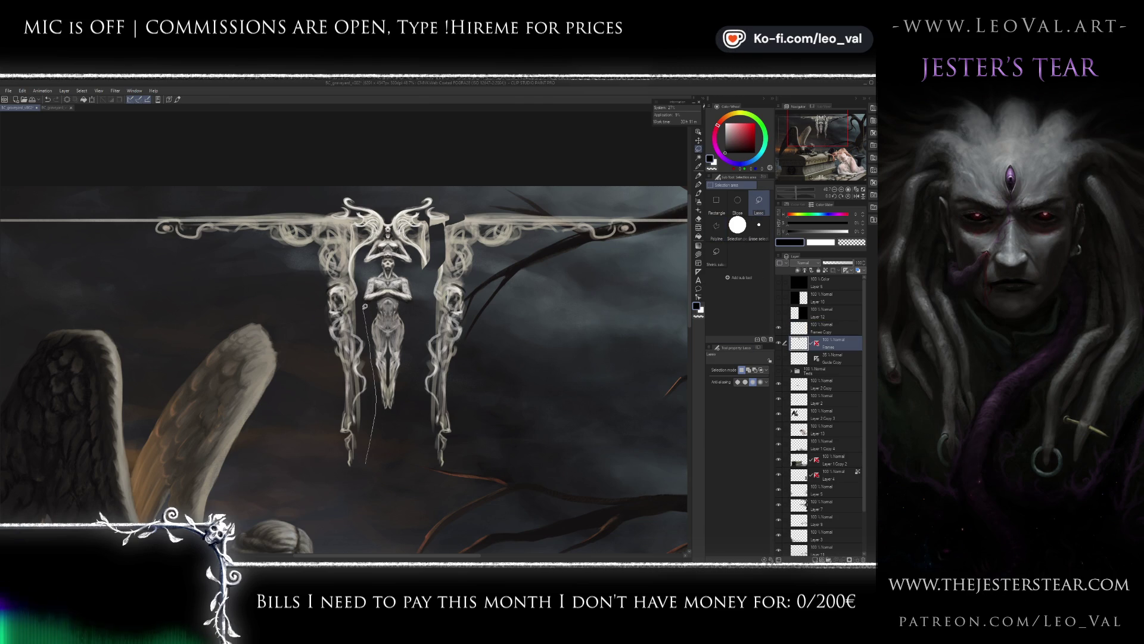
{"action": "mouse_move", "coordinate": [363, 263]}
{"action": "left_mouse_down"}
{"action": "mouse_move", "coordinate": [352, 236]}
{"action": "mouse_move", "coordinate": [281, 322]}
{"action": "mouse_move", "coordinate": [365, 471]}
{"action": "left_mouse_up"}
{"action": "key", "text": "Delete"}
{"action": "key", "text": "ctrl+d"}
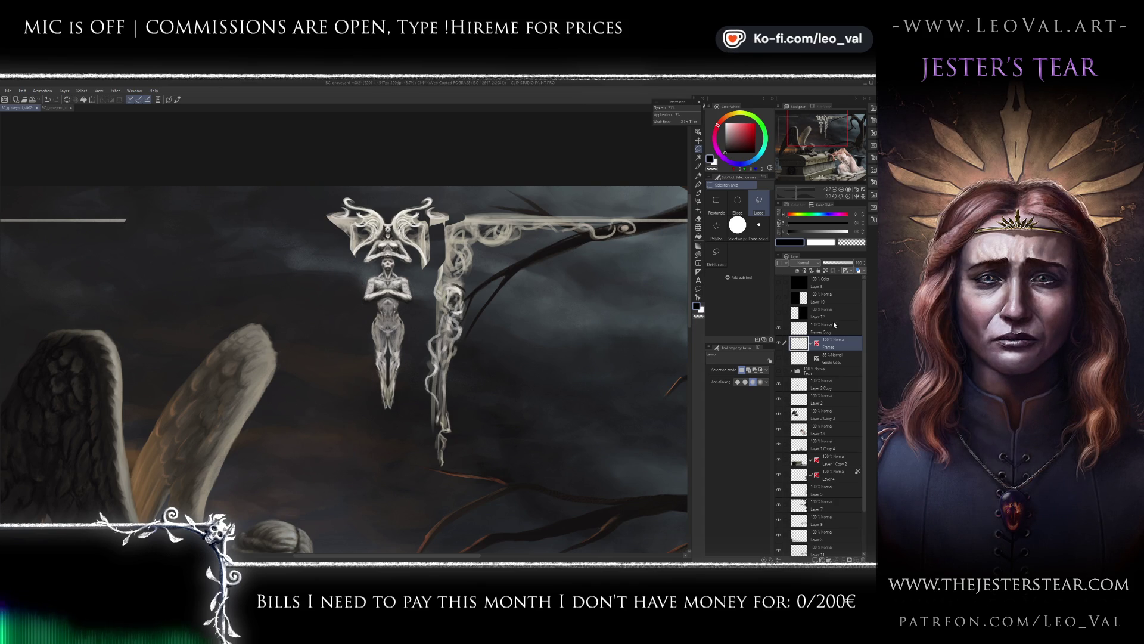
- Duplicate the new right-hand frame piece and start transforming the copy
{"action": "key", "text": "ctrl+c"}
{"action": "key", "text": "ctrl+v"}
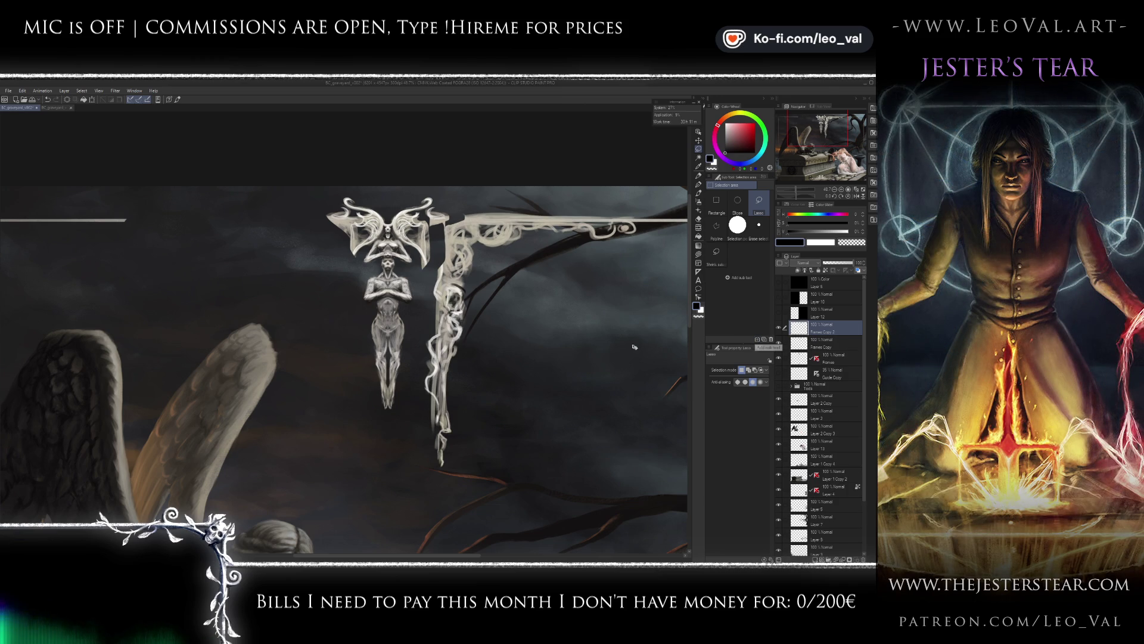
{"action": "key", "text": "ctrl+t"}
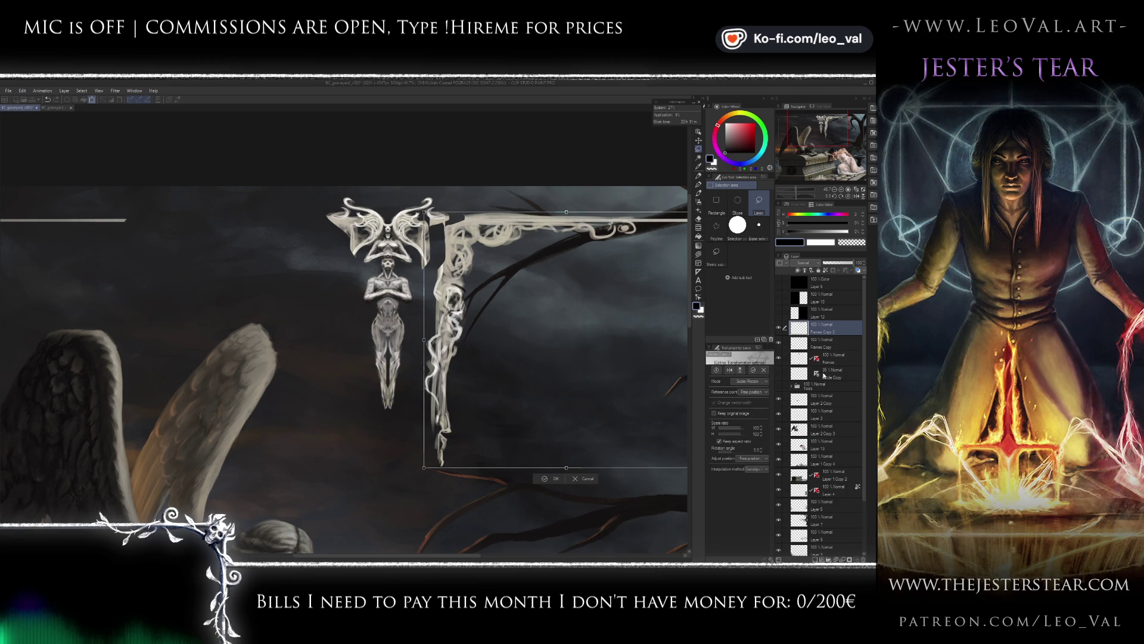
- Flip the duplicated frame piece horizontally onto the left side, commit, and merge down with Ctrl+E
{"action": "right_click", "coordinate": [549, 344]}
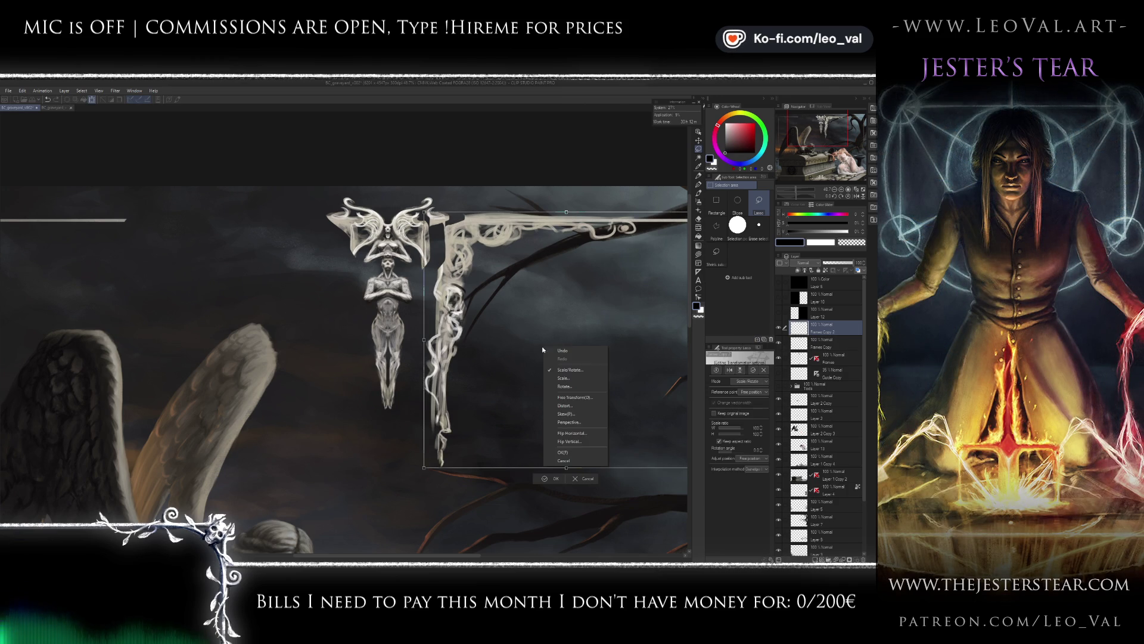
{"action": "key", "text": "Escape"}
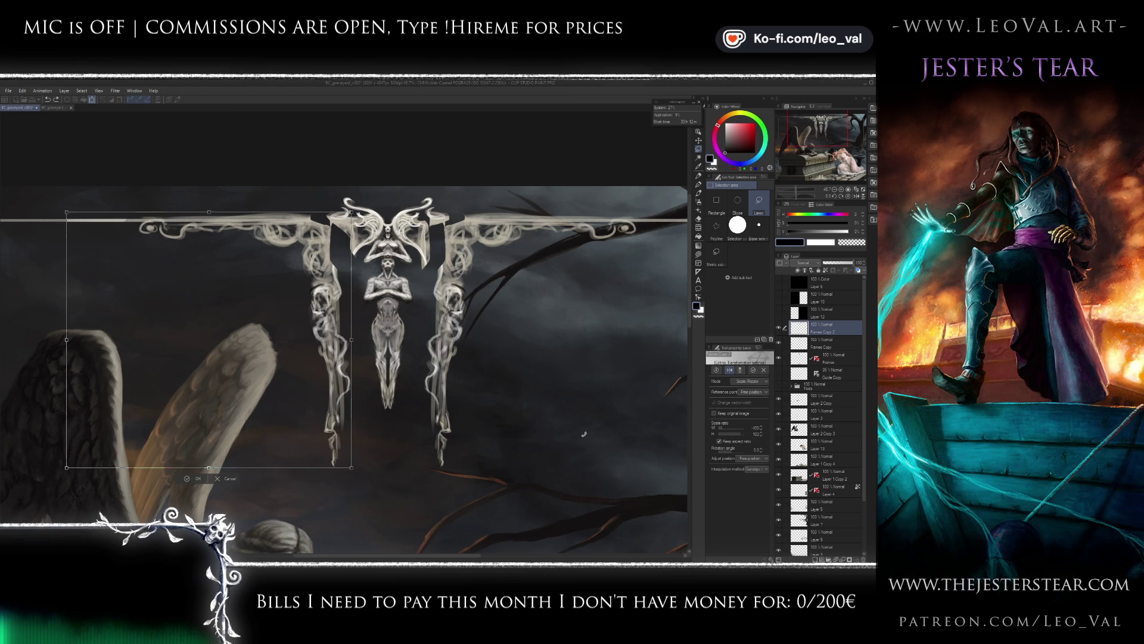
{"action": "key", "text": "h"}
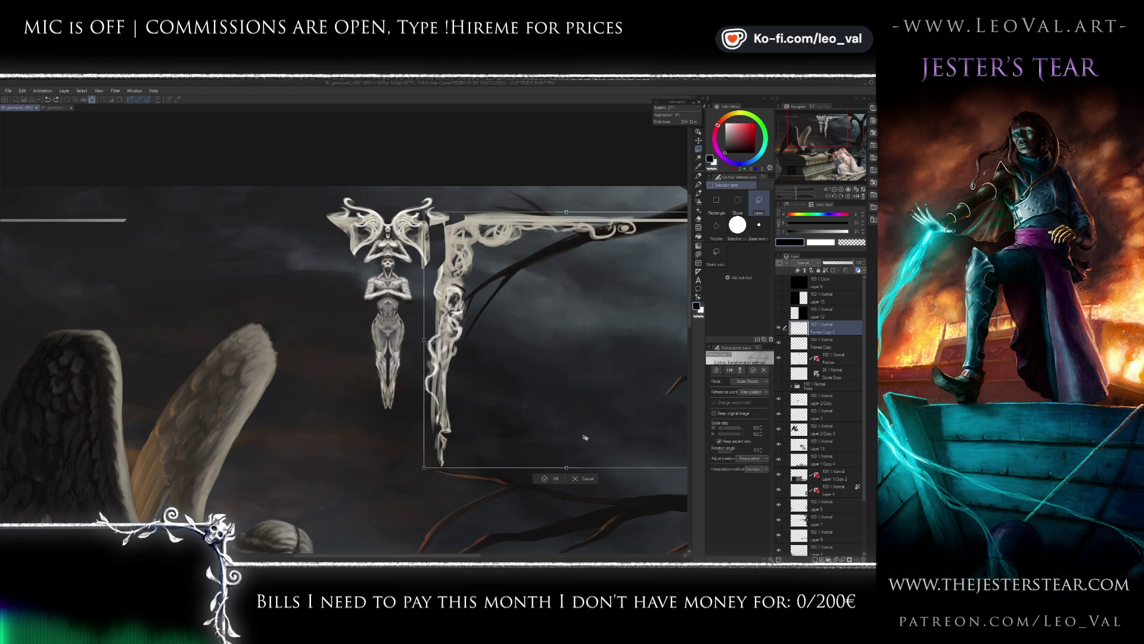
{"action": "key", "text": "h"}
{"action": "key", "text": "h"}
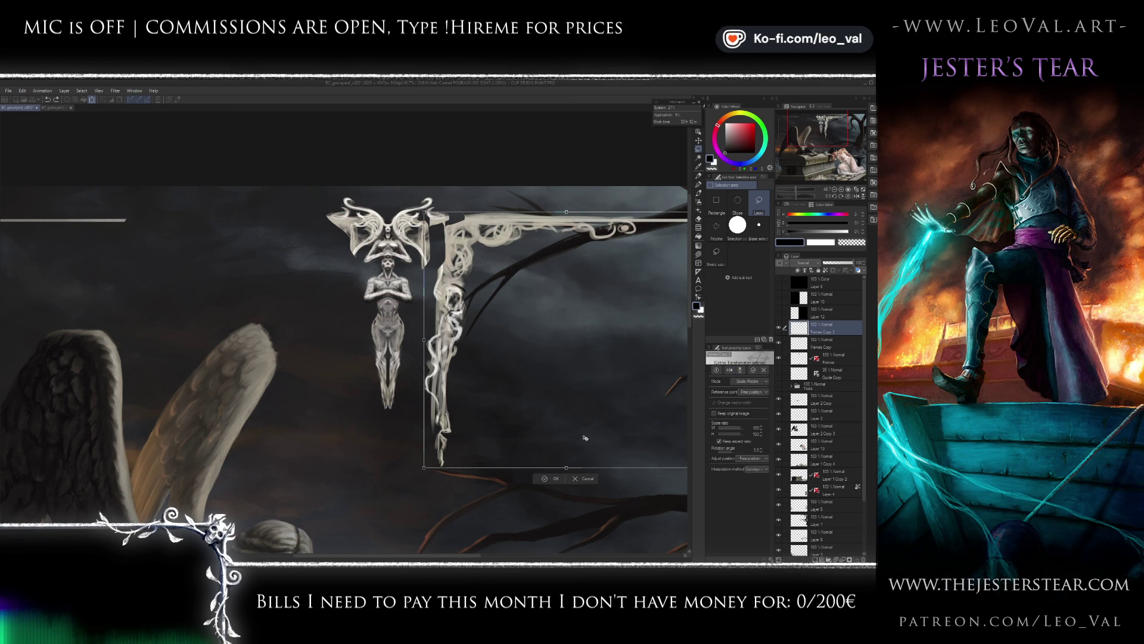
{"action": "key", "text": "h"}
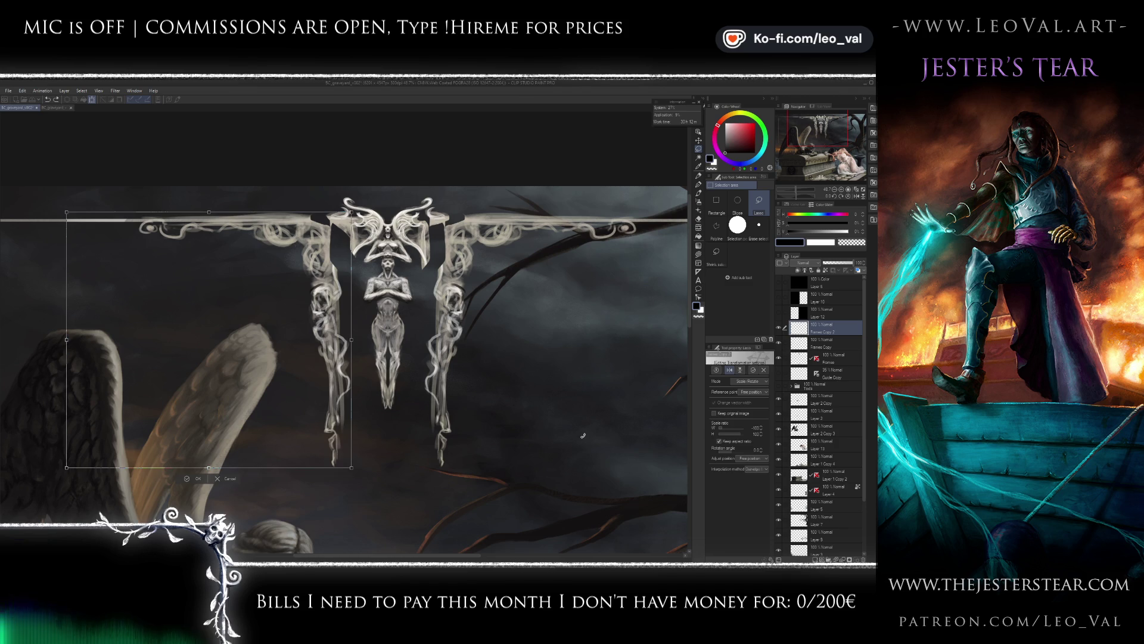
{"action": "key", "text": "Return"}
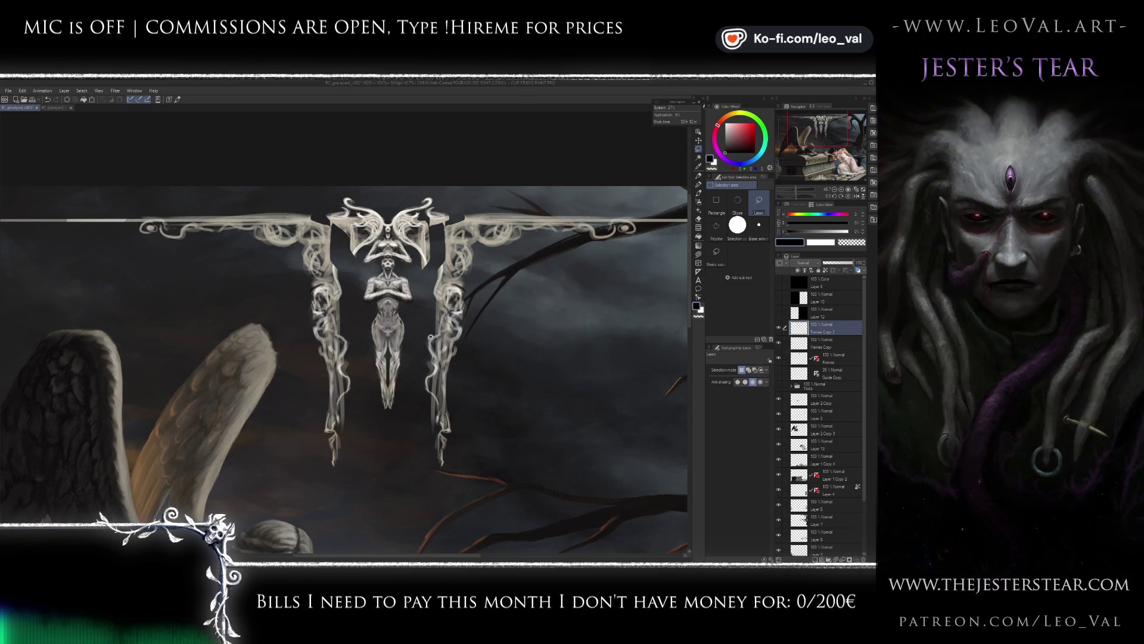
{"action": "key", "text": "ctrl+e"}
{"action": "key", "text": "ctrl+e"}
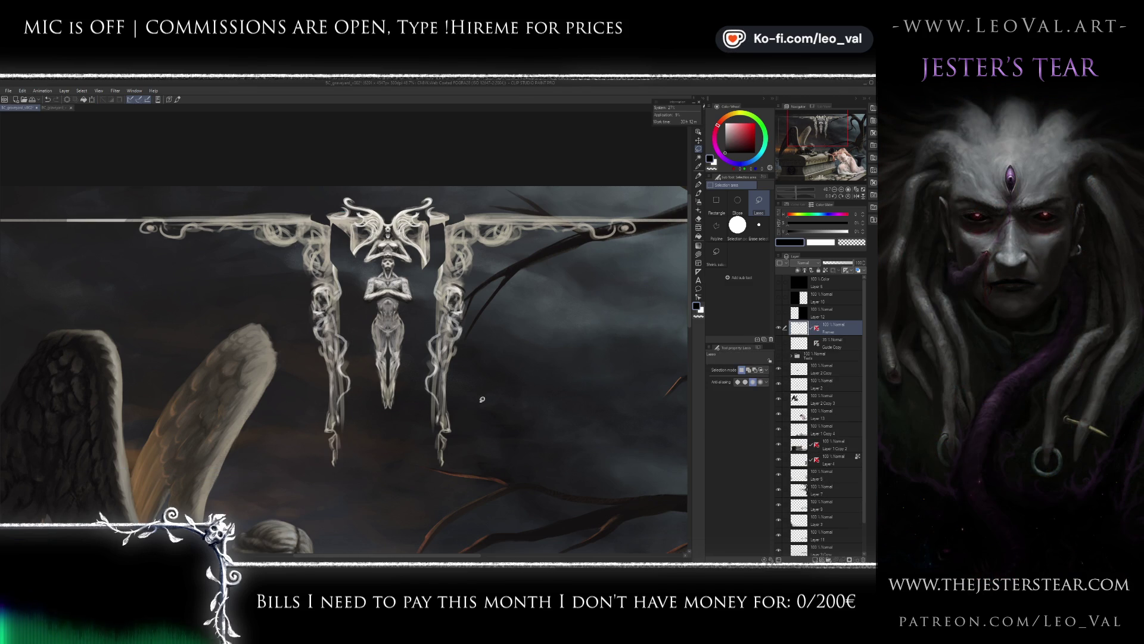
- Briefly toggle Layer 12's dark overlay and Layer 10's black fill to check them
{"action": "left_click", "coordinate": [781, 310]}
{"action": "left_click", "coordinate": [781, 311]}
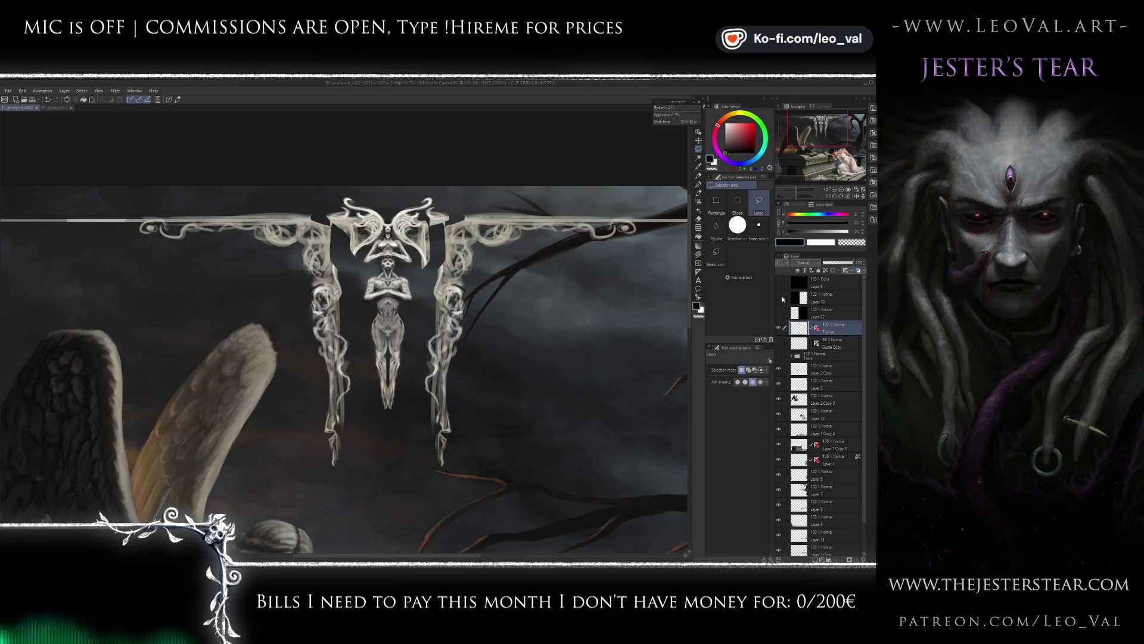
{"action": "left_click", "coordinate": [779, 296]}
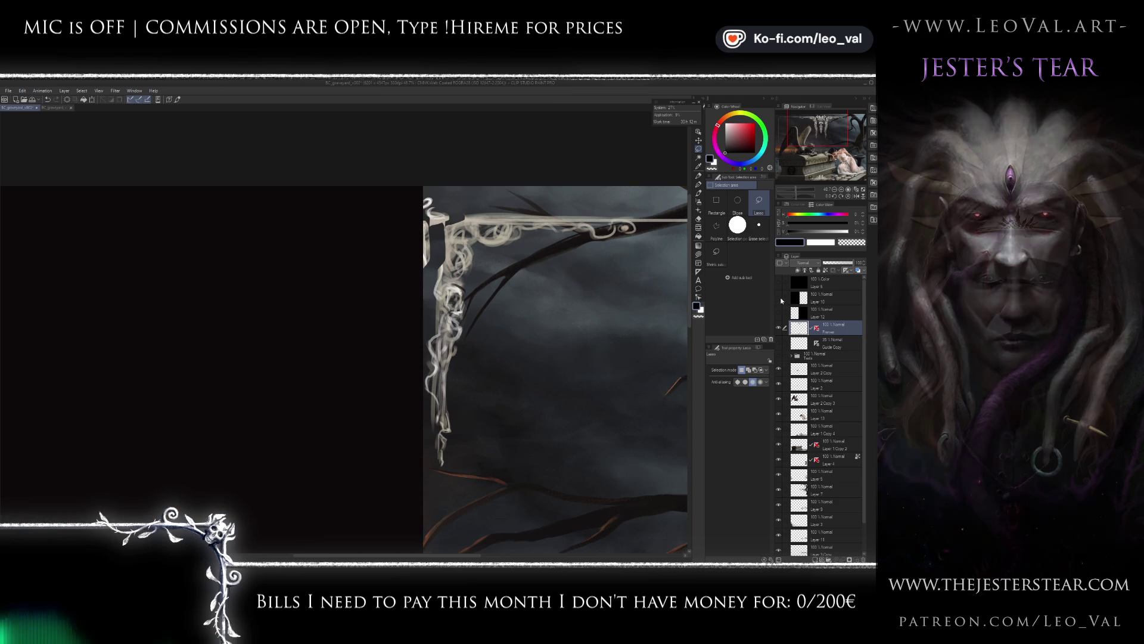
{"action": "left_click", "coordinate": [779, 297]}
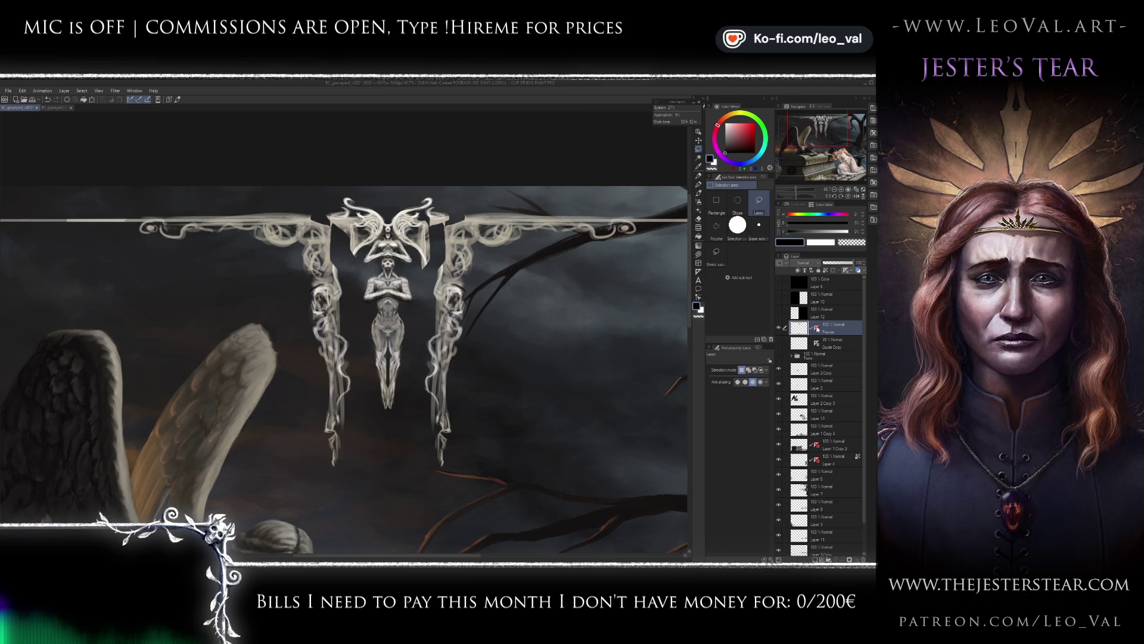
- Set the brush to size 2.5, show Layer 12, hide the frame ornament and show the red guides
{"action": "key", "text": "b"}
{"action": "key", "text": "bracketleft"}
{"action": "key", "text": "bracketleft"}
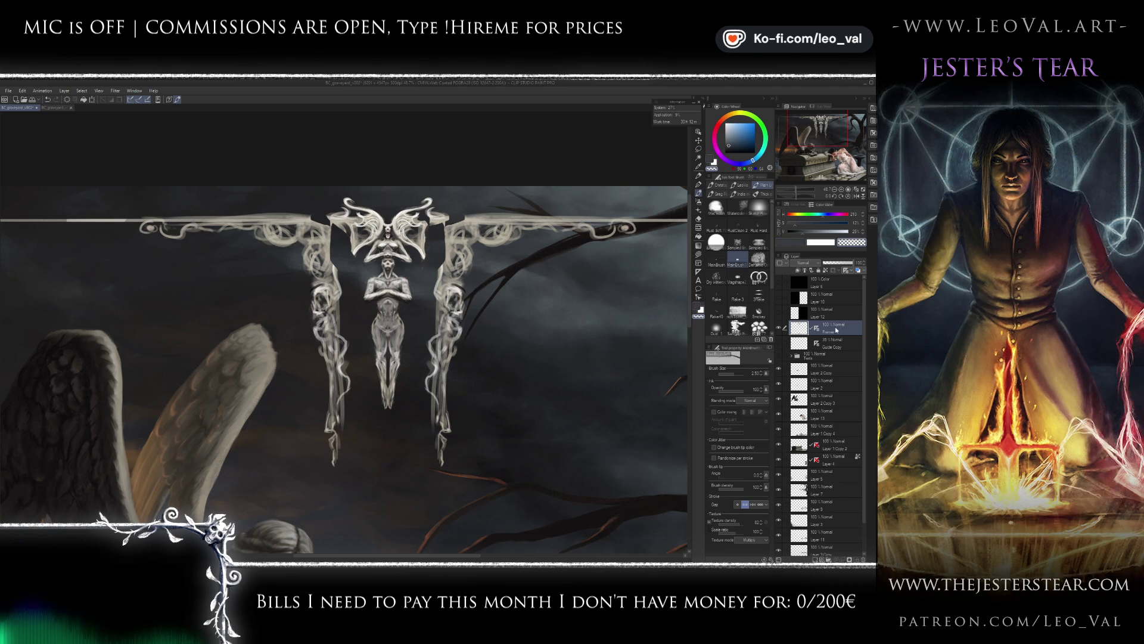
{"action": "left_click", "coordinate": [779, 313]}
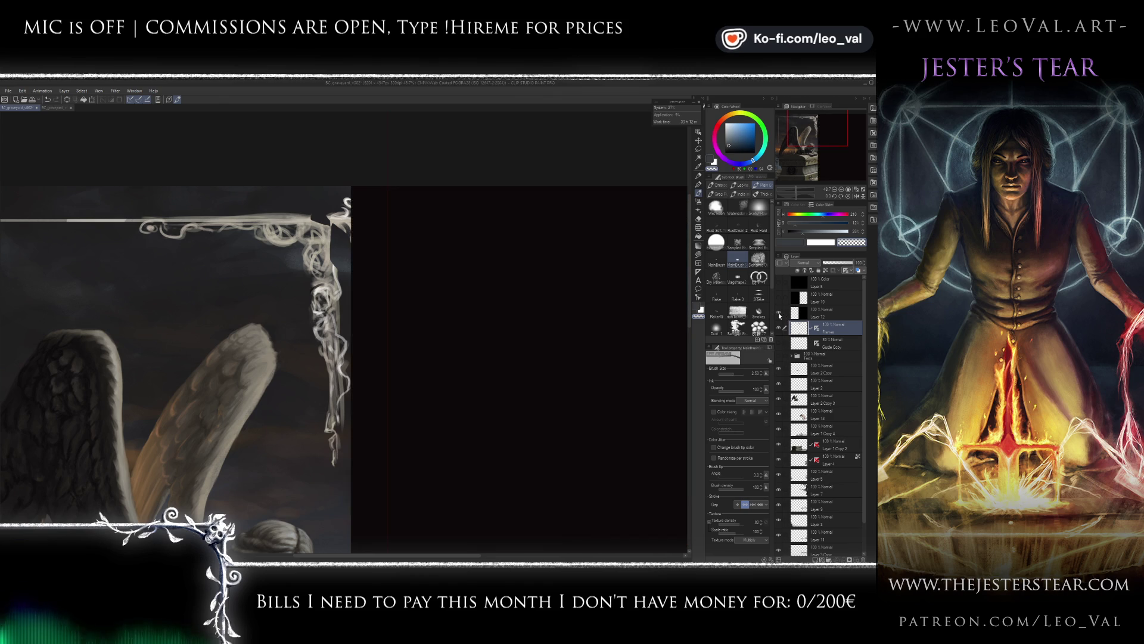
{"action": "left_click", "coordinate": [779, 328]}
{"action": "left_click", "coordinate": [779, 344]}
{"action": "scroll", "coordinate": [472, 274], "scroll_direction": "down", "scroll_amount": 5}
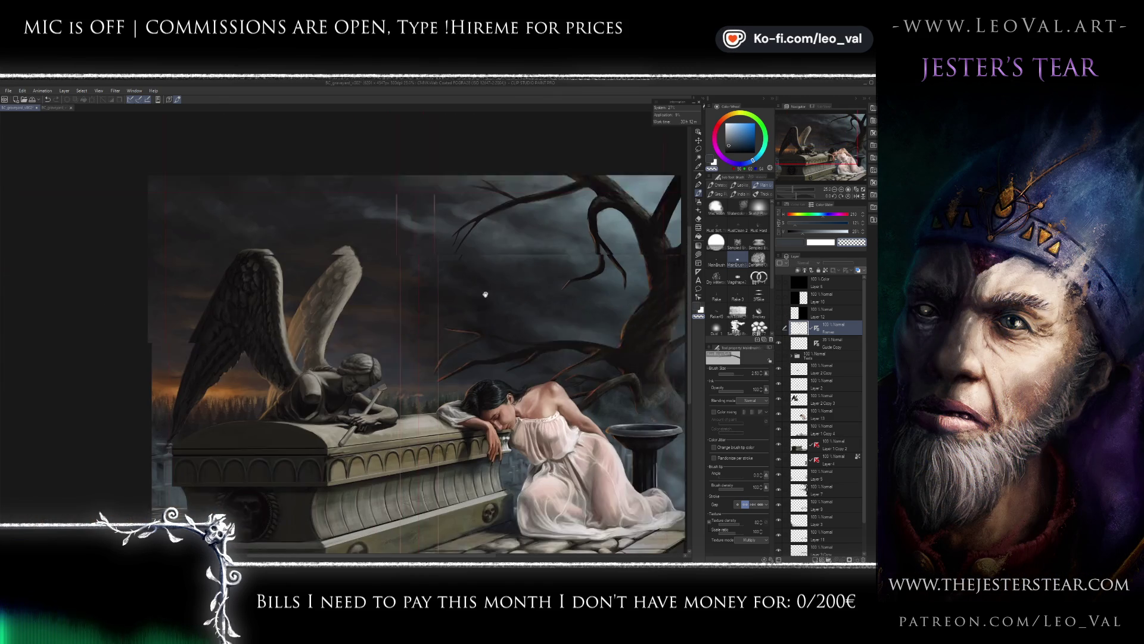
- Select a tall narrow column down the canvas centre and add a new empty layer
{"action": "key", "text": "m"}
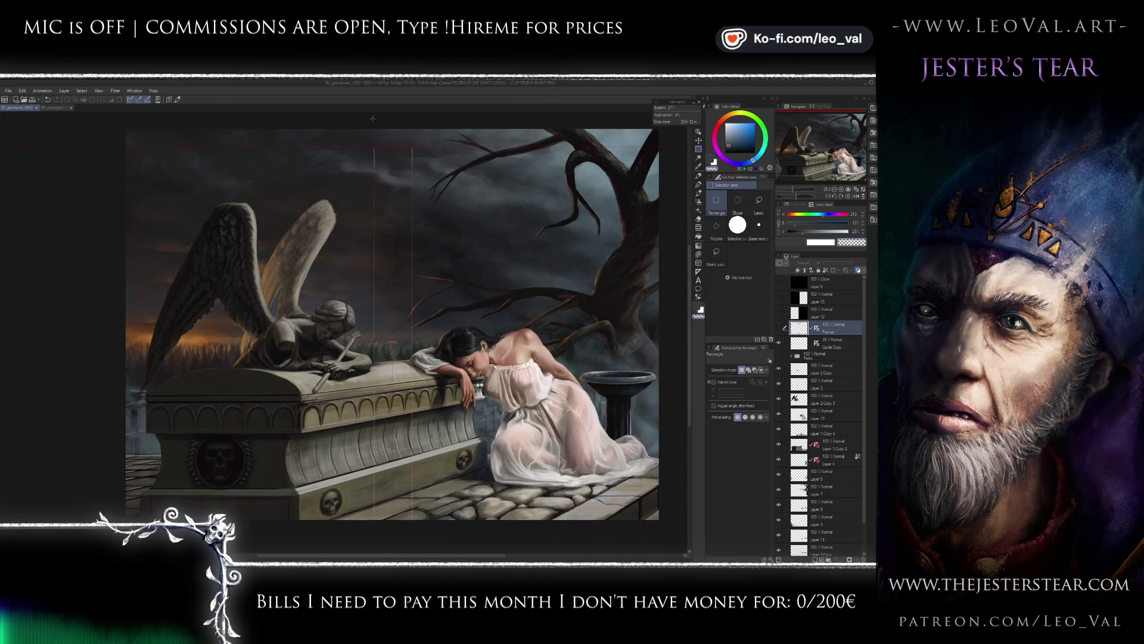
{"action": "mouse_move", "coordinate": [374, 120]}
{"action": "left_mouse_down"}
{"action": "mouse_move", "coordinate": [436, 451]}
{"action": "mouse_move", "coordinate": [411, 551]}
{"action": "left_mouse_up"}
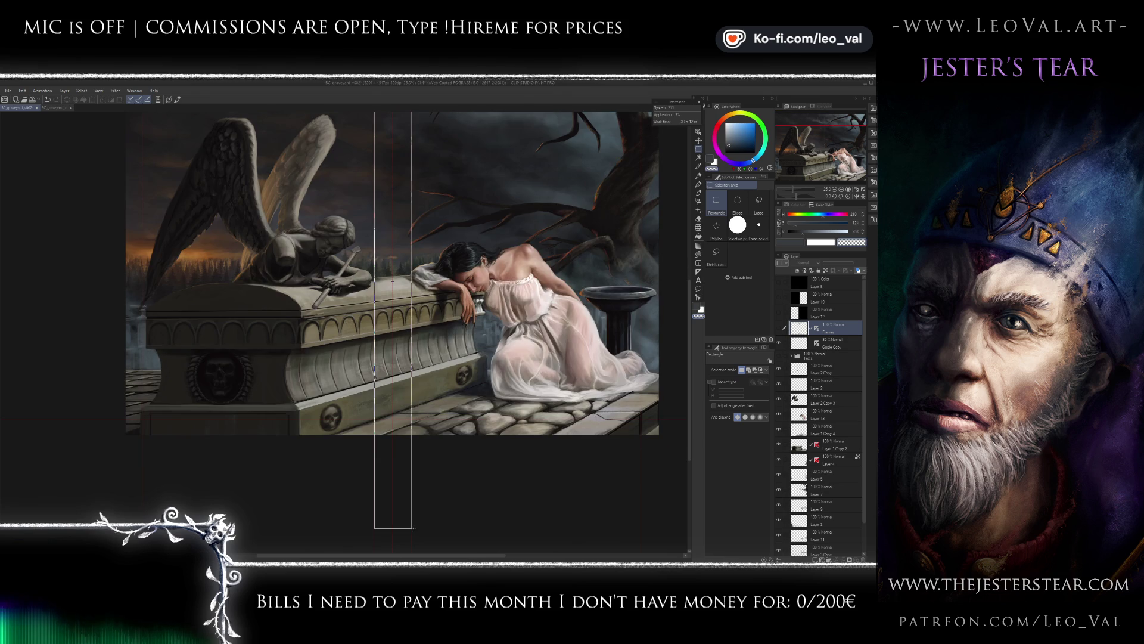
{"action": "scroll", "coordinate": [417, 358], "scroll_direction": "up", "scroll_amount": 3}
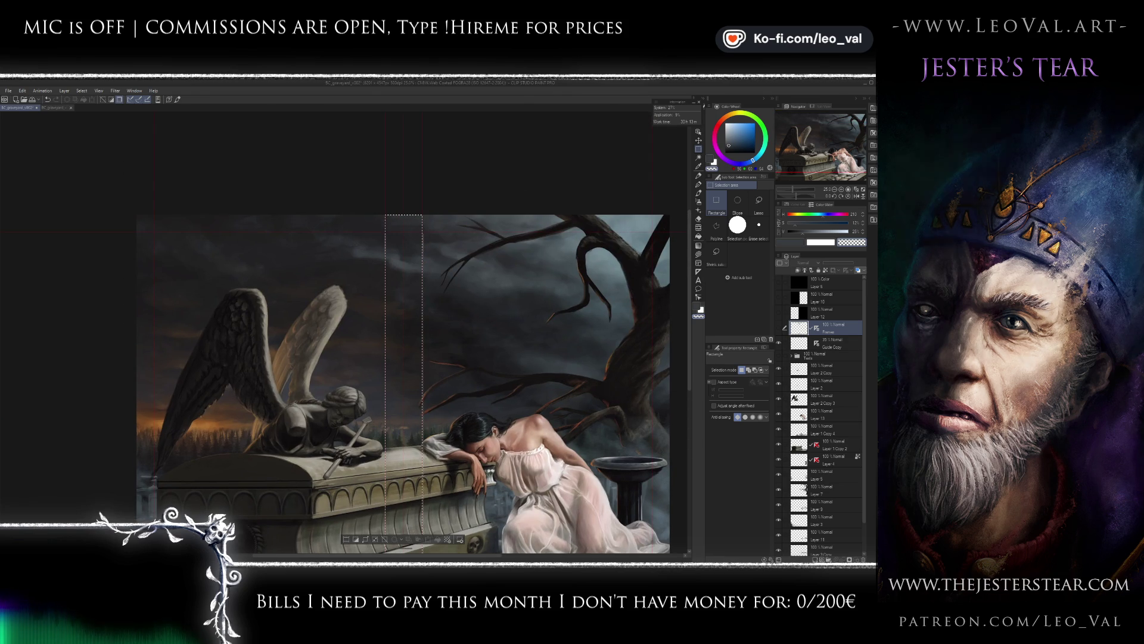
{"action": "key", "text": "ctrl+shift+n"}
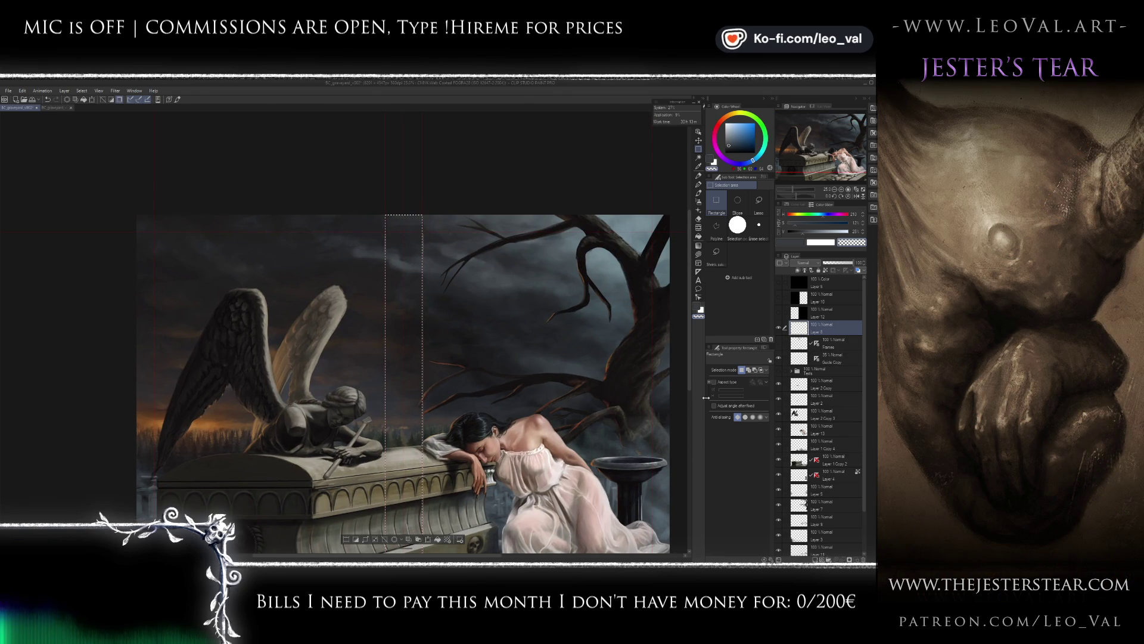
{"action": "key", "text": "g"}
{"action": "key", "text": "x"}
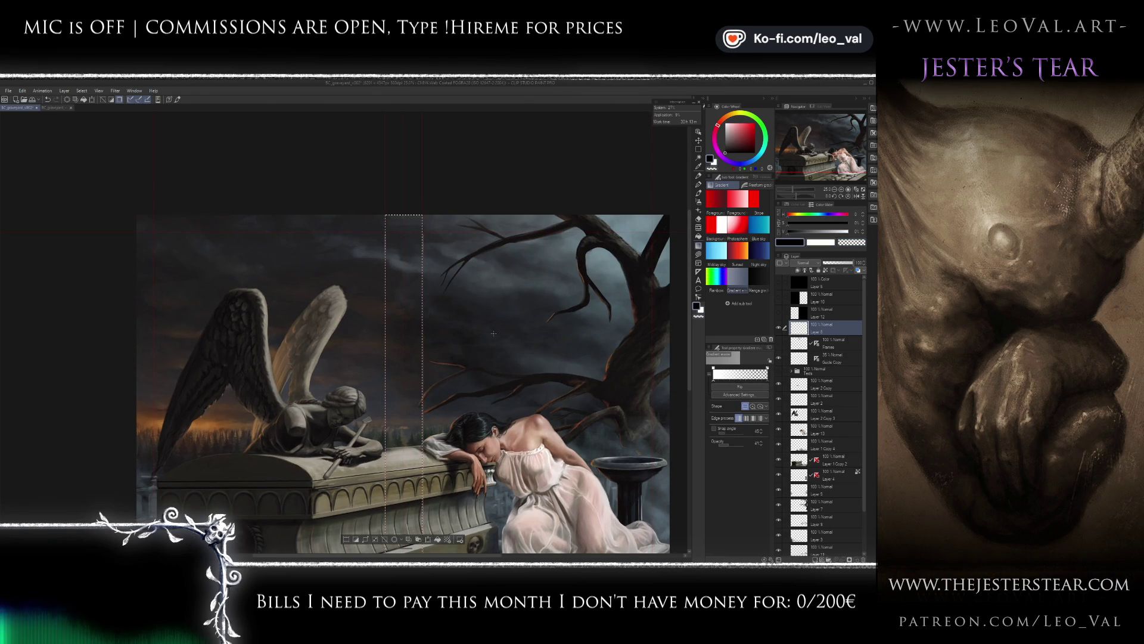
- Fill everything outside the column black, deselect, then show and select the Frames layer
{"action": "key", "text": "ctrl+shift+i"}
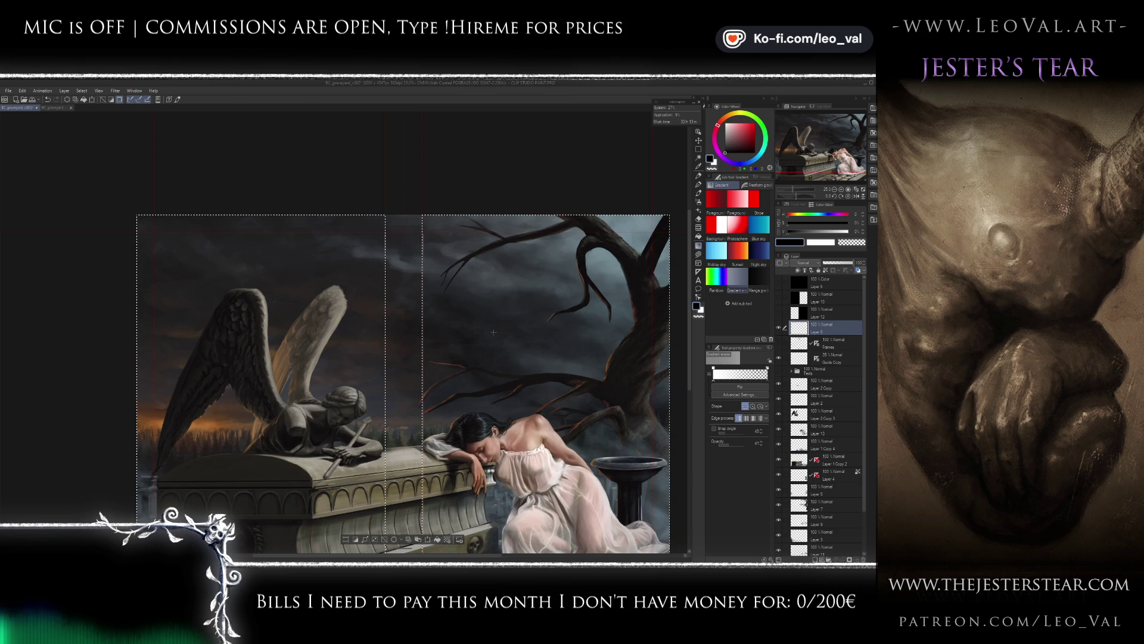
{"action": "key", "text": "x"}
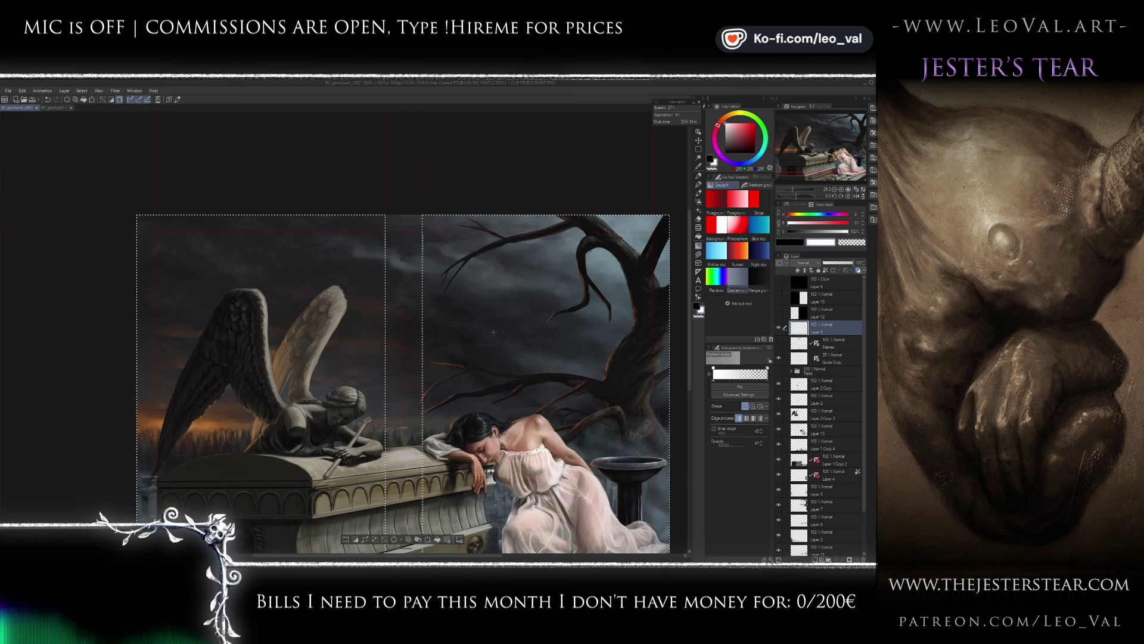
{"action": "key", "text": "g"}
{"action": "key", "text": "x"}
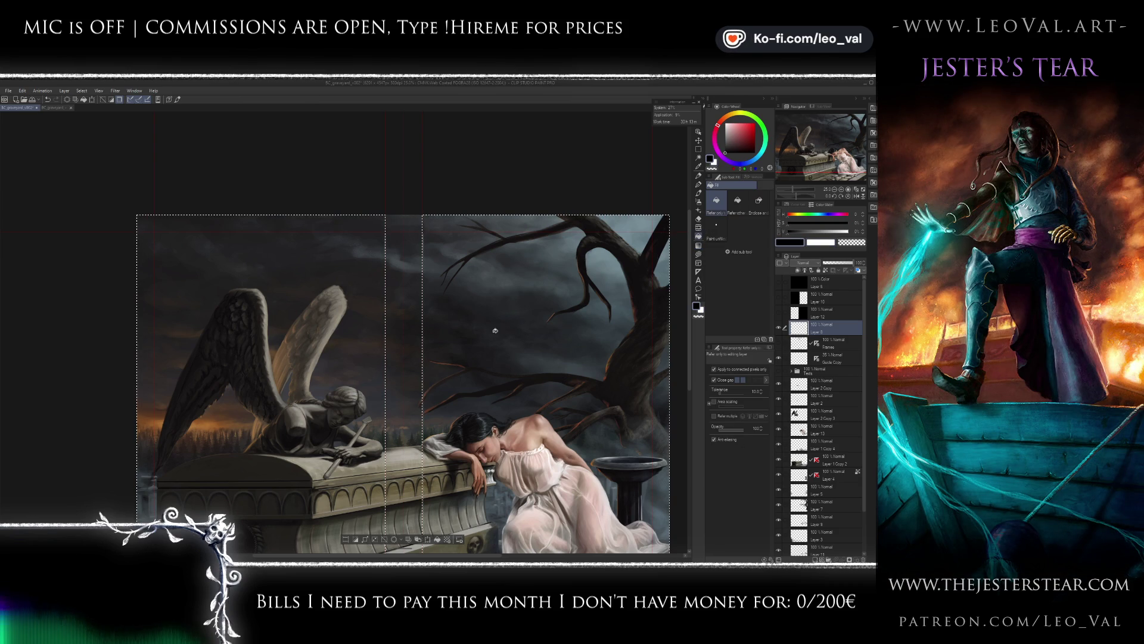
{"action": "left_click", "coordinate": [495, 331]}
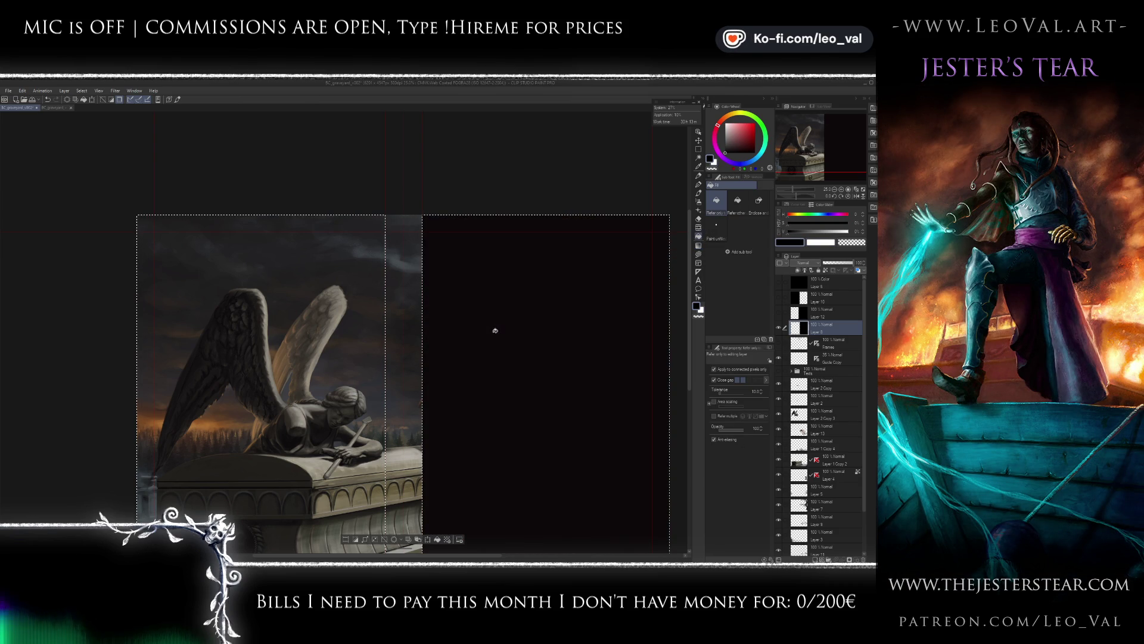
{"action": "left_click", "coordinate": [331, 310]}
{"action": "key", "text": "ctrl+d"}
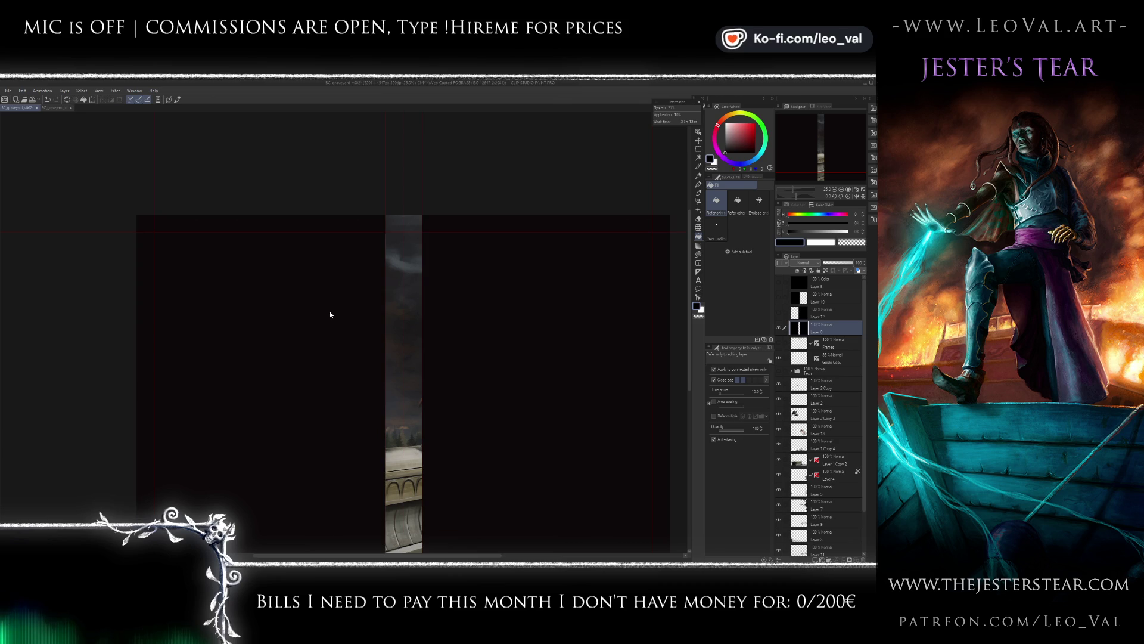
{"action": "left_click", "coordinate": [779, 343]}
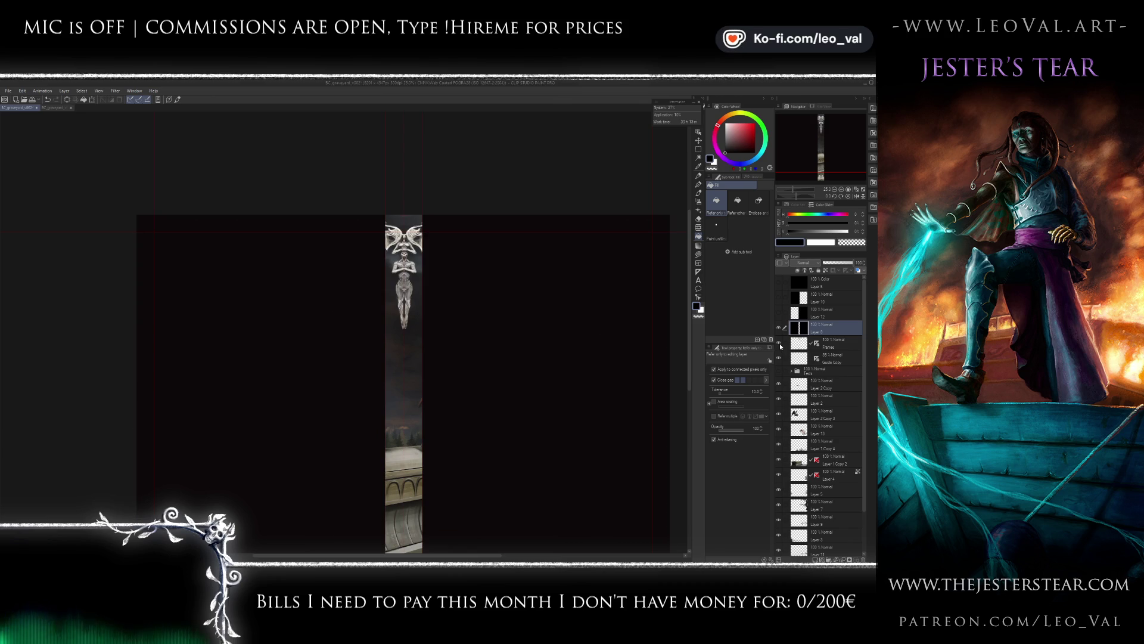
{"action": "left_click", "coordinate": [791, 344]}
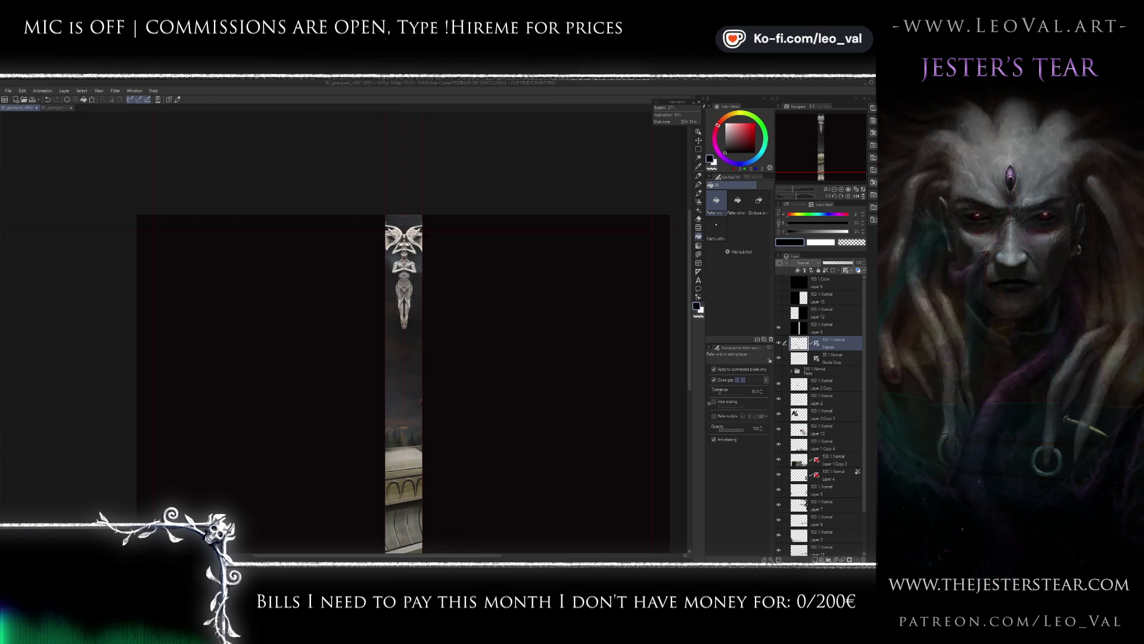
- Paint dark mirrored strokes along the winged figure's wing edges, shrinking the brush to 5, then 3
{"action": "left_click_drag", "start_coordinate": [441, 223], "coordinate": [456, 249]}
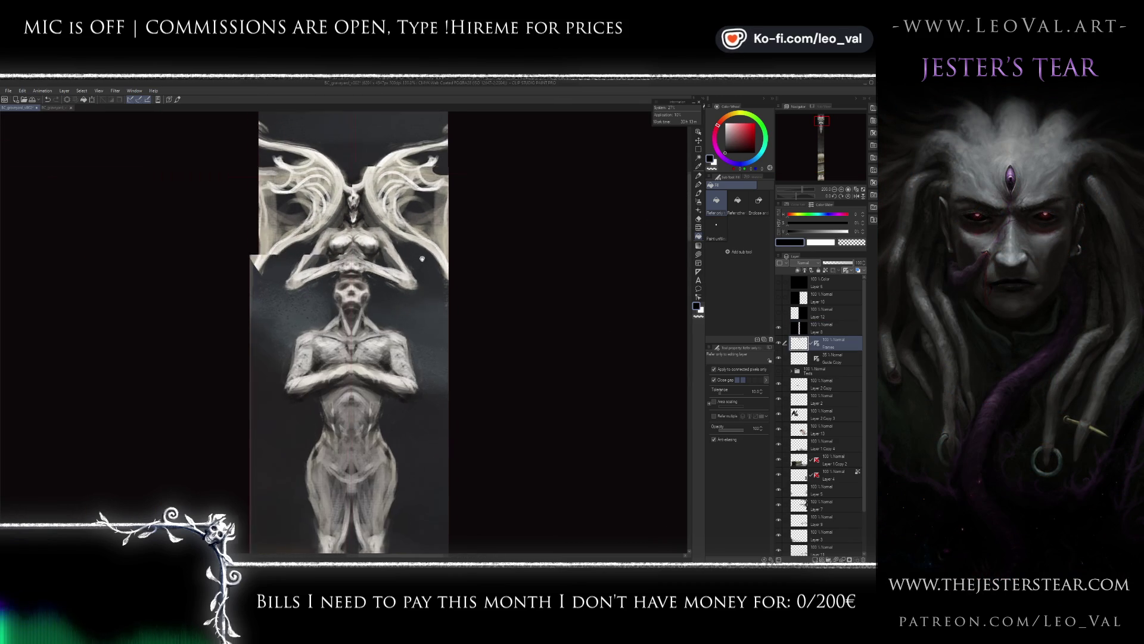
{"action": "key", "text": "b"}
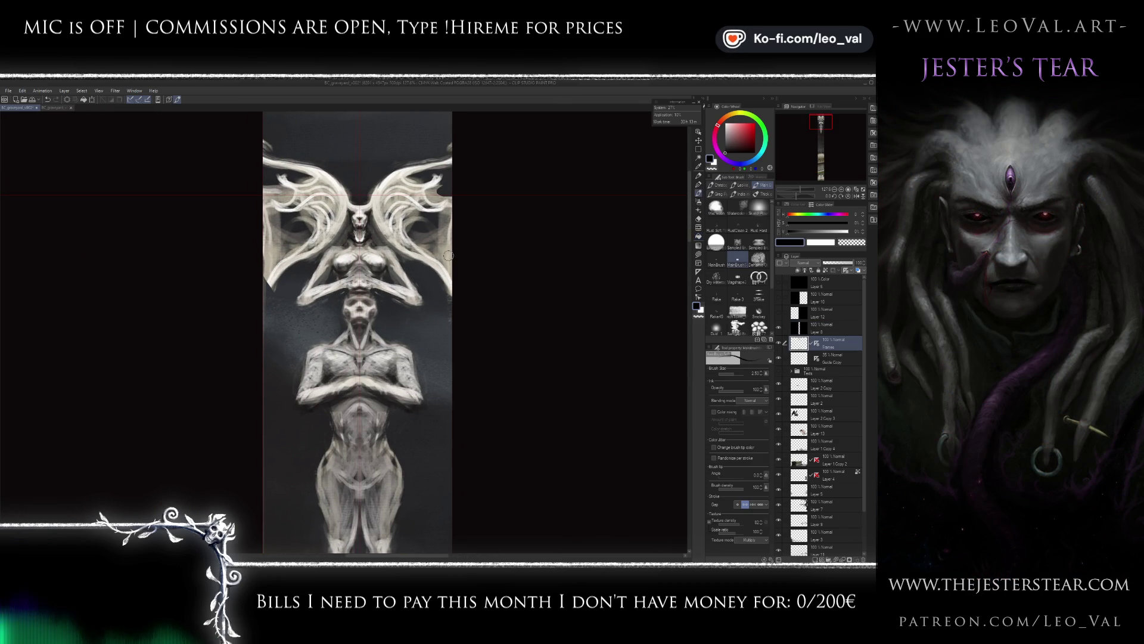
{"action": "left_click_drag", "start_coordinate": [447, 252], "coordinate": [455, 181]}
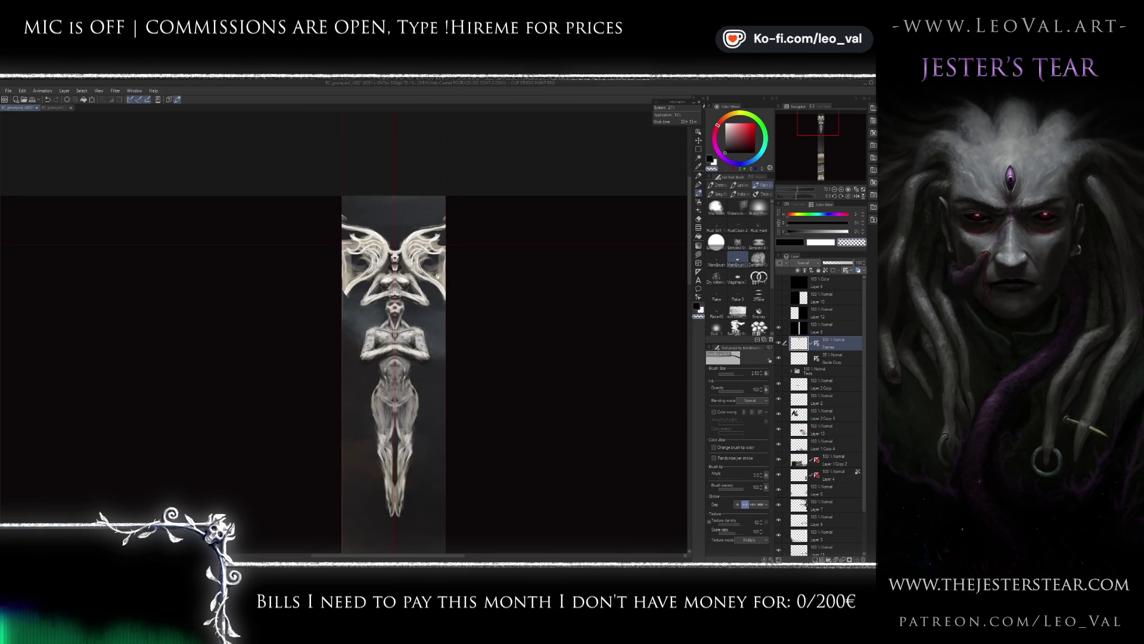
{"action": "scroll", "coordinate": [441, 260], "scroll_direction": "up", "scroll_amount": 3}
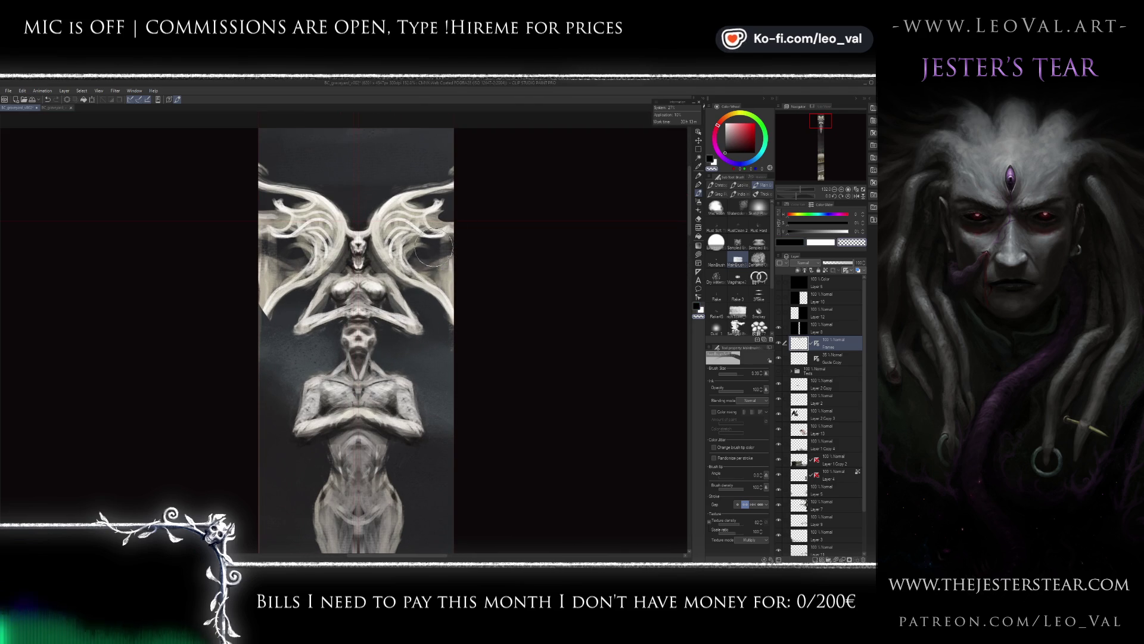
{"action": "left_click_drag", "start_coordinate": [429, 250], "coordinate": [448, 275]}
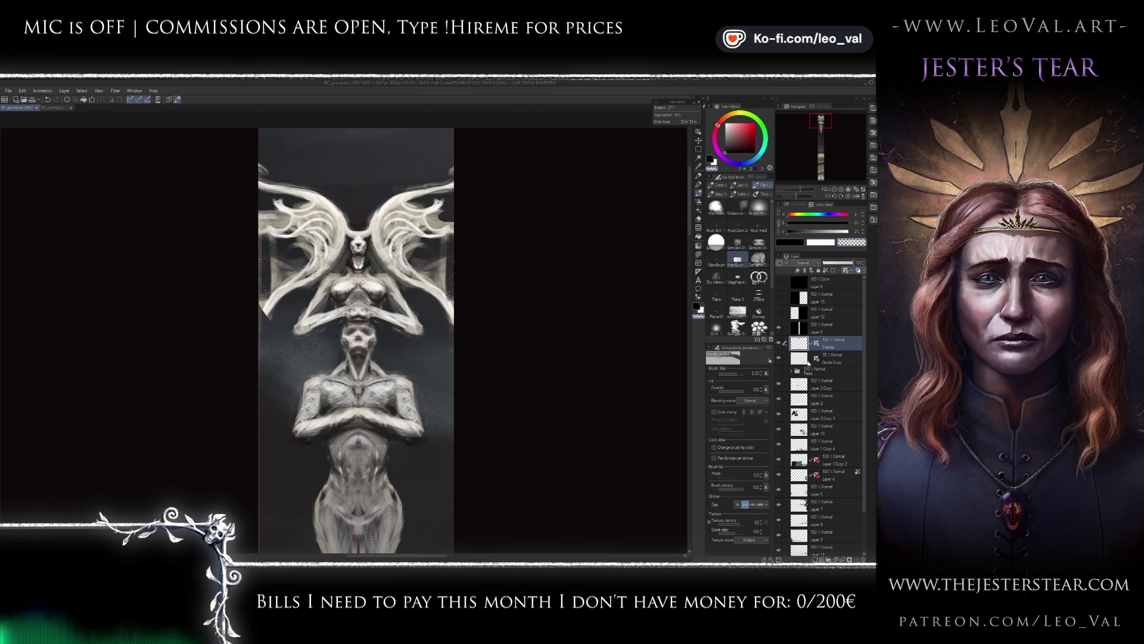
{"action": "left_click_drag", "start_coordinate": [444, 283], "coordinate": [421, 263]}
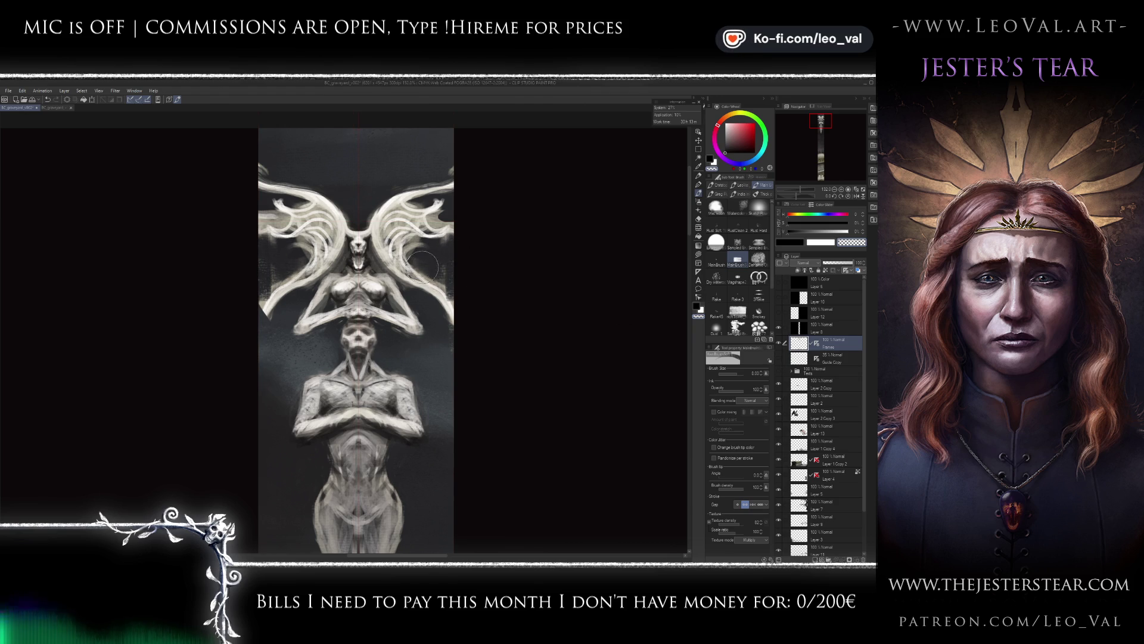
{"action": "key", "text": "bracketleft"}
{"action": "key", "text": "bracketleft"}
{"action": "key", "text": "bracketleft"}
{"action": "mouse_move", "coordinate": [447, 295]}
{"action": "left_mouse_down"}
{"action": "mouse_move", "coordinate": [417, 259]}
{"action": "mouse_move", "coordinate": [454, 217]}
{"action": "mouse_move", "coordinate": [456, 226]}
{"action": "mouse_move", "coordinate": [426, 212]}
{"action": "mouse_move", "coordinate": [441, 197]}
{"action": "left_mouse_up"}
{"action": "key", "text": "bracketleft"}
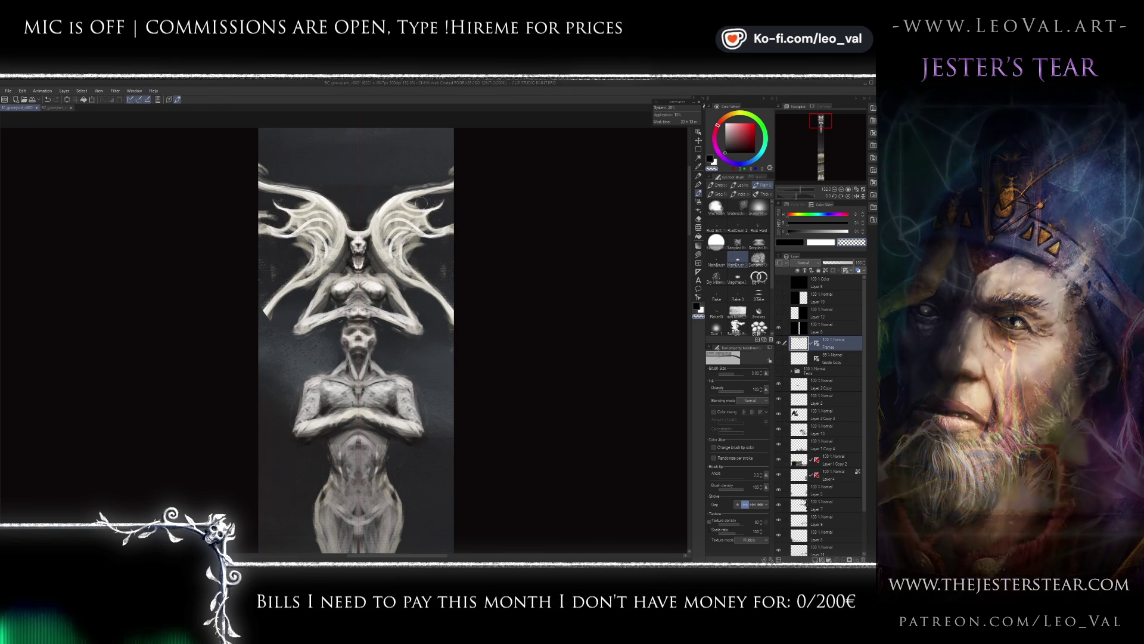
{"action": "mouse_move", "coordinate": [427, 200]}
{"action": "left_mouse_down"}
{"action": "mouse_move", "coordinate": [422, 233]}
{"action": "mouse_move", "coordinate": [420, 222]}
{"action": "left_mouse_up"}
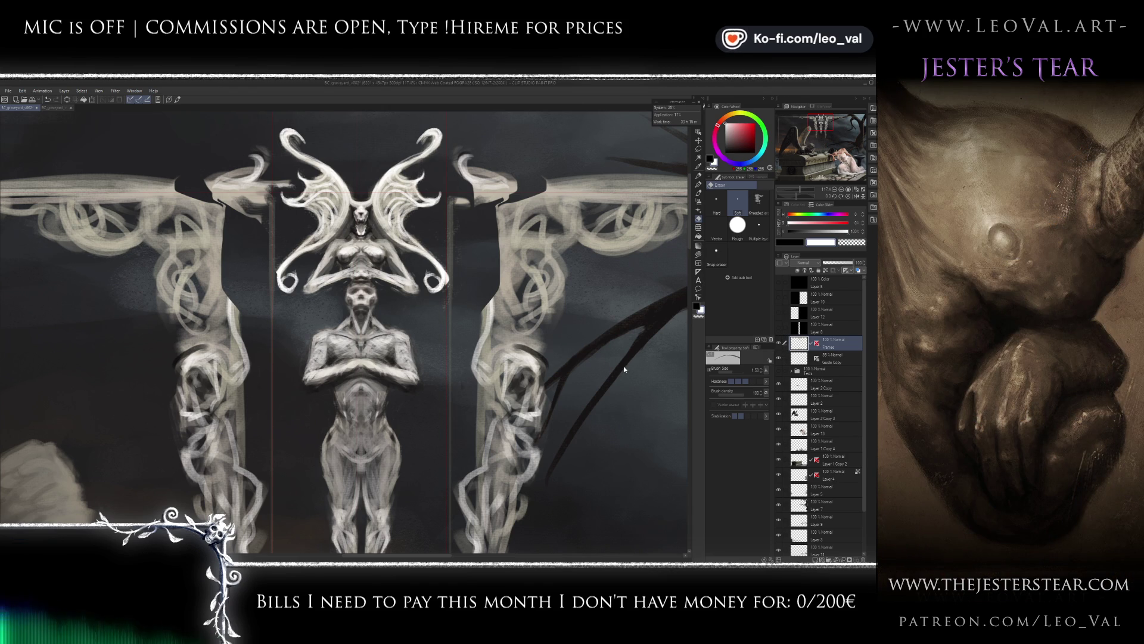
- Show rulers, make Guide Copy the active layer and switch to the Move layer Object tool
{"action": "key", "text": "ctrl+r"}
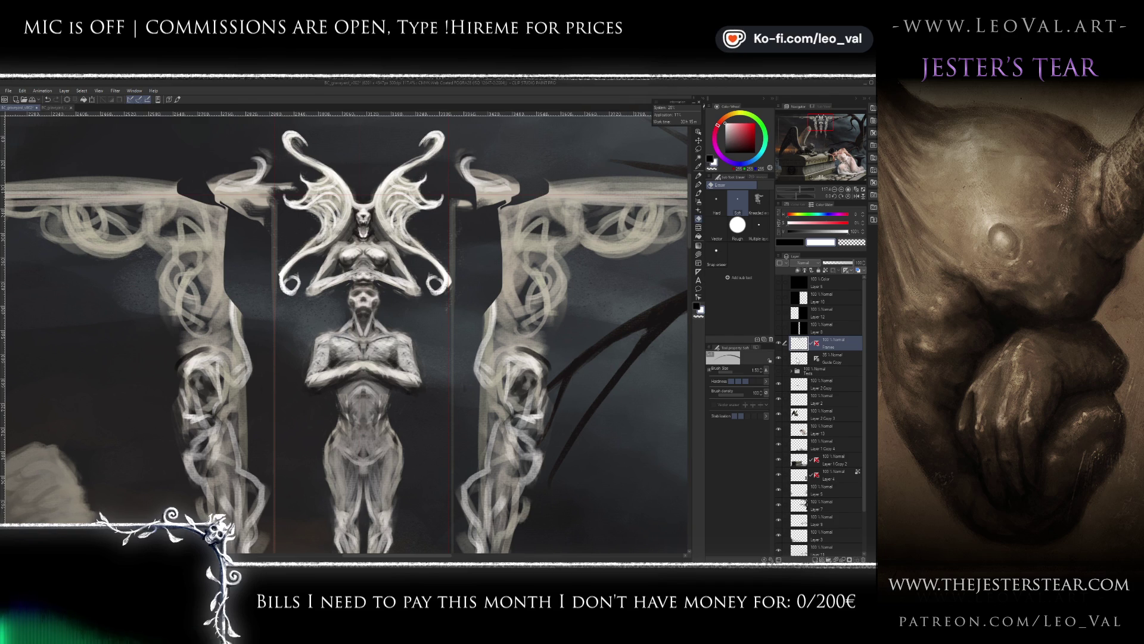
{"action": "left_click", "coordinate": [816, 362]}
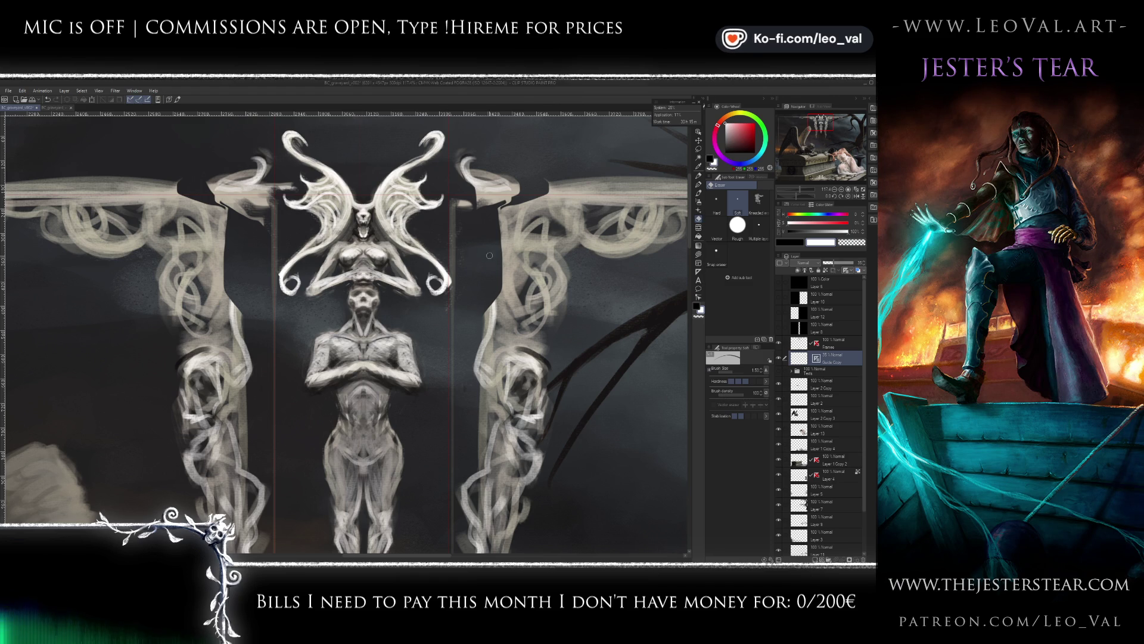
{"action": "left_click", "coordinate": [698, 141]}
{"action": "left_click", "coordinate": [698, 133]}
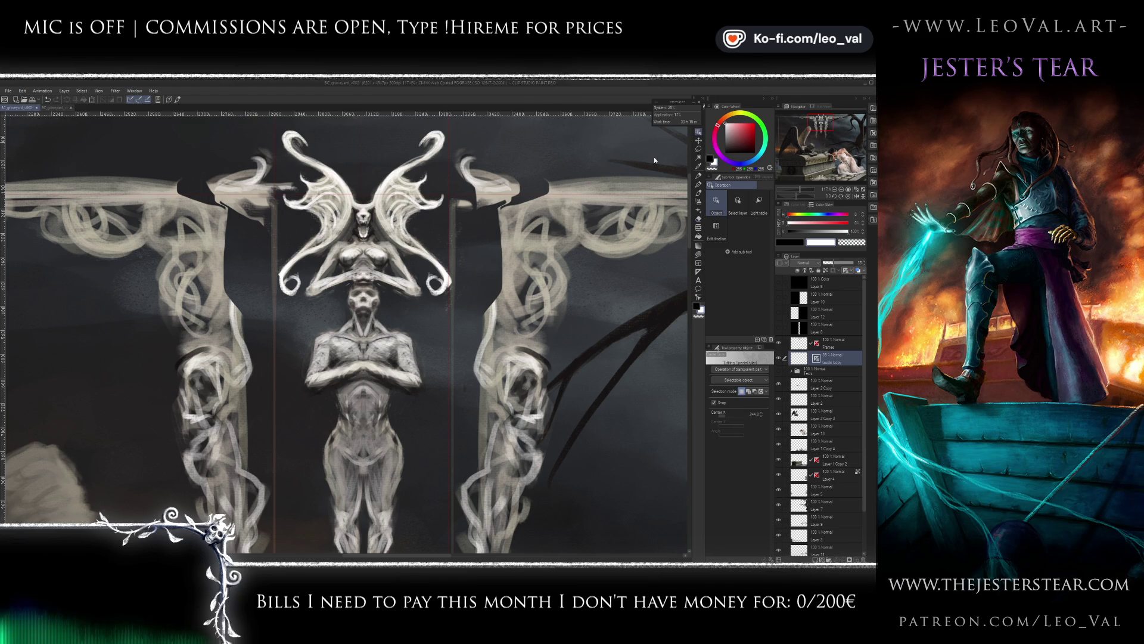
{"action": "scroll", "coordinate": [589, 348], "scroll_direction": "down", "scroll_amount": 5}
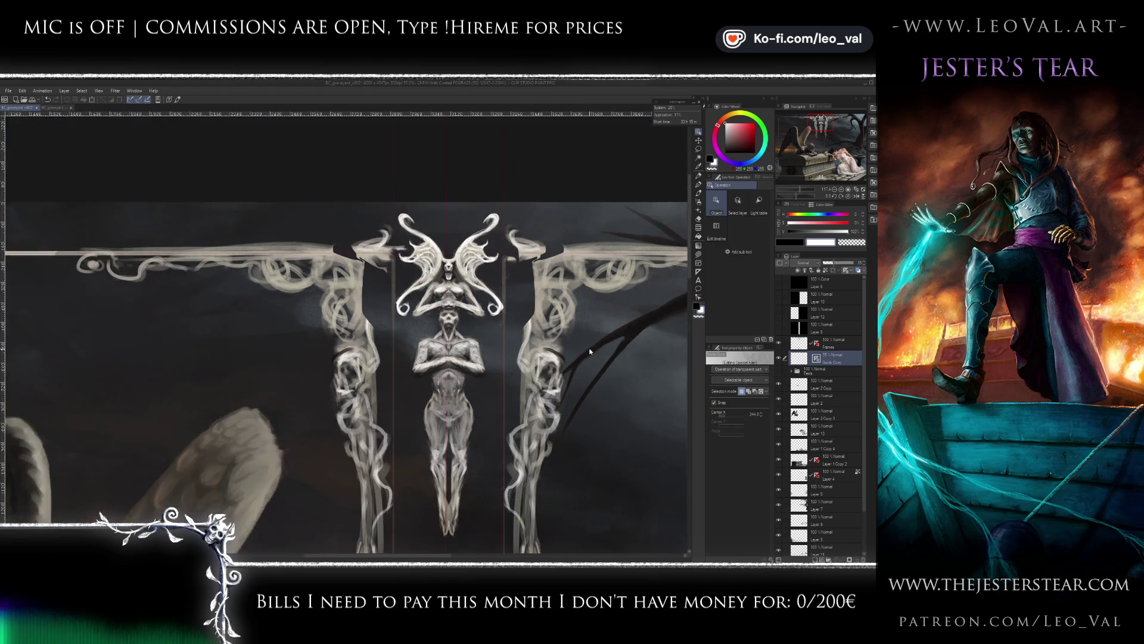
{"action": "scroll", "coordinate": [478, 340], "scroll_direction": "up", "scroll_amount": 2}
{"action": "scroll", "coordinate": [480, 339], "scroll_direction": "up", "scroll_amount": 2}
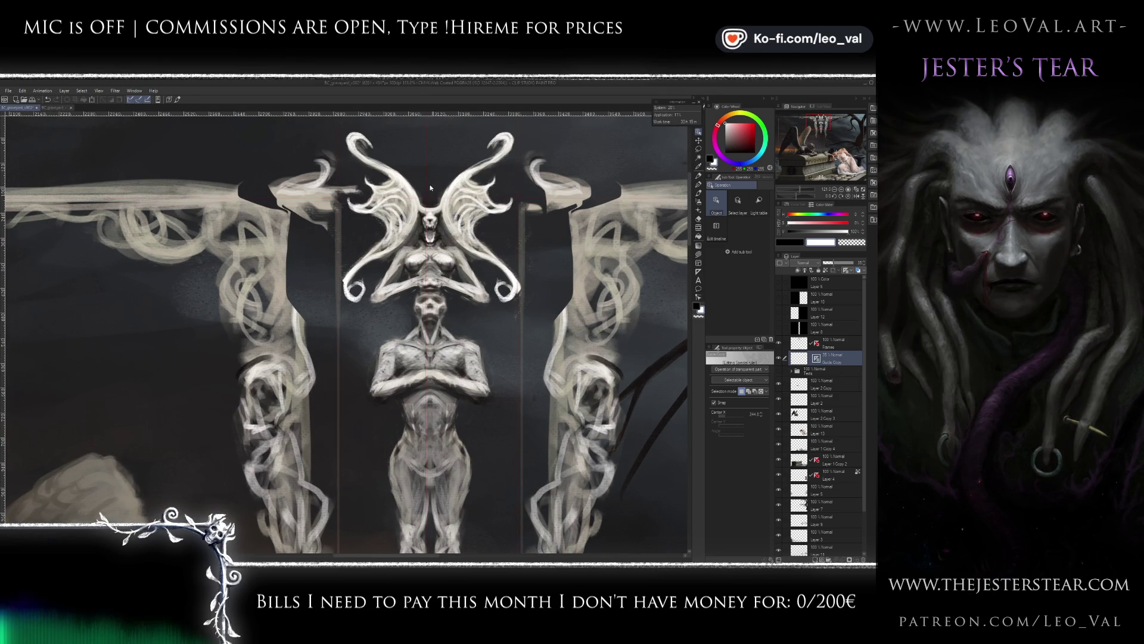
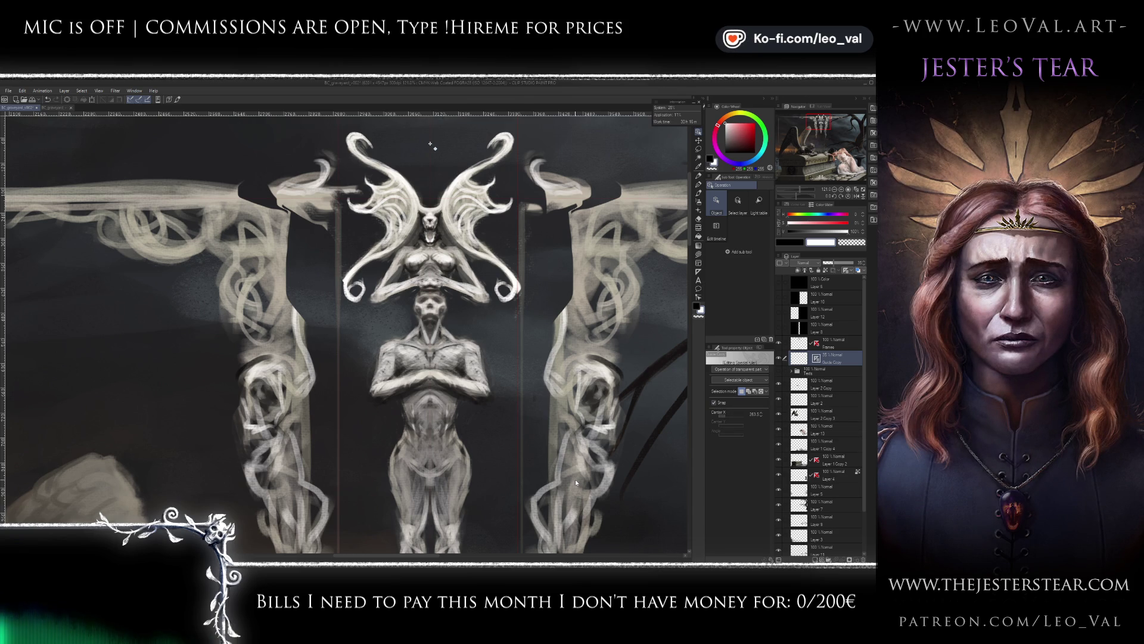
- Align the Frames layer to the canvas's horizontal centre, then toggle its visibility to compare
{"action": "left_click", "coordinate": [757, 350]}
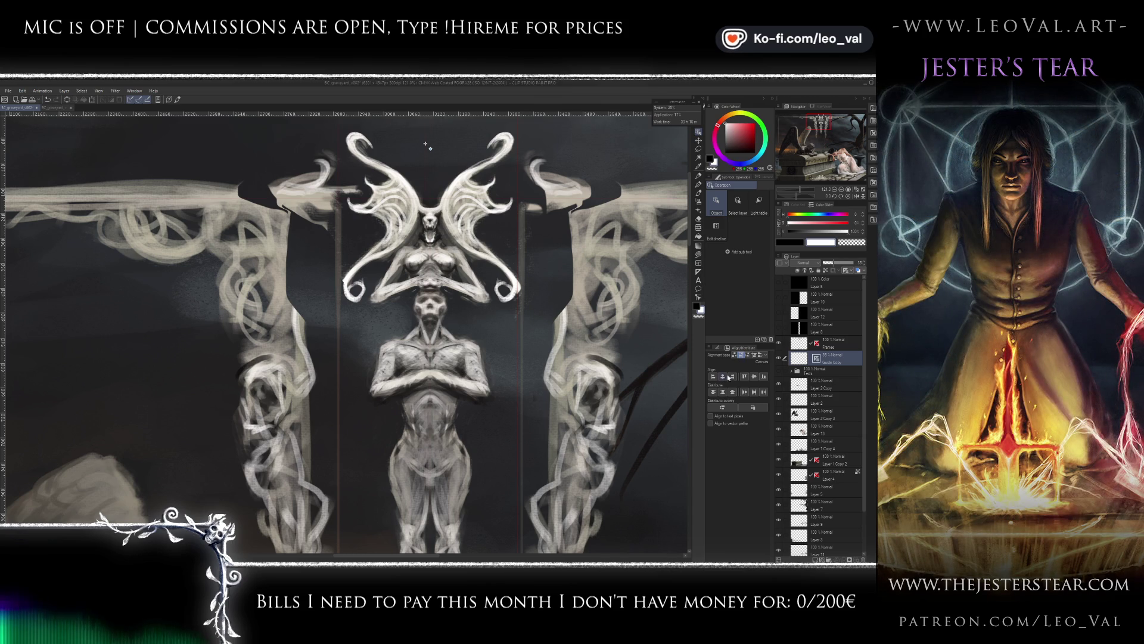
{"action": "left_click", "coordinate": [812, 346]}
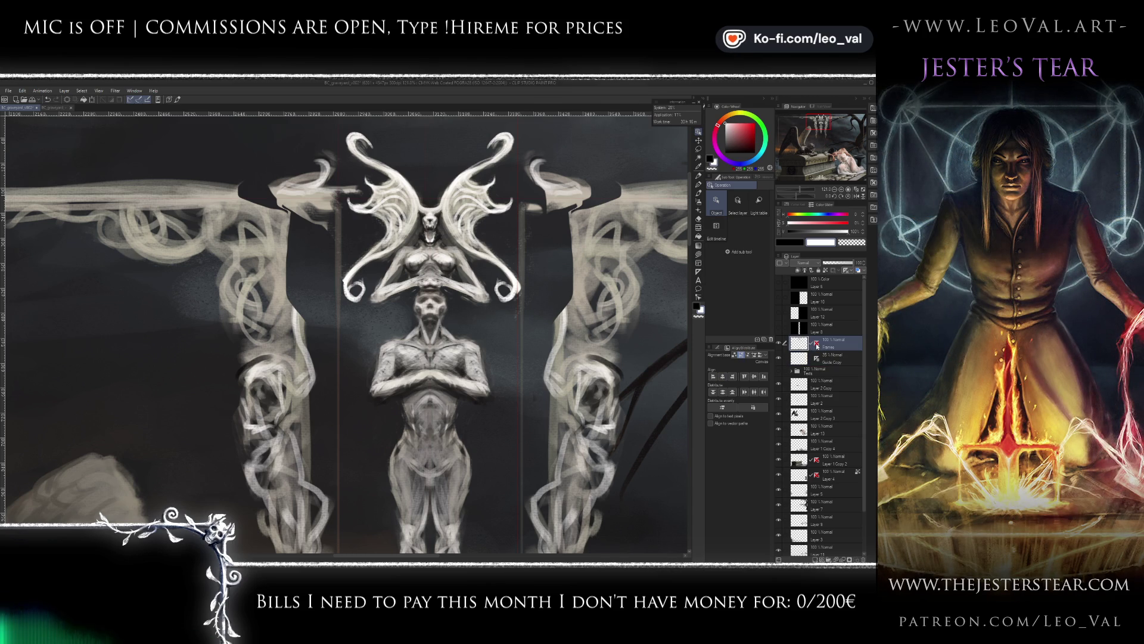
{"action": "left_click", "coordinate": [816, 344]}
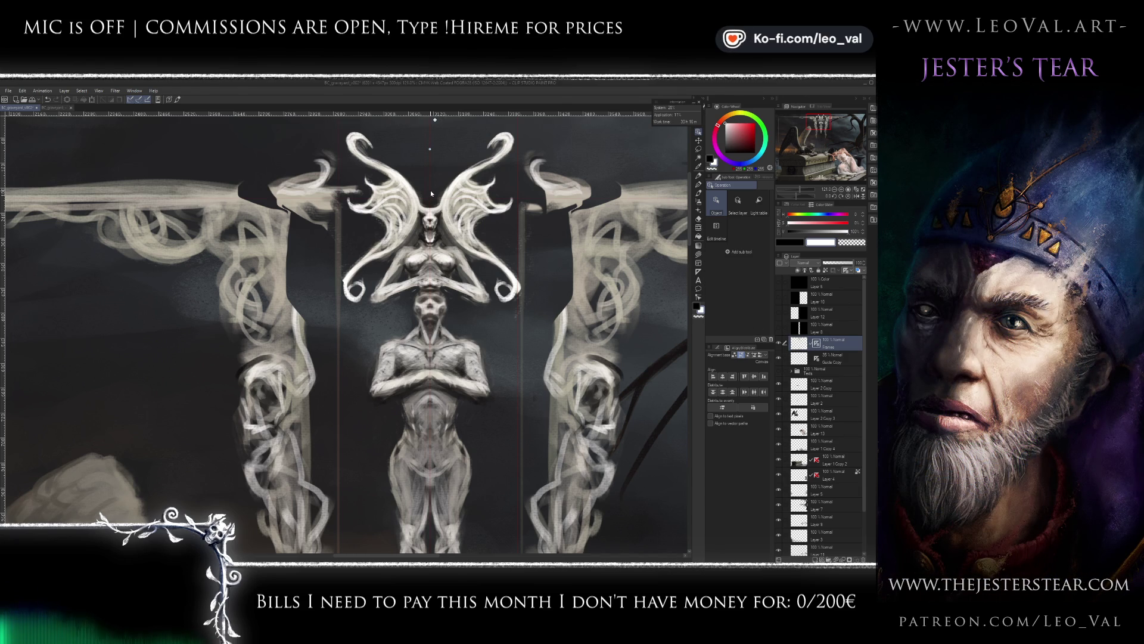
{"action": "left_click", "coordinate": [722, 377]}
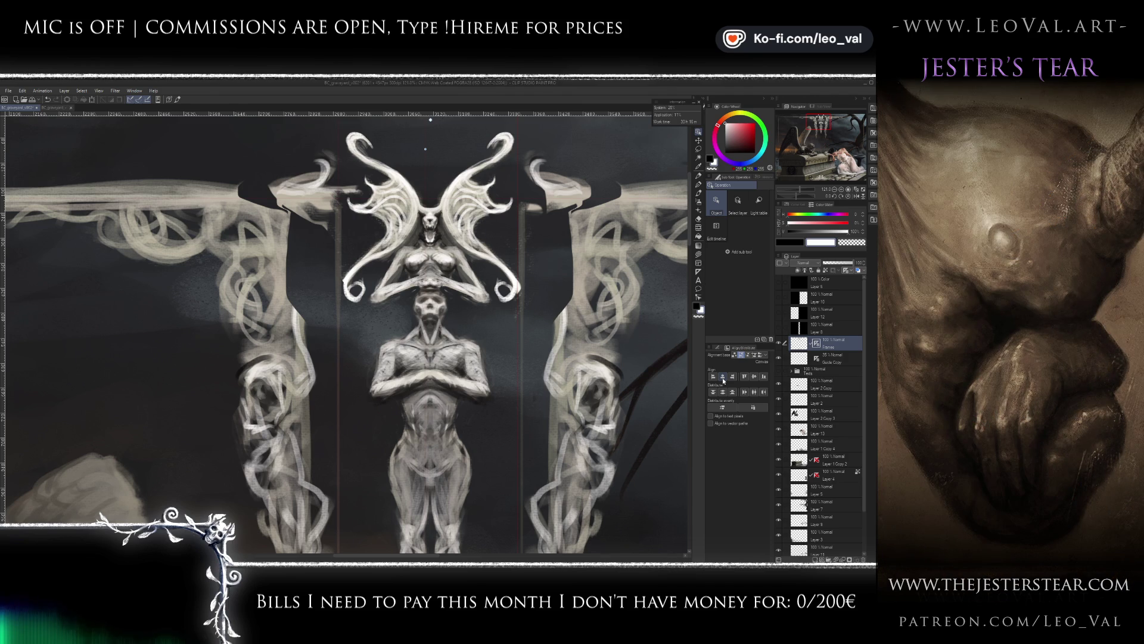
{"action": "left_click", "coordinate": [778, 344]}
{"action": "left_click", "coordinate": [779, 343]}
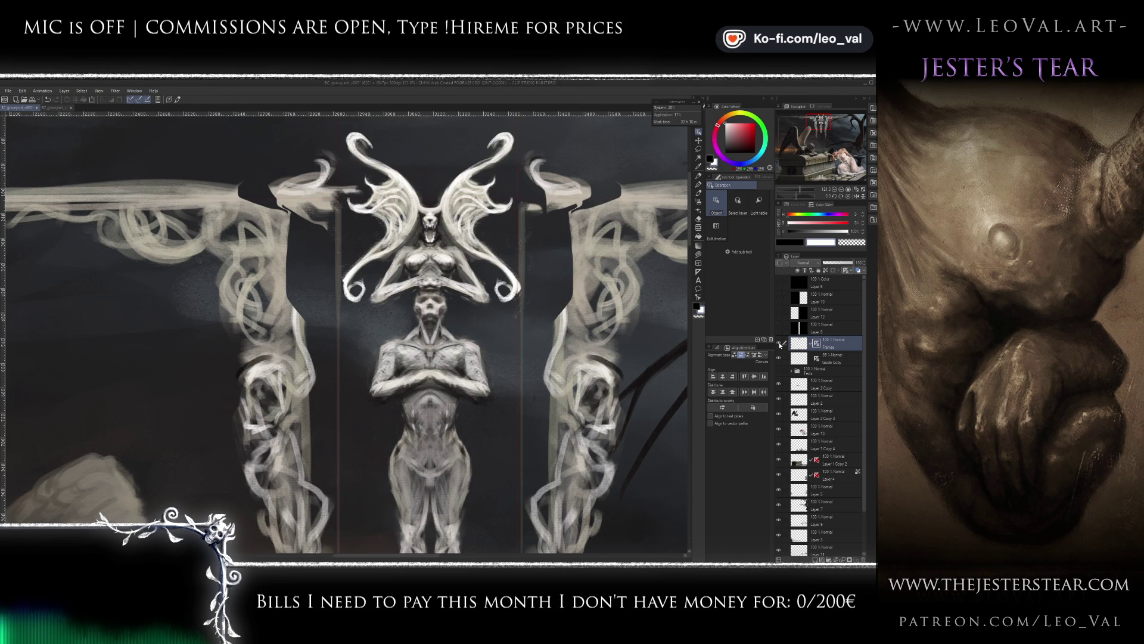
{"action": "scroll", "coordinate": [484, 332], "scroll_direction": "down", "scroll_amount": 5}
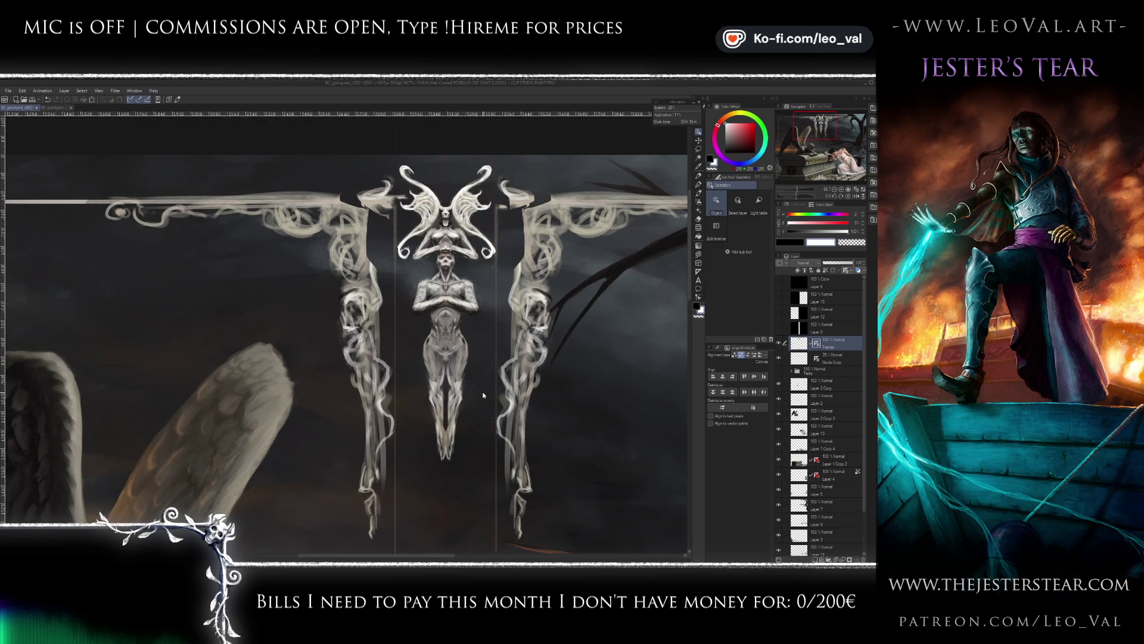
- Draw a tall rectangular selection around the central winged statue
{"action": "key", "text": "m"}
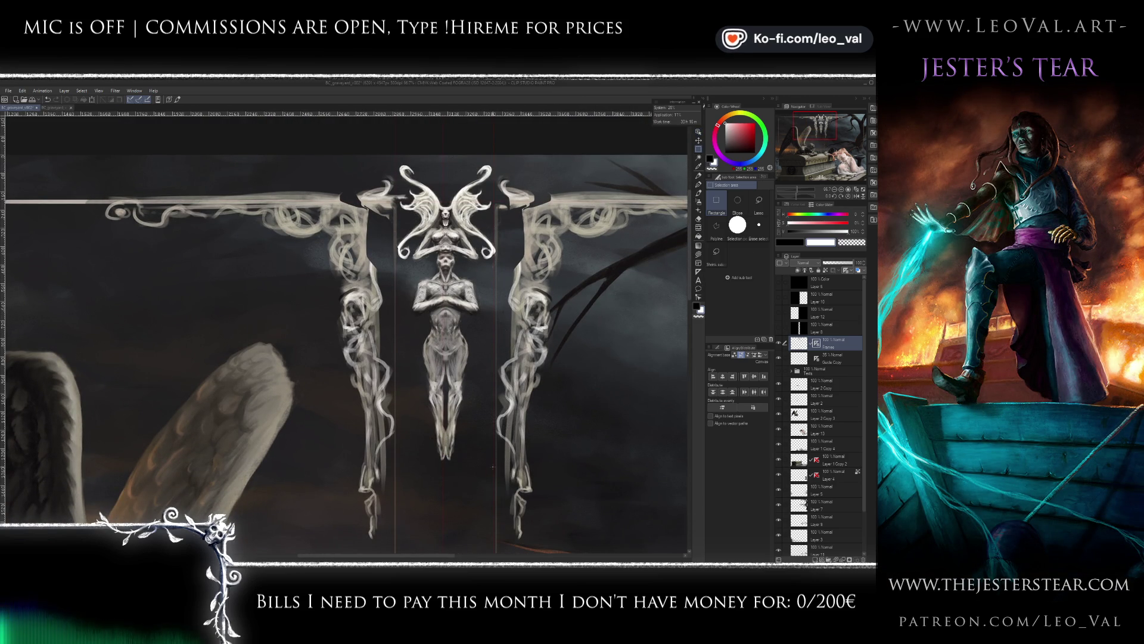
{"action": "mouse_move", "coordinate": [493, 466]}
{"action": "left_mouse_down"}
{"action": "mouse_move", "coordinate": [393, 203]}
{"action": "mouse_move", "coordinate": [392, 155]}
{"action": "left_mouse_up"}
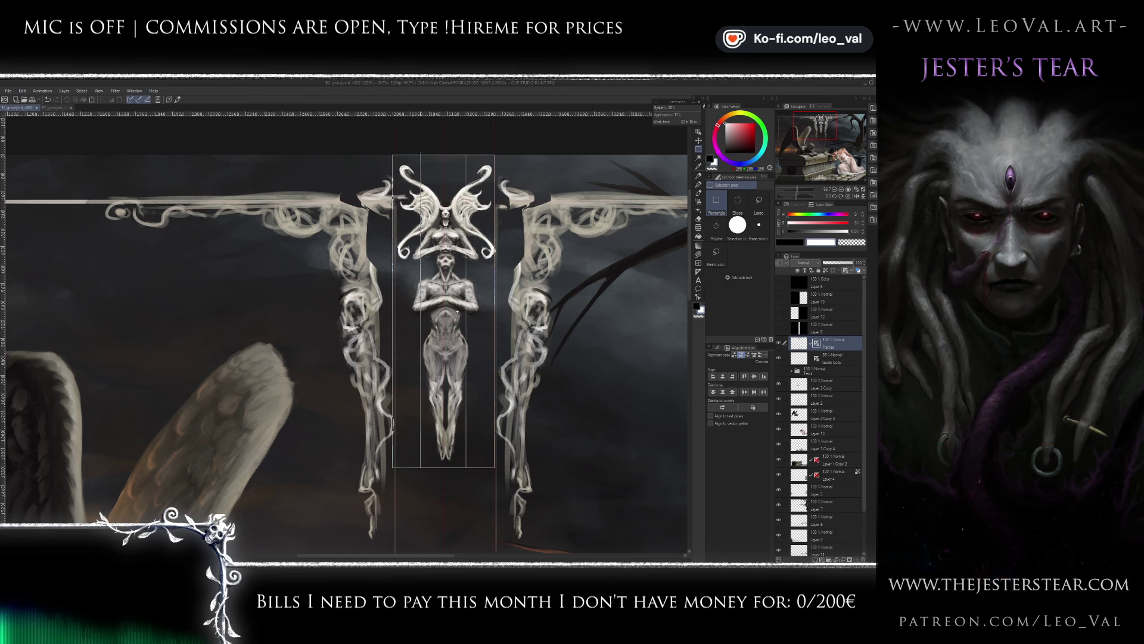
{"action": "left_click_drag", "start_coordinate": [417, 155], "coordinate": [420, 156]}
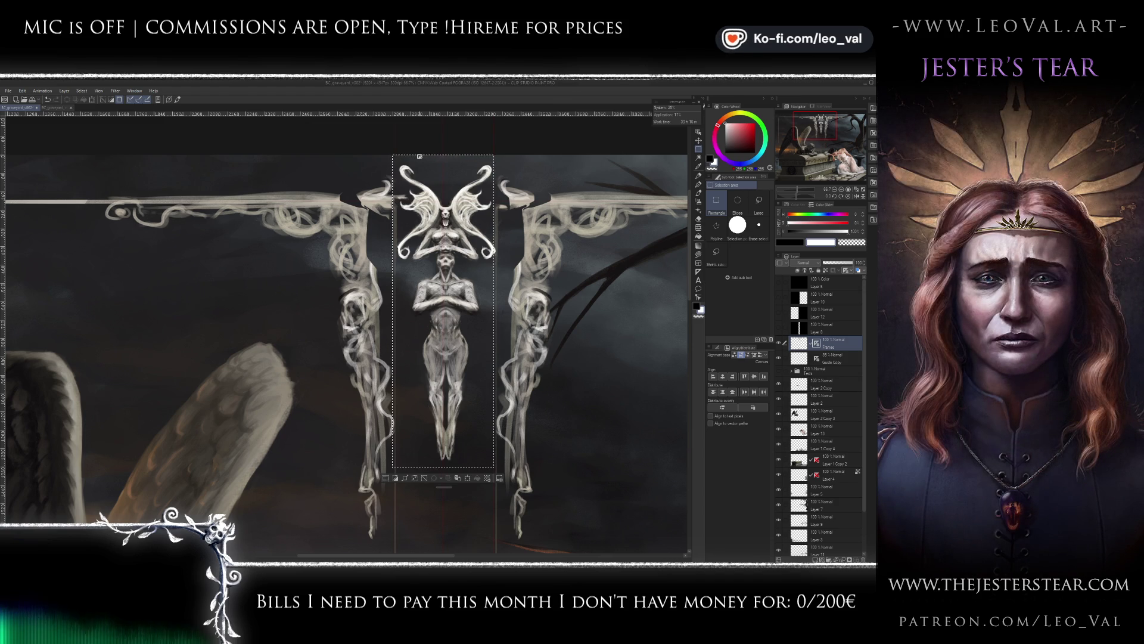
- Adjust the view around the statue and make the Guide Copy layer active
{"action": "scroll", "coordinate": [427, 183], "scroll_direction": "up", "scroll_amount": 1}
{"action": "scroll", "coordinate": [427, 182], "scroll_direction": "up", "scroll_amount": 2}
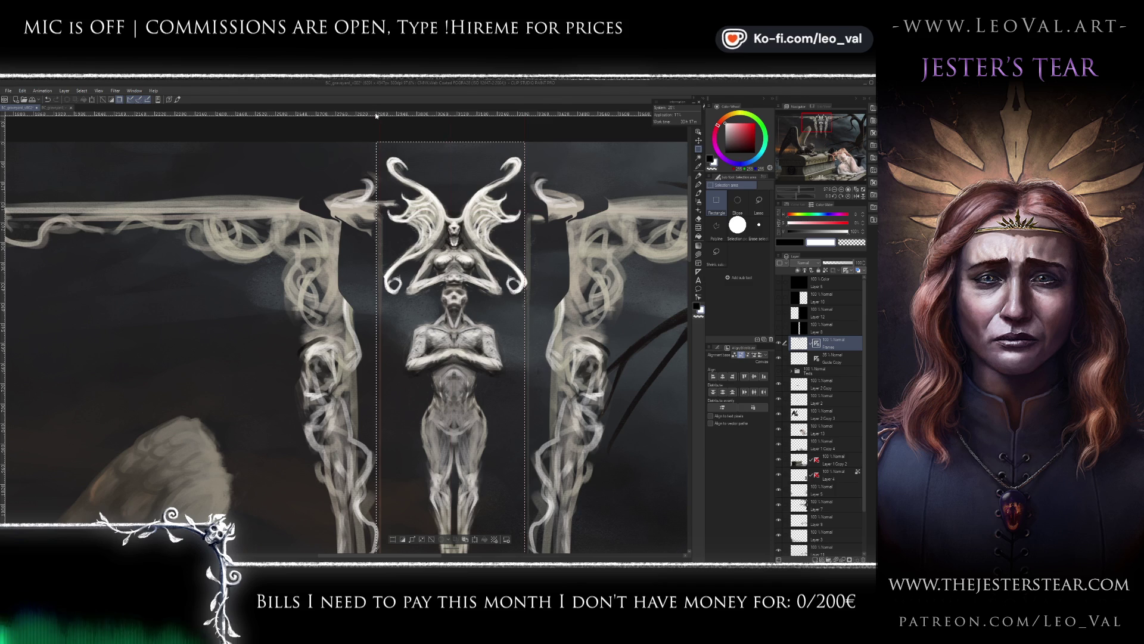
{"action": "scroll", "coordinate": [375, 121], "scroll_direction": "up", "scroll_amount": 1}
{"action": "scroll", "coordinate": [375, 121], "scroll_direction": "up", "scroll_amount": 2}
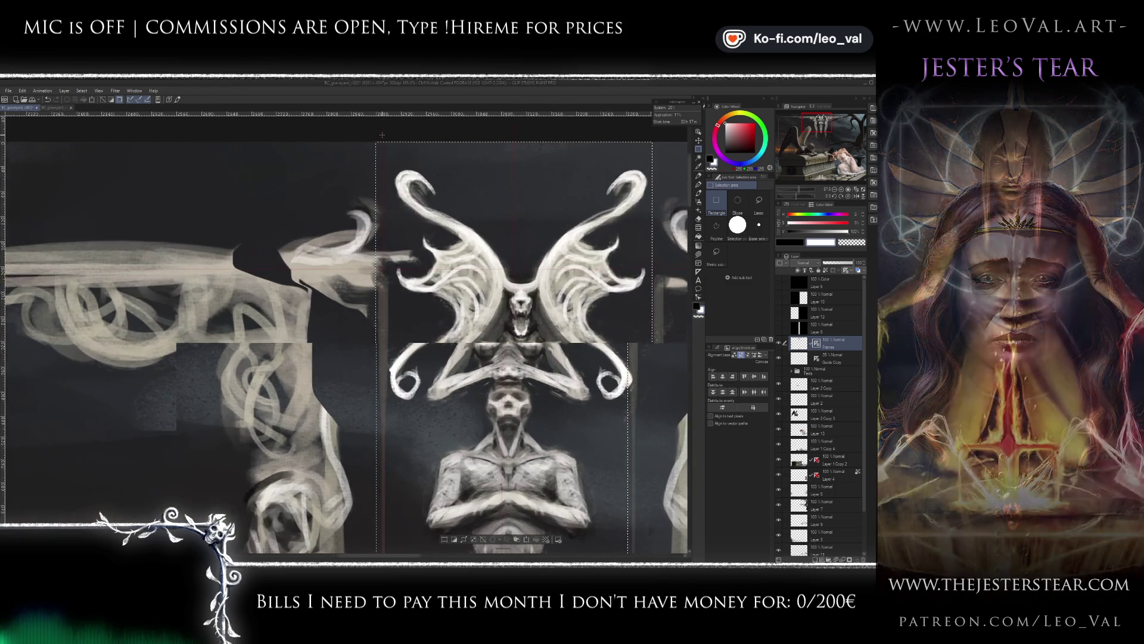
{"action": "scroll", "coordinate": [373, 125], "scroll_direction": "up", "scroll_amount": 1}
{"action": "scroll", "coordinate": [371, 131], "scroll_direction": "up", "scroll_amount": 1}
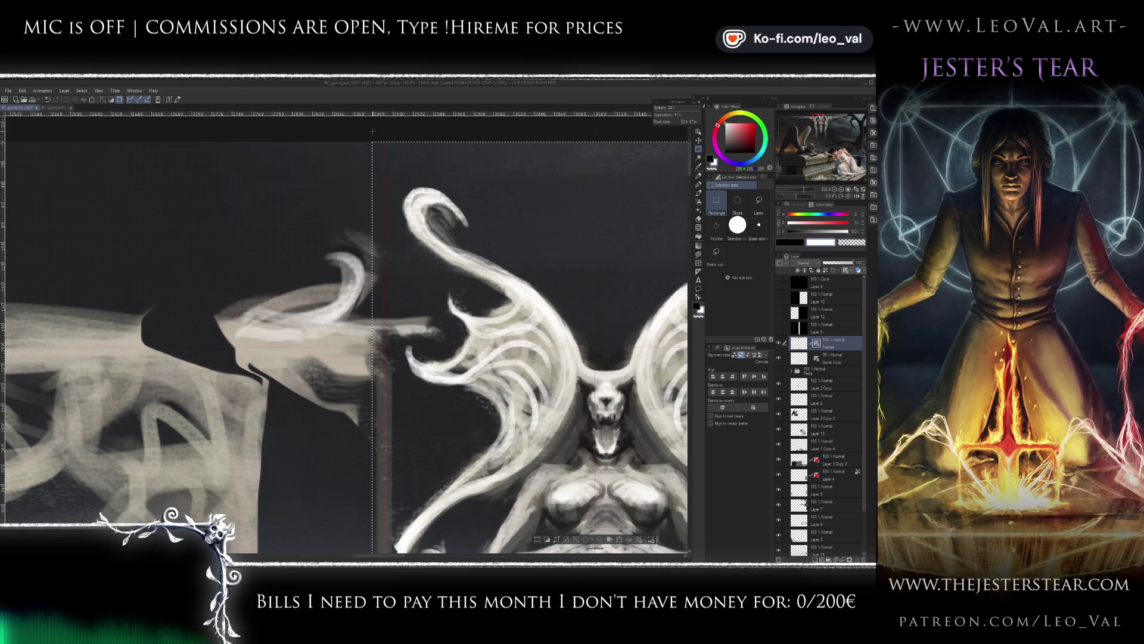
{"action": "scroll", "coordinate": [470, 227], "scroll_direction": "down", "scroll_amount": 2}
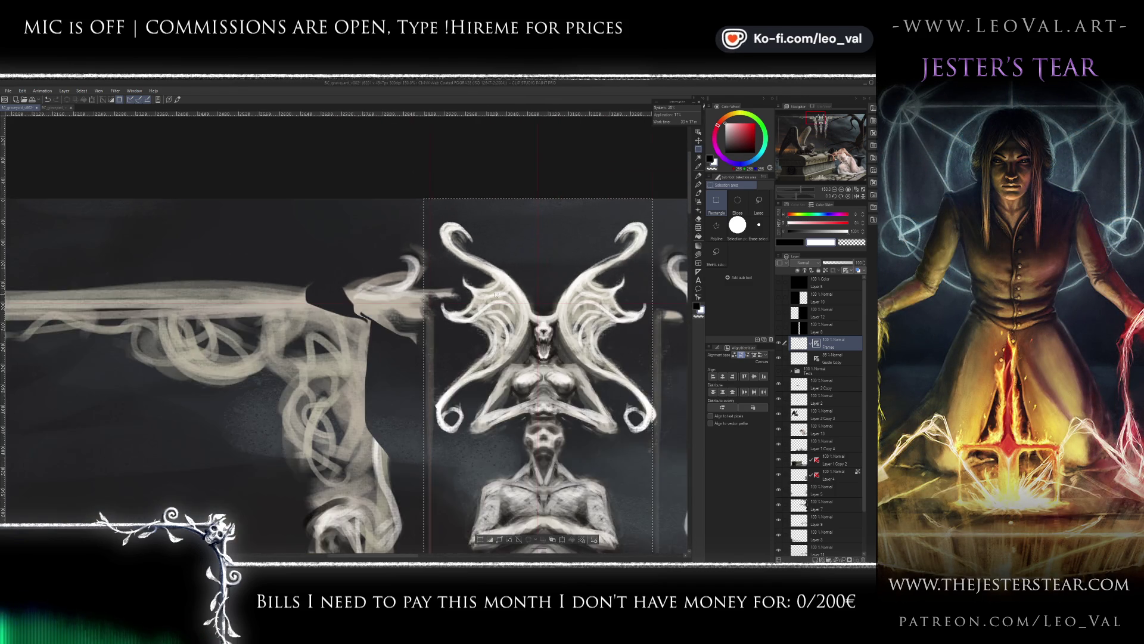
{"action": "scroll", "coordinate": [496, 295], "scroll_direction": "down", "scroll_amount": 1}
{"action": "scroll", "coordinate": [461, 250], "scroll_direction": "down", "scroll_amount": 1}
{"action": "left_click_drag", "start_coordinate": [461, 249], "coordinate": [457, 238]}
{"action": "left_click", "coordinate": [818, 359]}
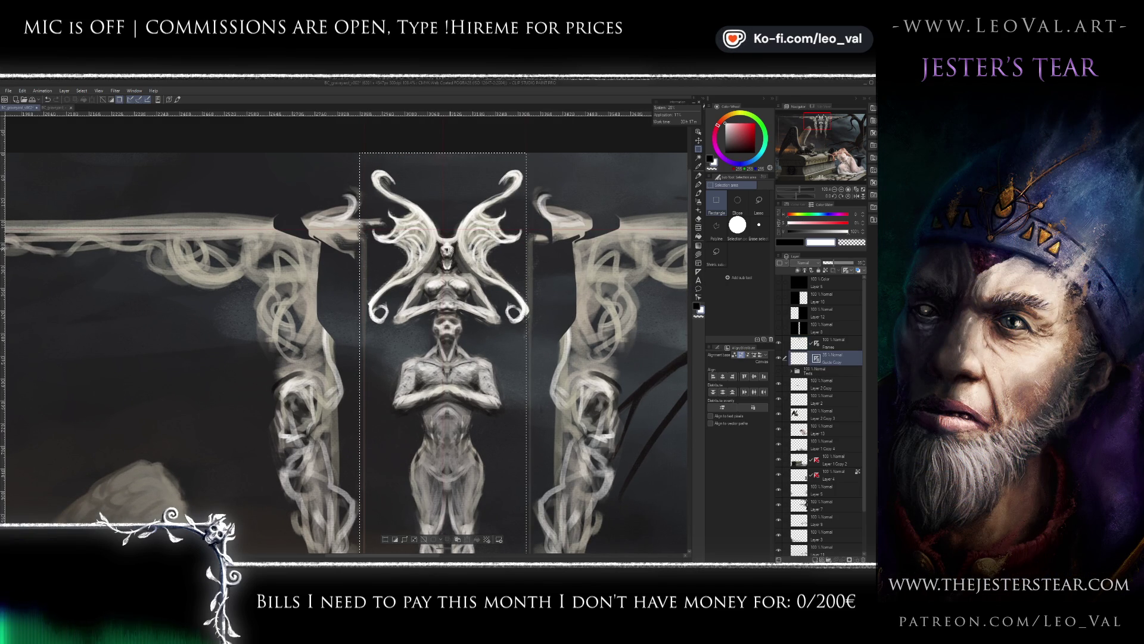
{"action": "left_click", "coordinate": [699, 132]}
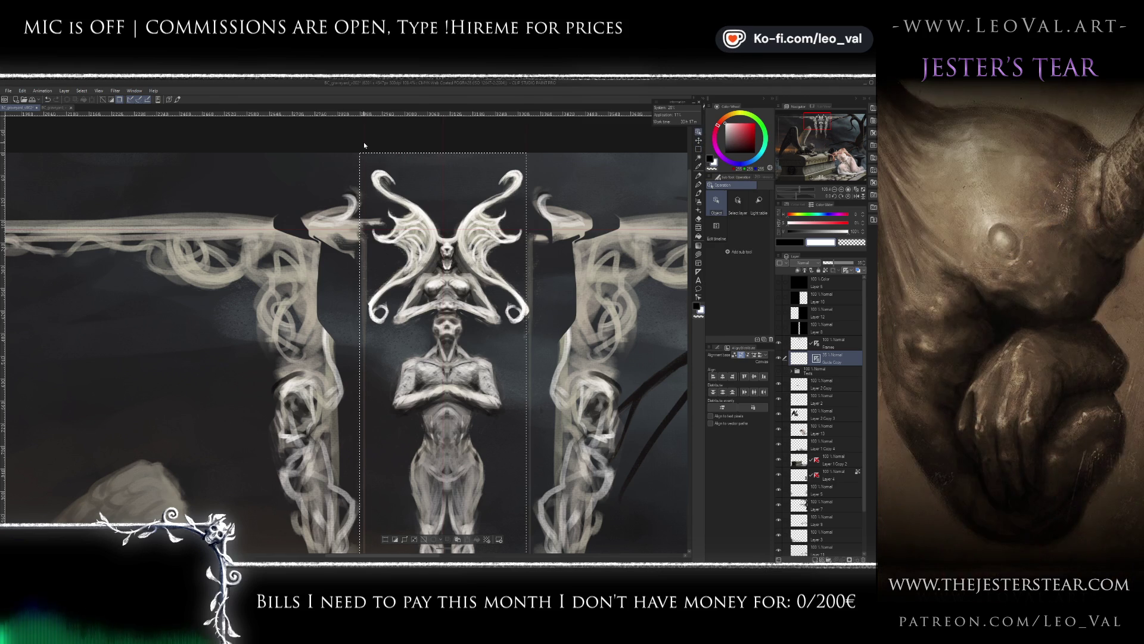
- Deselect the statue, then hide the Frames layer so only the cloudy sky remains
{"action": "key", "text": "ctrl+d"}
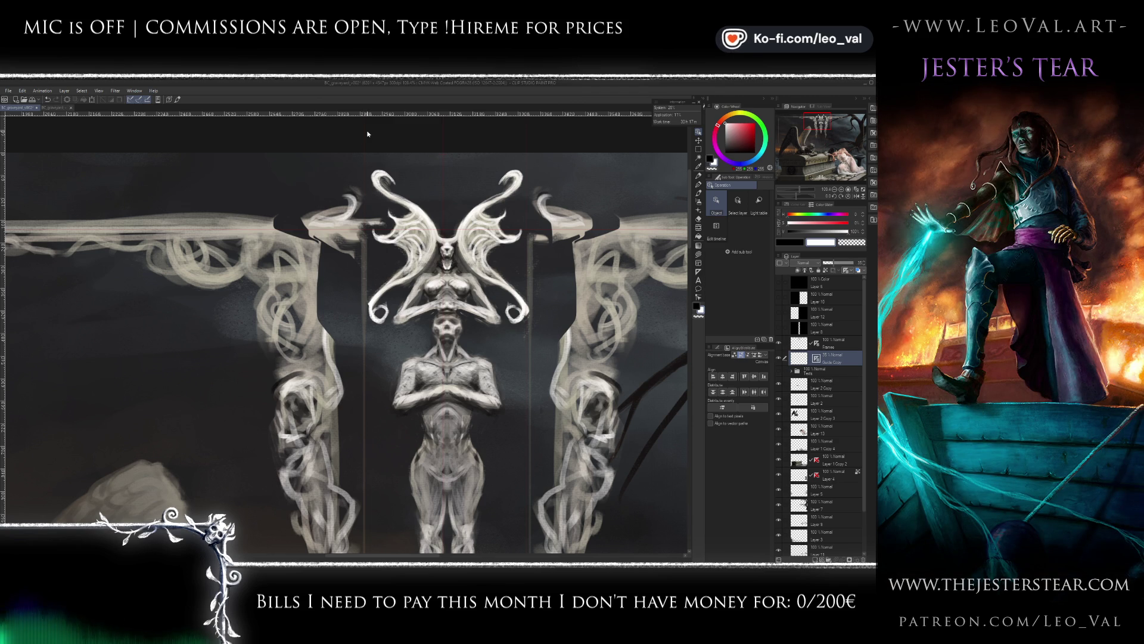
{"action": "left_click", "coordinate": [743, 205]}
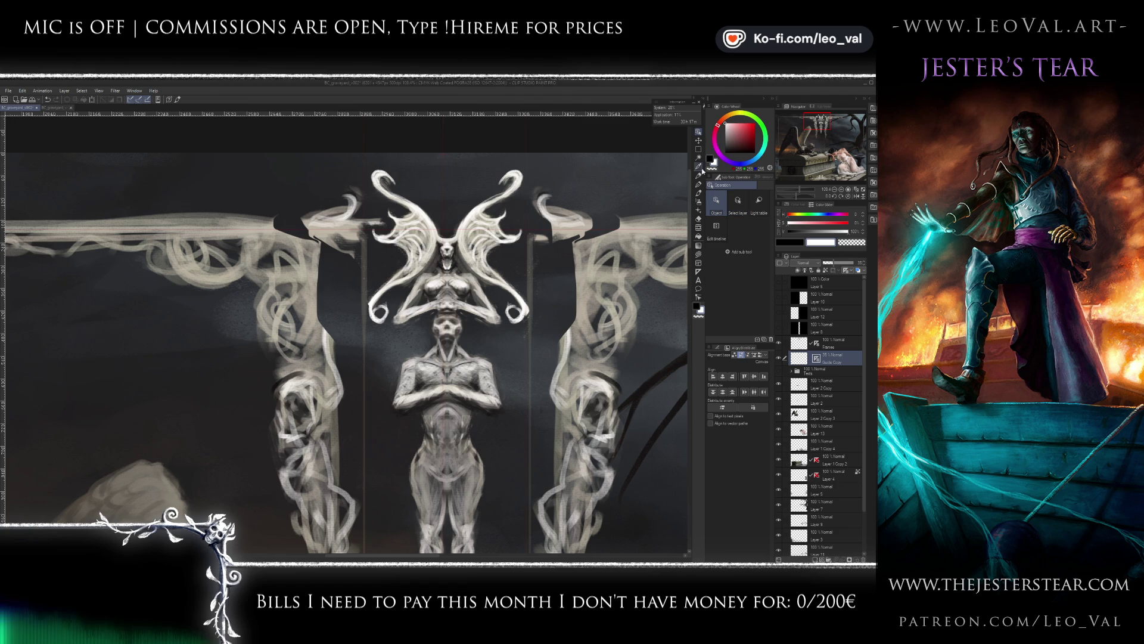
{"action": "key", "text": "b"}
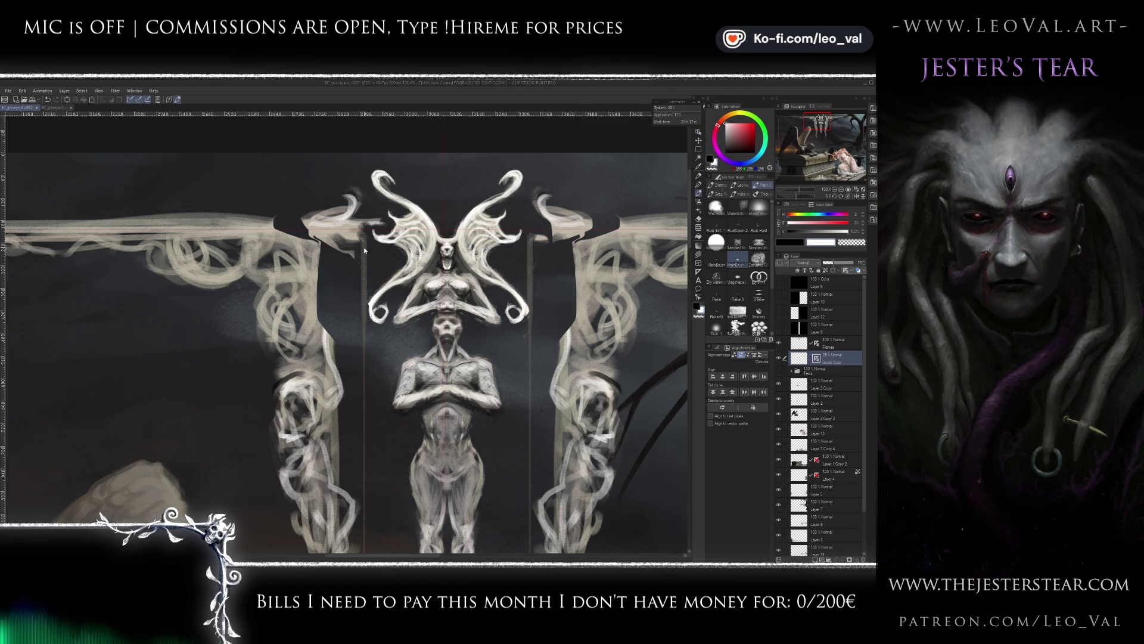
{"action": "left_click", "coordinate": [799, 343]}
{"action": "left_click", "coordinate": [778, 343]}
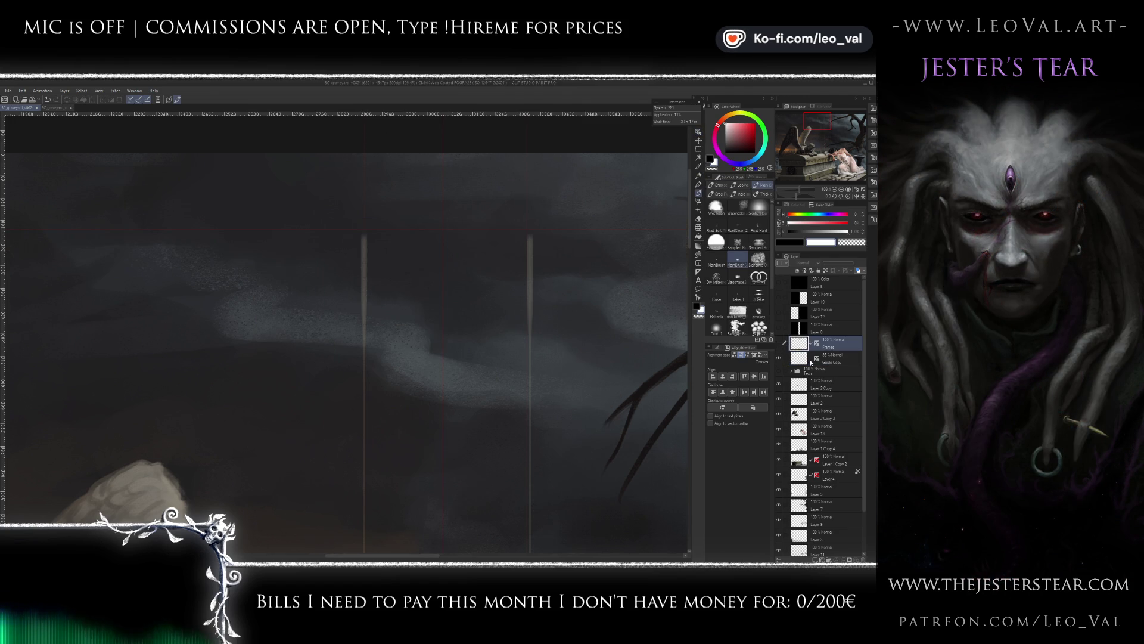
- On the Guide Copy layer, drag the red vertical guide slightly left, then skip the music track
{"action": "key", "text": "alt+bracketleft"}
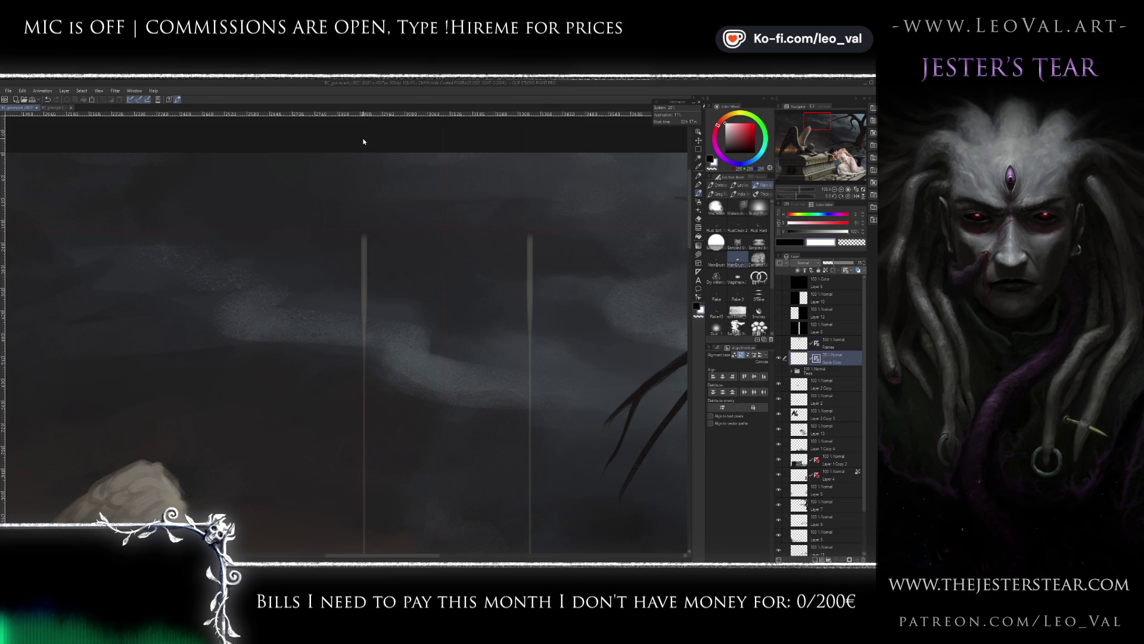
{"action": "key", "text": "alt+bracketright"}
{"action": "scroll", "coordinate": [432, 312], "scroll_direction": "down", "scroll_amount": 10}
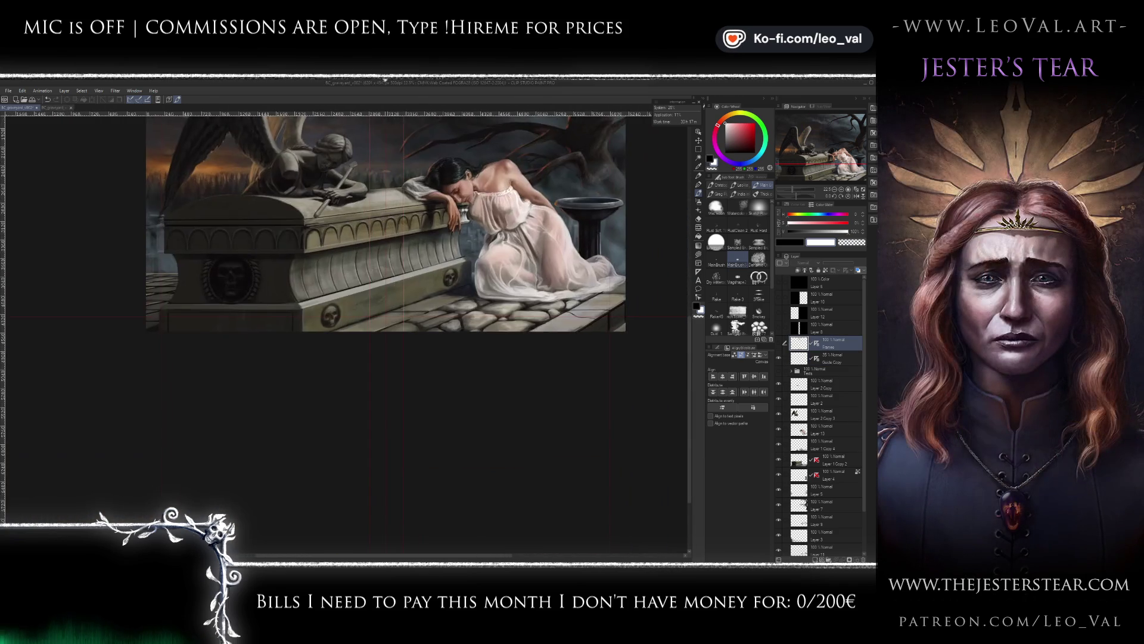
{"action": "scroll", "coordinate": [394, 442], "scroll_direction": "up", "scroll_amount": 3}
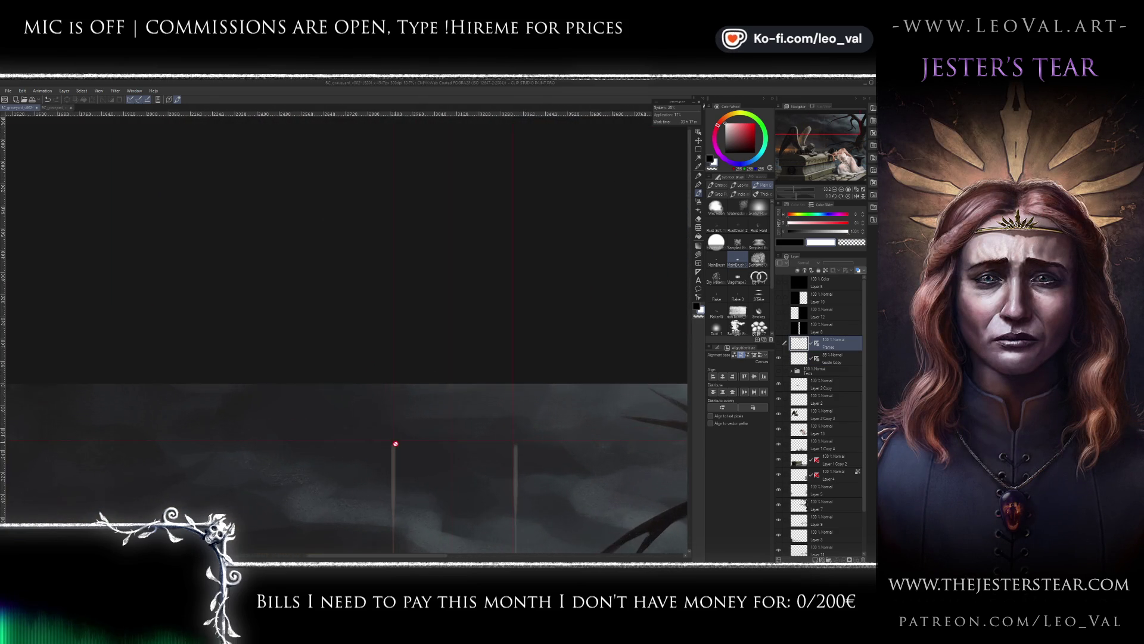
{"action": "scroll", "coordinate": [395, 443], "scroll_direction": "up", "scroll_amount": 3}
{"action": "scroll", "coordinate": [395, 442], "scroll_direction": "up", "scroll_amount": 4}
{"action": "key", "text": "alt+bracketleft"}
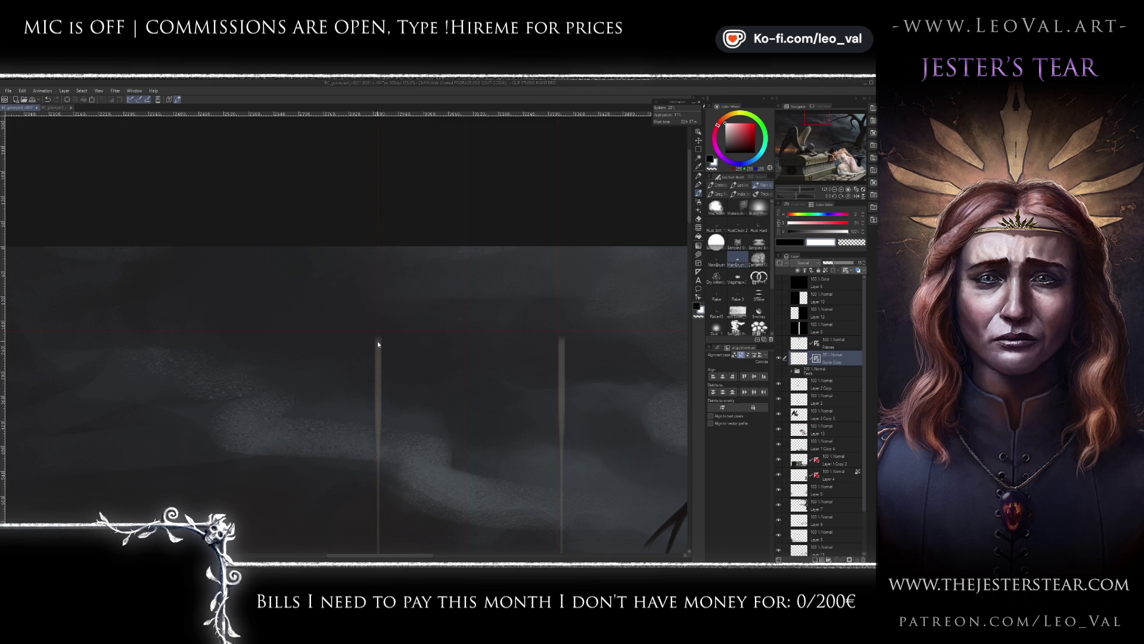
{"action": "left_click_drag", "start_coordinate": [382, 343], "coordinate": [374, 344]}
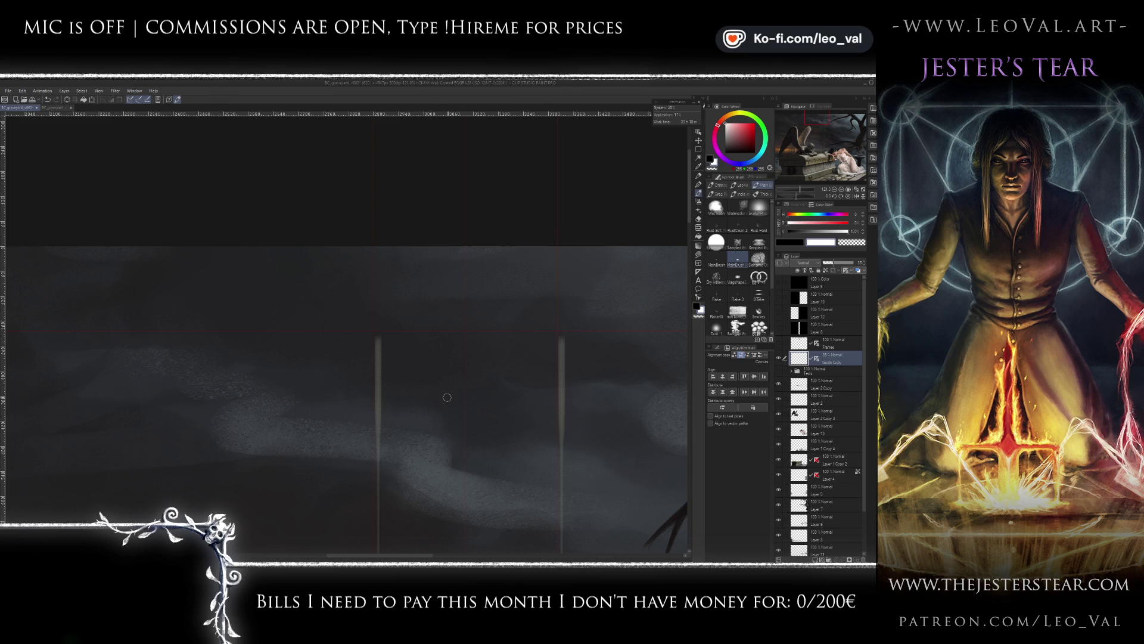
{"action": "key", "text": "XF86AudioNext"}
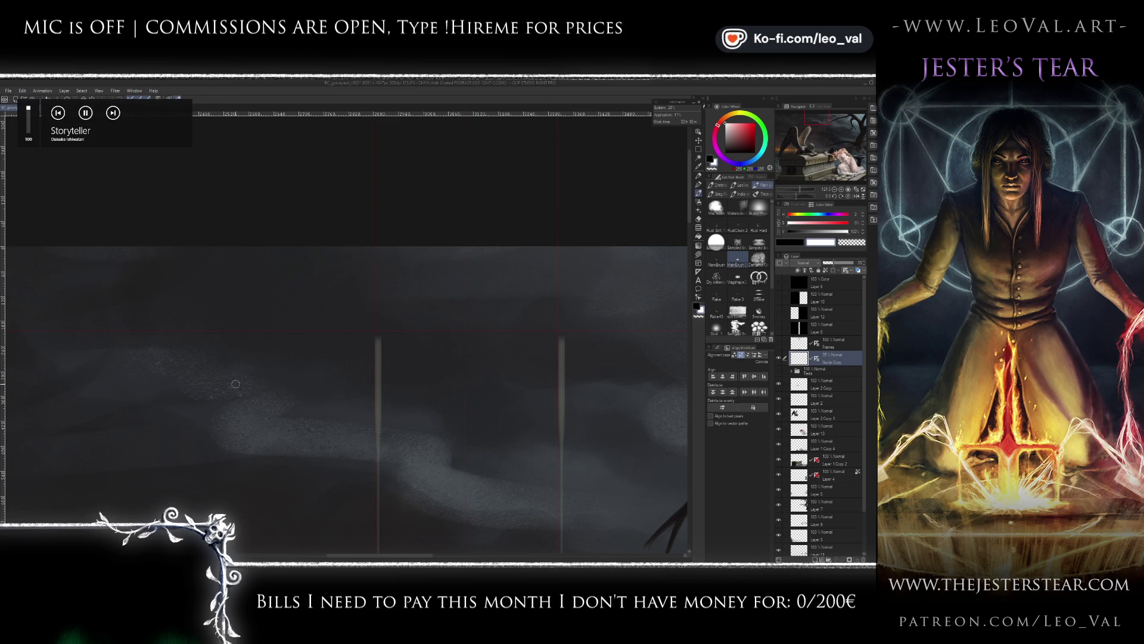
{"action": "key", "text": "XF86AudioNext"}
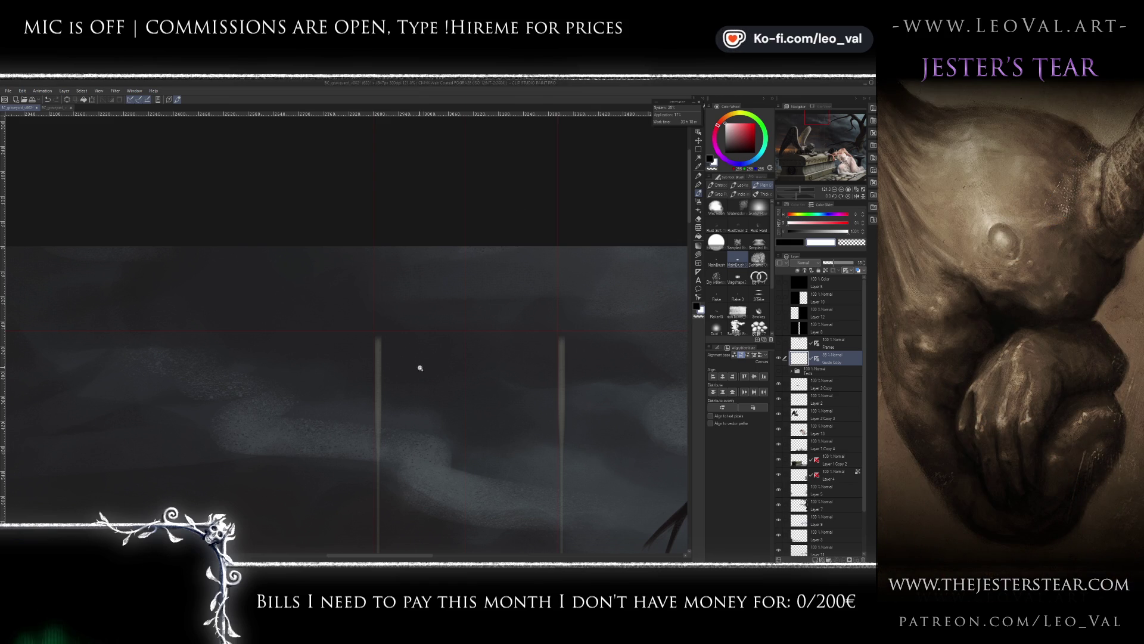
- Try rectangular selections of a narrow sky strip and a small upper-sky area
{"action": "scroll", "coordinate": [420, 368], "scroll_direction": "down", "scroll_amount": 3}
{"action": "scroll", "coordinate": [395, 357], "scroll_direction": "down", "scroll_amount": 3}
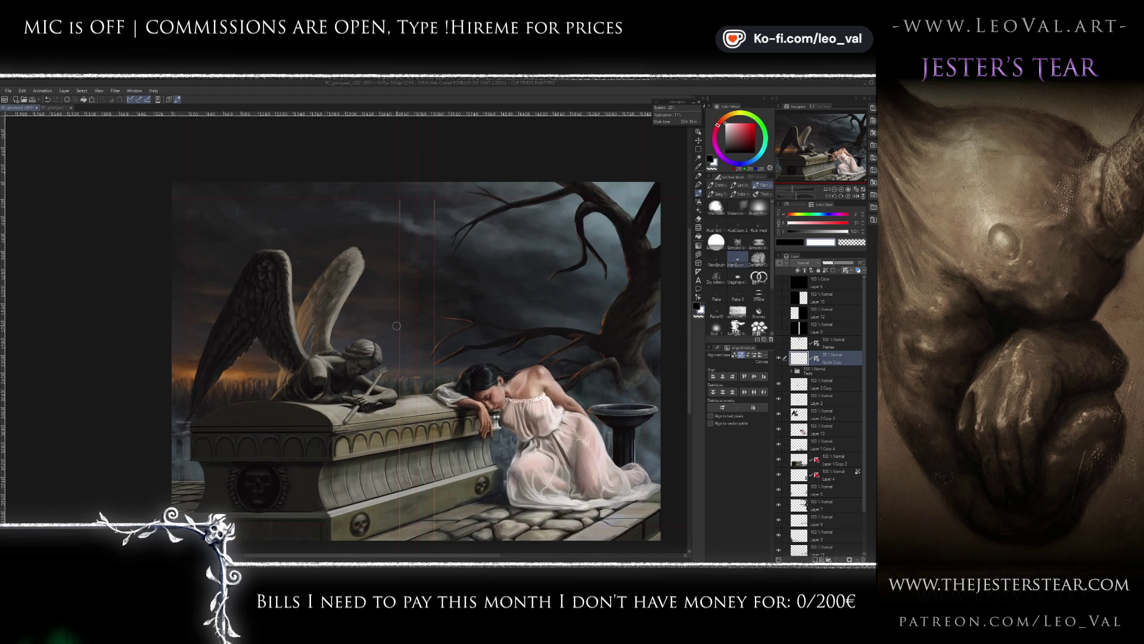
{"action": "key", "text": "m"}
{"action": "mouse_move", "coordinate": [377, 173]}
{"action": "left_mouse_down"}
{"action": "mouse_move", "coordinate": [399, 467]}
{"action": "mouse_move", "coordinate": [416, 539]}
{"action": "left_mouse_up"}
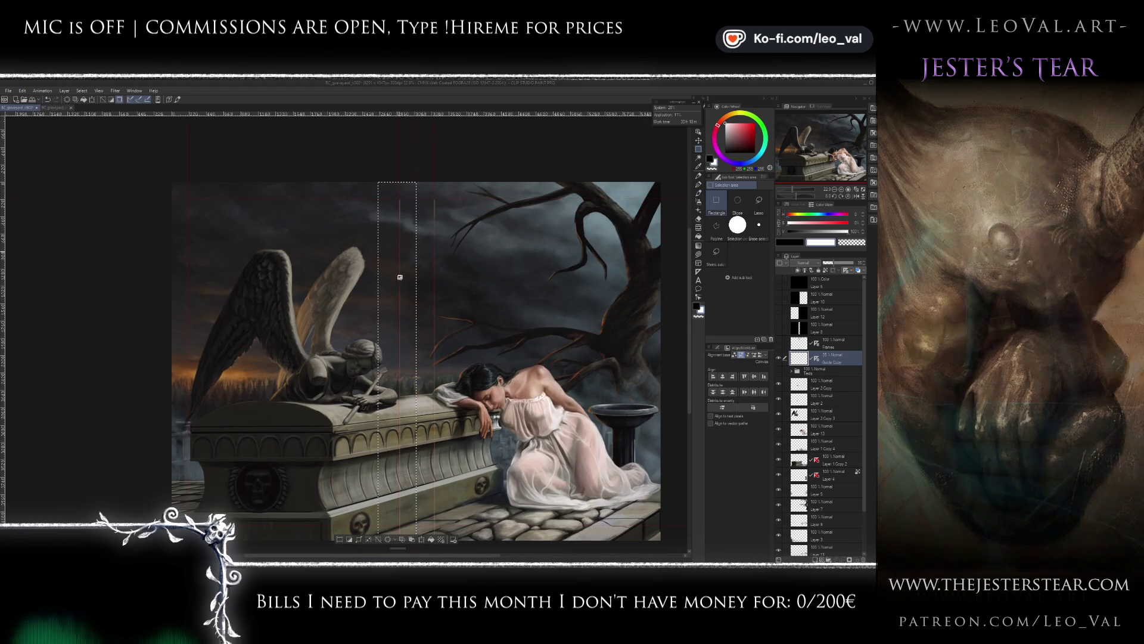
{"action": "scroll", "coordinate": [426, 179], "scroll_direction": "up", "scroll_amount": 5}
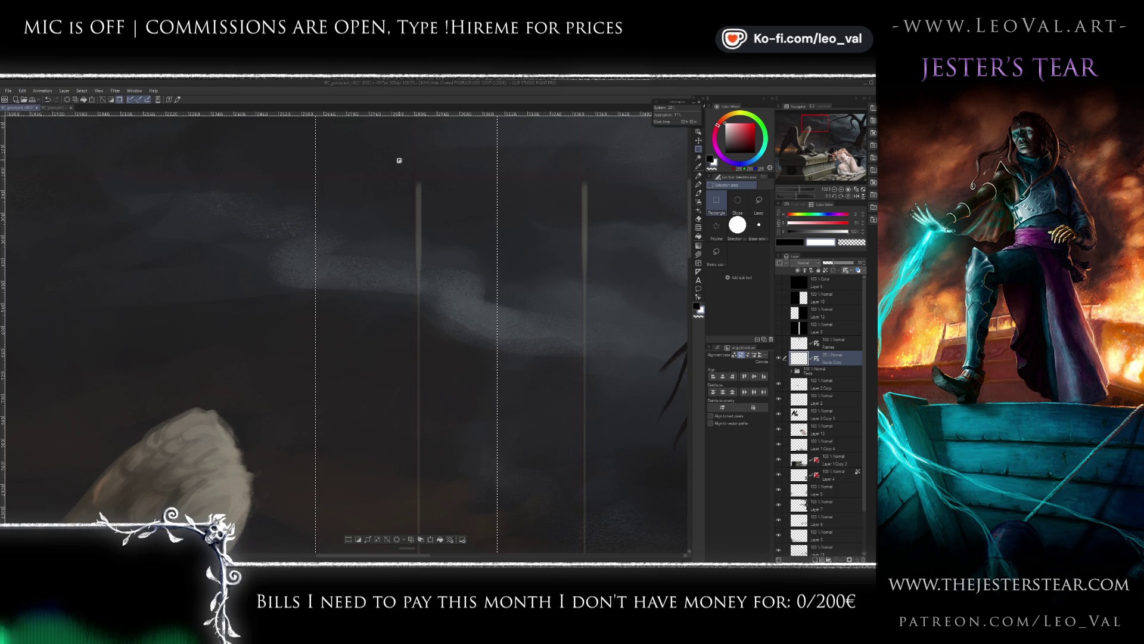
{"action": "scroll", "coordinate": [399, 159], "scroll_direction": "down", "scroll_amount": 2}
{"action": "scroll", "coordinate": [398, 159], "scroll_direction": "down", "scroll_amount": 2}
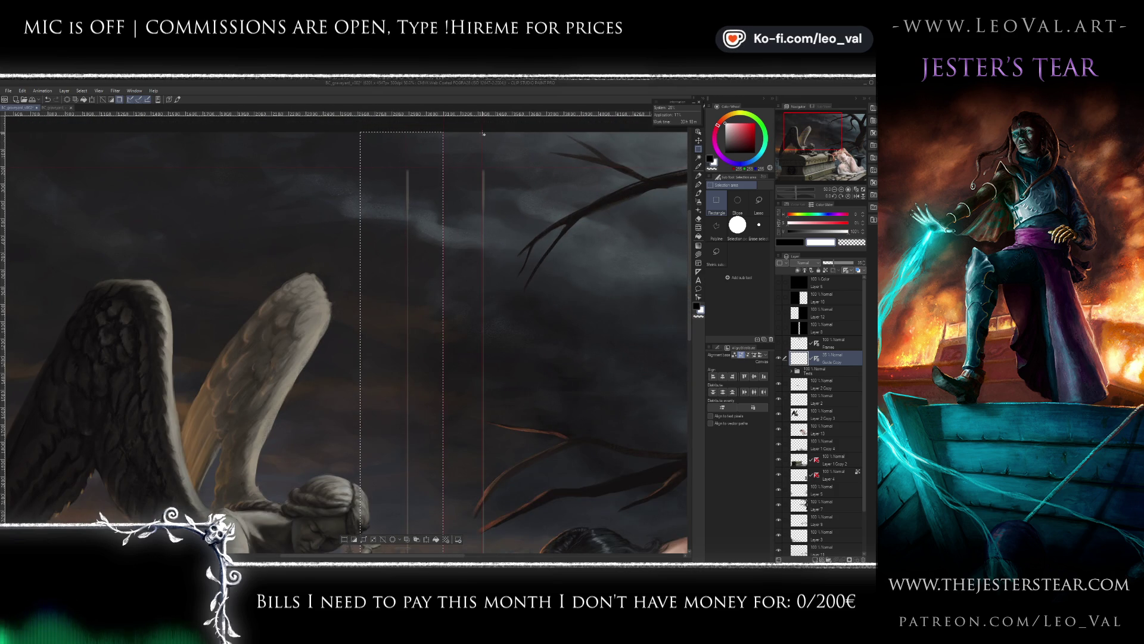
{"action": "left_click_drag", "start_coordinate": [496, 156], "coordinate": [496, 156]}
{"action": "scroll", "coordinate": [523, 165], "scroll_direction": "down", "scroll_amount": 1}
{"action": "scroll", "coordinate": [524, 166], "scroll_direction": "down", "scroll_amount": 1}
- Select a tall central rectangle, nudge it left, then deselect and show the Frames layer
{"action": "left_click_drag", "start_coordinate": [422, 153], "coordinate": [548, 551]}
{"action": "scroll", "coordinate": [484, 260], "scroll_direction": "up", "scroll_amount": 1}
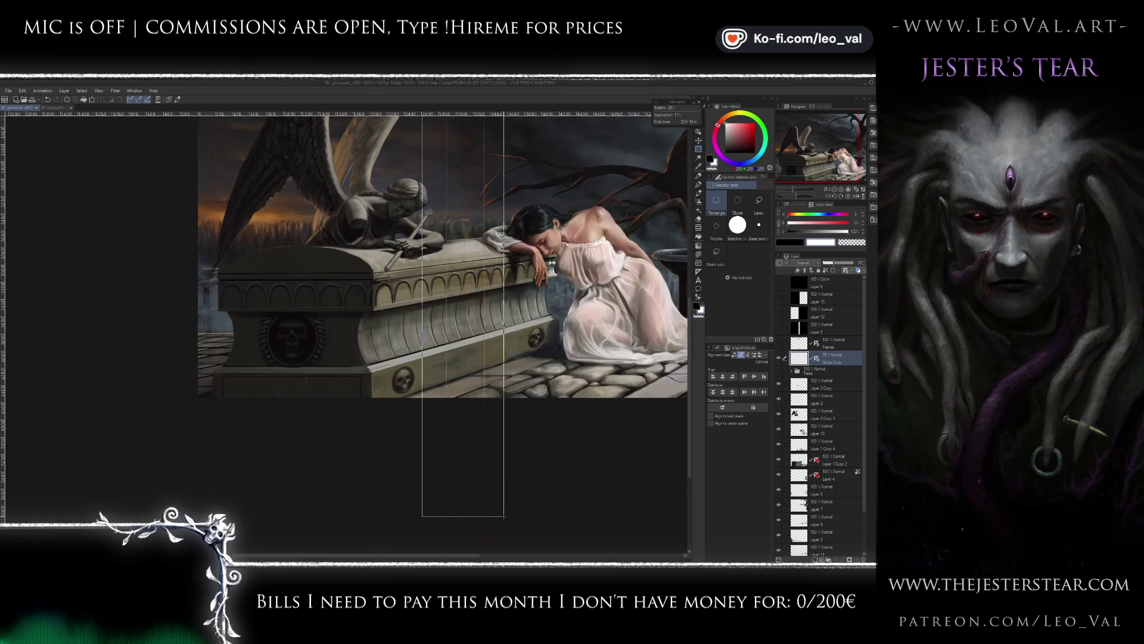
{"action": "scroll", "coordinate": [483, 260], "scroll_direction": "up", "scroll_amount": 2}
{"action": "scroll", "coordinate": [484, 260], "scroll_direction": "up", "scroll_amount": 1}
{"action": "scroll", "coordinate": [482, 266], "scroll_direction": "up", "scroll_amount": 1}
{"action": "key", "text": "Left"}
{"action": "key", "text": "Left"}
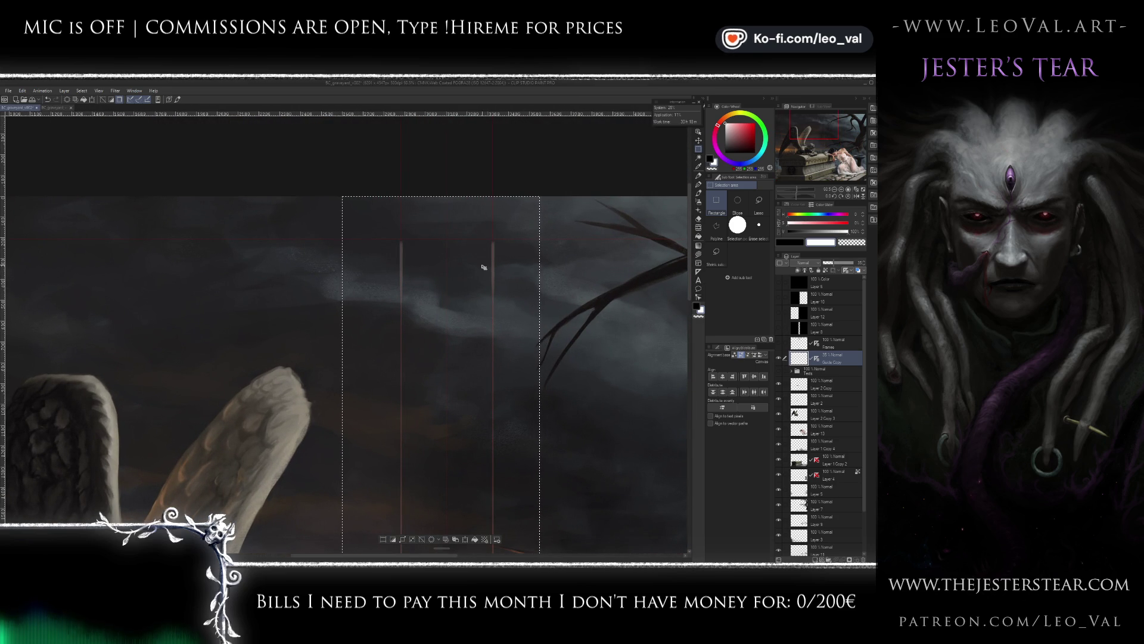
{"action": "scroll", "coordinate": [466, 262], "scroll_direction": "up", "scroll_amount": 2}
{"action": "scroll", "coordinate": [467, 262], "scroll_direction": "up", "scroll_amount": 1}
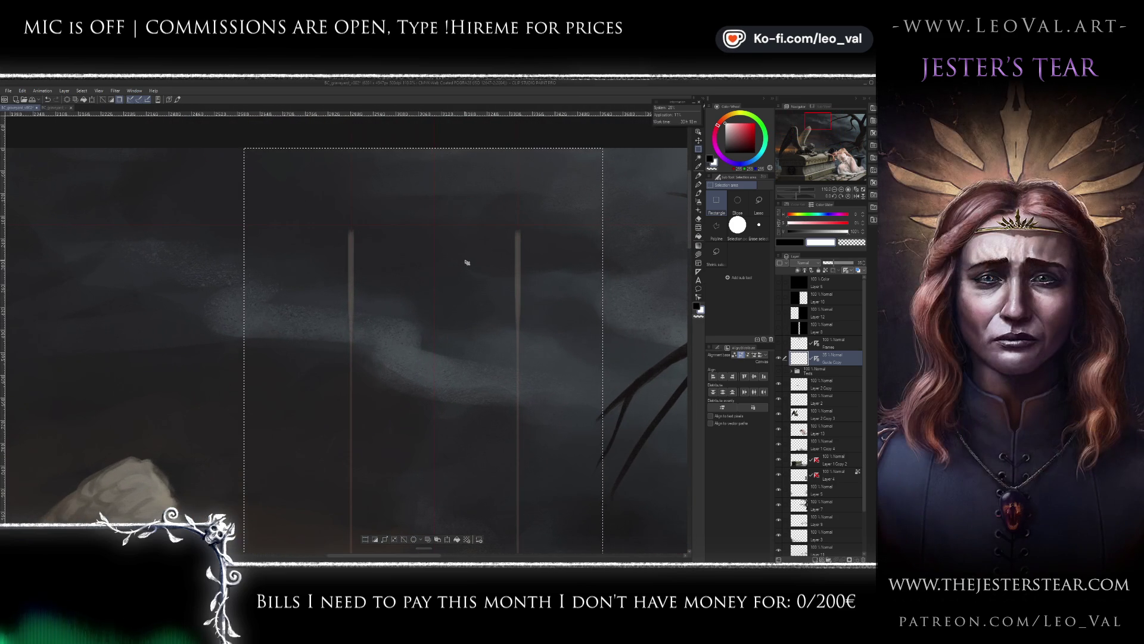
{"action": "key", "text": "ctrl+d"}
{"action": "left_click", "coordinate": [779, 343]}
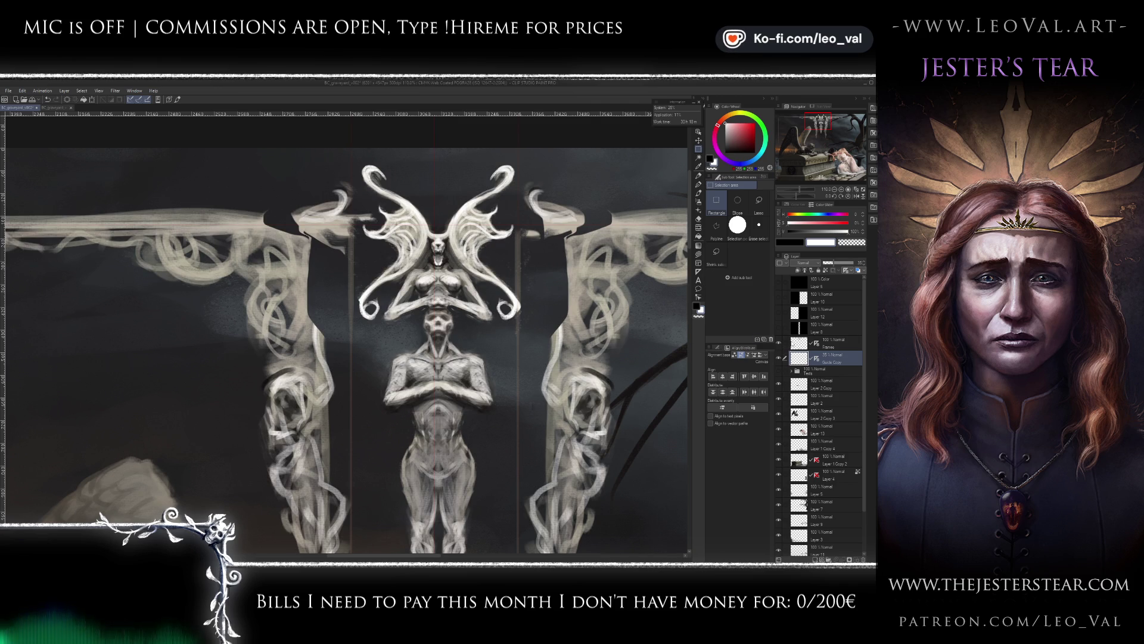
- Make the Frames layer active and centre the whole arch ornament in view
{"action": "left_click", "coordinate": [796, 344]}
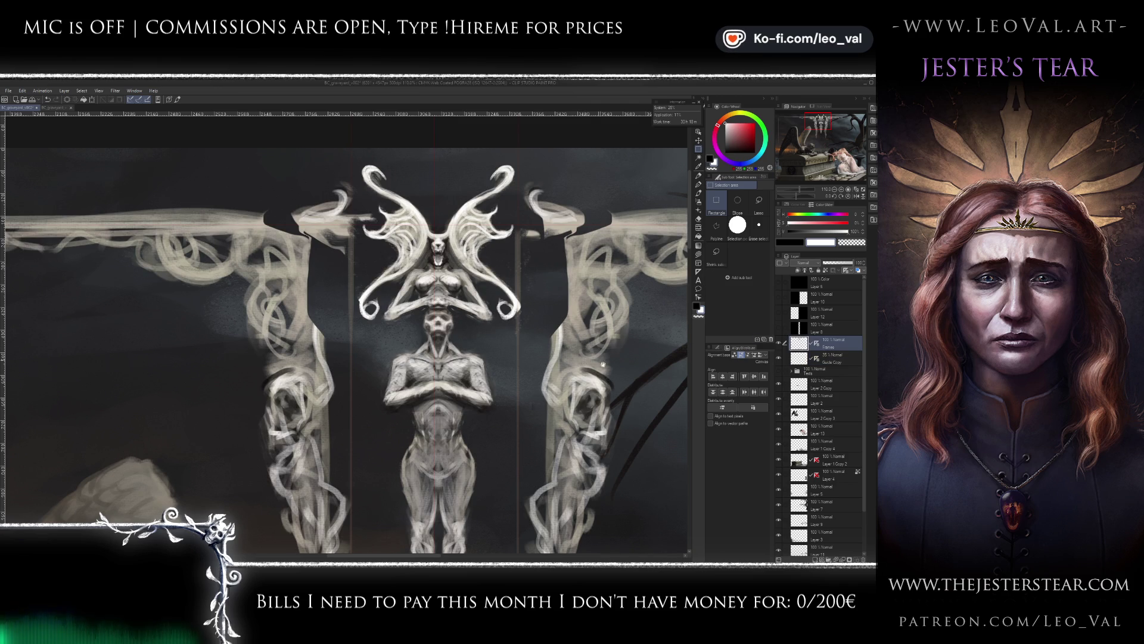
{"action": "left_click_drag", "start_coordinate": [596, 453], "coordinate": [563, 340]}
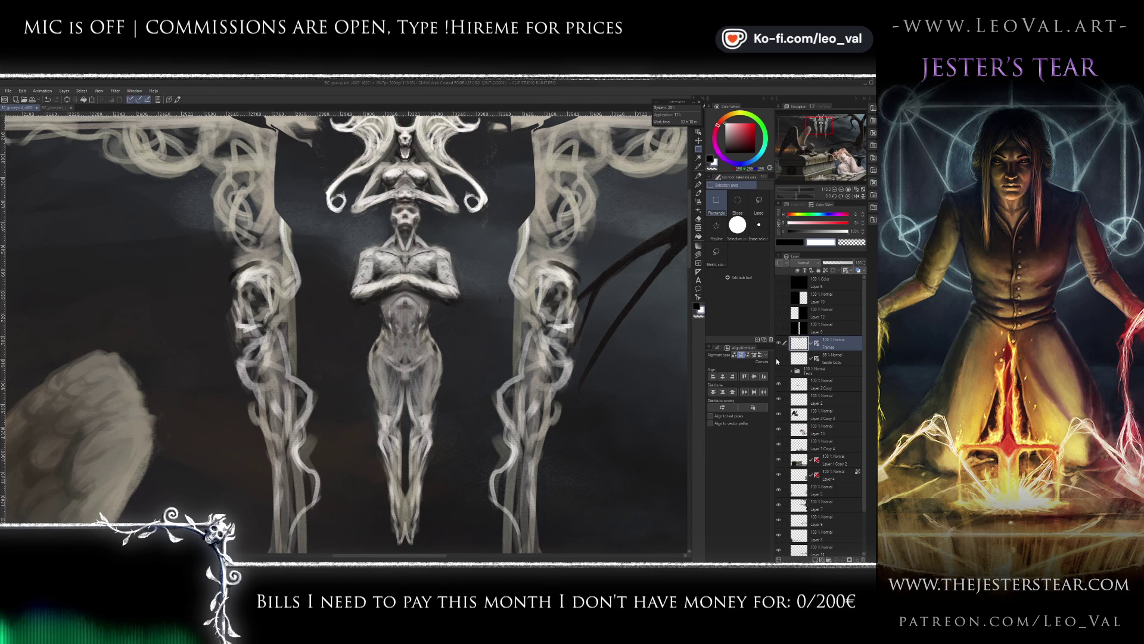
{"action": "scroll", "coordinate": [627, 374], "scroll_direction": "down", "scroll_amount": 4}
{"action": "left_click_drag", "start_coordinate": [628, 374], "coordinate": [447, 323]}
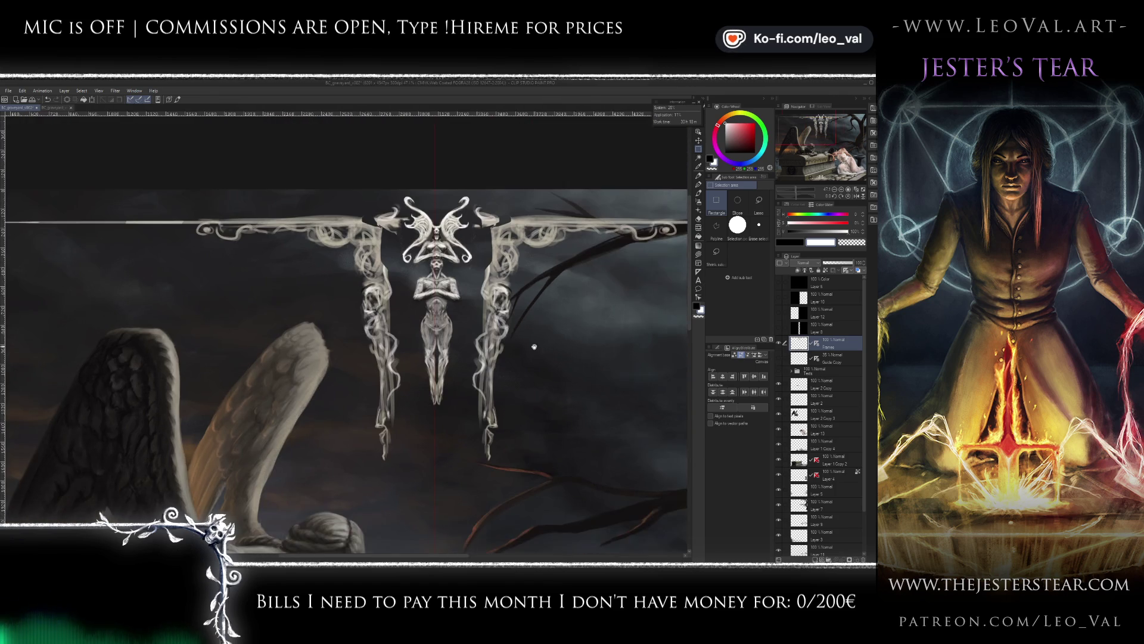
{"action": "scroll", "coordinate": [448, 322], "scroll_direction": "up", "scroll_amount": 3}
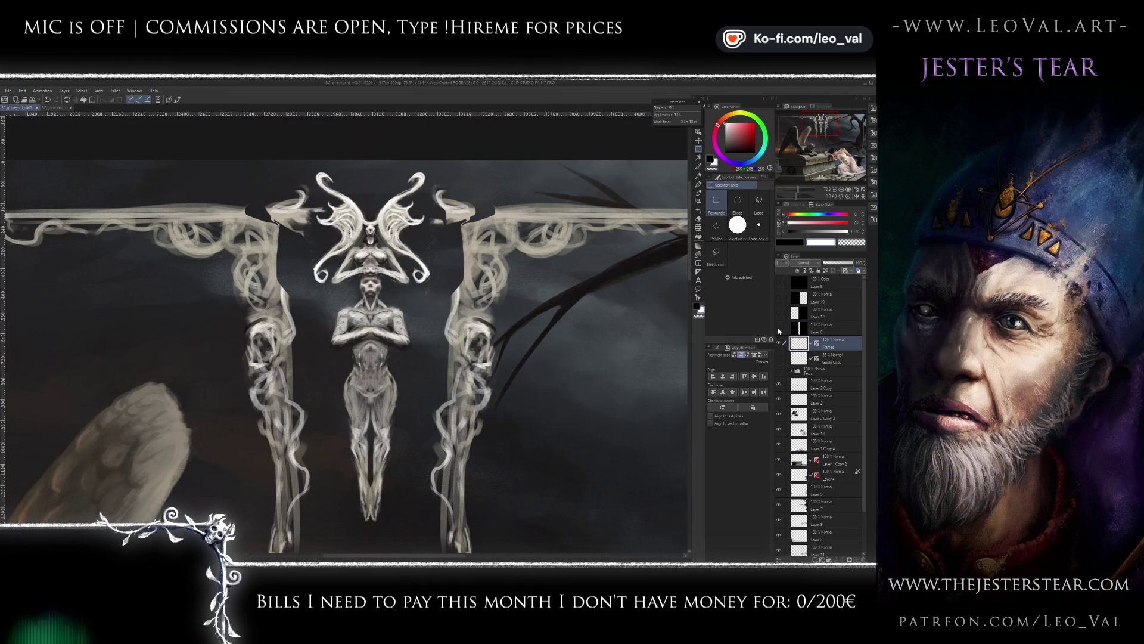
- Compare with Layer 8's black mask, leave it hidden, show the guide lines, and choose Lasso
{"action": "left_click", "coordinate": [778, 327]}
{"action": "left_click", "coordinate": [778, 328]}
{"action": "left_click", "coordinate": [778, 328]}
{"action": "left_click", "coordinate": [779, 327]}
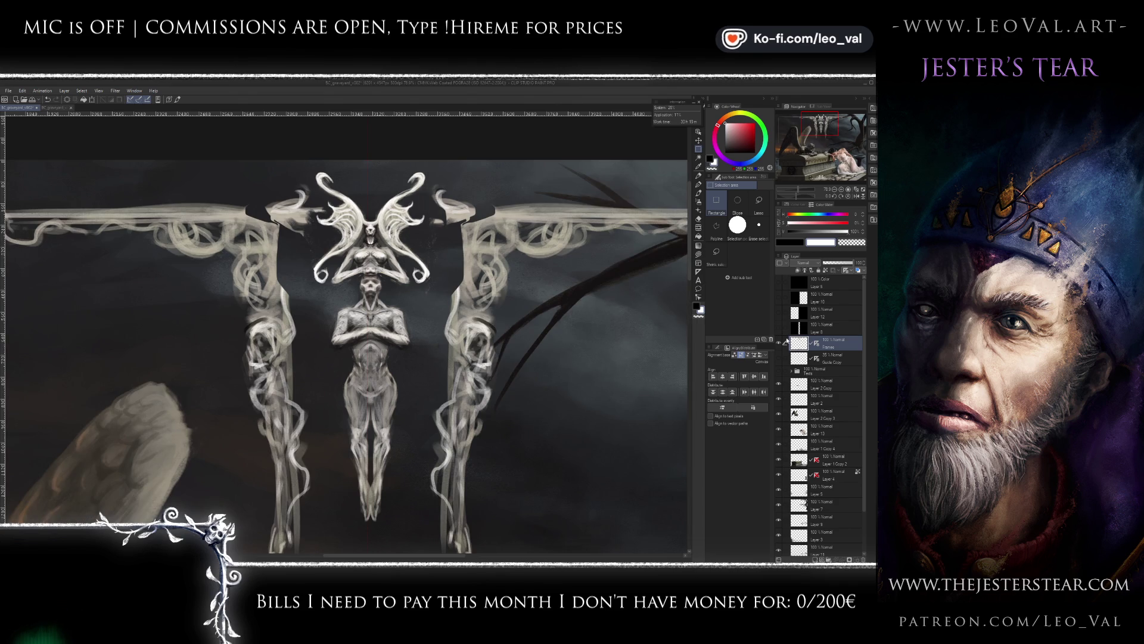
{"action": "left_click", "coordinate": [778, 357]}
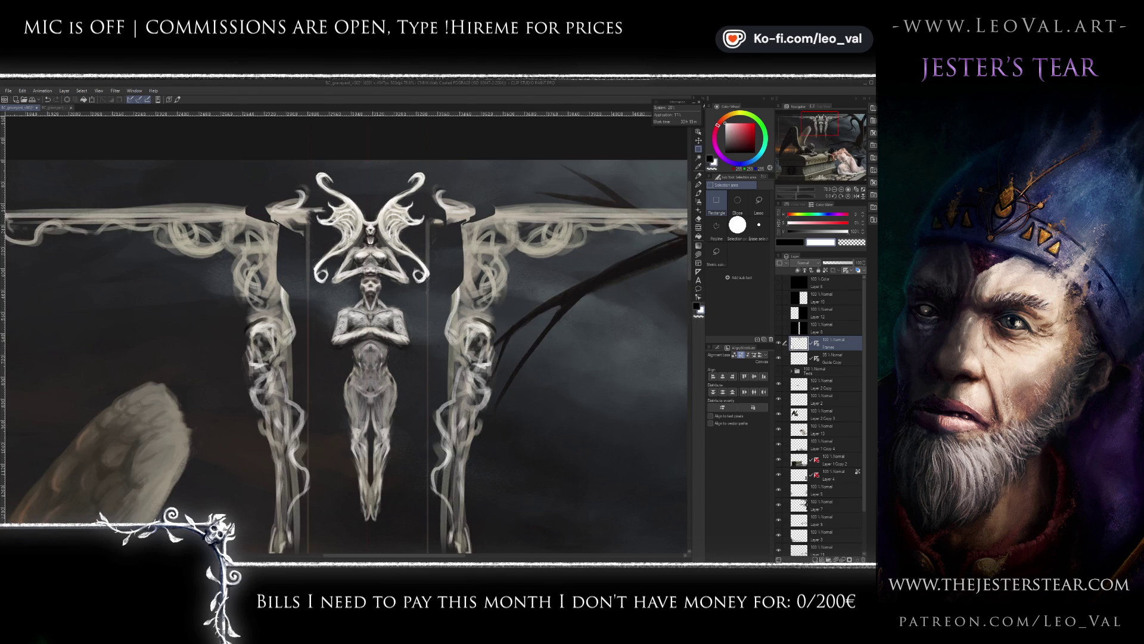
{"action": "left_click", "coordinate": [758, 201]}
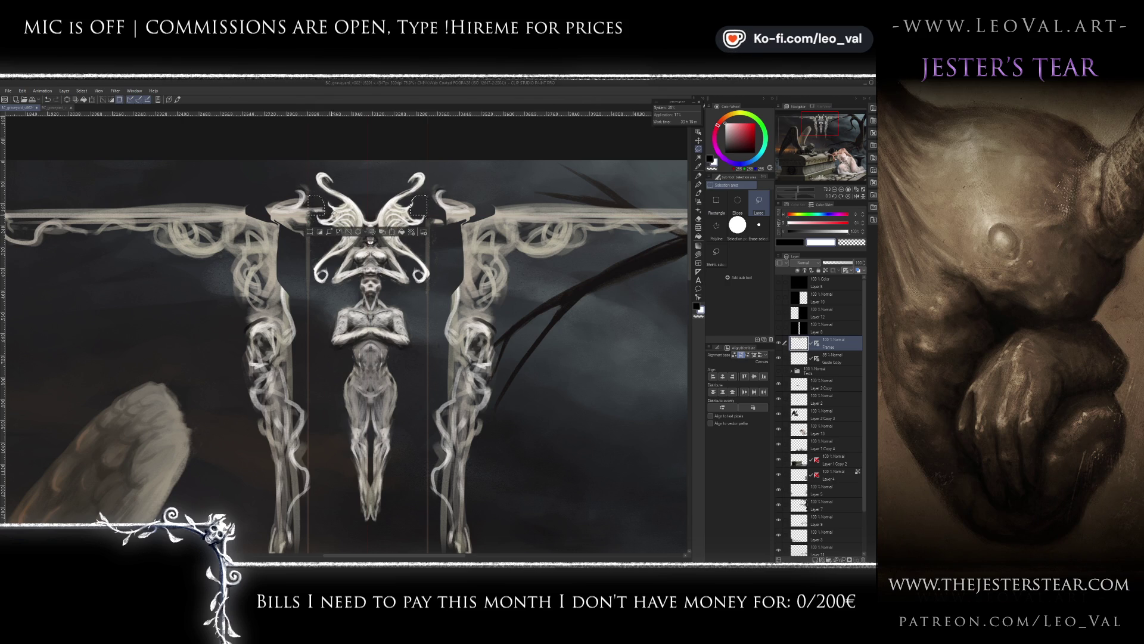
{"action": "right_click", "coordinate": [815, 345]}
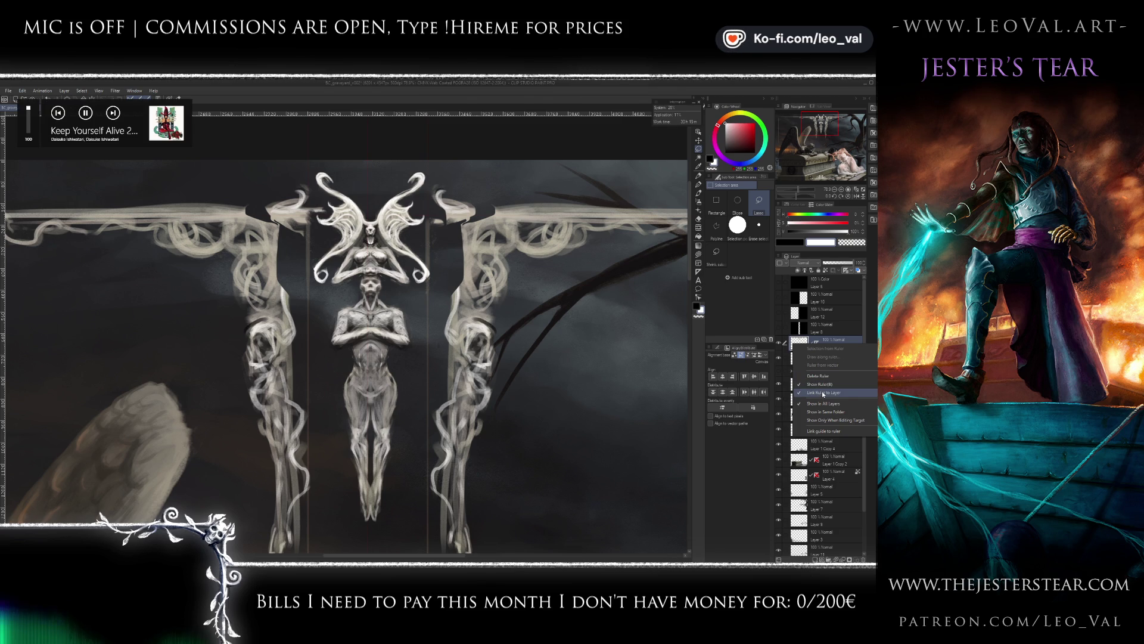
{"action": "left_click", "coordinate": [823, 393]}
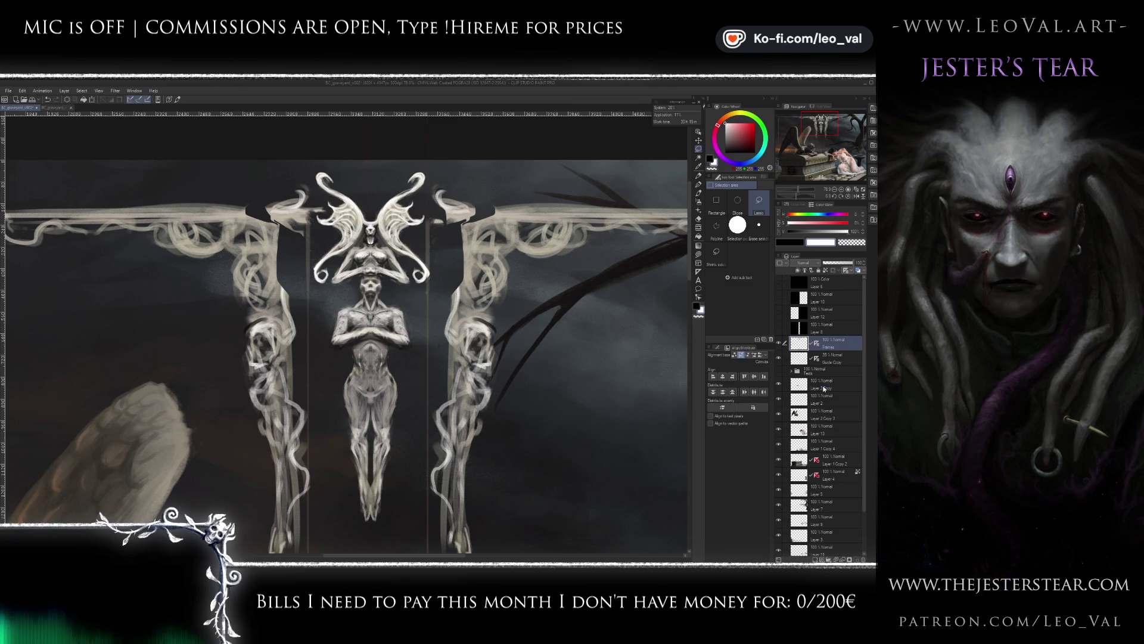
{"action": "left_click", "coordinate": [818, 360]}
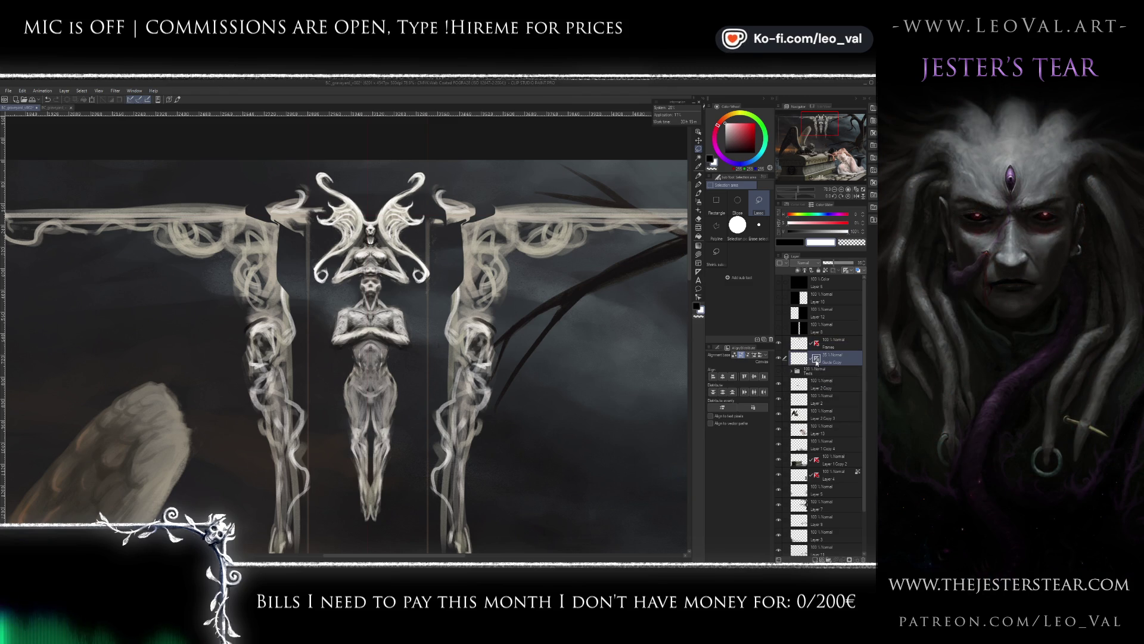
{"action": "left_click", "coordinate": [816, 358]}
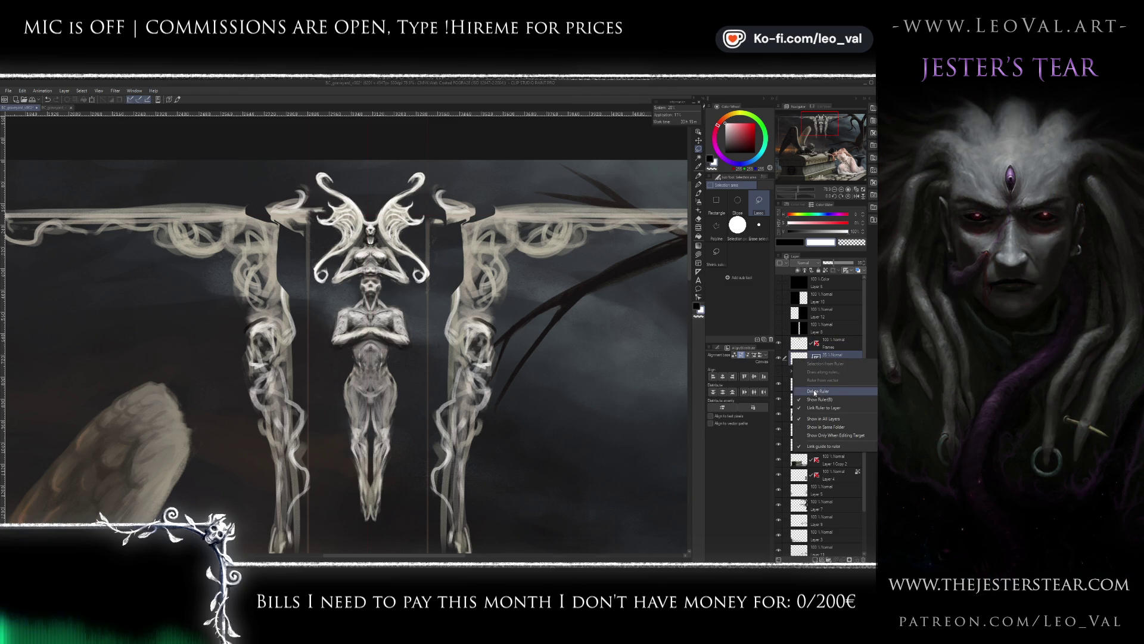
{"action": "left_click", "coordinate": [804, 351]}
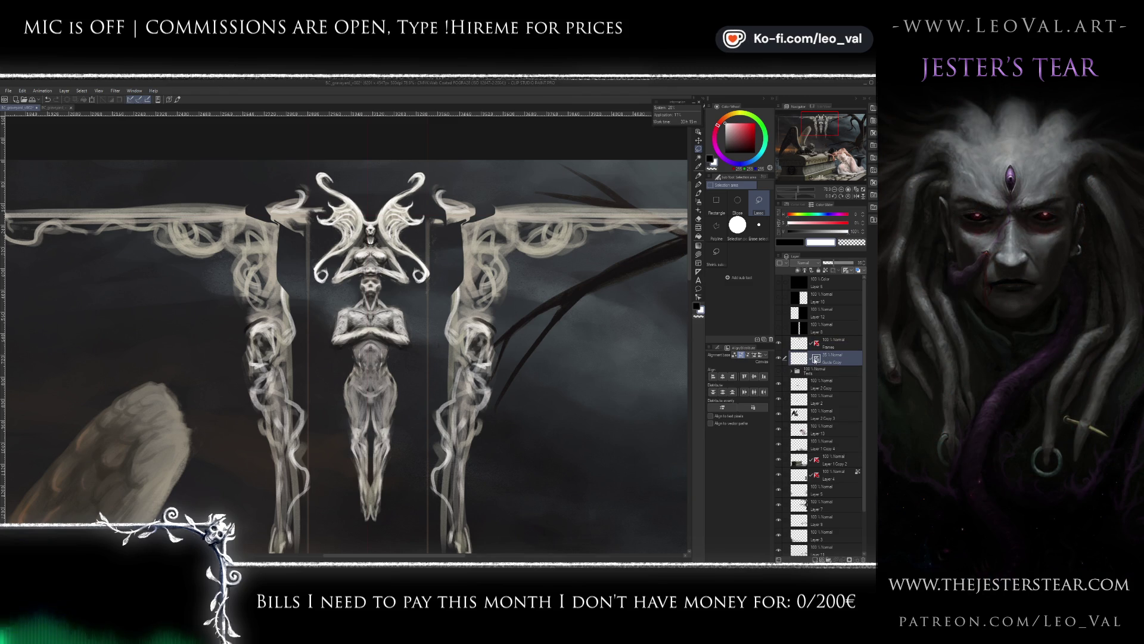
{"action": "left_click", "coordinate": [815, 359]}
{"action": "key", "text": "Escape"}
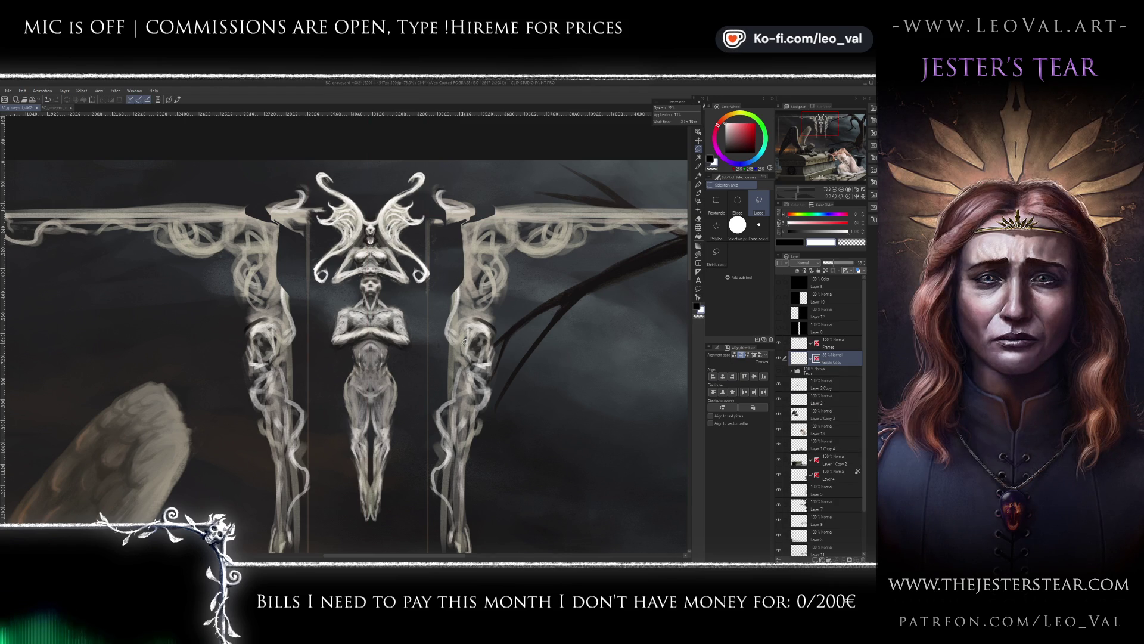
- Trace a polyline lasso outline closely around the central winged statue
{"action": "key", "text": "period"}
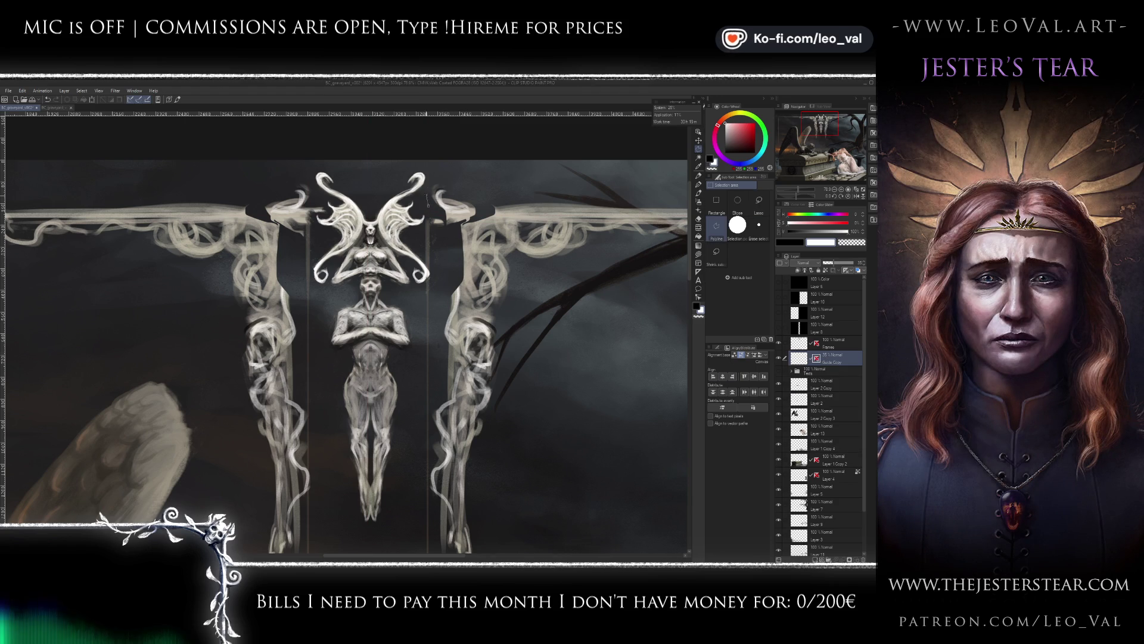
{"action": "left_click", "coordinate": [758, 200]}
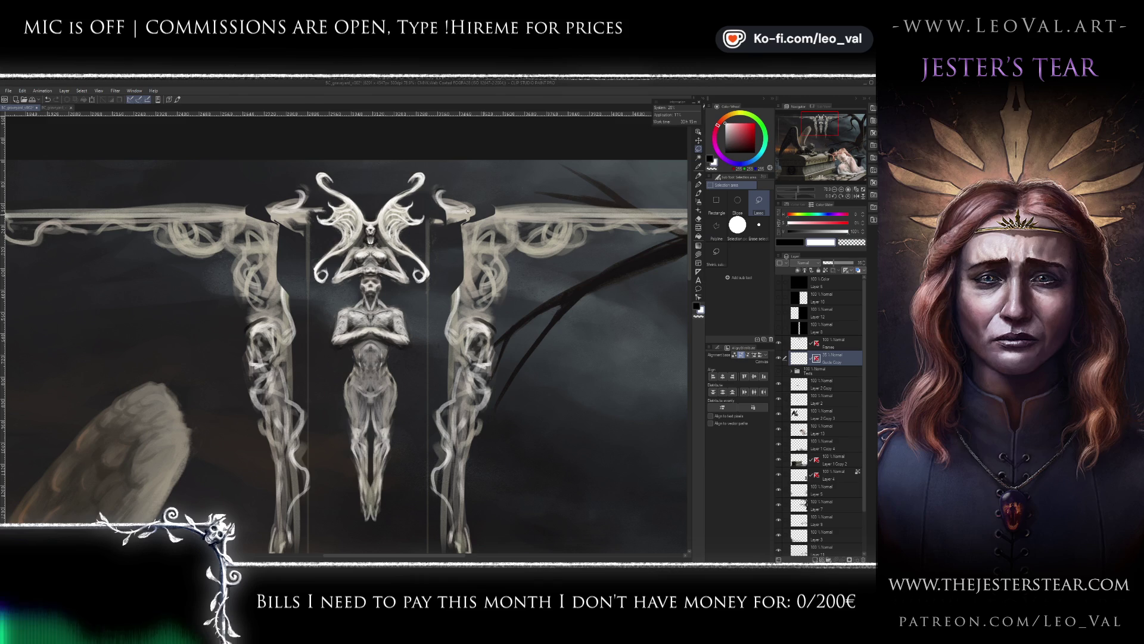
{"action": "left_click_drag", "start_coordinate": [427, 208], "coordinate": [426, 162]}
{"action": "mouse_move", "coordinate": [310, 167]}
{"action": "left_mouse_down"}
{"action": "mouse_move", "coordinate": [327, 204]}
{"action": "mouse_move", "coordinate": [316, 242]}
{"action": "left_mouse_up"}
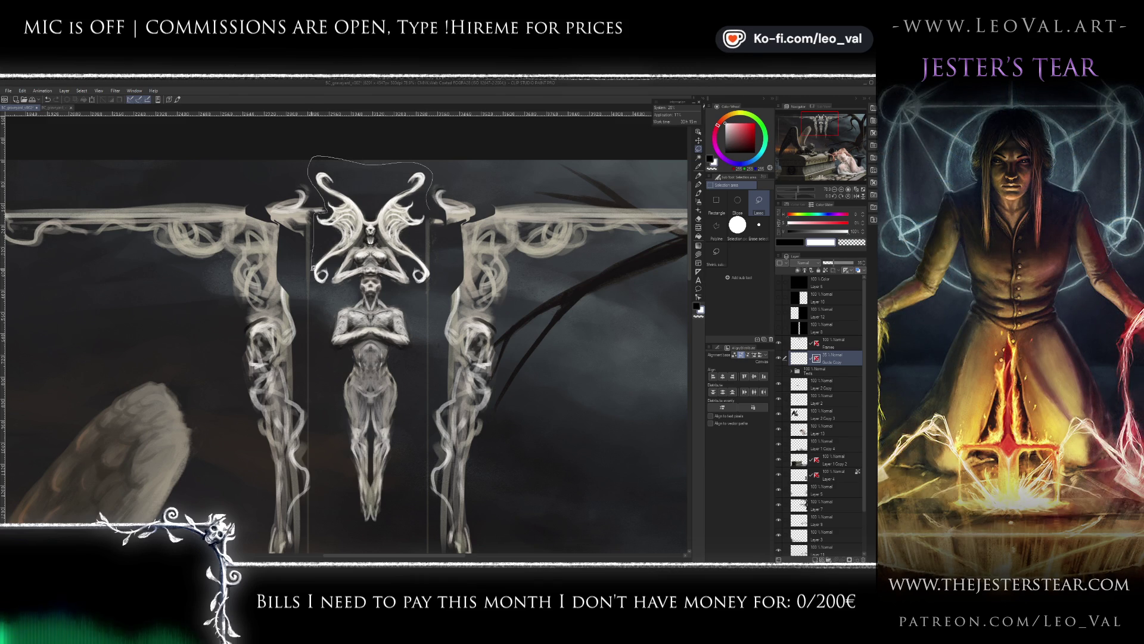
{"action": "mouse_move", "coordinate": [382, 534]}
{"action": "left_mouse_down"}
{"action": "mouse_move", "coordinate": [432, 375]}
{"action": "mouse_move", "coordinate": [432, 222]}
{"action": "left_mouse_up"}
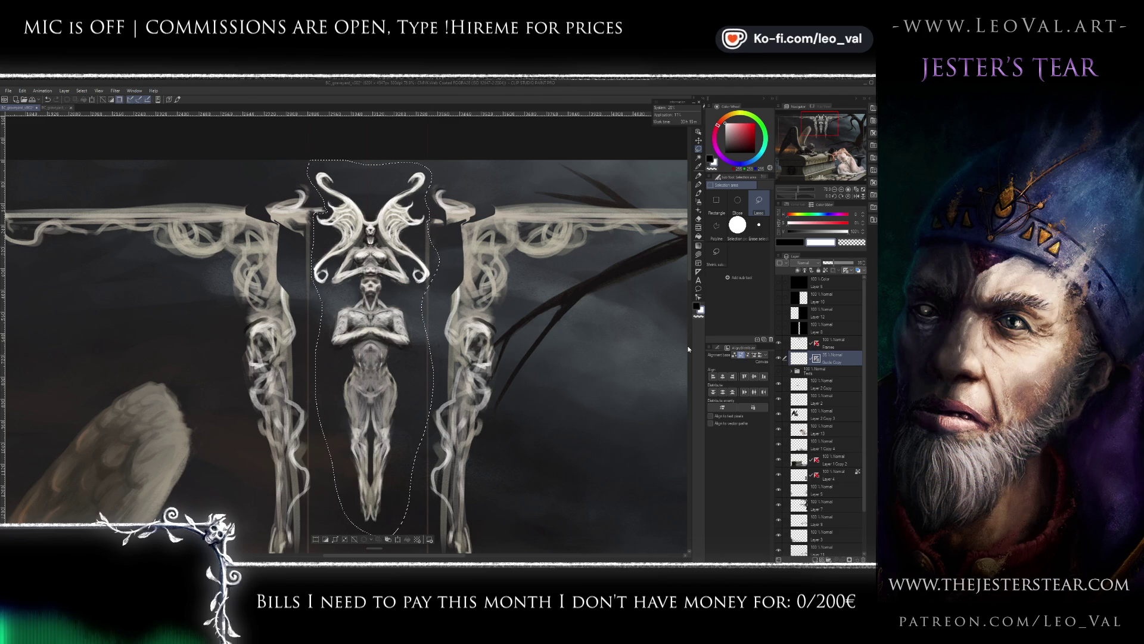
{"action": "key", "text": "alt+bracketright"}
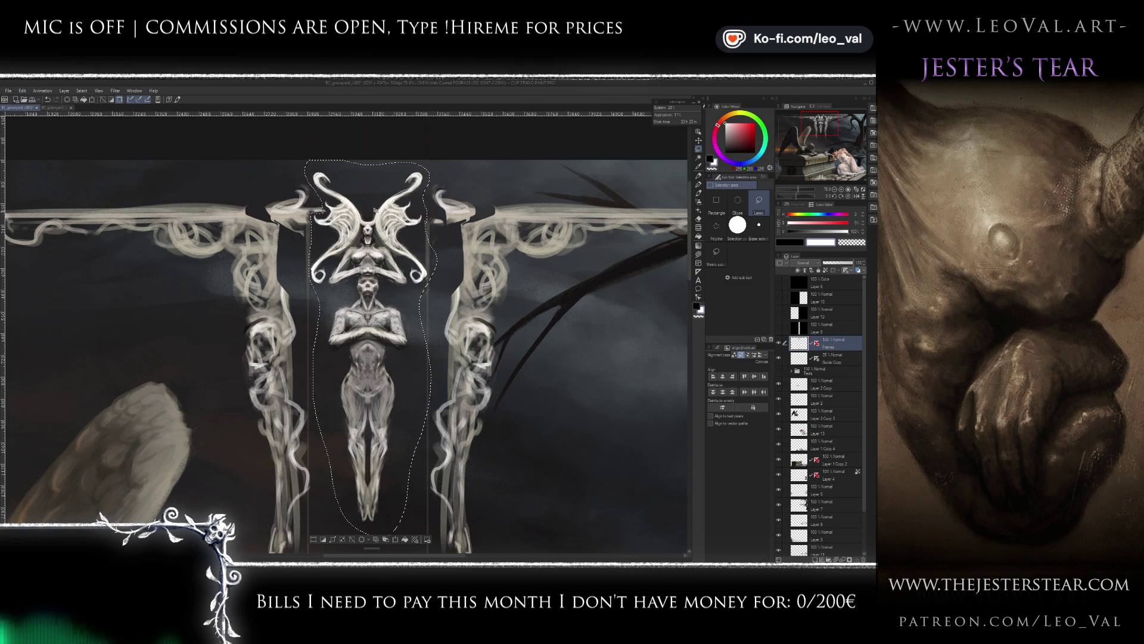
- Zoom into the demon statue's face and back out, then drop the outline selection
{"action": "scroll", "coordinate": [381, 216], "scroll_direction": "up", "scroll_amount": 2}
{"action": "scroll", "coordinate": [381, 223], "scroll_direction": "up", "scroll_amount": 2}
{"action": "scroll", "coordinate": [382, 233], "scroll_direction": "up", "scroll_amount": 2}
{"action": "scroll", "coordinate": [381, 245], "scroll_direction": "up", "scroll_amount": 2}
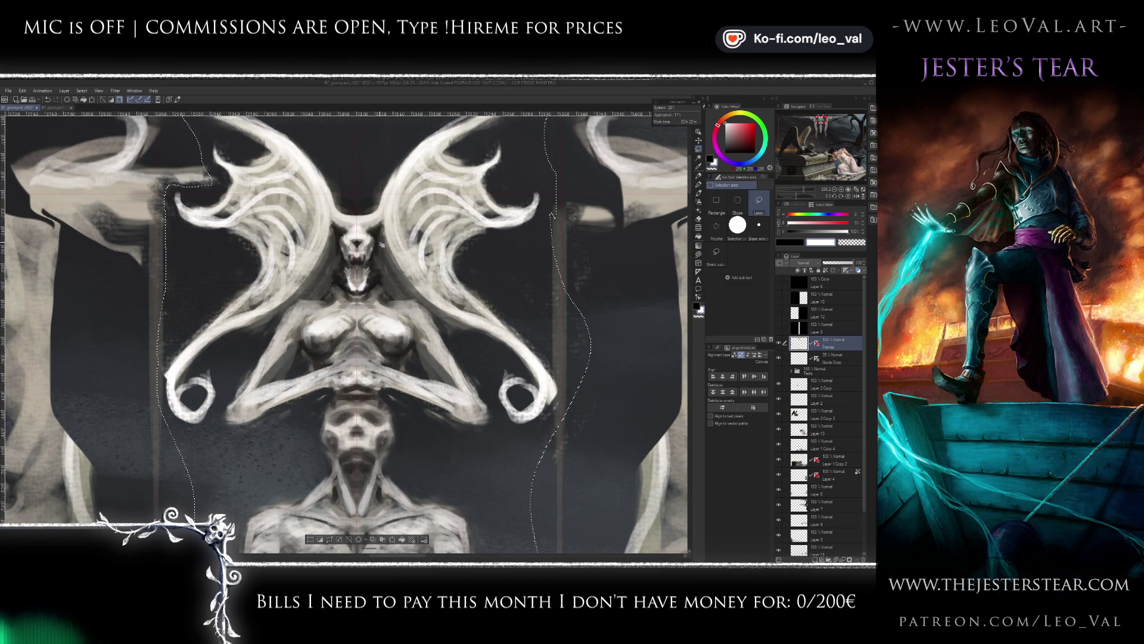
{"action": "scroll", "coordinate": [360, 222], "scroll_direction": "up", "scroll_amount": 3}
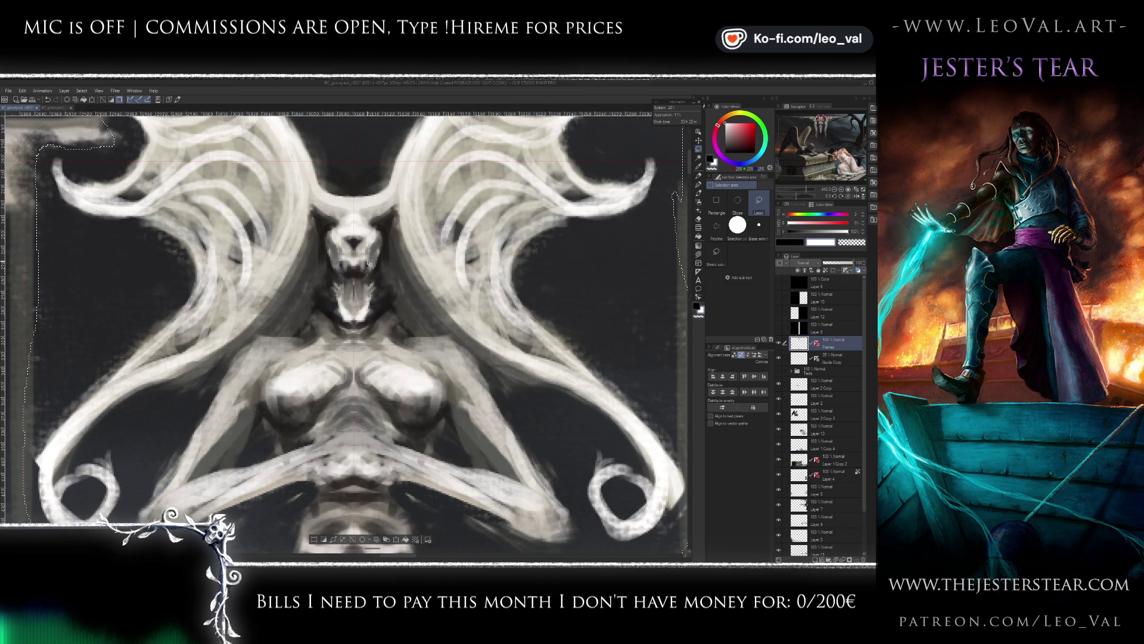
{"action": "scroll", "coordinate": [381, 250], "scroll_direction": "down", "scroll_amount": 2}
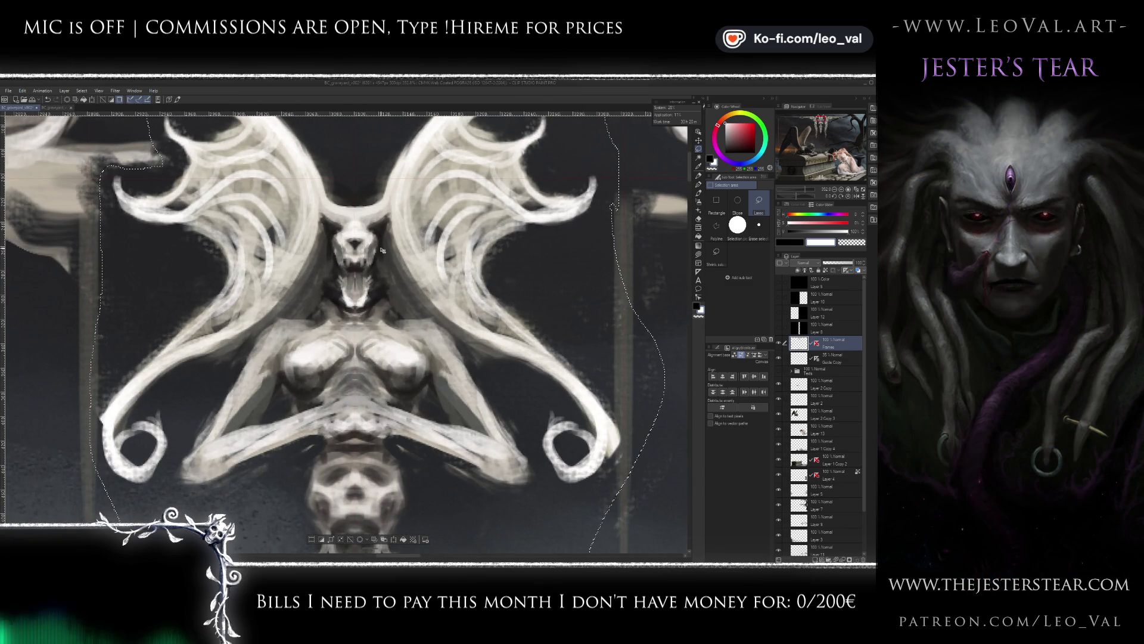
{"action": "scroll", "coordinate": [381, 250], "scroll_direction": "down", "scroll_amount": 5}
{"action": "scroll", "coordinate": [398, 266], "scroll_direction": "down", "scroll_amount": 2}
{"action": "scroll", "coordinate": [398, 266], "scroll_direction": "down", "scroll_amount": 2}
{"action": "scroll", "coordinate": [398, 266], "scroll_direction": "down", "scroll_amount": 2}
{"action": "key", "text": "ctrl+d"}
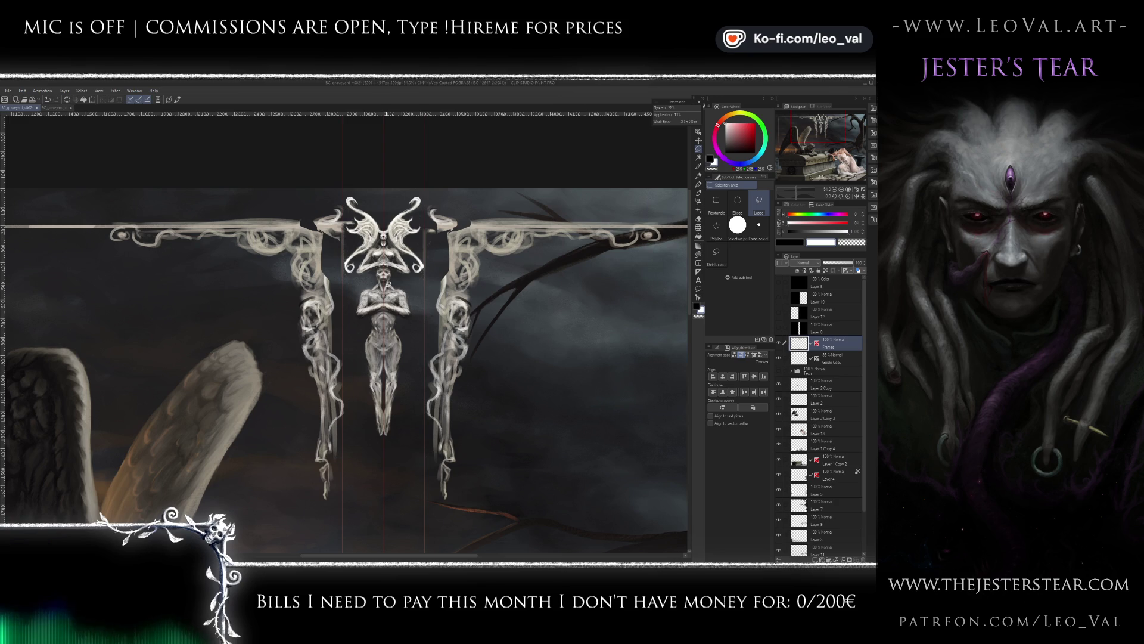
{"action": "scroll", "coordinate": [388, 281], "scroll_direction": "up", "scroll_amount": 3}
{"action": "scroll", "coordinate": [387, 280], "scroll_direction": "up", "scroll_amount": 3}
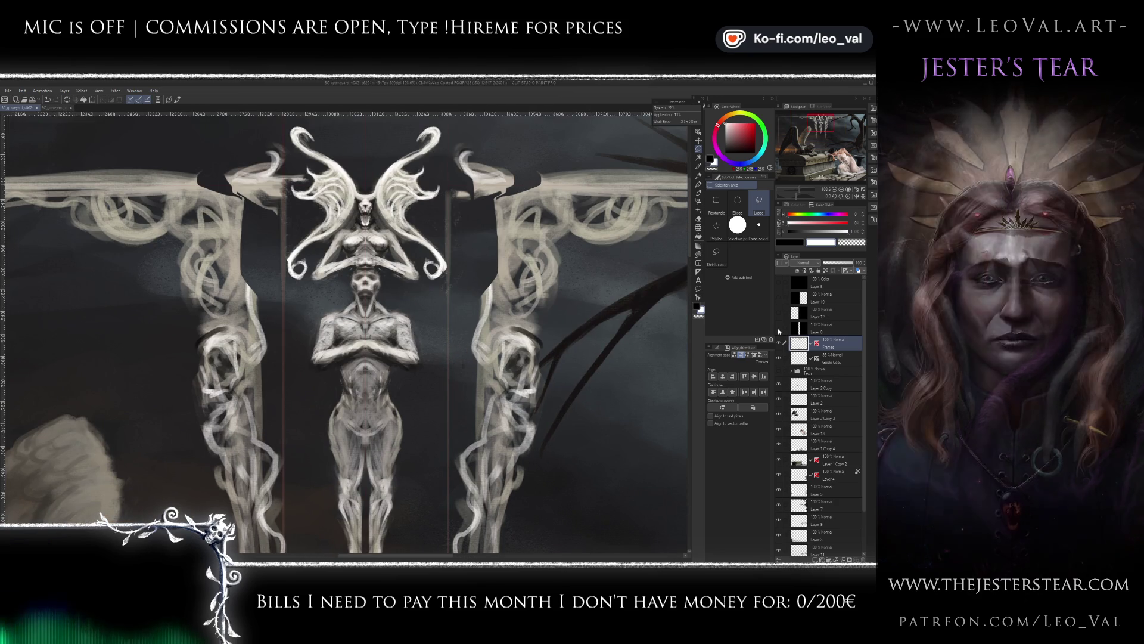
- Show Layer 8's black mask, make it active, and drag a rectangle over the figure strip
{"action": "left_click", "coordinate": [779, 327]}
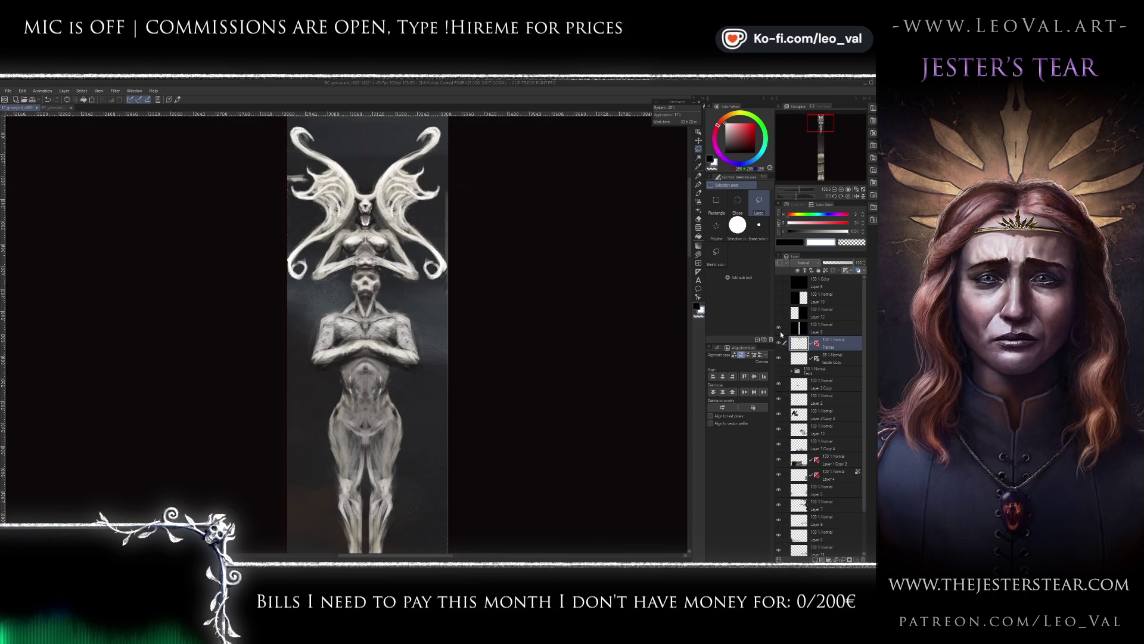
{"action": "left_click", "coordinate": [803, 332]}
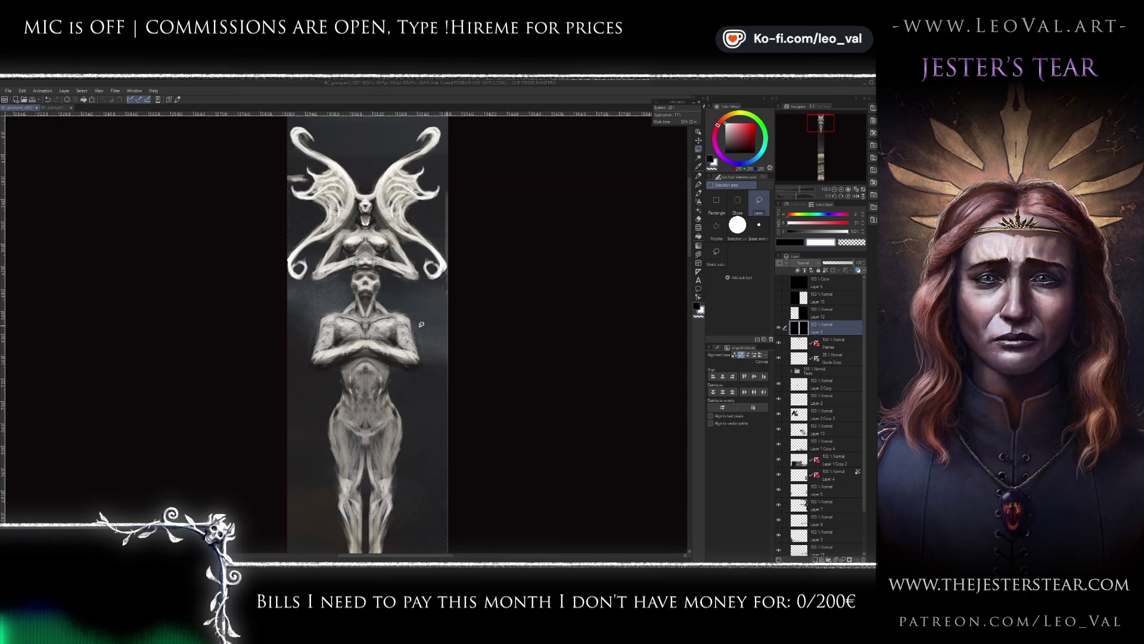
{"action": "scroll", "coordinate": [324, 314], "scroll_direction": "down", "scroll_amount": 6}
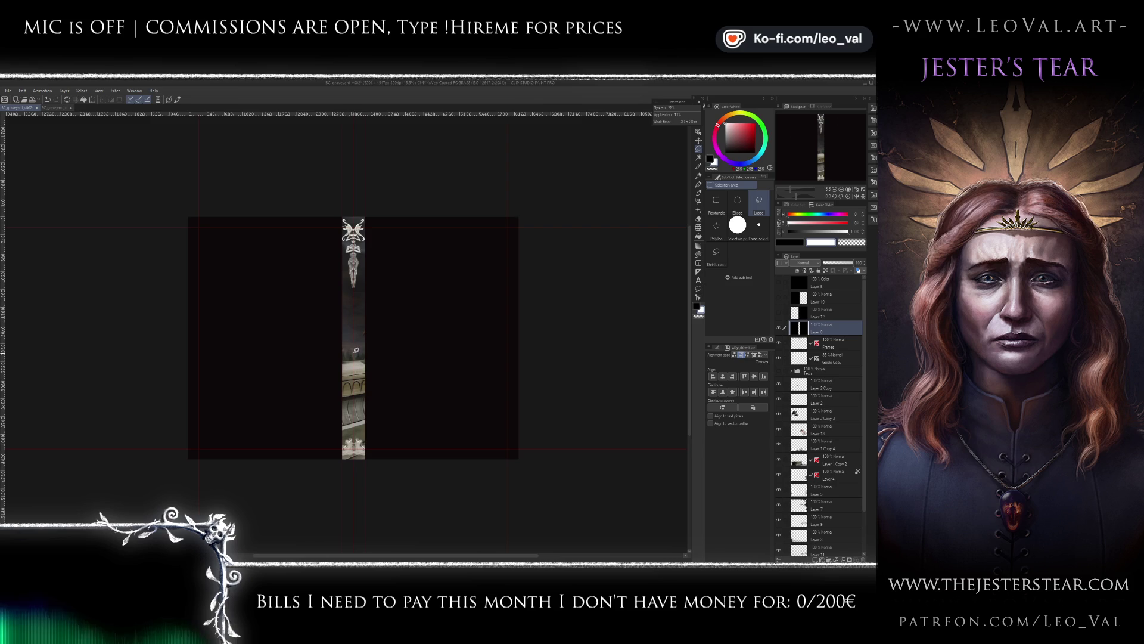
{"action": "scroll", "coordinate": [378, 238], "scroll_direction": "up", "scroll_amount": 6}
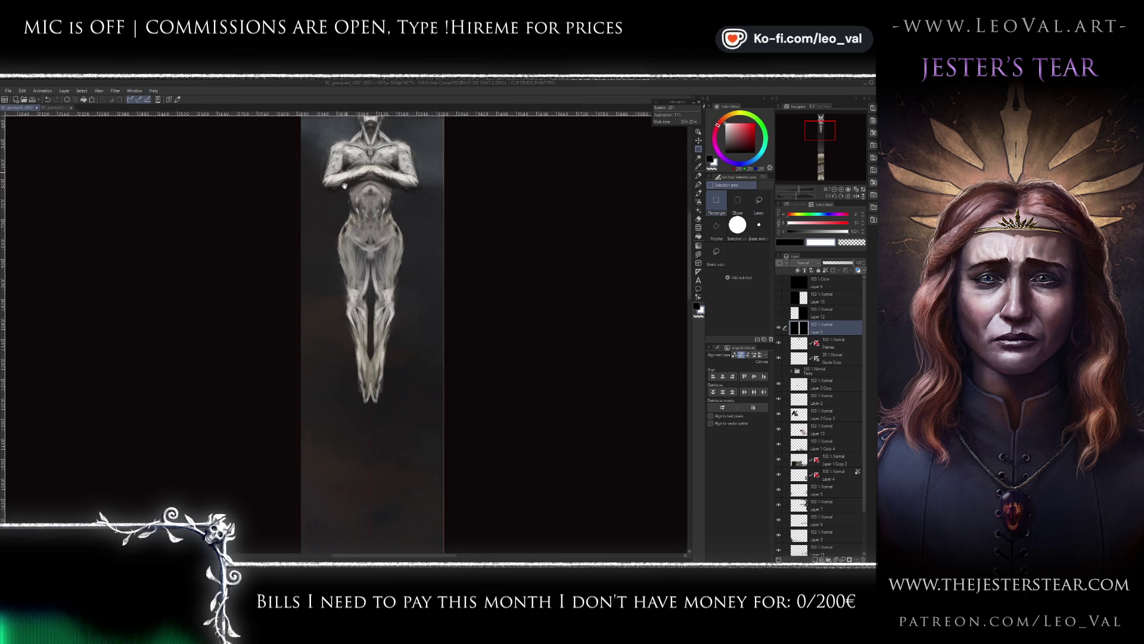
{"action": "left_click_drag", "start_coordinate": [346, 169], "coordinate": [343, 432]}
{"action": "mouse_move", "coordinate": [295, 176]}
{"action": "left_mouse_down"}
{"action": "mouse_move", "coordinate": [353, 373]}
{"action": "mouse_move", "coordinate": [368, 543]}
{"action": "left_mouse_up"}
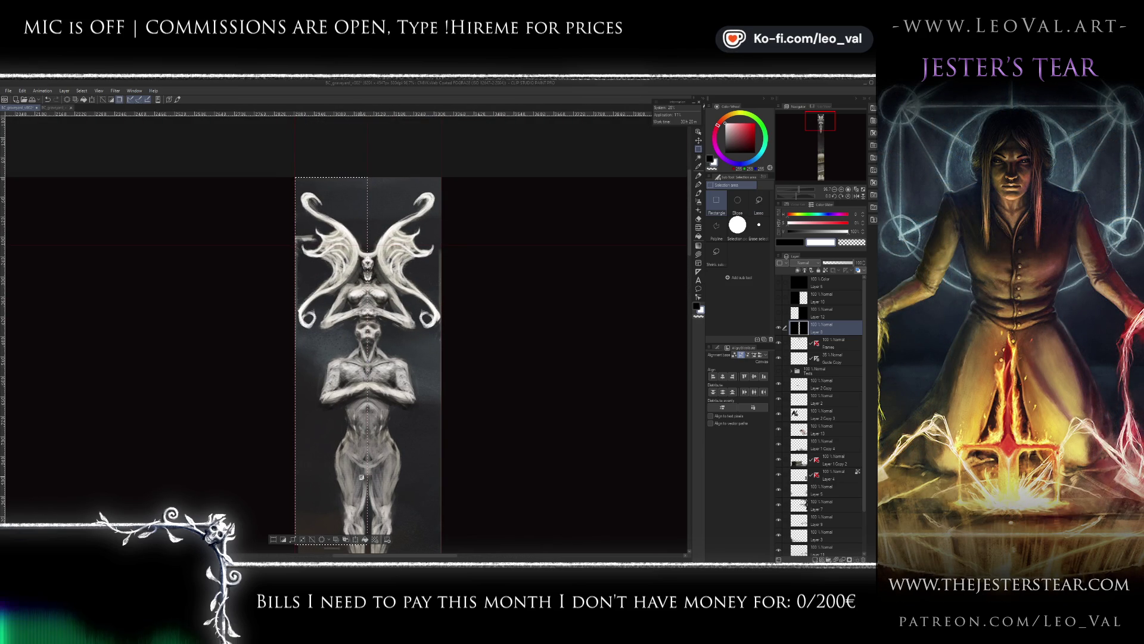
- Redraw the rectangular selection up the figure strip, then hide the black mask
{"action": "scroll", "coordinate": [384, 420], "scroll_direction": "down", "scroll_amount": 5}
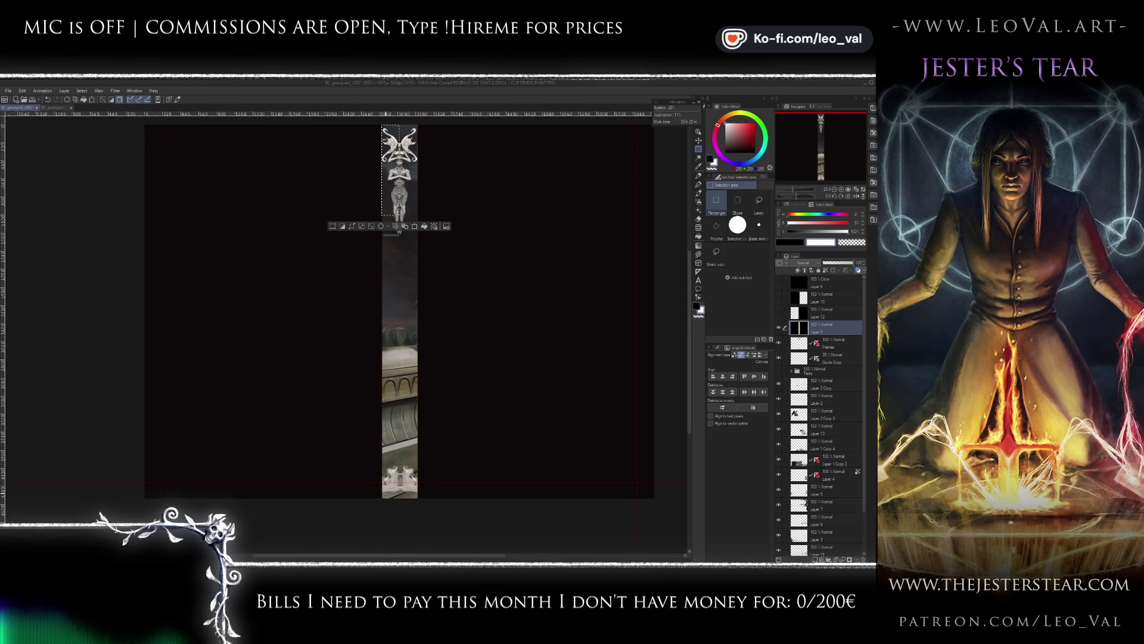
{"action": "left_click_drag", "start_coordinate": [399, 511], "coordinate": [376, 205]}
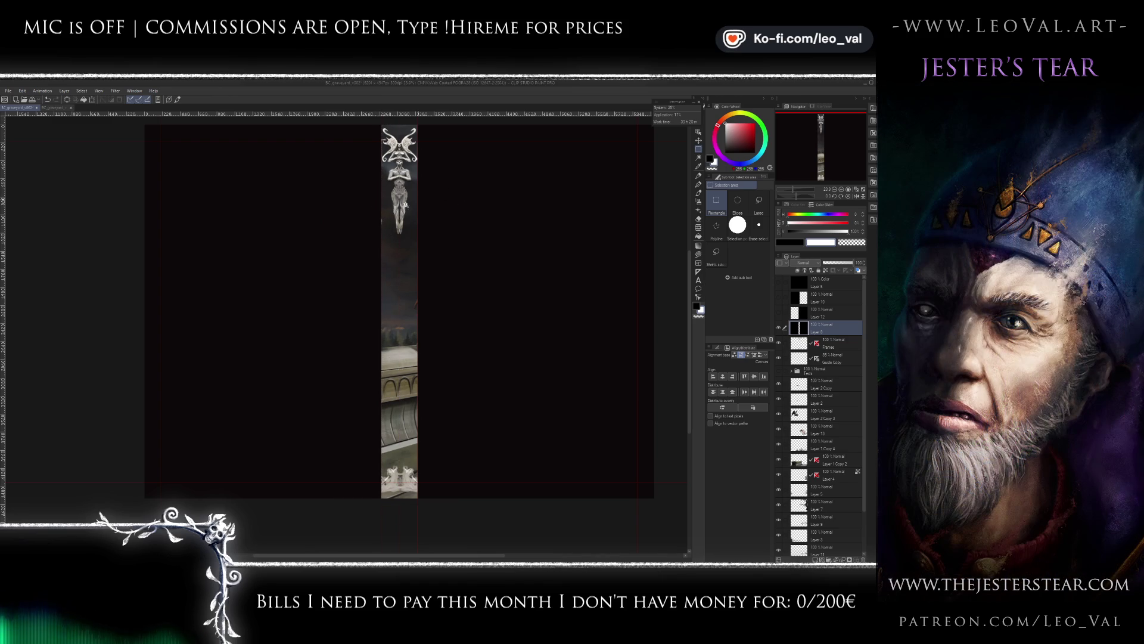
{"action": "scroll", "coordinate": [420, 194], "scroll_direction": "up", "scroll_amount": 10}
{"action": "scroll", "coordinate": [218, 264], "scroll_direction": "down", "scroll_amount": 6}
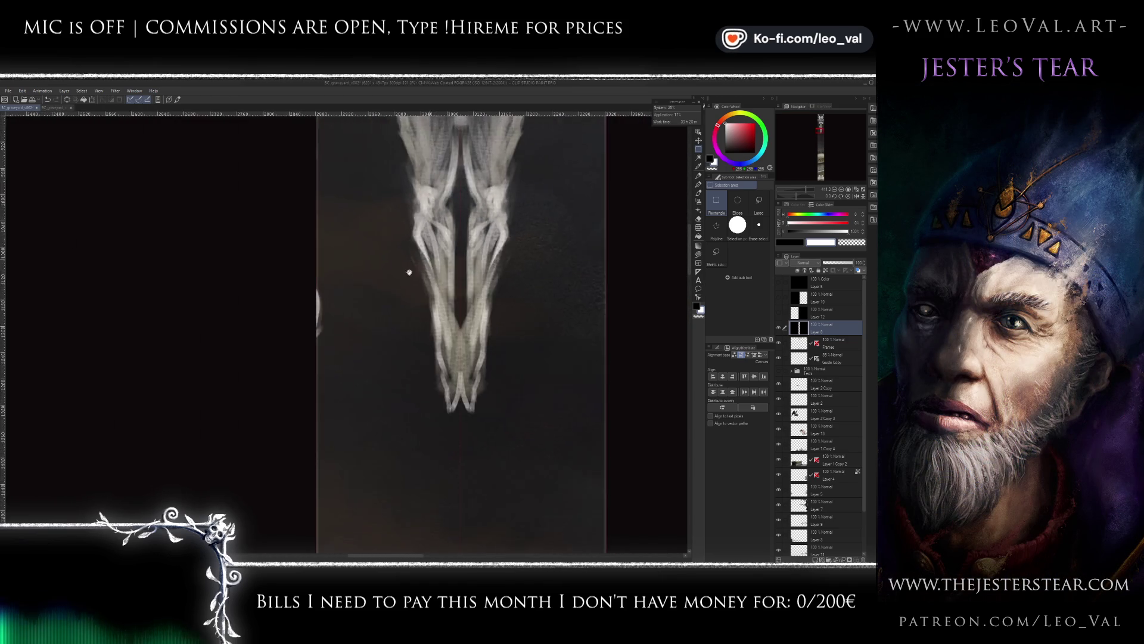
{"action": "scroll", "coordinate": [412, 199], "scroll_direction": "up", "scroll_amount": 3}
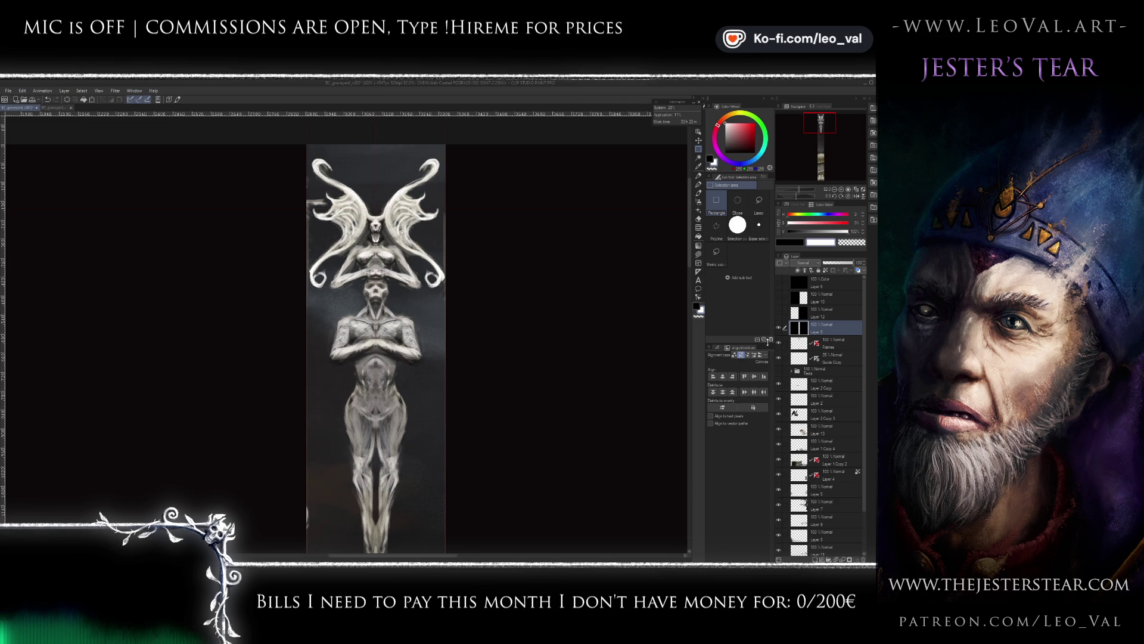
{"action": "left_click", "coordinate": [778, 327]}
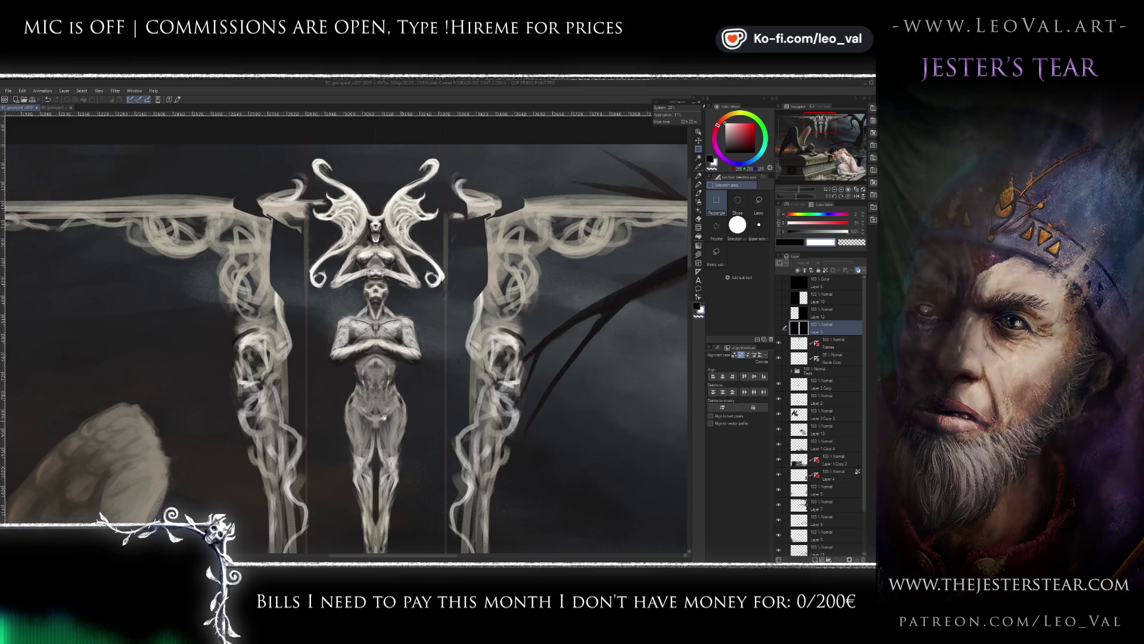
- On the Frames layer, lasso the left section of the ornate arch frame
{"action": "scroll", "coordinate": [374, 372], "scroll_direction": "up", "scroll_amount": 3}
{"action": "scroll", "coordinate": [375, 371], "scroll_direction": "down", "scroll_amount": 2}
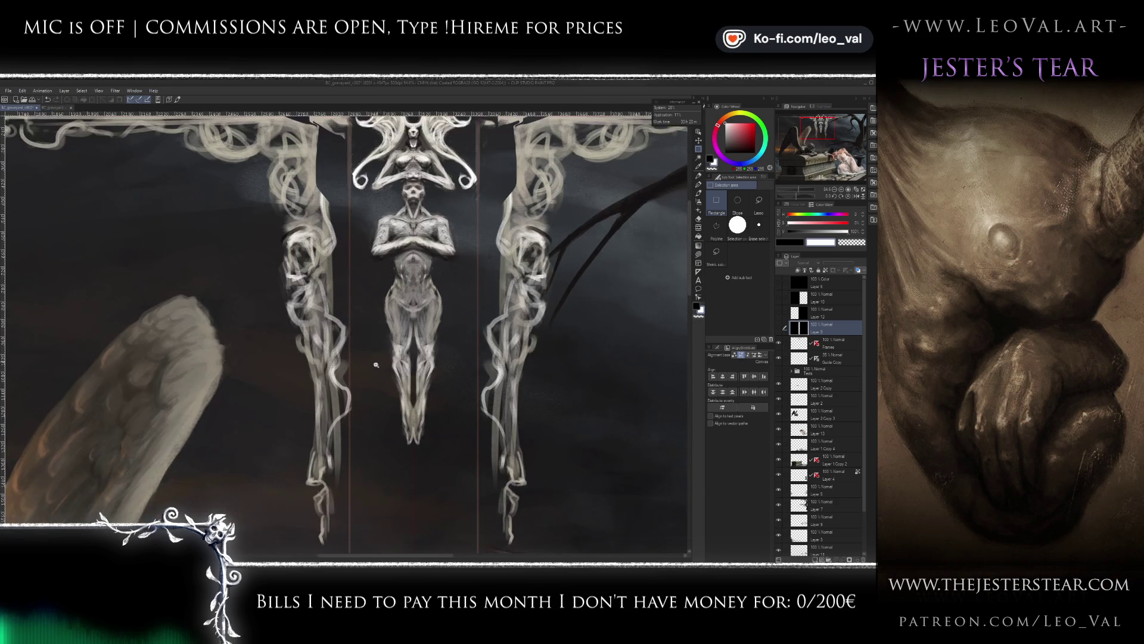
{"action": "scroll", "coordinate": [383, 377], "scroll_direction": "down", "scroll_amount": 1}
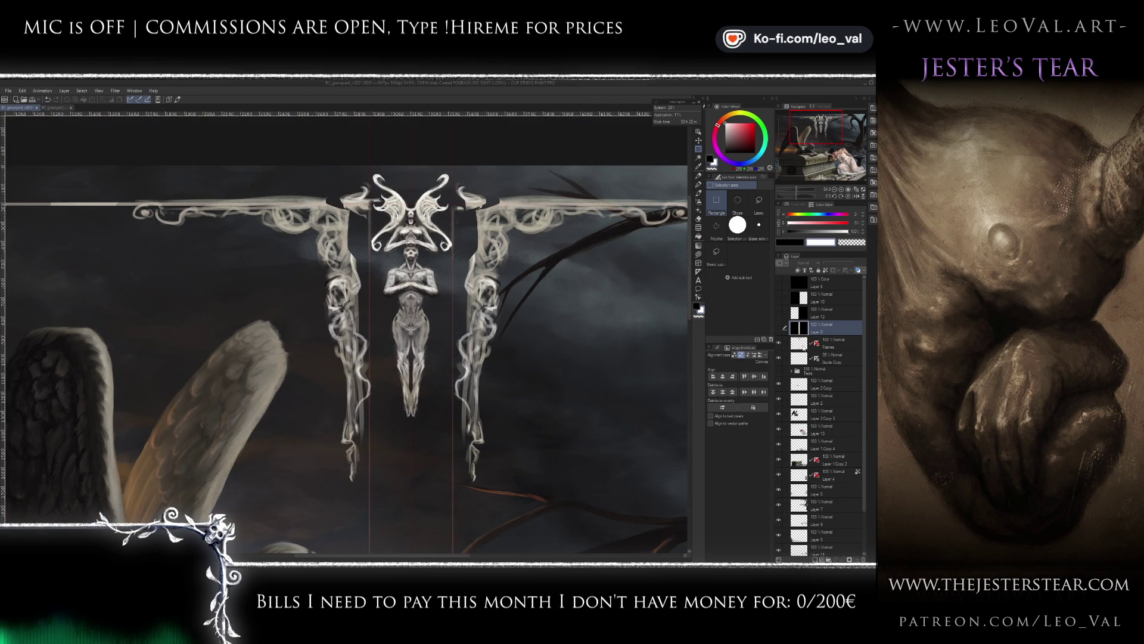
{"action": "left_click", "coordinate": [802, 346]}
{"action": "key", "text": "m"}
{"action": "left_click_drag", "start_coordinate": [321, 445], "coordinate": [381, 446]}
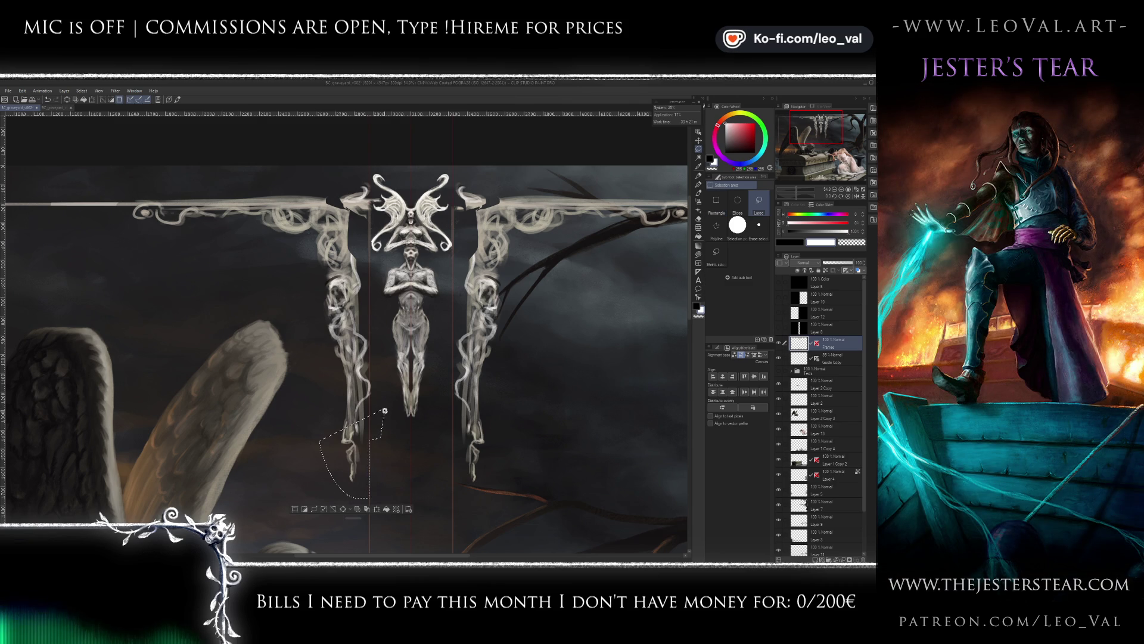
{"action": "left_click_drag", "start_coordinate": [384, 411], "coordinate": [390, 377]}
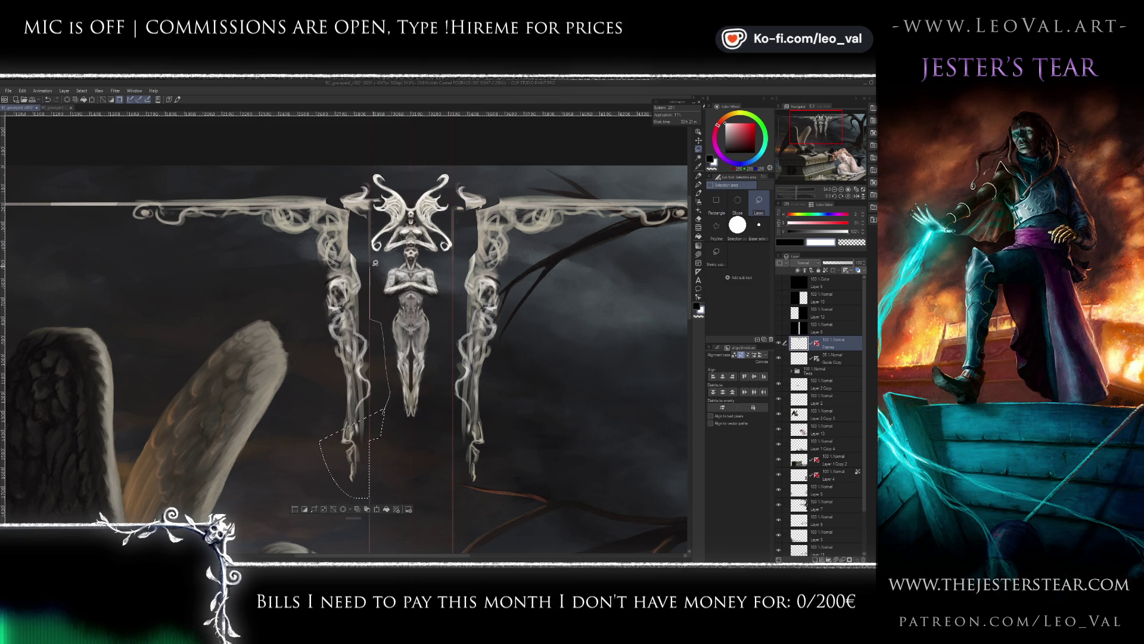
{"action": "left_click_drag", "start_coordinate": [381, 304], "coordinate": [357, 224]}
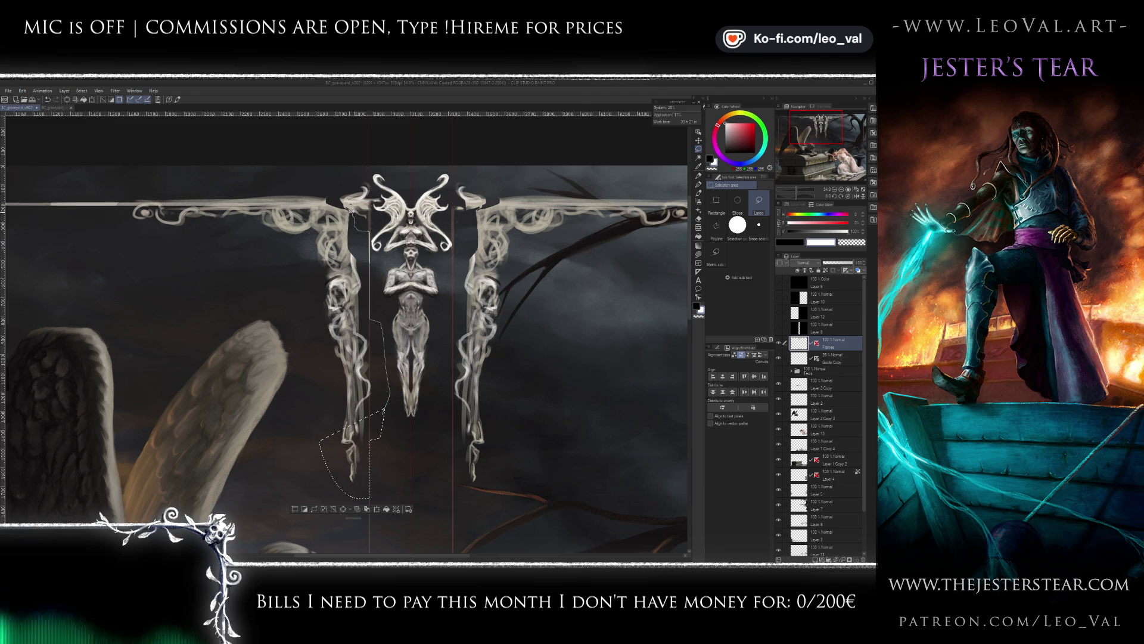
{"action": "mouse_move", "coordinate": [116, 167]}
{"action": "left_mouse_down"}
{"action": "mouse_move", "coordinate": [314, 406]}
{"action": "mouse_move", "coordinate": [320, 440]}
{"action": "left_mouse_up"}
- Nudge the selected left frame section left three times, then deselect
{"action": "key", "text": "Left"}
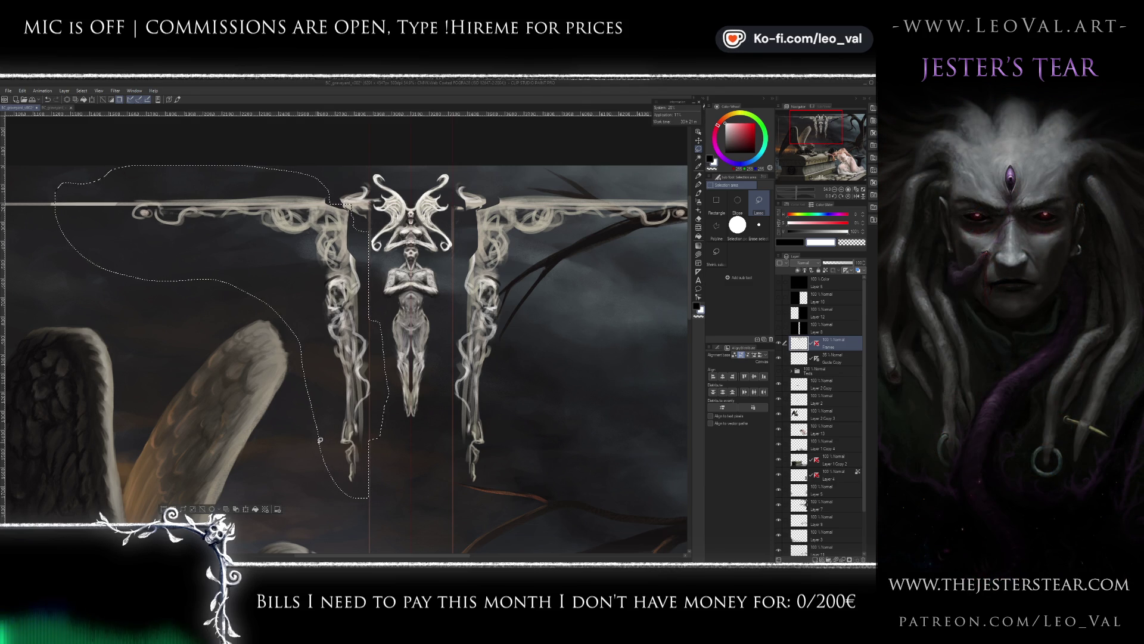
{"action": "key", "text": "Left"}
{"action": "key", "text": "Left"}
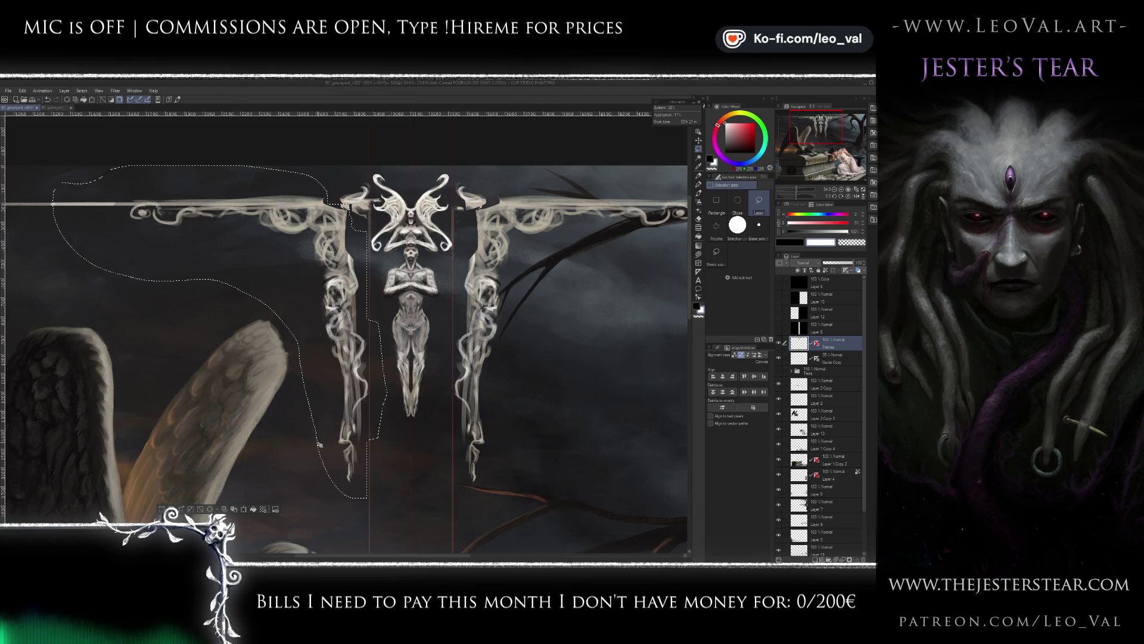
{"action": "key", "text": "Left"}
{"action": "key", "text": "ctrl+d"}
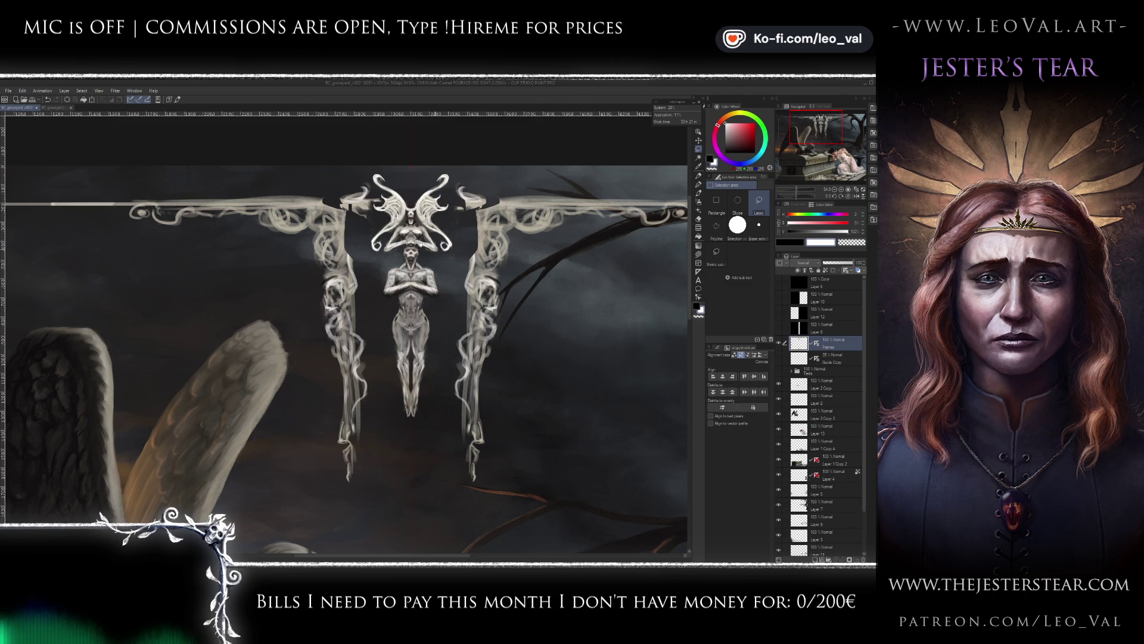
- Paint mirrored dark strokes beside both of the statue's upper wings
{"action": "scroll", "coordinate": [455, 261], "scroll_direction": "up", "scroll_amount": 2}
{"action": "scroll", "coordinate": [456, 261], "scroll_direction": "up", "scroll_amount": 1}
{"action": "scroll", "coordinate": [455, 262], "scroll_direction": "up", "scroll_amount": 1}
{"action": "key", "text": "e"}
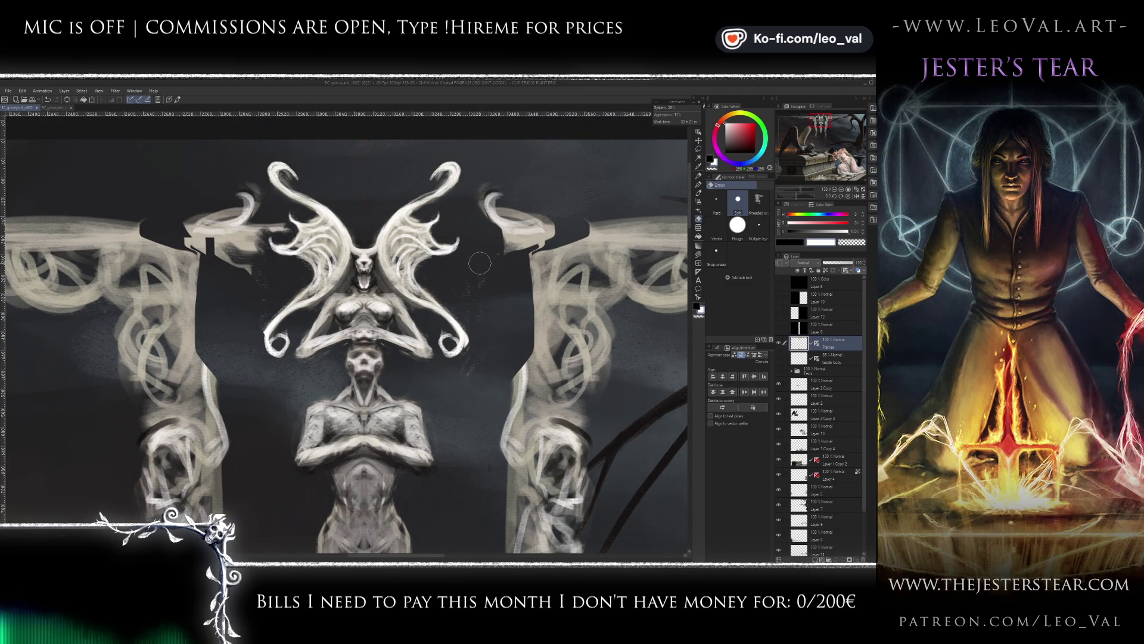
{"action": "key", "text": "b"}
{"action": "mouse_move", "coordinate": [473, 255]}
{"action": "left_mouse_down"}
{"action": "mouse_move", "coordinate": [450, 385]}
{"action": "mouse_move", "coordinate": [460, 365]}
{"action": "mouse_move", "coordinate": [468, 391]}
{"action": "left_mouse_up"}
{"action": "mouse_move", "coordinate": [462, 349]}
{"action": "left_mouse_down"}
{"action": "mouse_move", "coordinate": [494, 367]}
{"action": "mouse_move", "coordinate": [540, 353]}
{"action": "mouse_move", "coordinate": [480, 367]}
{"action": "mouse_move", "coordinate": [453, 325]}
{"action": "mouse_move", "coordinate": [466, 316]}
{"action": "mouse_move", "coordinate": [536, 365]}
{"action": "mouse_move", "coordinate": [476, 387]}
{"action": "mouse_move", "coordinate": [453, 381]}
{"action": "mouse_move", "coordinate": [508, 373]}
{"action": "mouse_move", "coordinate": [491, 385]}
{"action": "mouse_move", "coordinate": [483, 420]}
{"action": "left_mouse_up"}
- Darken below the wing curls and along the inner edges of both columns
{"action": "mouse_move", "coordinate": [513, 381]}
{"action": "left_mouse_down"}
{"action": "mouse_move", "coordinate": [483, 417]}
{"action": "mouse_move", "coordinate": [550, 371]}
{"action": "left_mouse_up"}
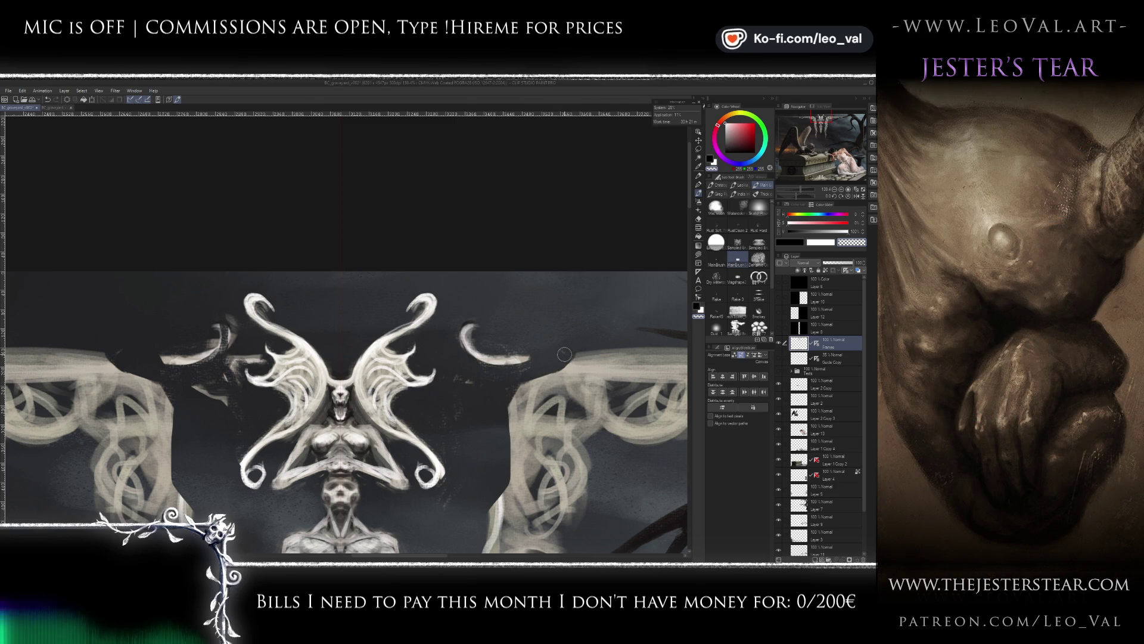
{"action": "left_click_drag", "start_coordinate": [564, 361], "coordinate": [567, 358]}
{"action": "left_click_drag", "start_coordinate": [496, 425], "coordinate": [482, 335]}
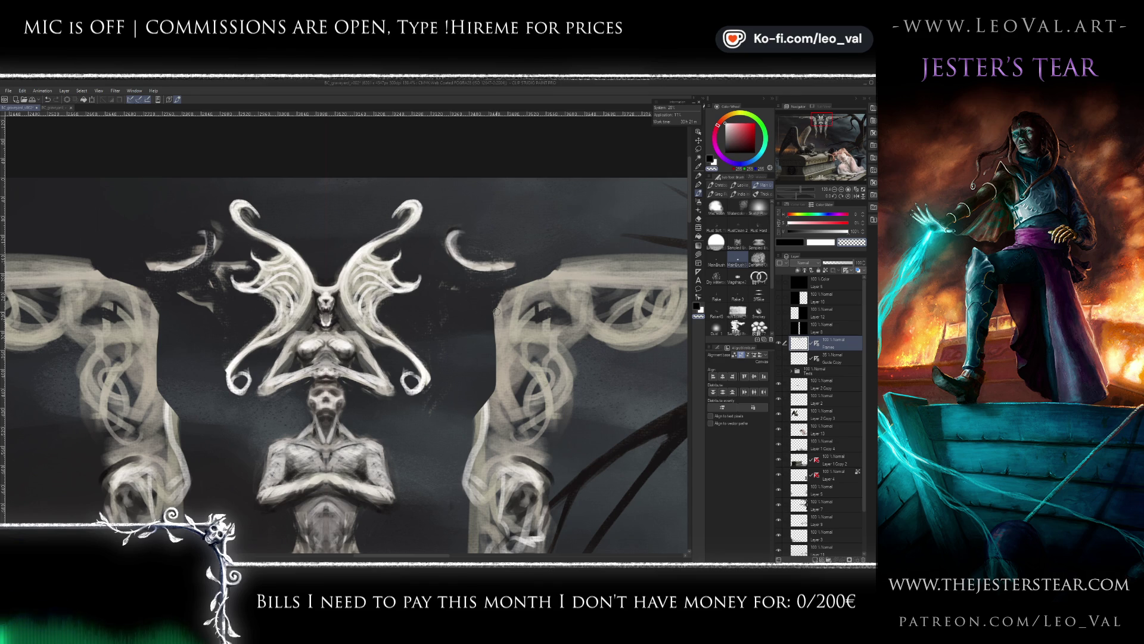
{"action": "scroll", "coordinate": [488, 323], "scroll_direction": "down", "scroll_amount": 3}
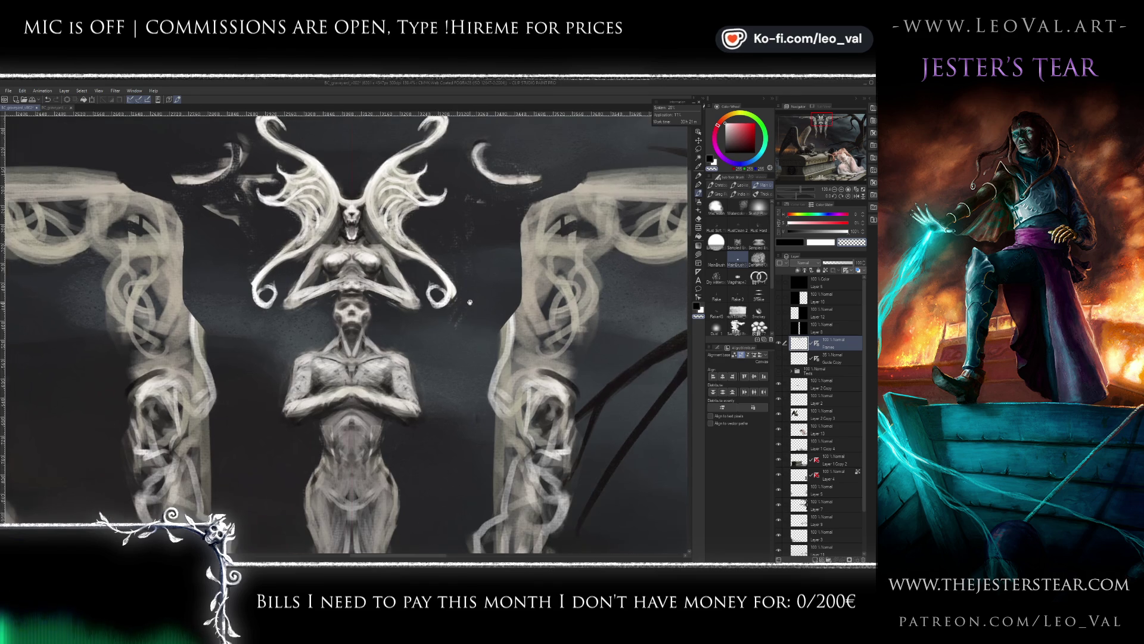
{"action": "left_click_drag", "start_coordinate": [503, 330], "coordinate": [501, 356]}
- Undo the unwanted curl strokes and lasso-select the crescent curls beside both wings
{"action": "scroll", "coordinate": [484, 361], "scroll_direction": "down", "scroll_amount": 5}
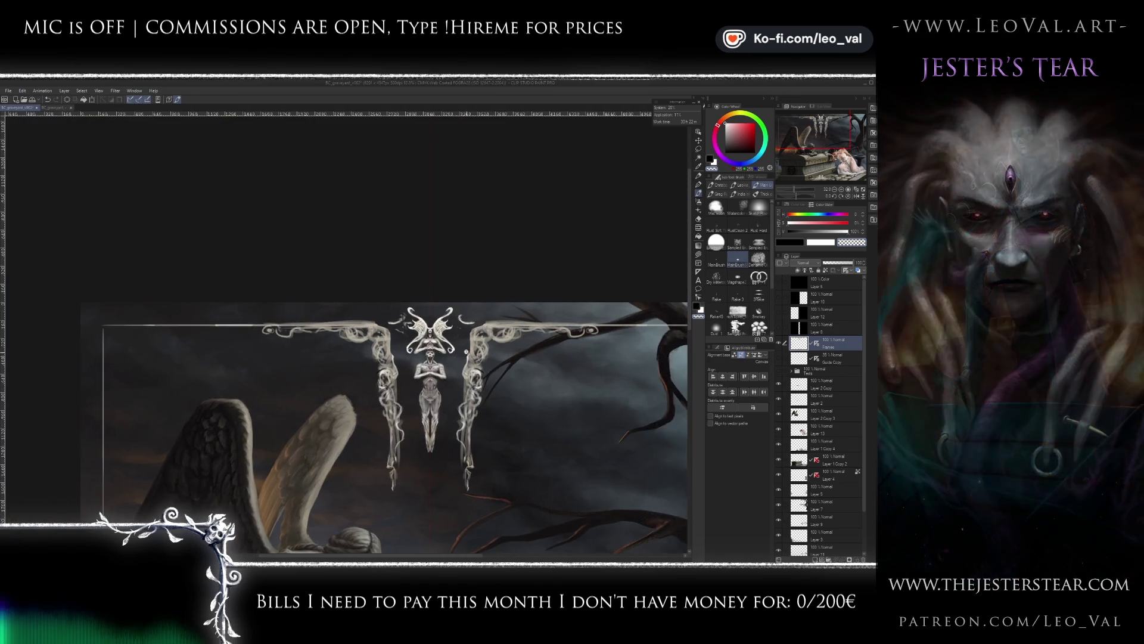
{"action": "scroll", "coordinate": [486, 331], "scroll_direction": "up", "scroll_amount": 3}
{"action": "scroll", "coordinate": [487, 332], "scroll_direction": "up", "scroll_amount": 1}
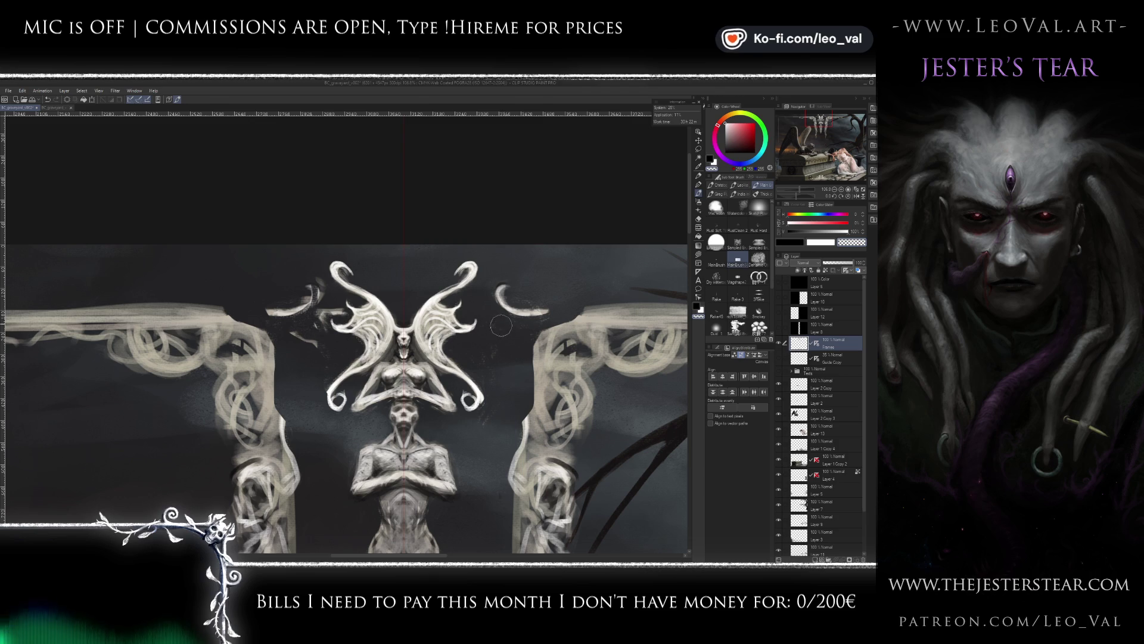
{"action": "key", "text": "ctrl+z"}
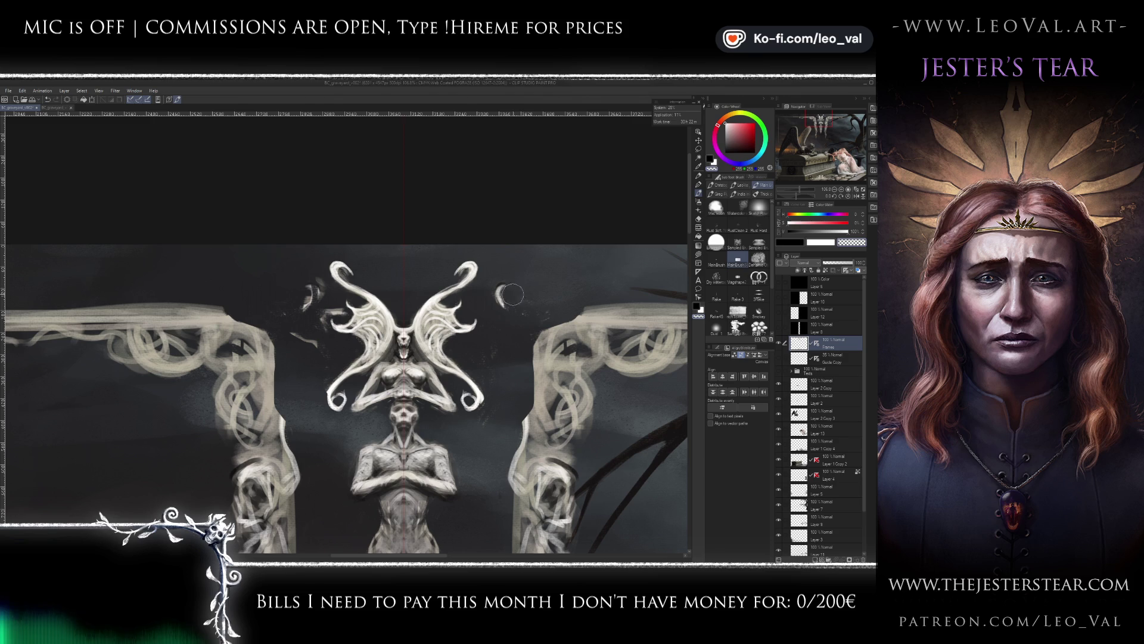
{"action": "scroll", "coordinate": [449, 271], "scroll_direction": "up", "scroll_amount": 2}
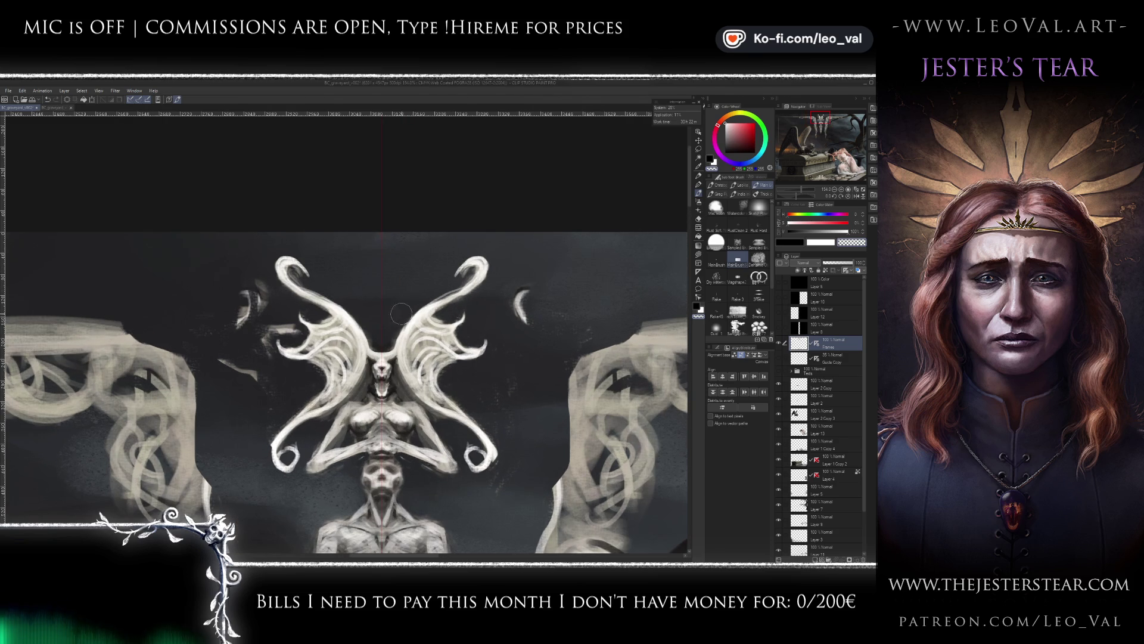
{"action": "key", "text": "e"}
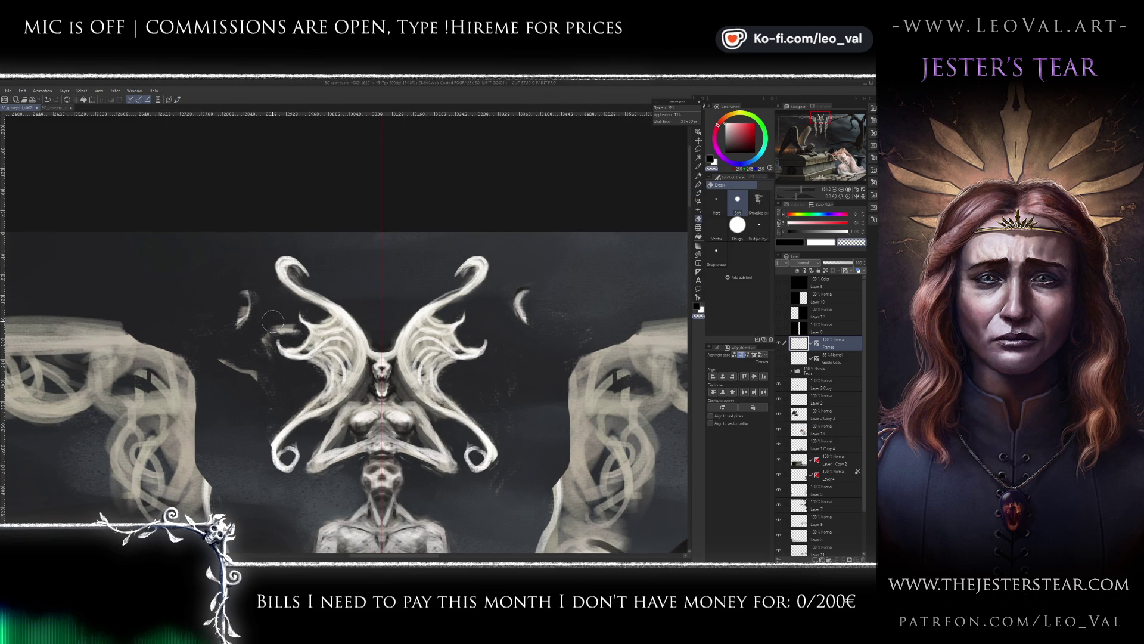
{"action": "key", "text": "b"}
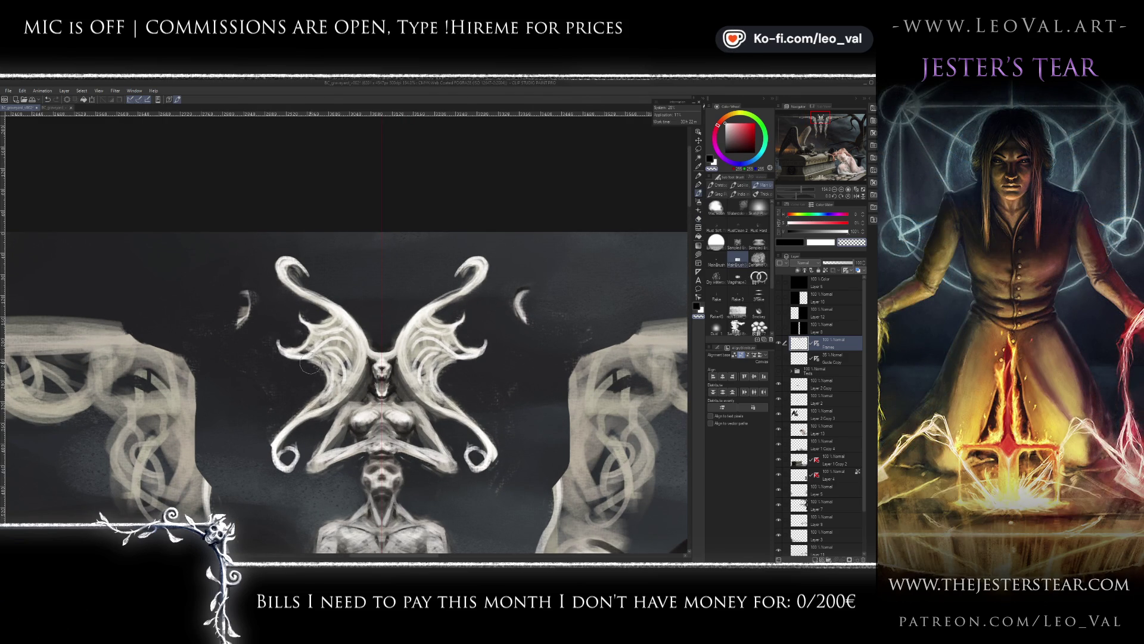
{"action": "key", "text": "m"}
{"action": "left_click_drag", "start_coordinate": [249, 276], "coordinate": [230, 326]}
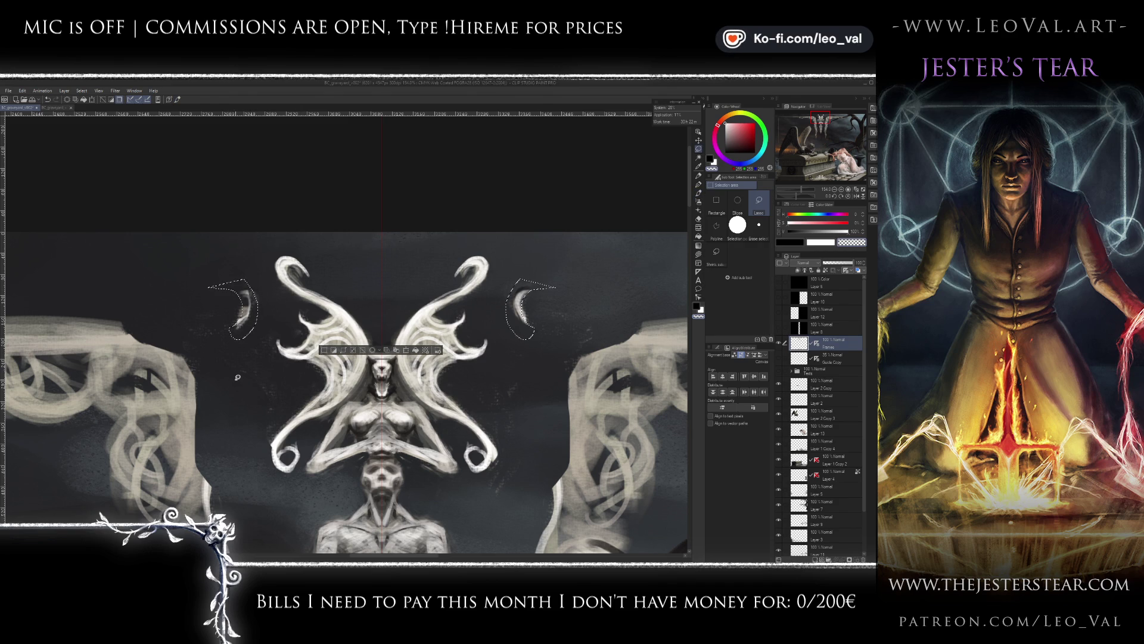
- Delete the selected crescent curls and clear the selection
{"action": "key", "text": "Delete"}
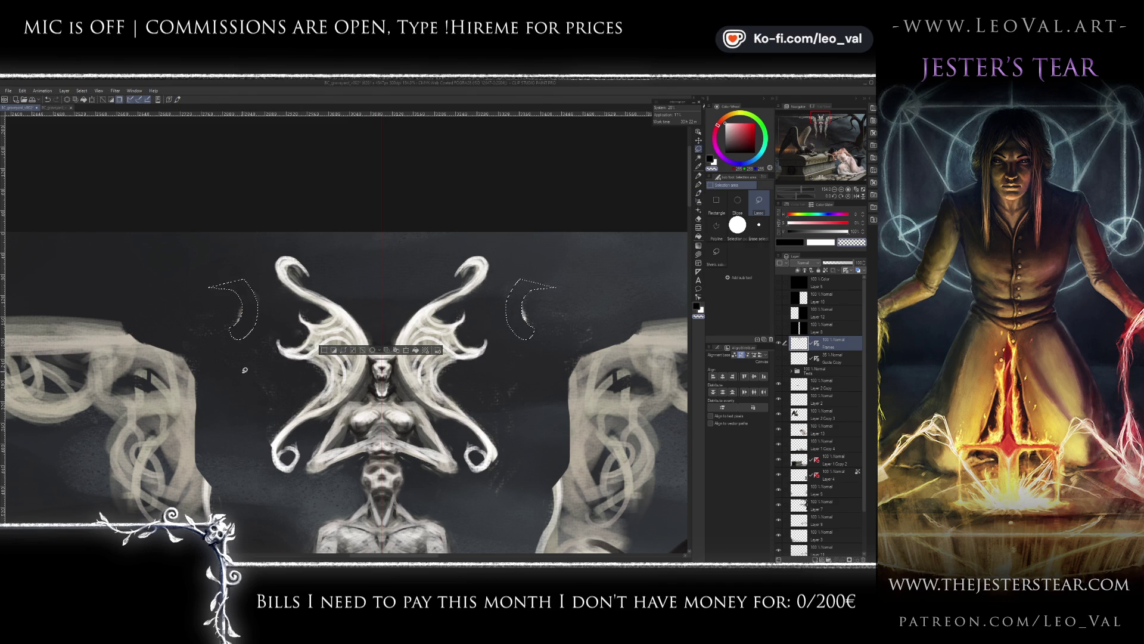
{"action": "key", "text": "ctrl+d"}
{"action": "left_click", "coordinate": [716, 225]}
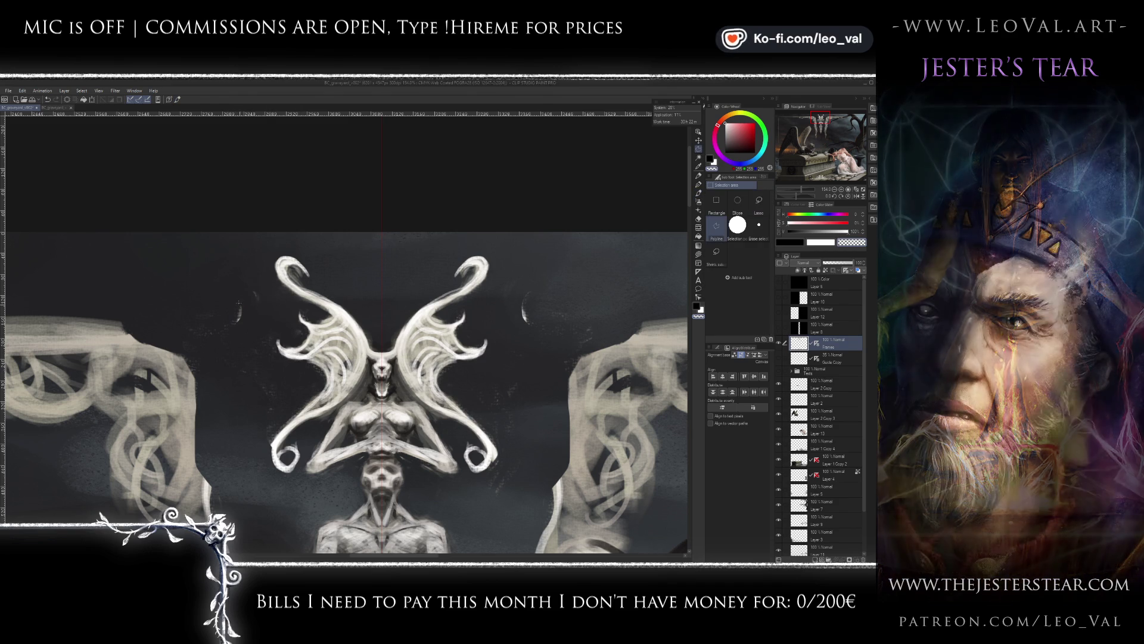
{"action": "left_click", "coordinate": [232, 280]}
- Lasso new crescent shapes beside the wings and fill them with pale stone colour
{"action": "key", "text": "m"}
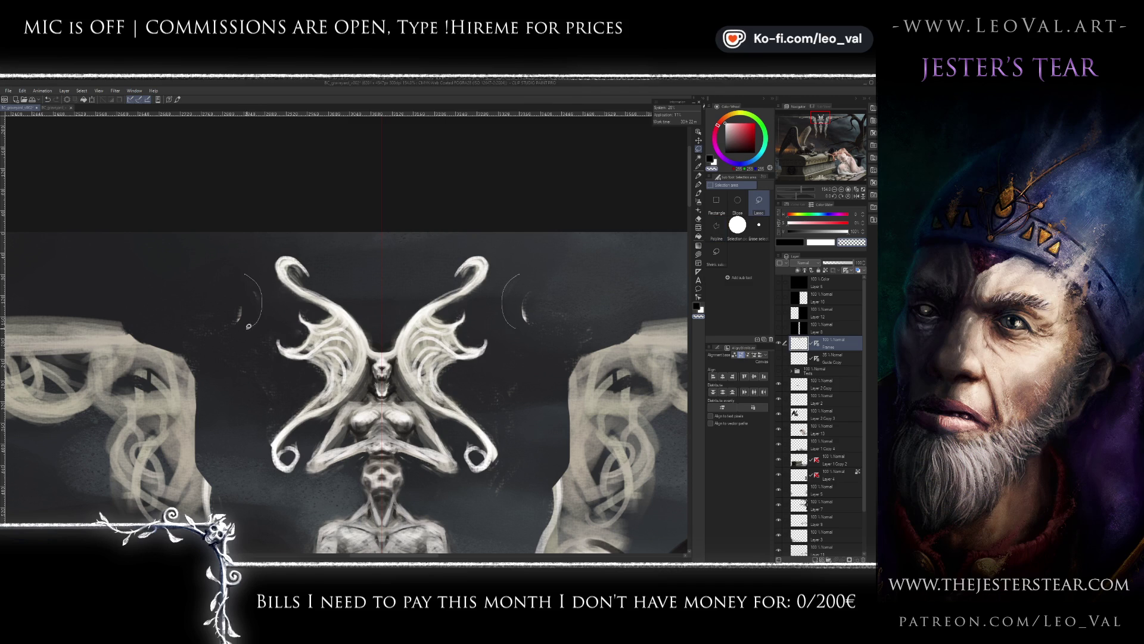
{"action": "mouse_move", "coordinate": [249, 326]}
{"action": "left_mouse_down"}
{"action": "mouse_move", "coordinate": [232, 272]}
{"action": "mouse_move", "coordinate": [258, 318]}
{"action": "mouse_move", "coordinate": [236, 337]}
{"action": "left_mouse_up"}
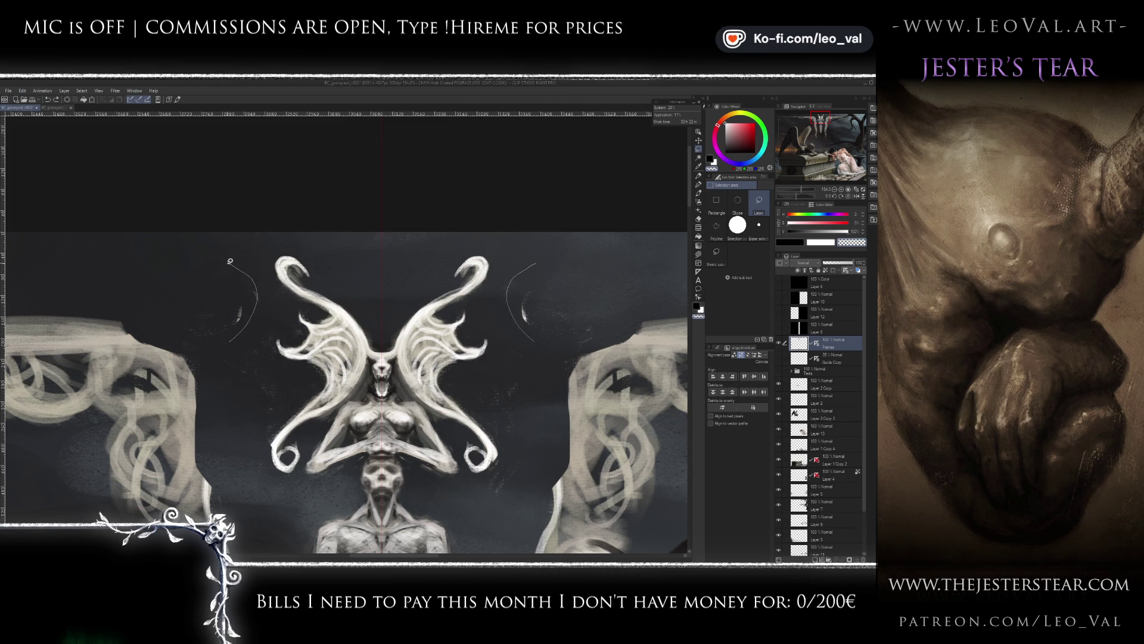
{"action": "left_click_drag", "start_coordinate": [230, 261], "coordinate": [238, 280]}
{"action": "left_click_drag", "start_coordinate": [246, 332], "coordinate": [227, 276]}
{"action": "key", "text": "b"}
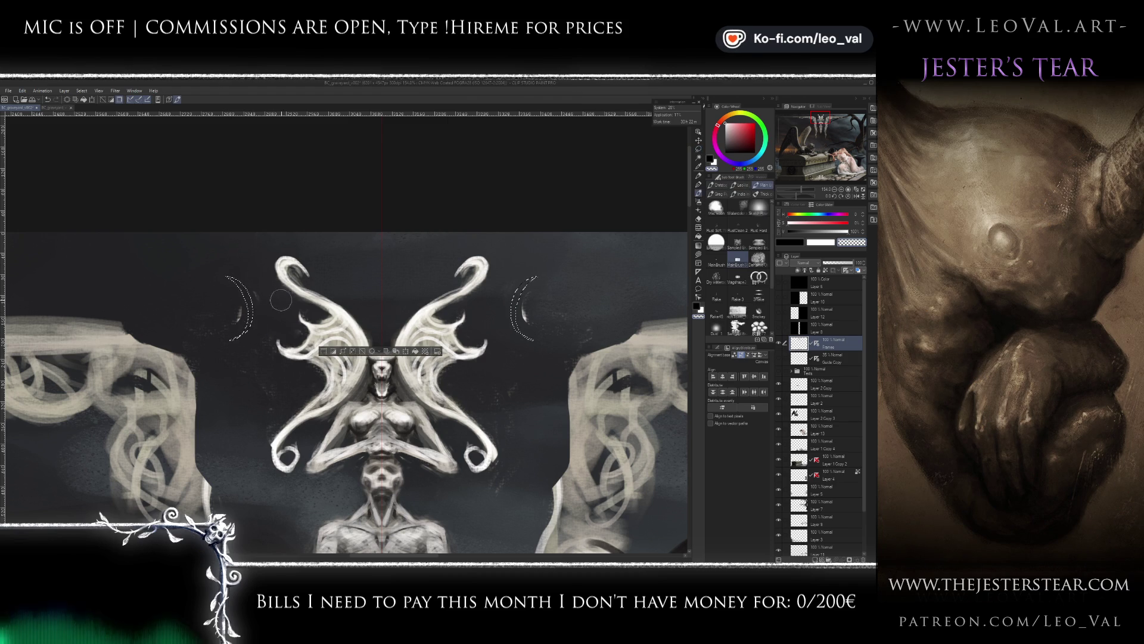
{"action": "left_click", "coordinate": [262, 292], "text": "alt"}
{"action": "left_click_drag", "start_coordinate": [250, 321], "coordinate": [250, 301]}
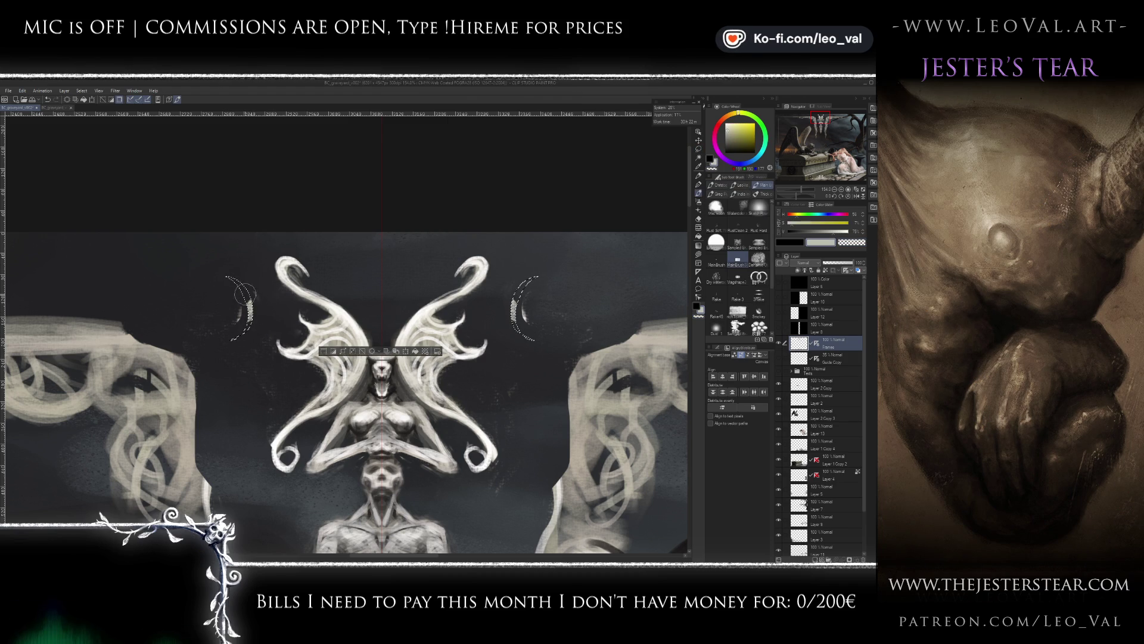
{"action": "key", "text": "ctrl+d"}
- Try a mirrored lasso selection around the wings, then discard it
{"action": "scroll", "coordinate": [268, 382], "scroll_direction": "down", "scroll_amount": 2}
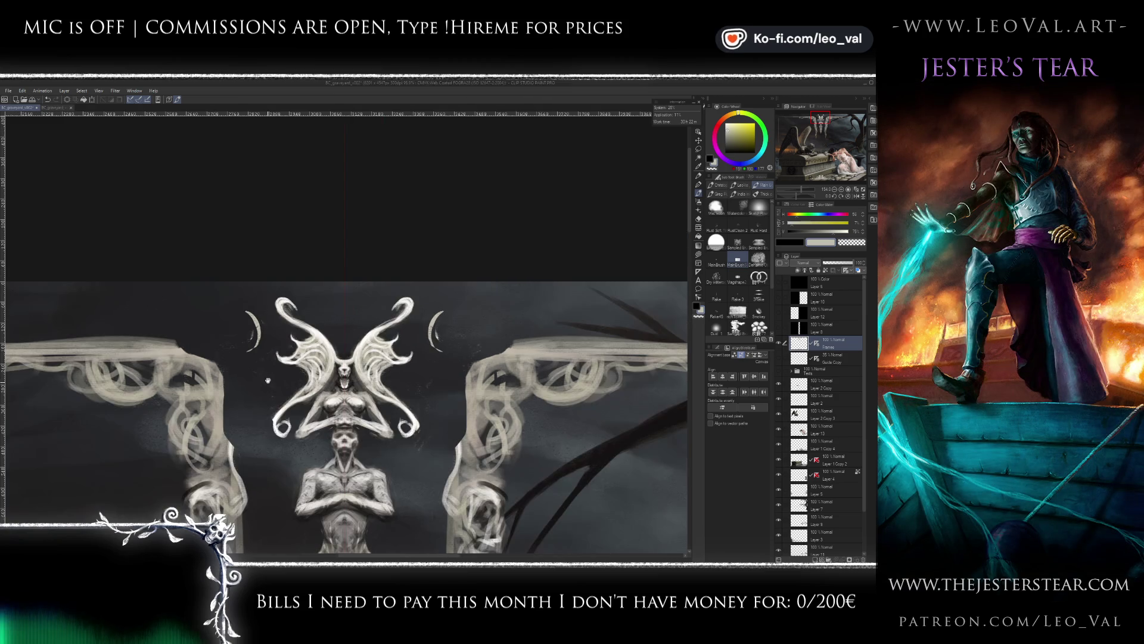
{"action": "scroll", "coordinate": [268, 382], "scroll_direction": "up", "scroll_amount": 2}
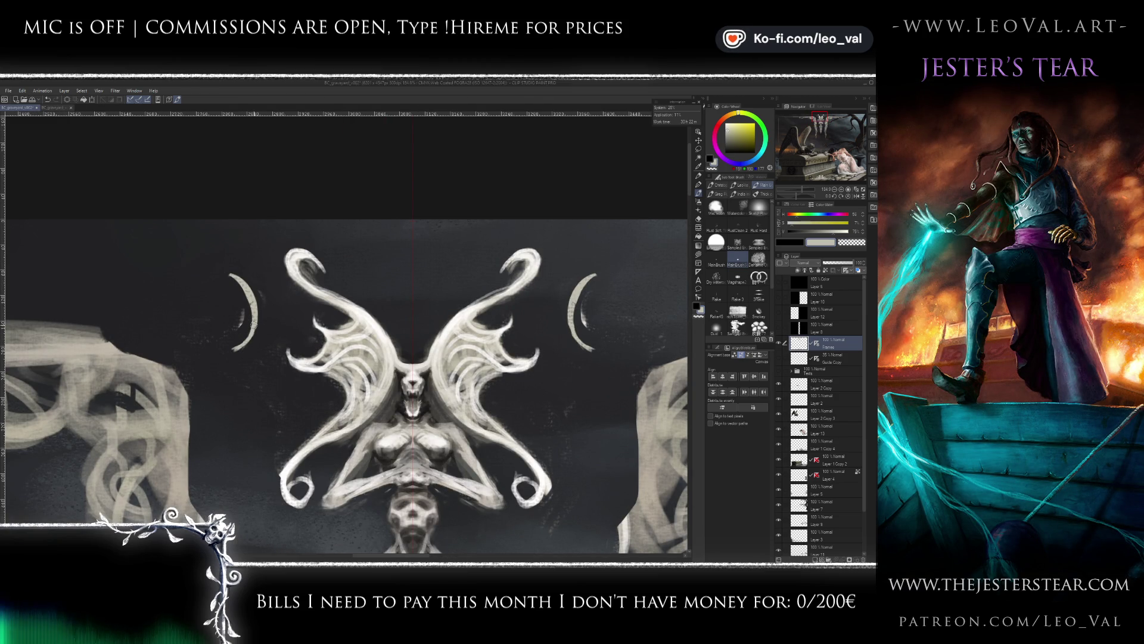
{"action": "key", "text": "e"}
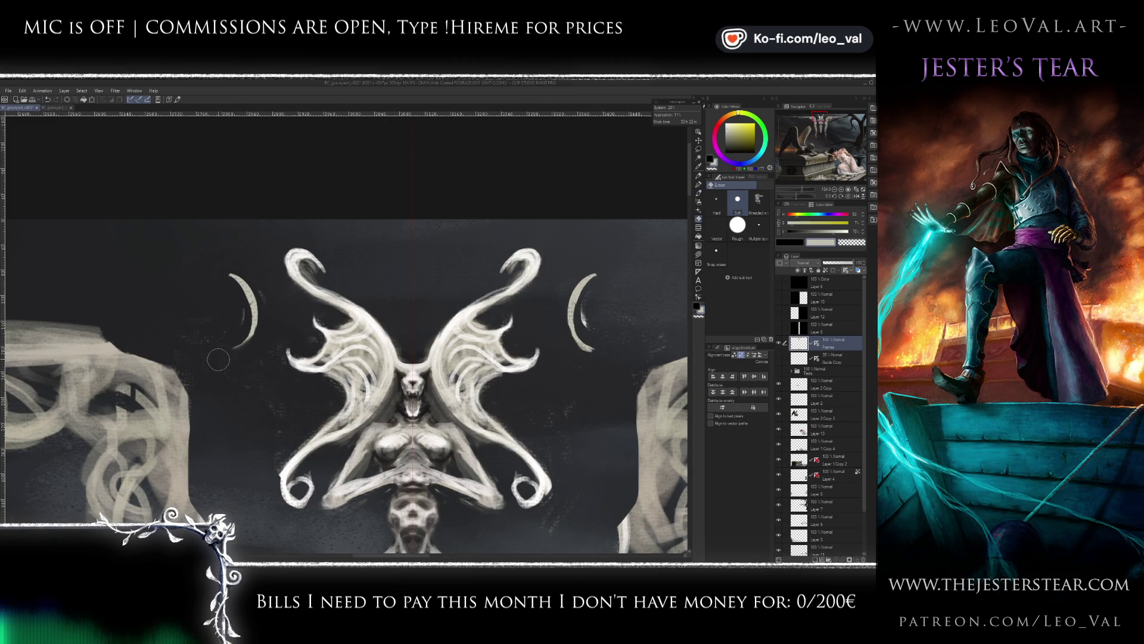
{"action": "key", "text": "e"}
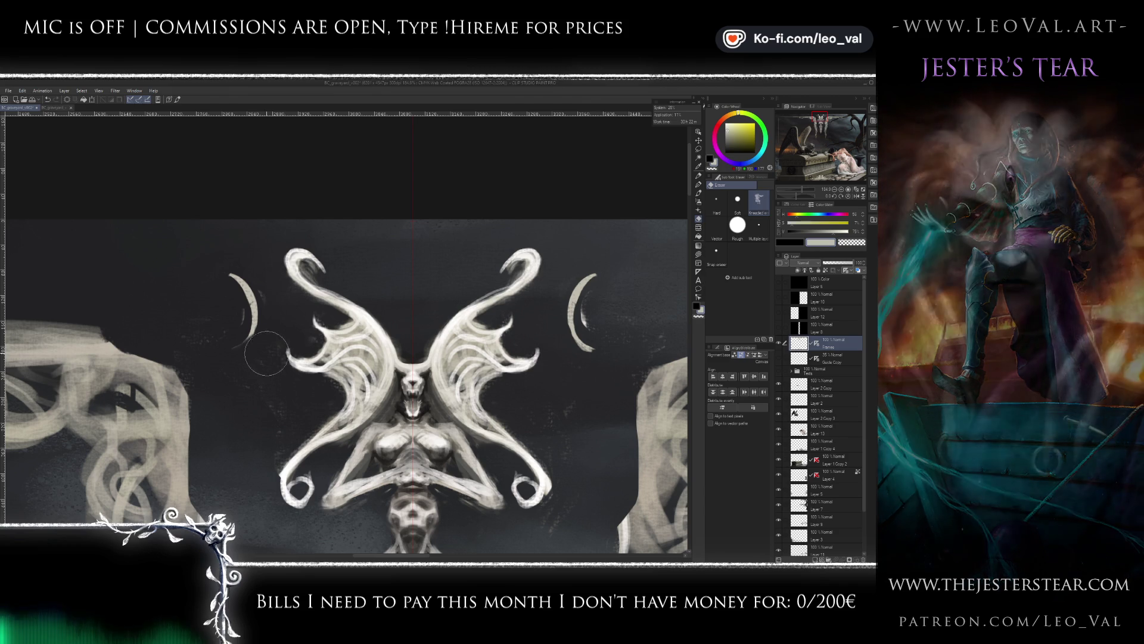
{"action": "key", "text": "b"}
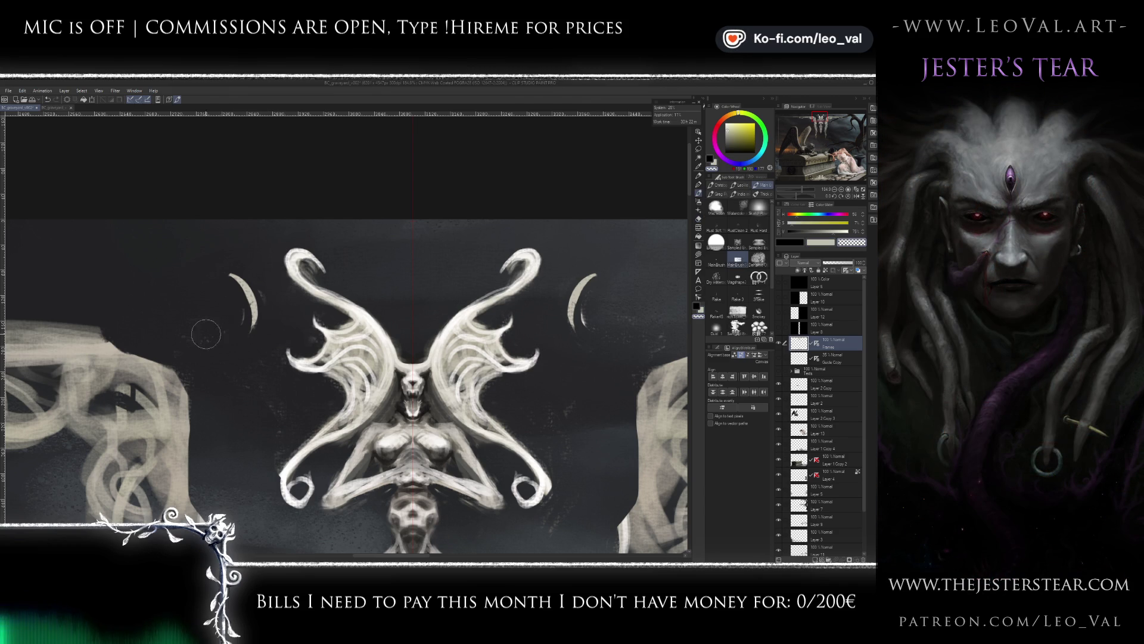
{"action": "scroll", "coordinate": [220, 316], "scroll_direction": "down", "scroll_amount": 5}
{"action": "scroll", "coordinate": [255, 286], "scroll_direction": "up", "scroll_amount": 4}
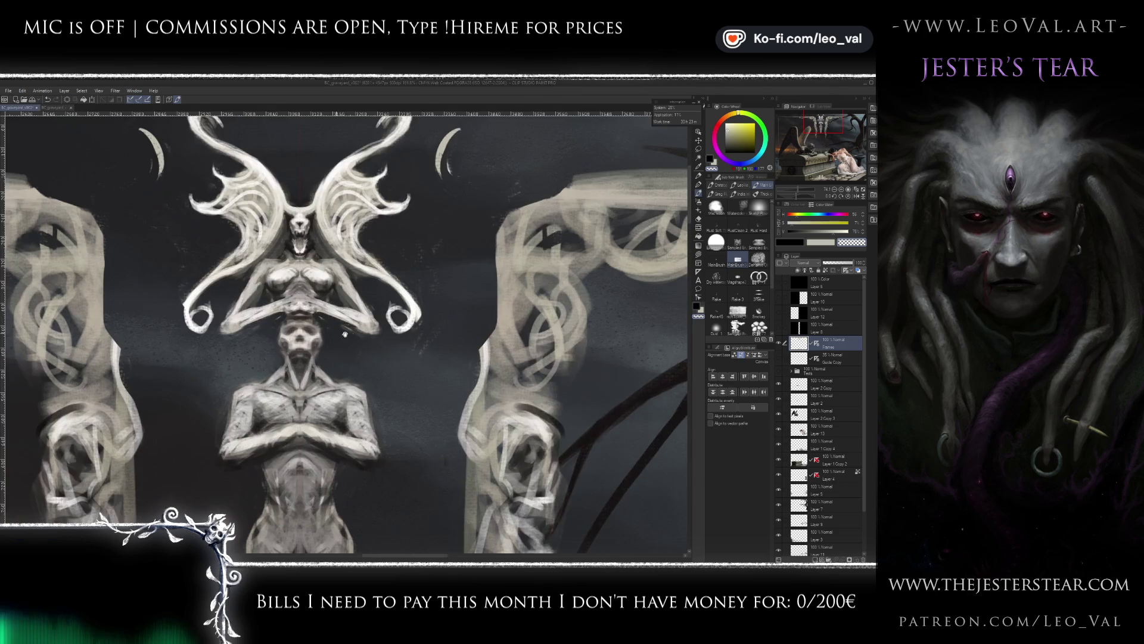
{"action": "key", "text": "m"}
{"action": "mouse_move", "coordinate": [400, 345]}
{"action": "left_mouse_down"}
{"action": "mouse_move", "coordinate": [442, 229]}
{"action": "mouse_move", "coordinate": [412, 367]}
{"action": "left_mouse_up"}
{"action": "mouse_move", "coordinate": [430, 221]}
{"action": "left_mouse_down"}
{"action": "mouse_move", "coordinate": [391, 219]}
{"action": "mouse_move", "coordinate": [435, 319]}
{"action": "left_mouse_up"}
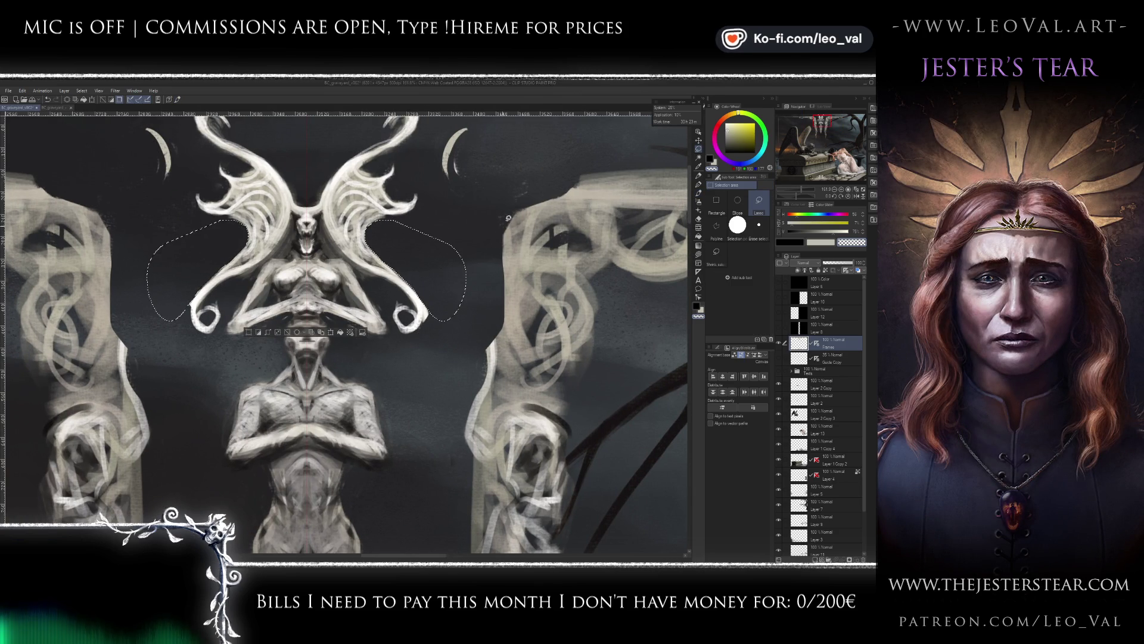
- Select the horn tips and inner upper horns on both sides, then drop the selection
{"action": "left_click_drag", "start_coordinate": [477, 218], "coordinate": [471, 237]}
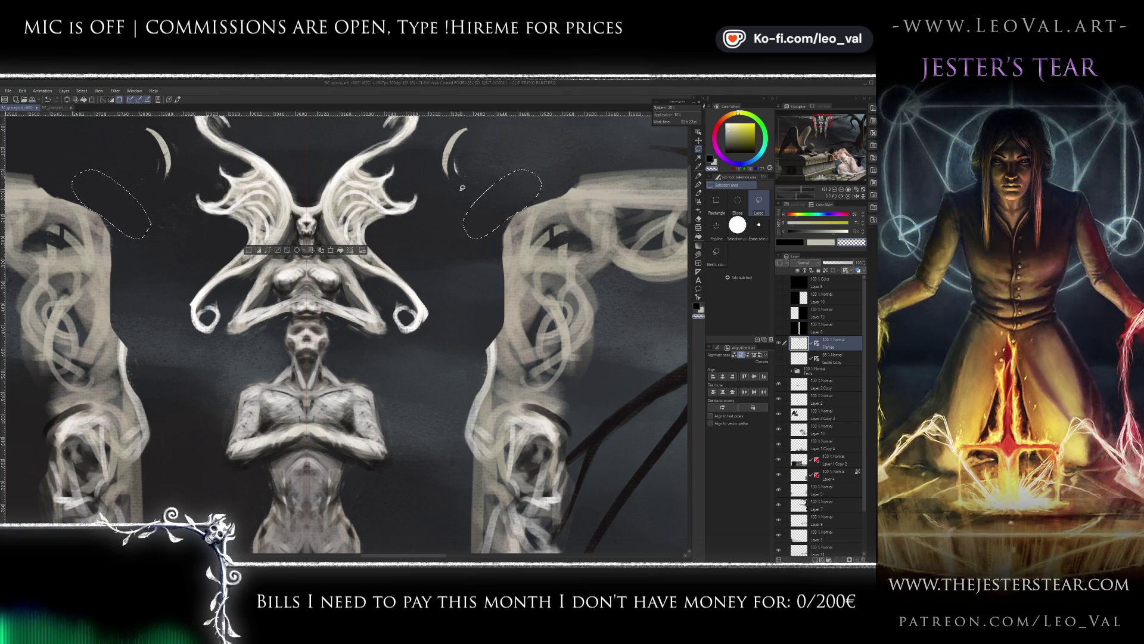
{"action": "left_click_drag", "start_coordinate": [454, 154], "coordinate": [468, 222]}
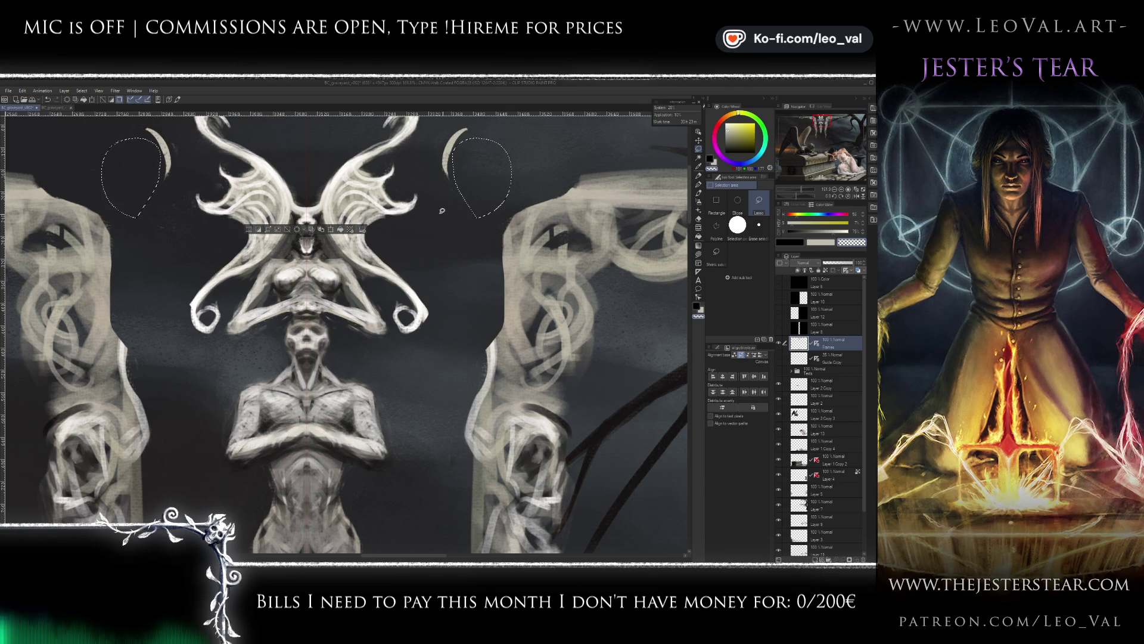
{"action": "scroll", "coordinate": [446, 212], "scroll_direction": "up", "scroll_amount": 3}
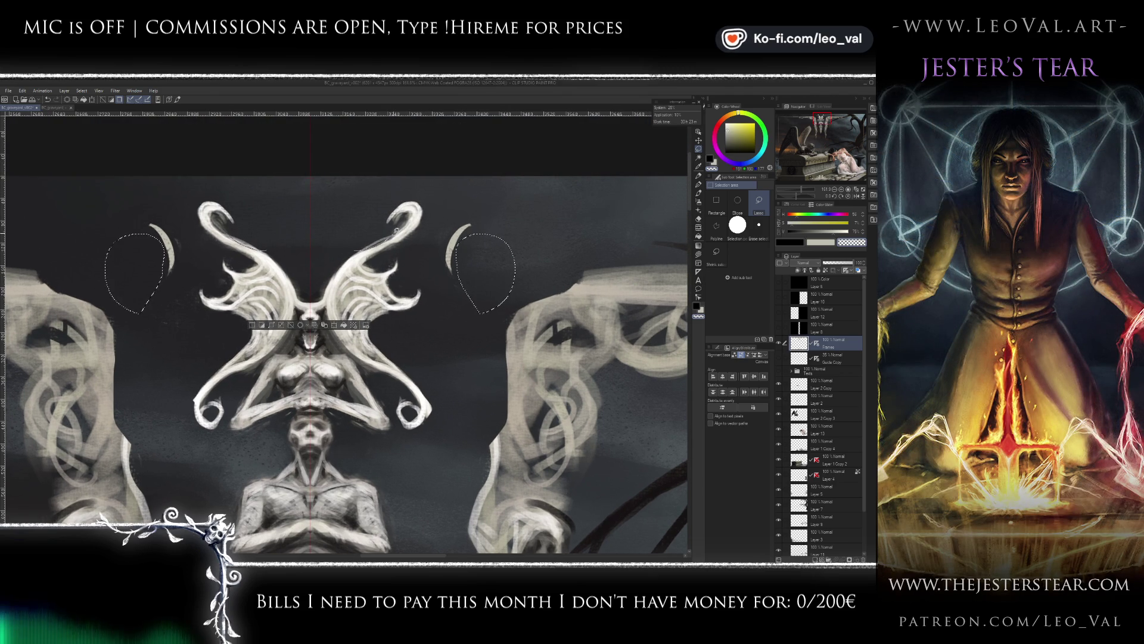
{"action": "left_click_drag", "start_coordinate": [395, 219], "coordinate": [379, 241]}
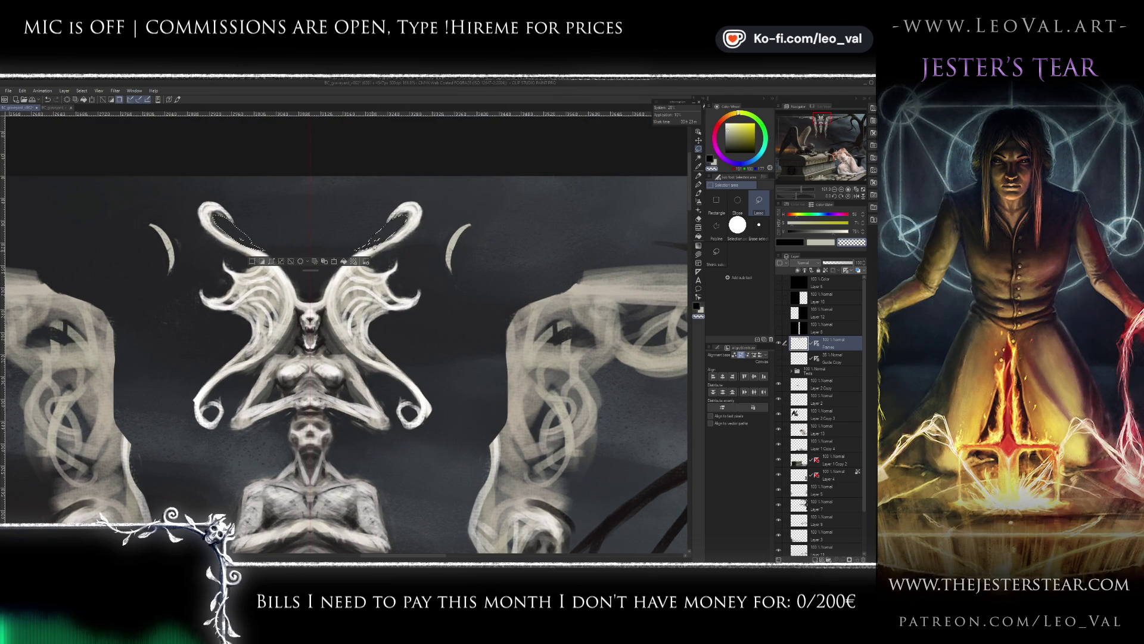
{"action": "key", "text": "ctrl+d"}
- Select the left crescent and its mirror along the wing's inner edge, then deselect
{"action": "scroll", "coordinate": [405, 280], "scroll_direction": "down", "scroll_amount": 2}
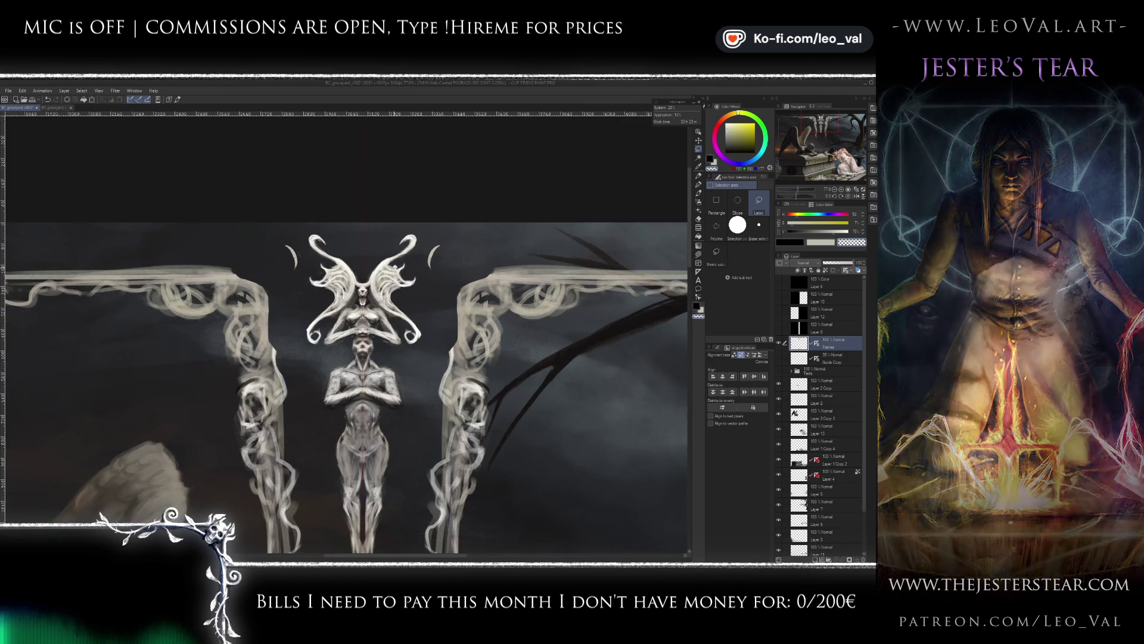
{"action": "scroll", "coordinate": [346, 283], "scroll_direction": "up", "scroll_amount": 3}
{"action": "left_click_drag", "start_coordinate": [235, 232], "coordinate": [242, 274]}
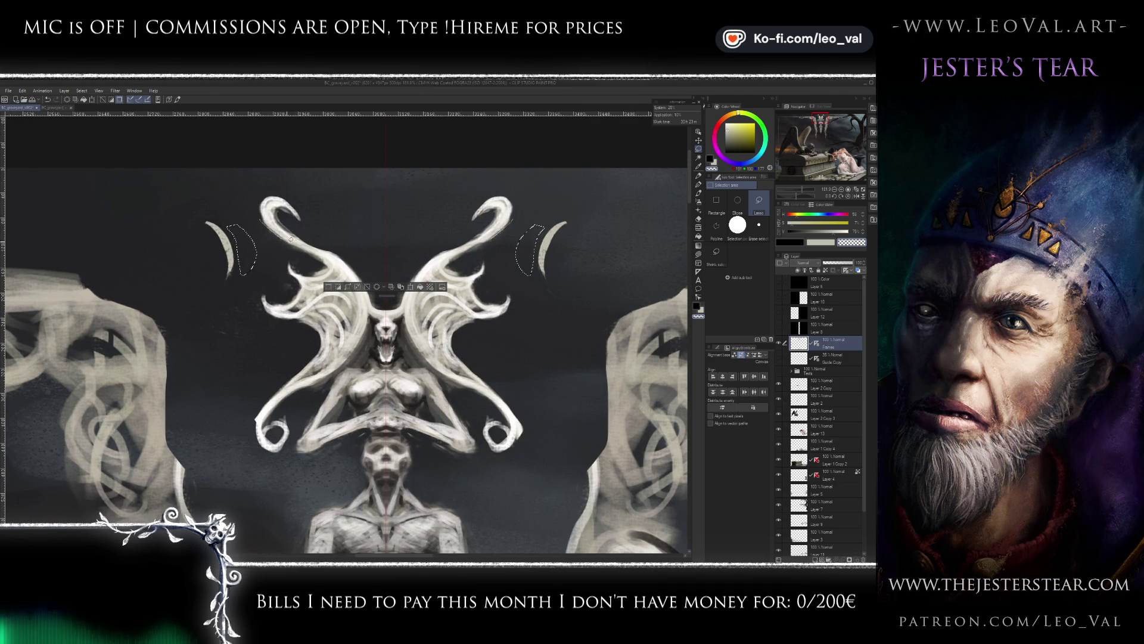
{"action": "left_click_drag", "start_coordinate": [293, 257], "coordinate": [262, 222]}
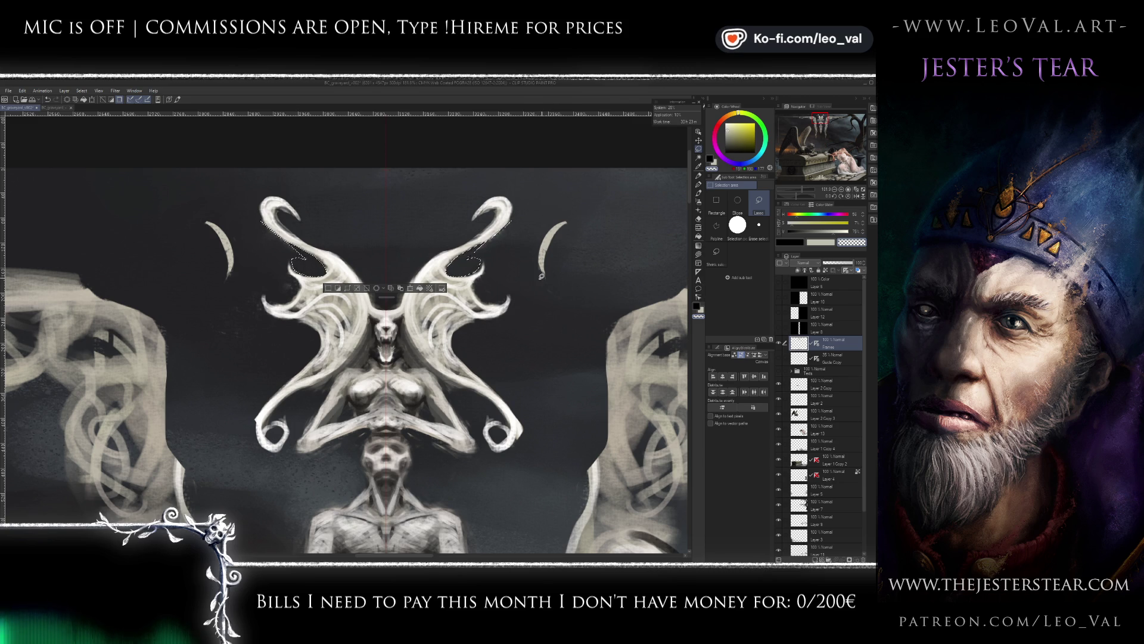
{"action": "key", "text": "ctrl+d"}
- Select the right crescent and the wing tips on both sides
{"action": "scroll", "coordinate": [544, 276], "scroll_direction": "up", "scroll_amount": 2}
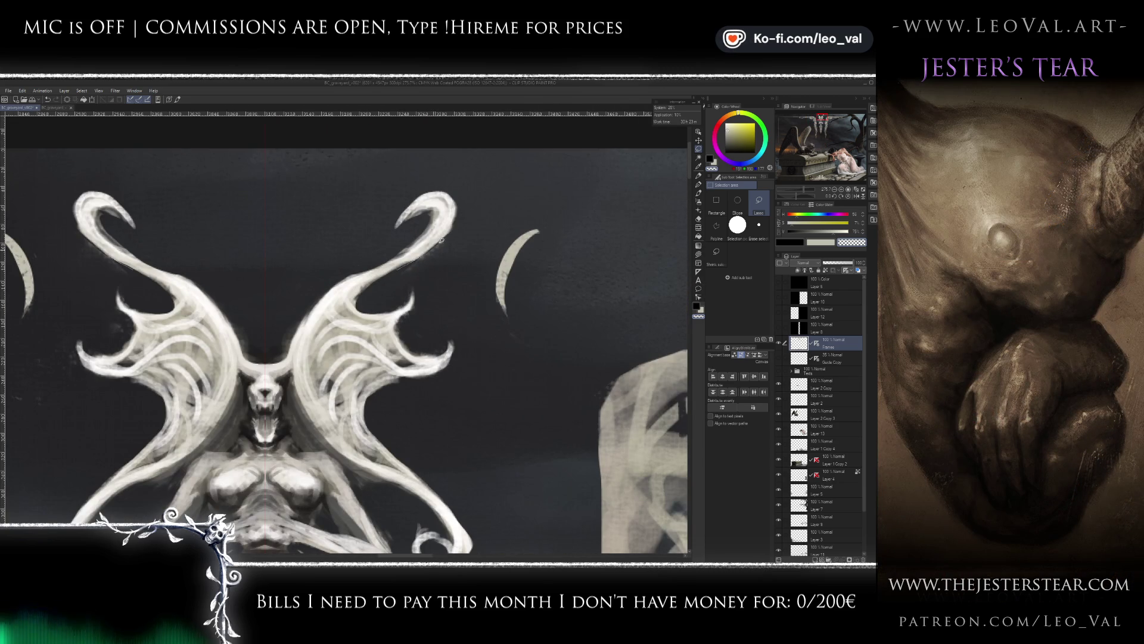
{"action": "left_click_drag", "start_coordinate": [474, 301], "coordinate": [488, 347]}
{"action": "left_click_drag", "start_coordinate": [617, 358], "coordinate": [611, 325]}
{"action": "left_click_drag", "start_coordinate": [450, 343], "coordinate": [443, 313]}
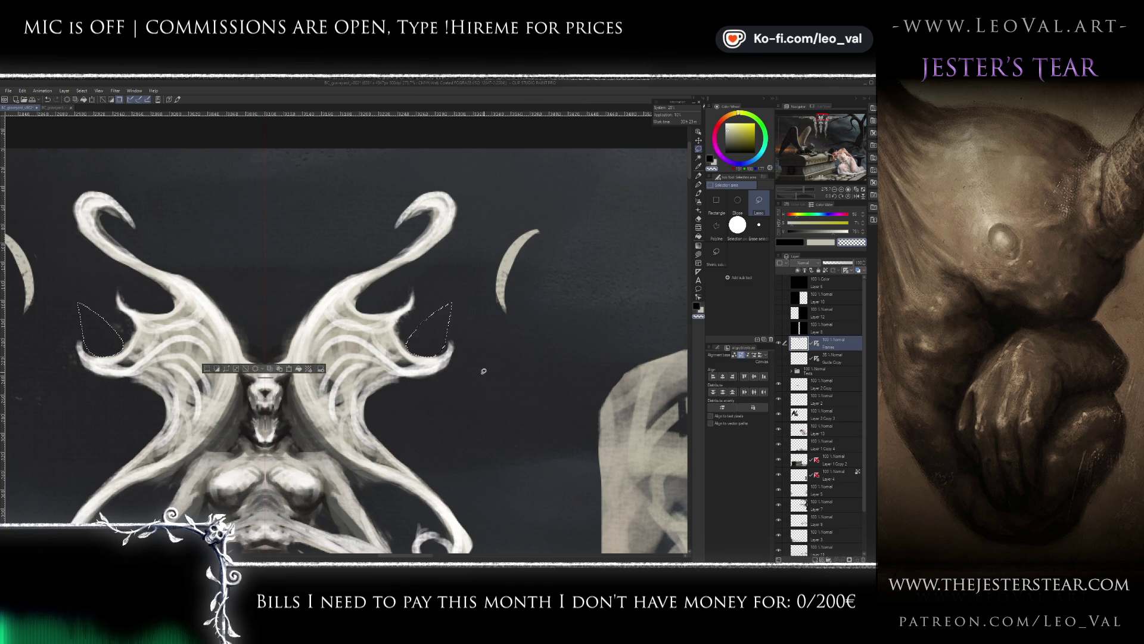
{"action": "scroll", "coordinate": [477, 345], "scroll_direction": "down", "scroll_amount": 3}
{"action": "scroll", "coordinate": [350, 305], "scroll_direction": "up", "scroll_amount": 2}
- Select the wing notches and horn tips, deselect, and pick the dark blue-grey colour
{"action": "mouse_move", "coordinate": [350, 304]}
{"action": "left_mouse_down"}
{"action": "mouse_move", "coordinate": [332, 351]}
{"action": "mouse_move", "coordinate": [318, 358]}
{"action": "left_mouse_up"}
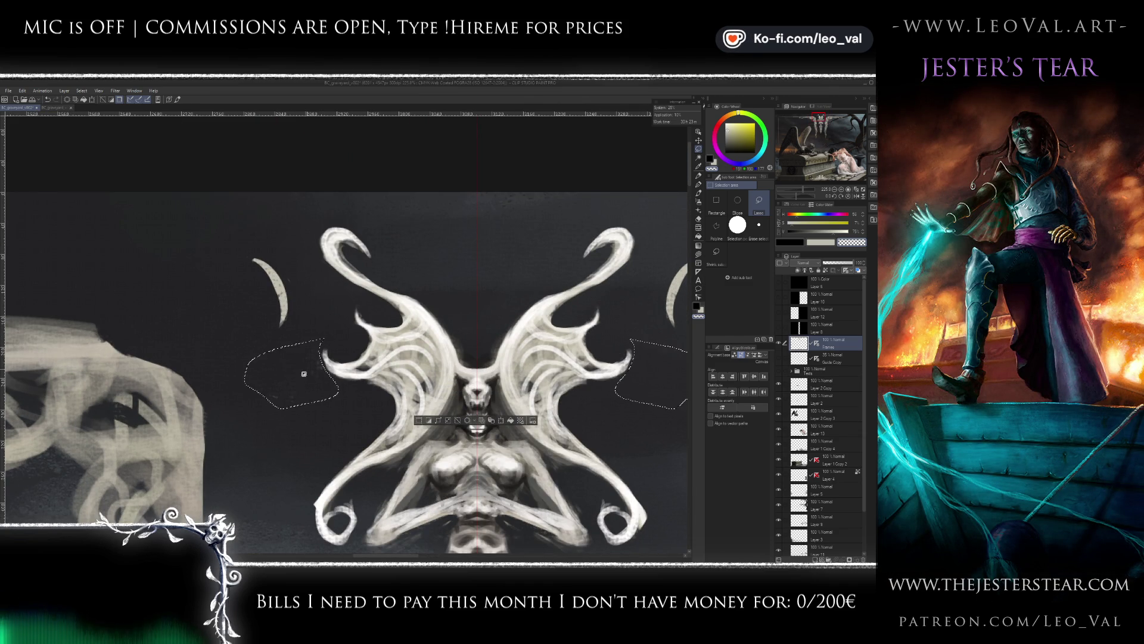
{"action": "left_click_drag", "start_coordinate": [296, 306], "coordinate": [328, 324]}
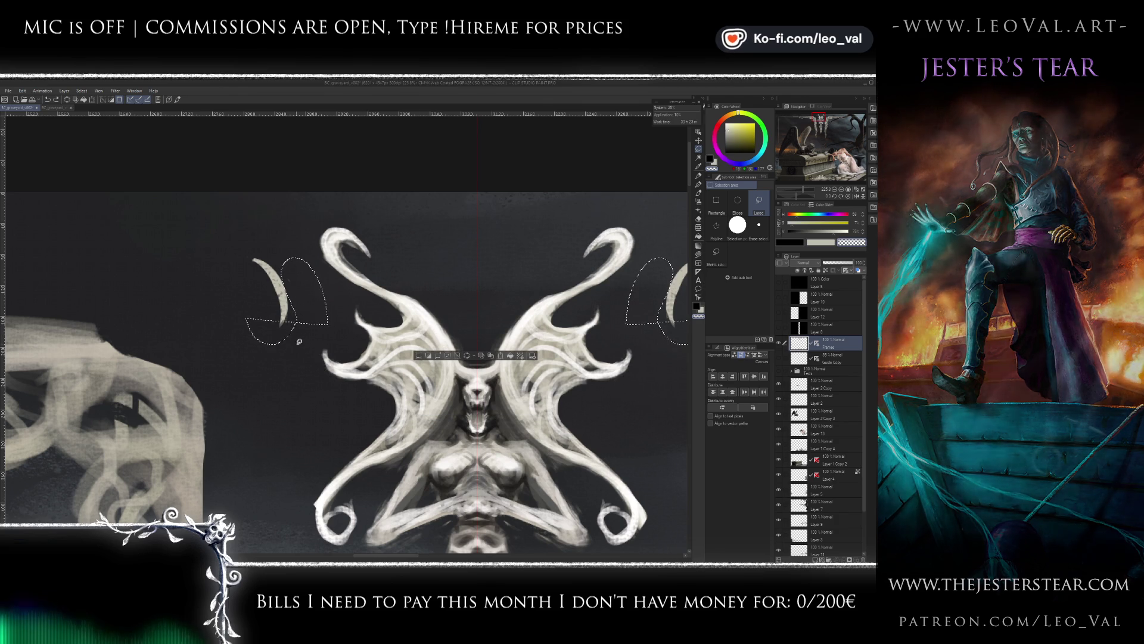
{"action": "left_click_drag", "start_coordinate": [245, 316], "coordinate": [300, 373]}
{"action": "key", "text": "ctrl+d"}
{"action": "scroll", "coordinate": [312, 378], "scroll_direction": "down", "scroll_amount": 3}
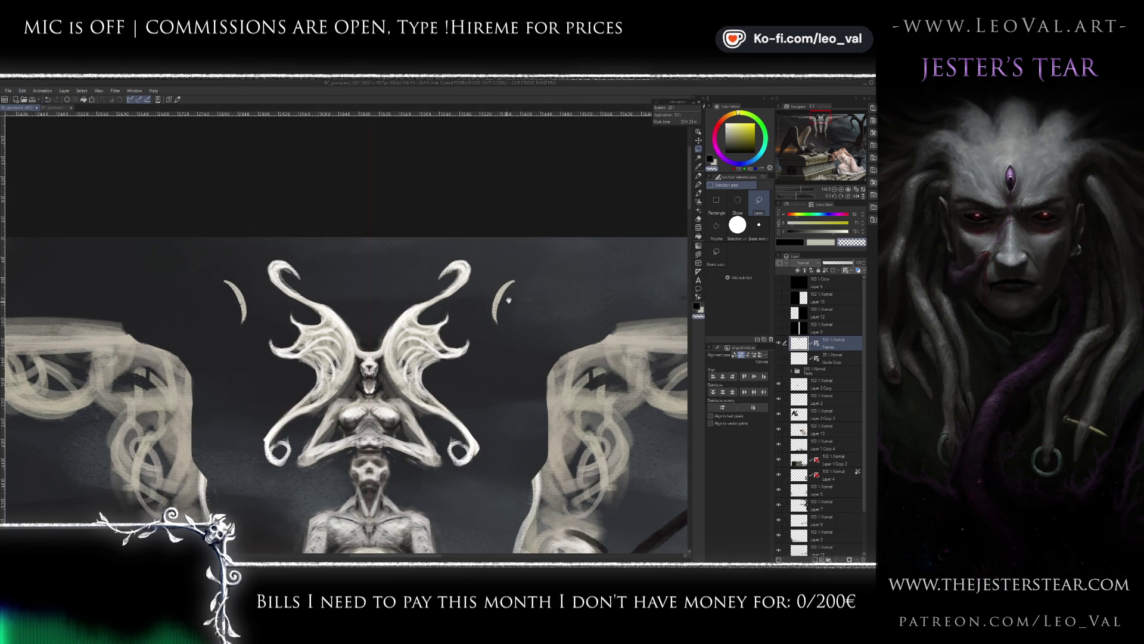
{"action": "key", "text": "b"}
{"action": "scroll", "coordinate": [507, 302], "scroll_direction": "up", "scroll_amount": 2}
{"action": "left_click", "coordinate": [495, 305], "text": "alt"}
- Thin the crescent's inner edge, sampling beige-grey and darker grey from the statue
{"action": "left_click_drag", "start_coordinate": [492, 307], "coordinate": [510, 283]}
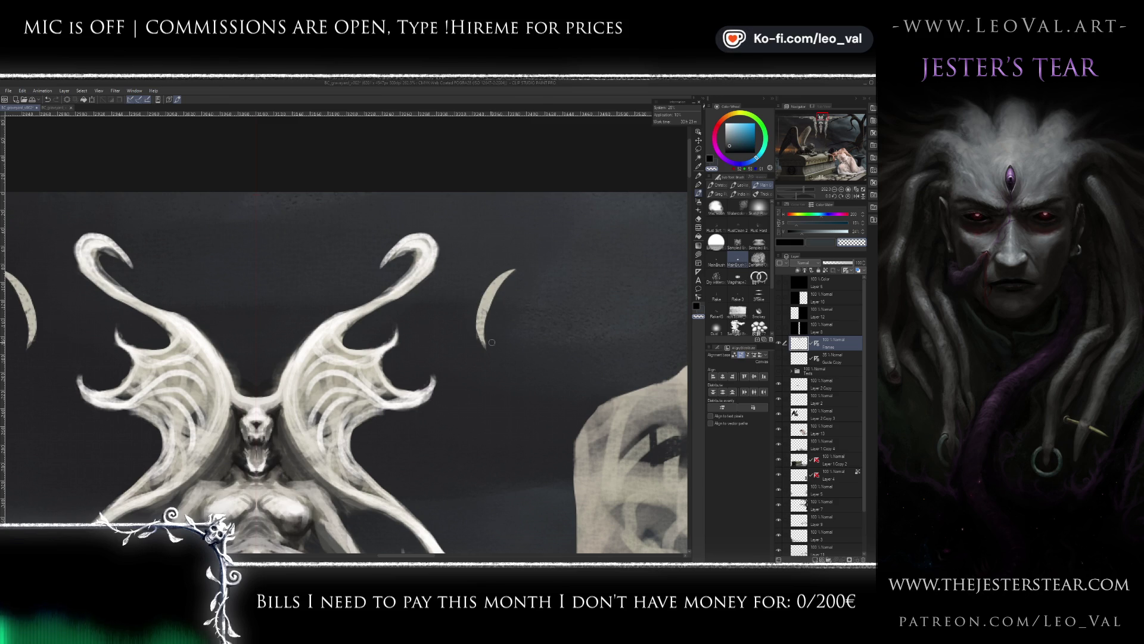
{"action": "scroll", "coordinate": [494, 317], "scroll_direction": "down", "scroll_amount": 2}
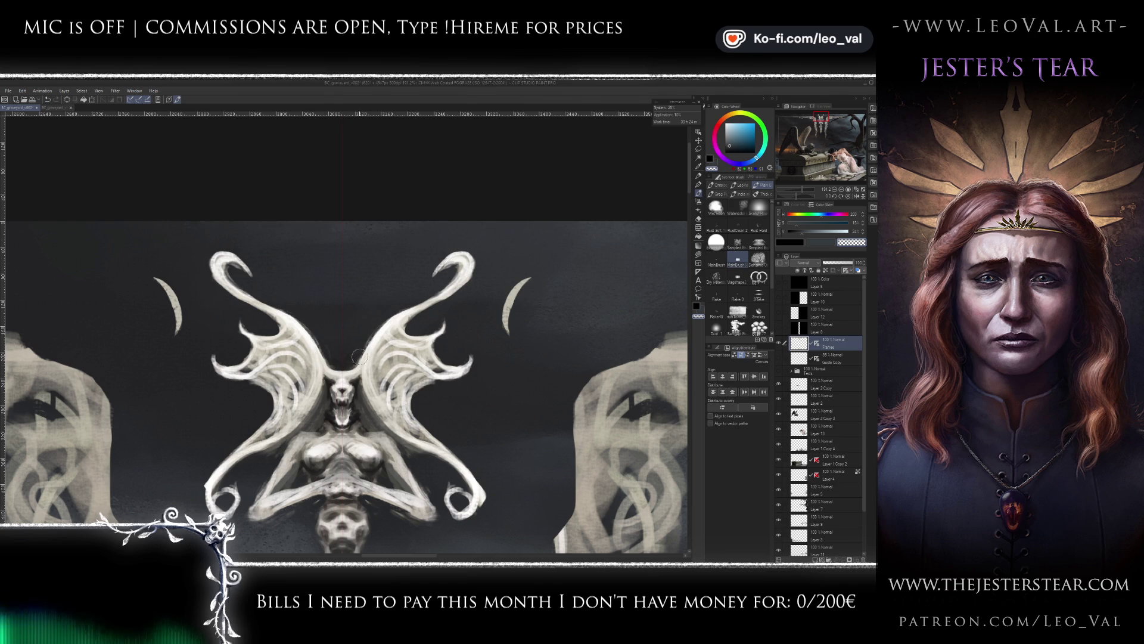
{"action": "scroll", "coordinate": [358, 360], "scroll_direction": "up", "scroll_amount": 1}
{"action": "scroll", "coordinate": [391, 332], "scroll_direction": "up", "scroll_amount": 1}
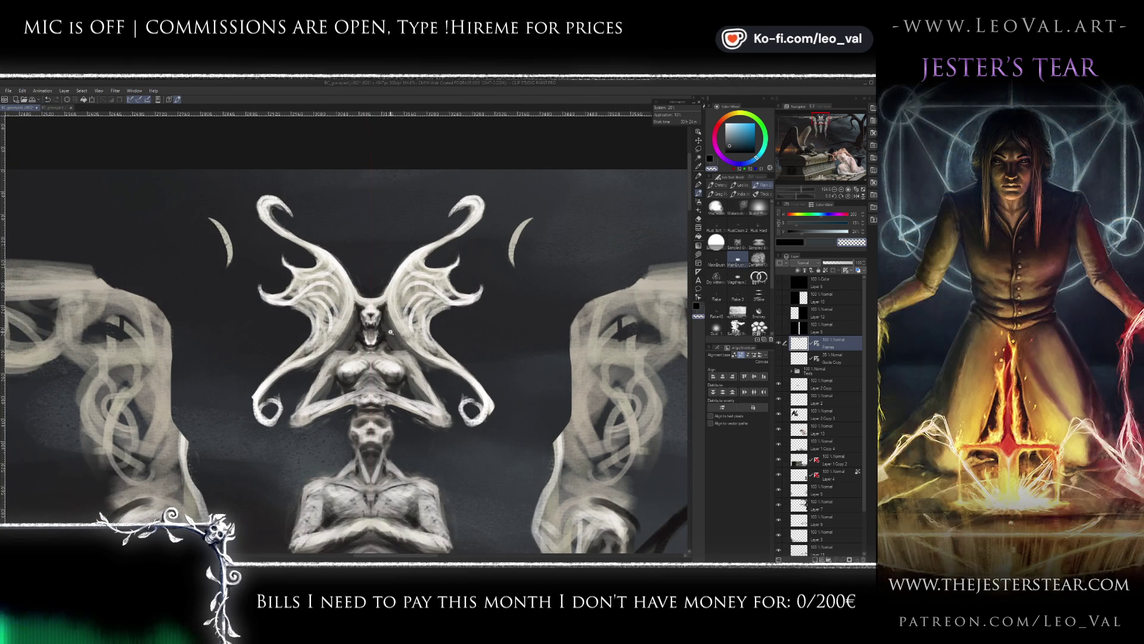
{"action": "scroll", "coordinate": [398, 304], "scroll_direction": "up", "scroll_amount": 1}
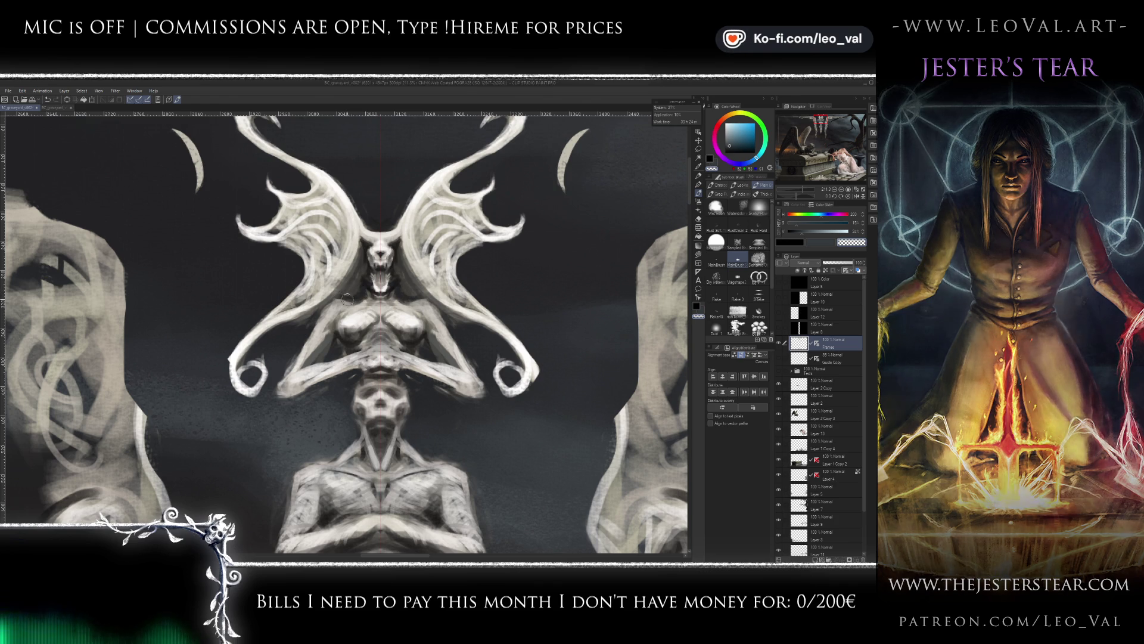
{"action": "left_click", "coordinate": [322, 315], "text": "alt"}
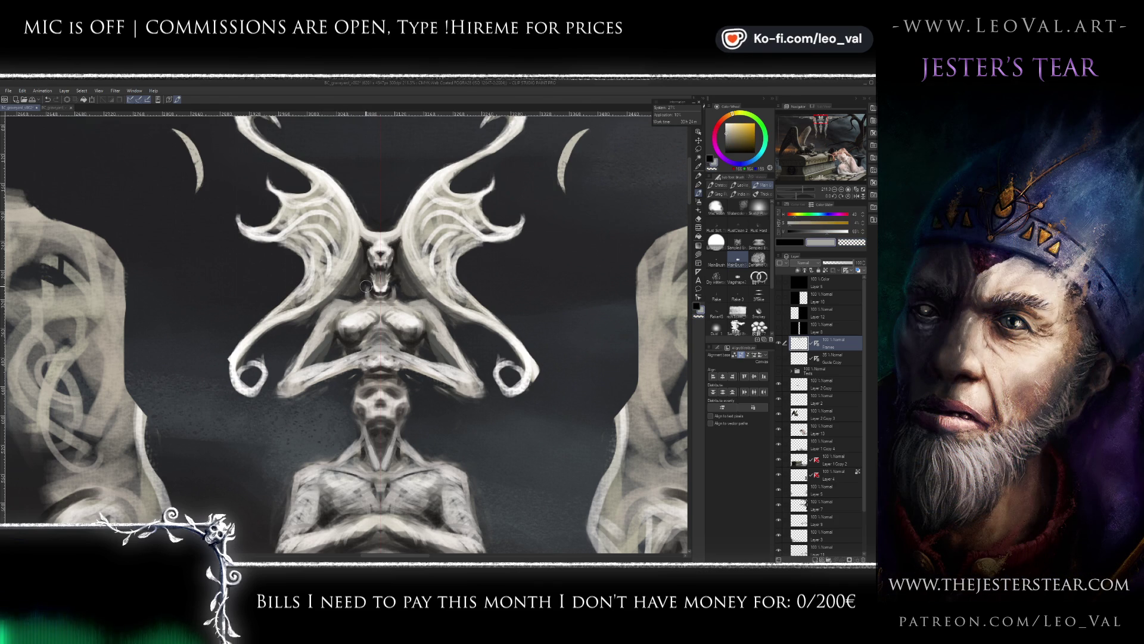
{"action": "left_click", "coordinate": [365, 291], "text": "alt"}
{"action": "key", "text": "e"}
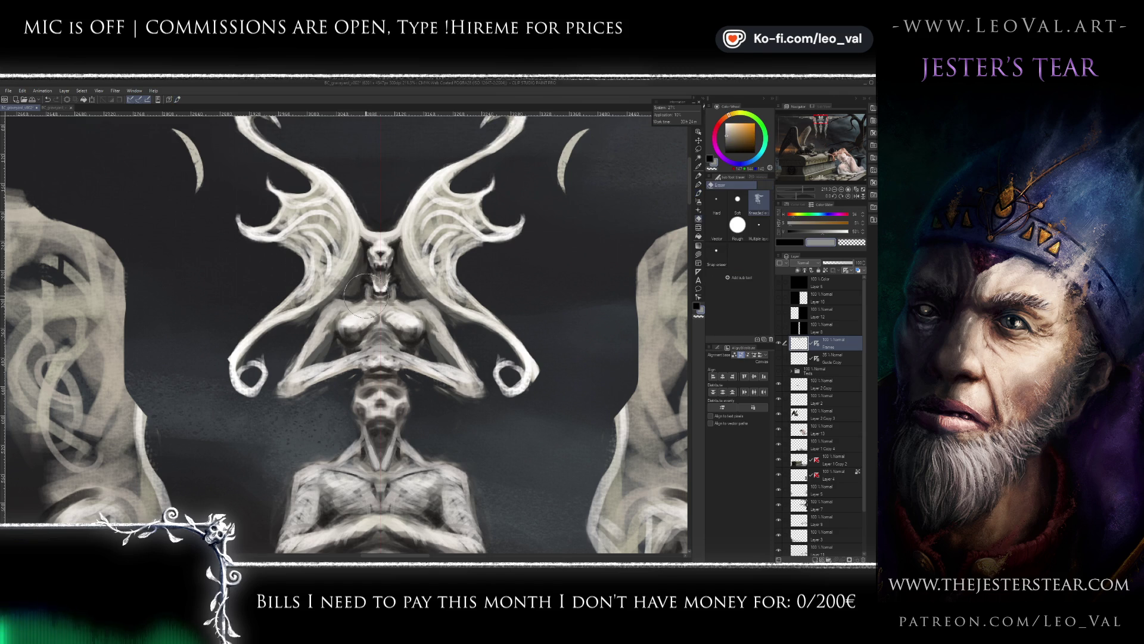
{"action": "key", "text": "b"}
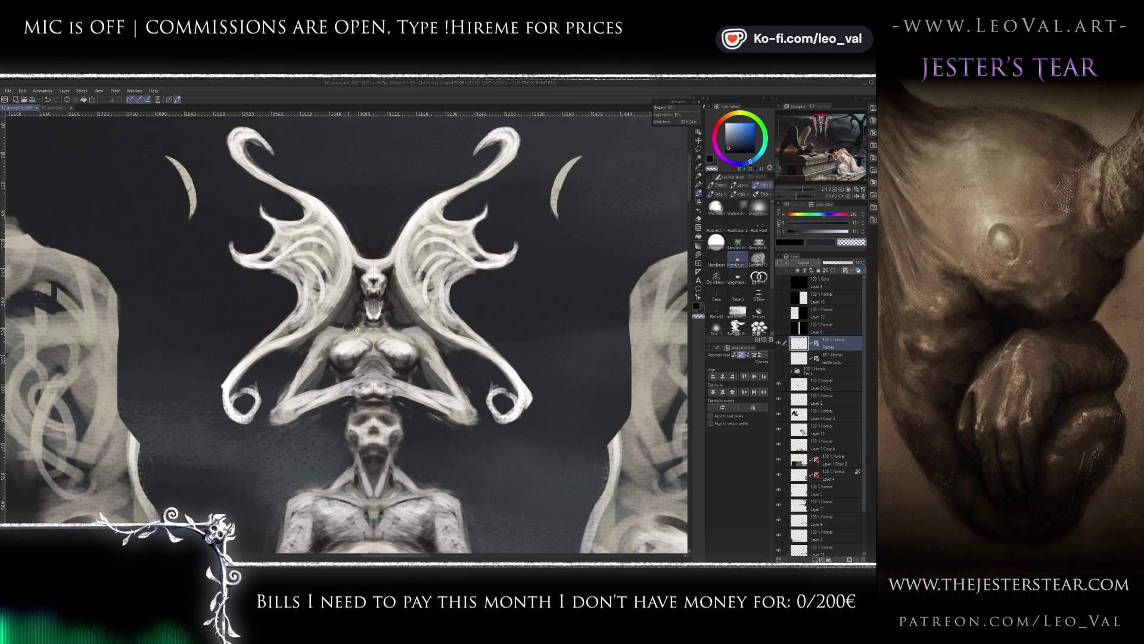
- Show Layer 8's black mask over the side frames and view the lower figure
{"action": "scroll", "coordinate": [348, 327], "scroll_direction": "down", "scroll_amount": 5}
{"action": "scroll", "coordinate": [389, 318], "scroll_direction": "up", "scroll_amount": 3}
{"action": "scroll", "coordinate": [381, 340], "scroll_direction": "up", "scroll_amount": 1}
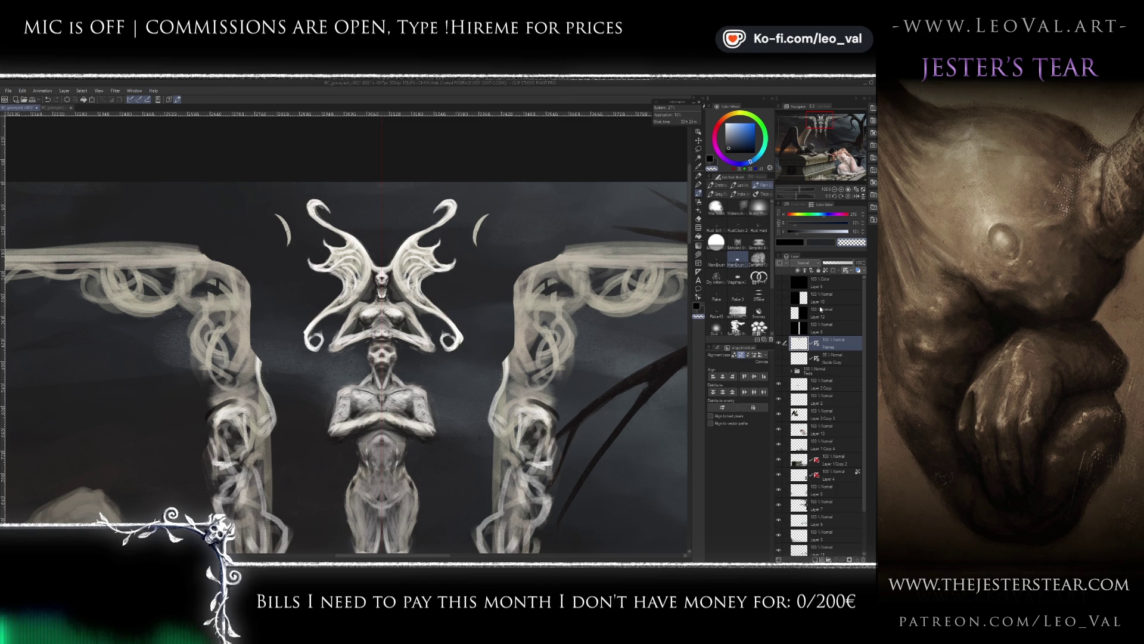
{"action": "left_click", "coordinate": [777, 327]}
{"action": "mouse_move", "coordinate": [352, 470]}
{"action": "left_mouse_down"}
{"action": "mouse_move", "coordinate": [374, 327]}
{"action": "mouse_move", "coordinate": [347, 368]}
{"action": "left_mouse_up"}
{"action": "scroll", "coordinate": [374, 328], "scroll_direction": "up", "scroll_amount": 2}
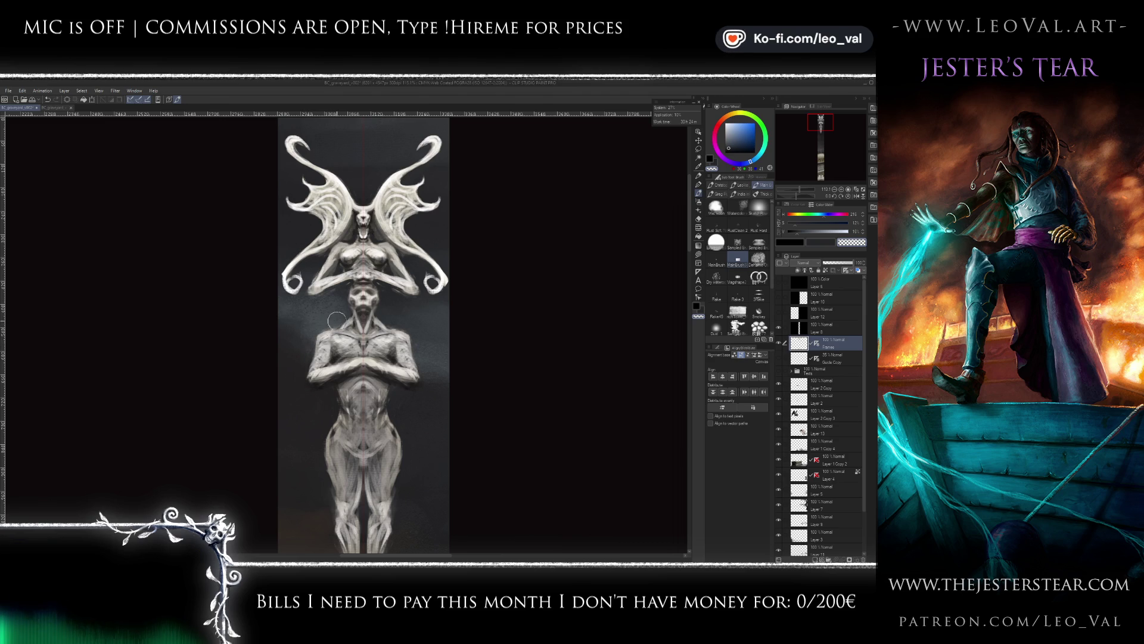
- Sample light and dark greys from the statue and paint a light stroke across the mouth
{"action": "scroll", "coordinate": [370, 313], "scroll_direction": "up", "scroll_amount": 3}
{"action": "left_click", "coordinate": [375, 295], "text": "alt"}
{"action": "left_click", "coordinate": [357, 295], "text": "alt"}
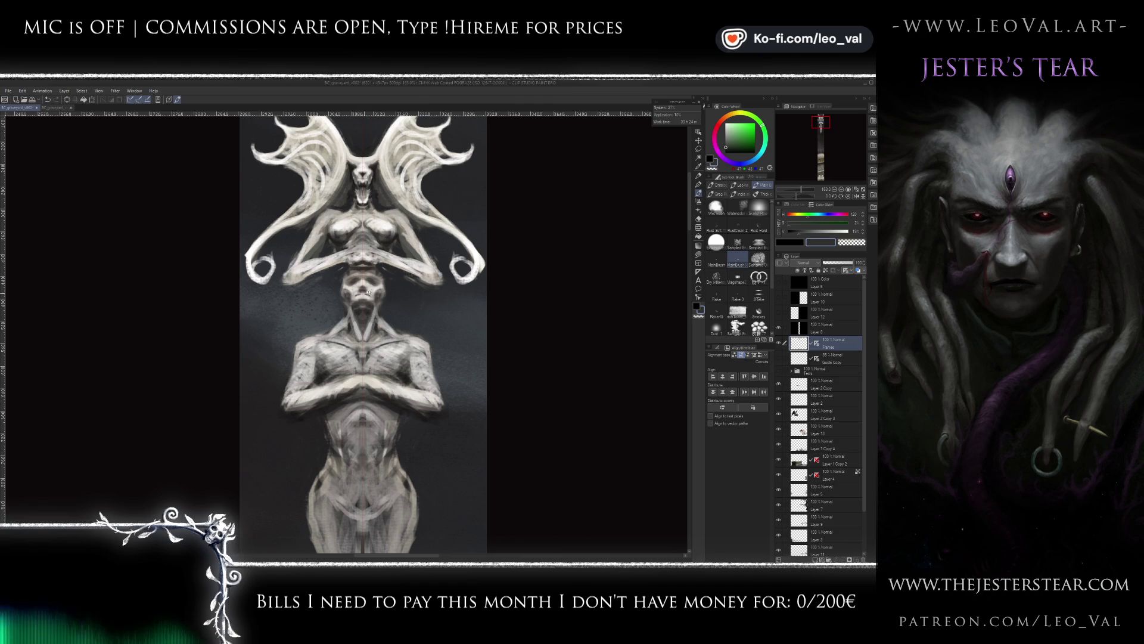
{"action": "scroll", "coordinate": [364, 294], "scroll_direction": "up", "scroll_amount": 4}
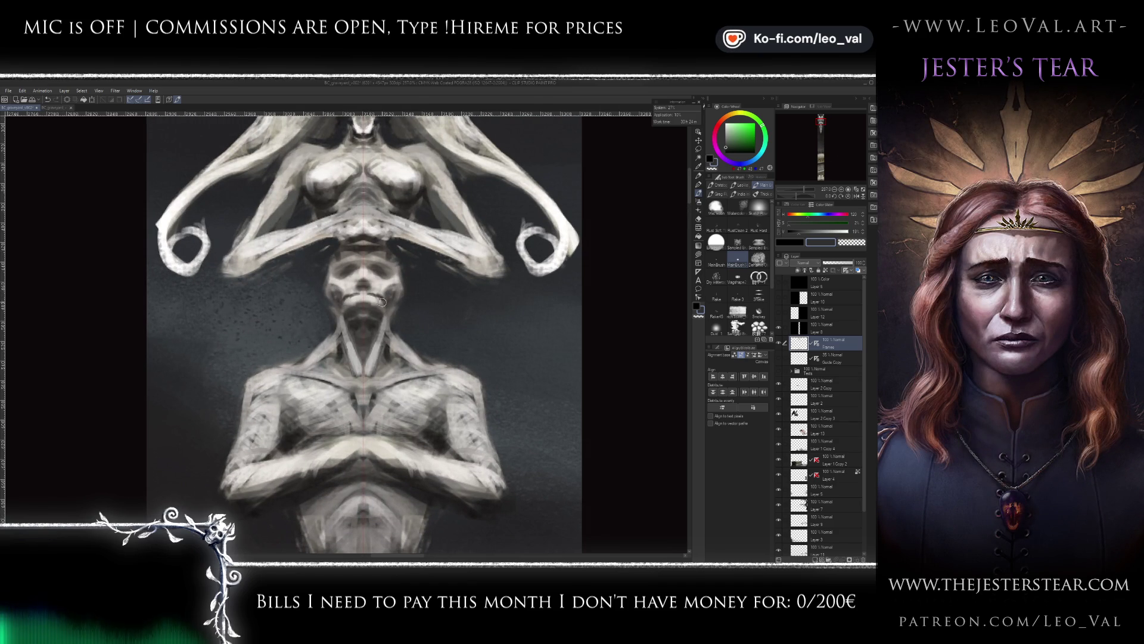
{"action": "left_click", "coordinate": [365, 305], "text": "alt"}
{"action": "left_click_drag", "start_coordinate": [351, 302], "coordinate": [370, 302]}
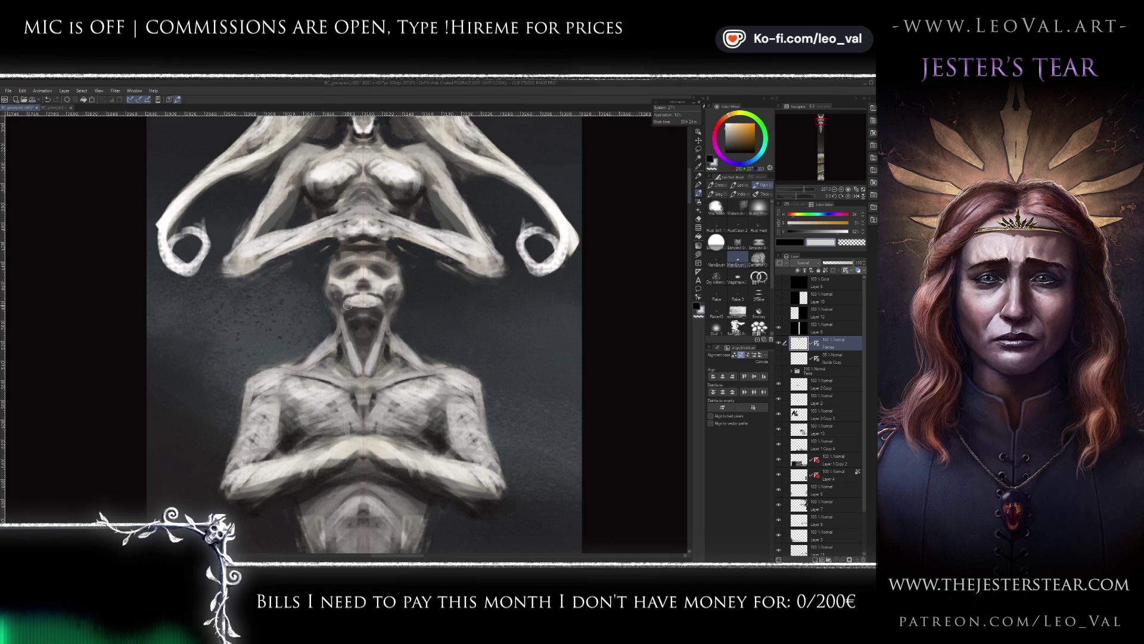
{"action": "left_click", "coordinate": [364, 312], "text": "alt"}
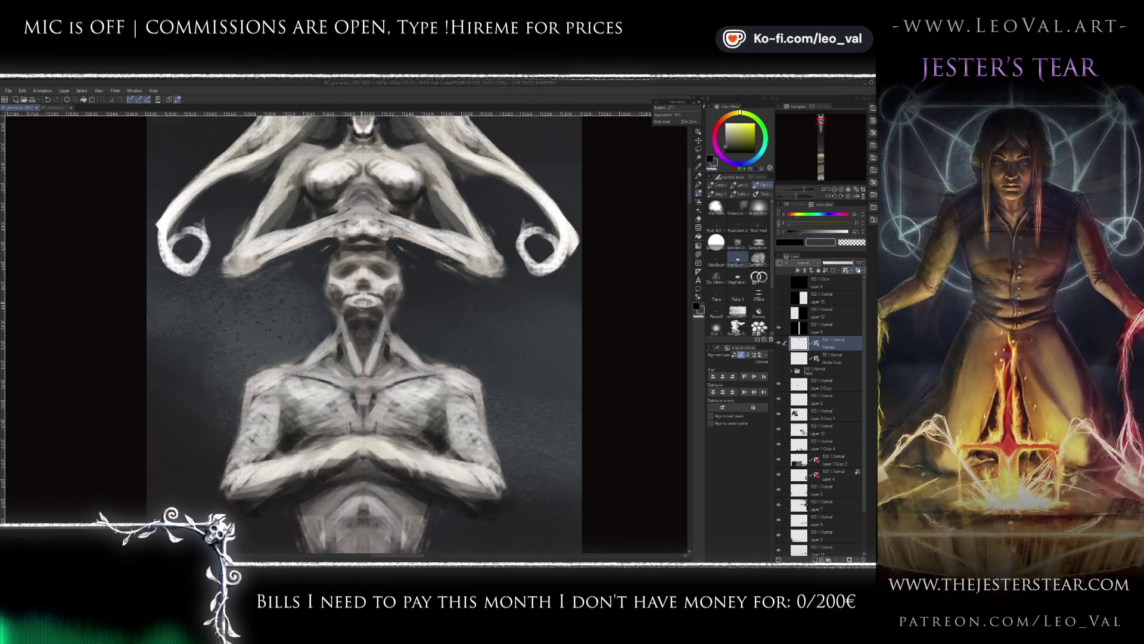
- Paint skull face details, alternating between black and white
{"action": "key", "text": "x"}
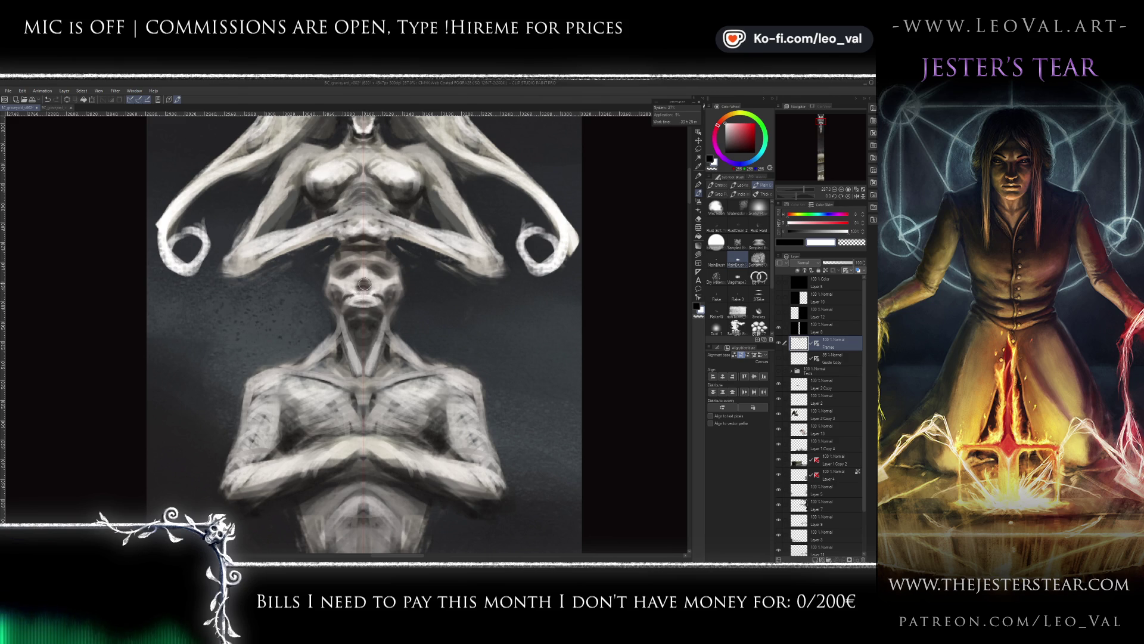
{"action": "key", "text": "x"}
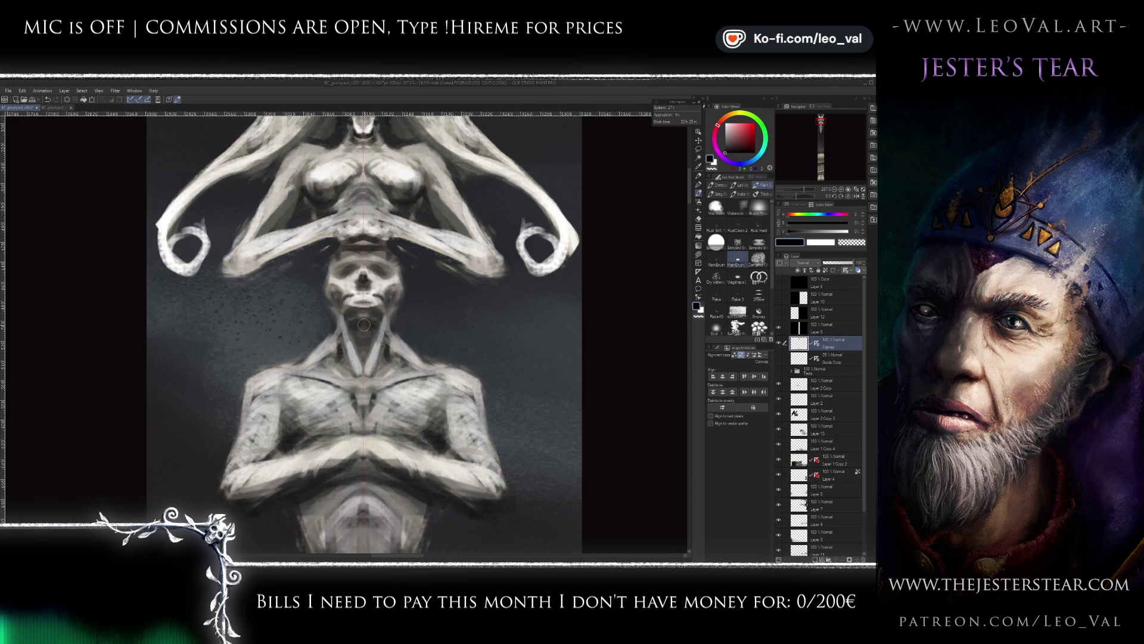
{"action": "key", "text": "x"}
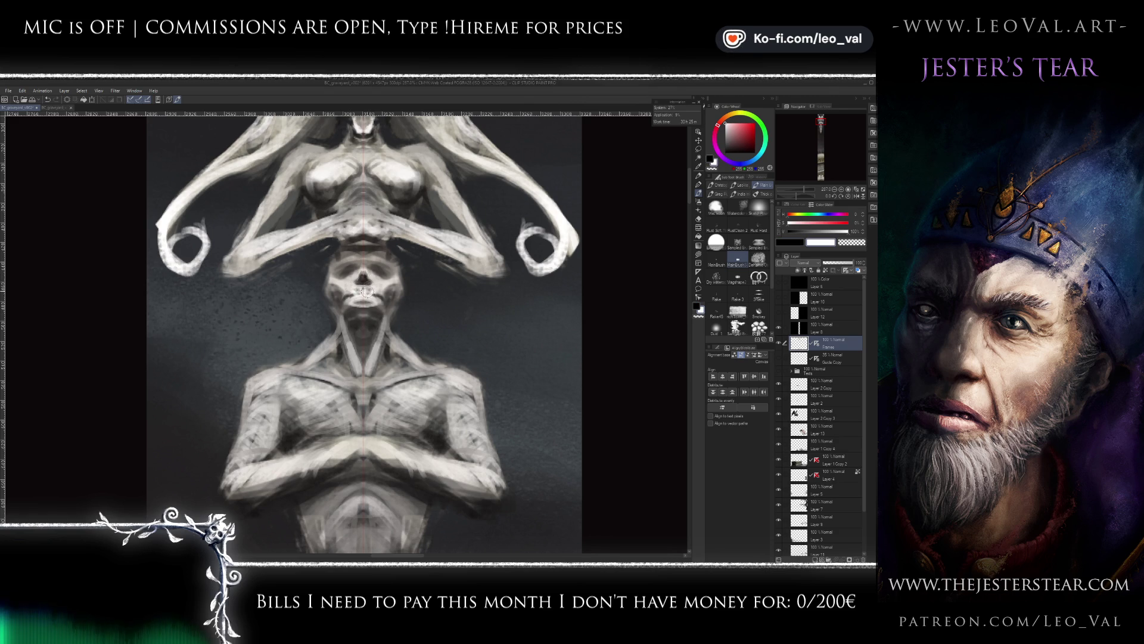
{"action": "key", "text": "x"}
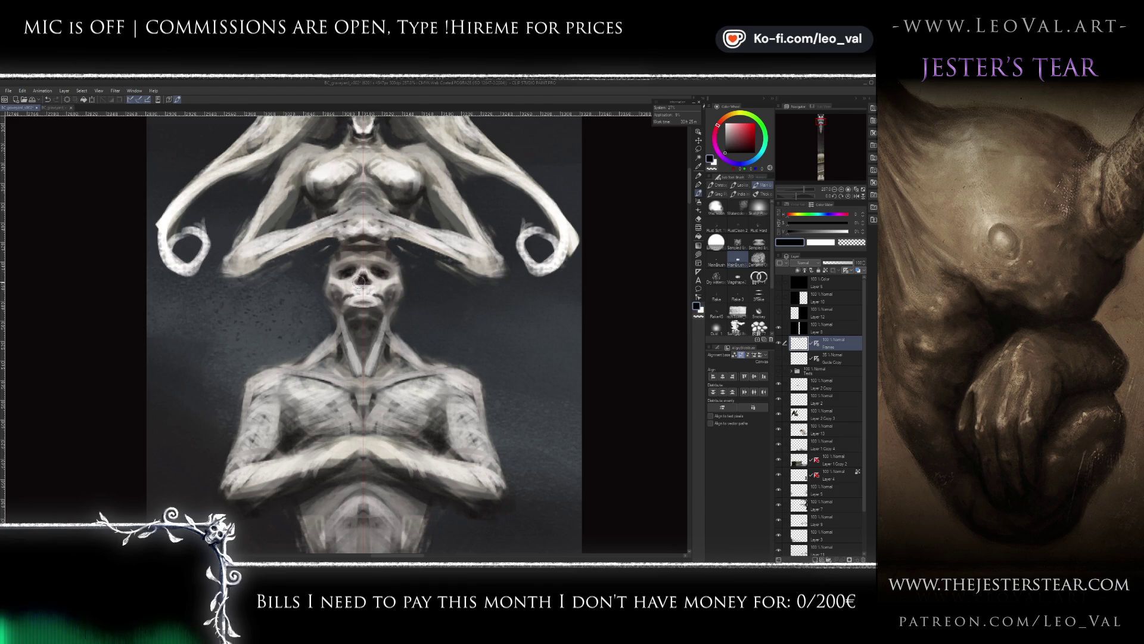
{"action": "key", "text": "x"}
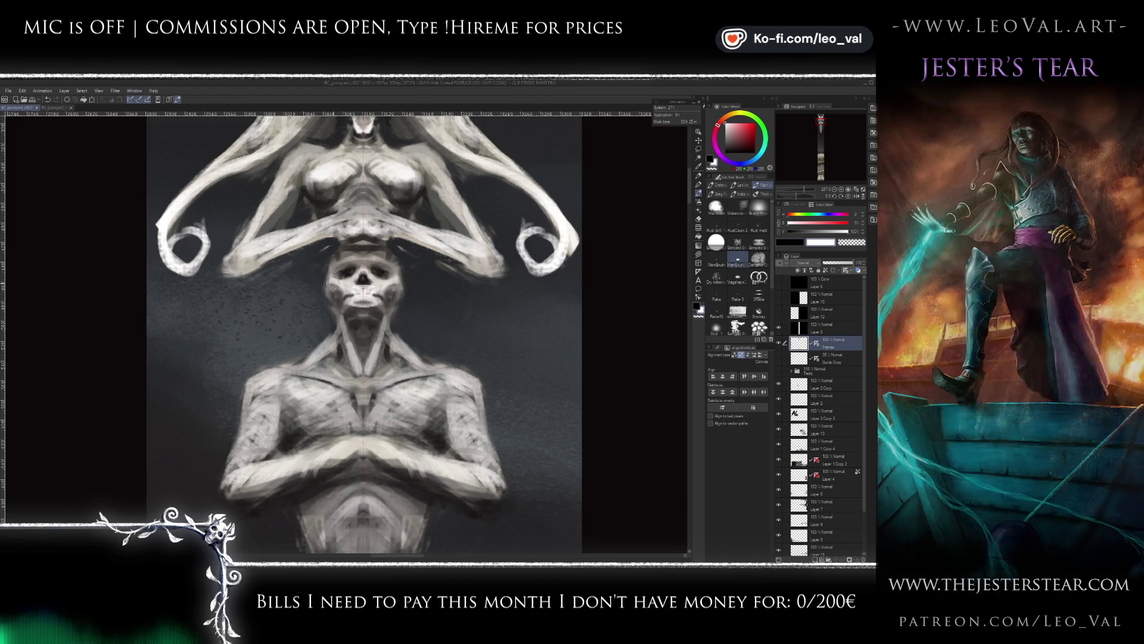
{"action": "key", "text": "x"}
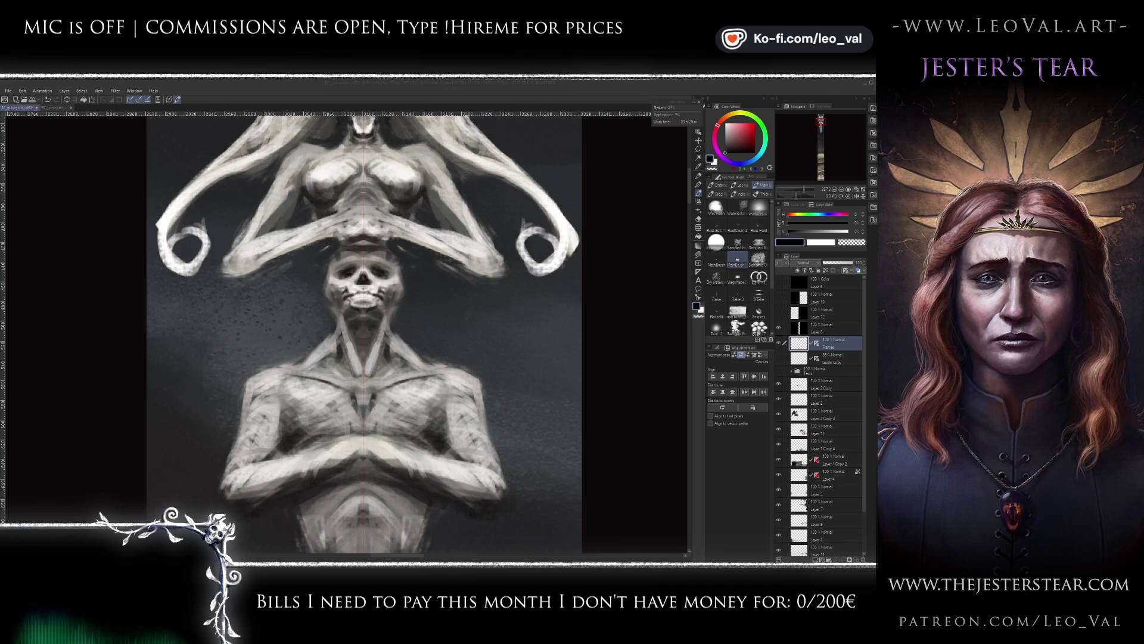
{"action": "left_click", "coordinate": [477, 250]}
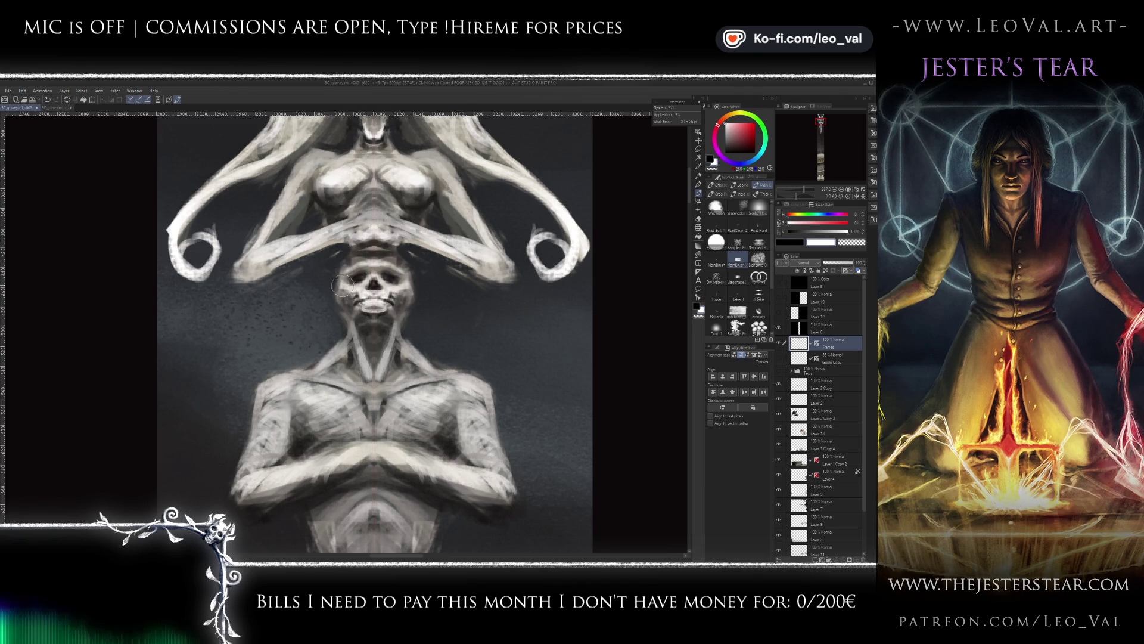
- Paint dark and light jaw strokes, then soften areas with the transparent colour
{"action": "key", "text": "x"}
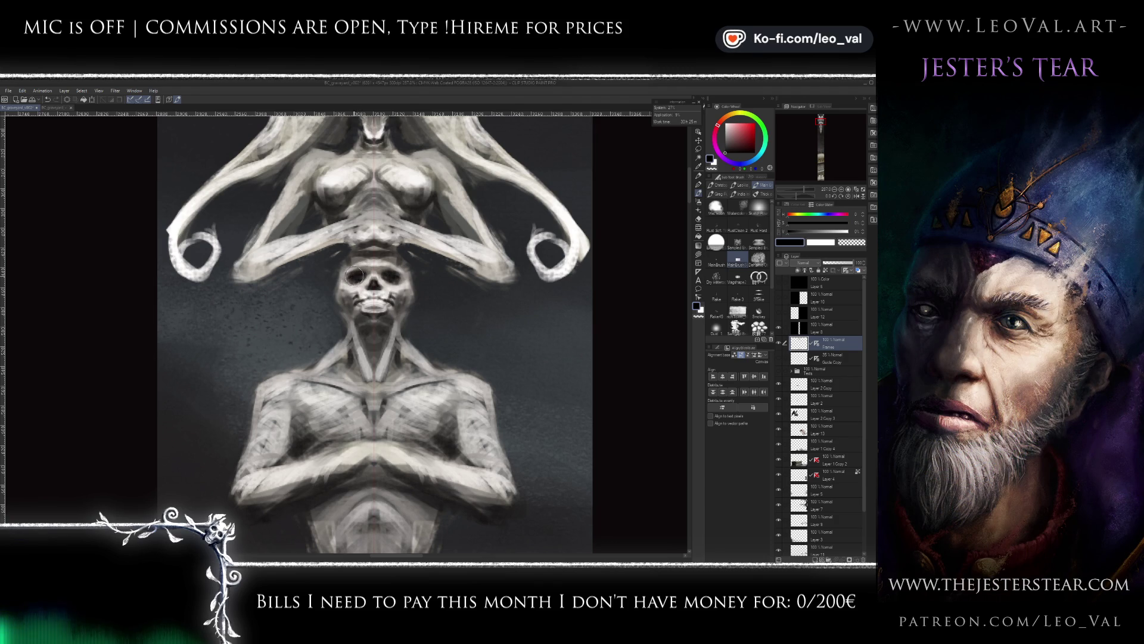
{"action": "key", "text": "x"}
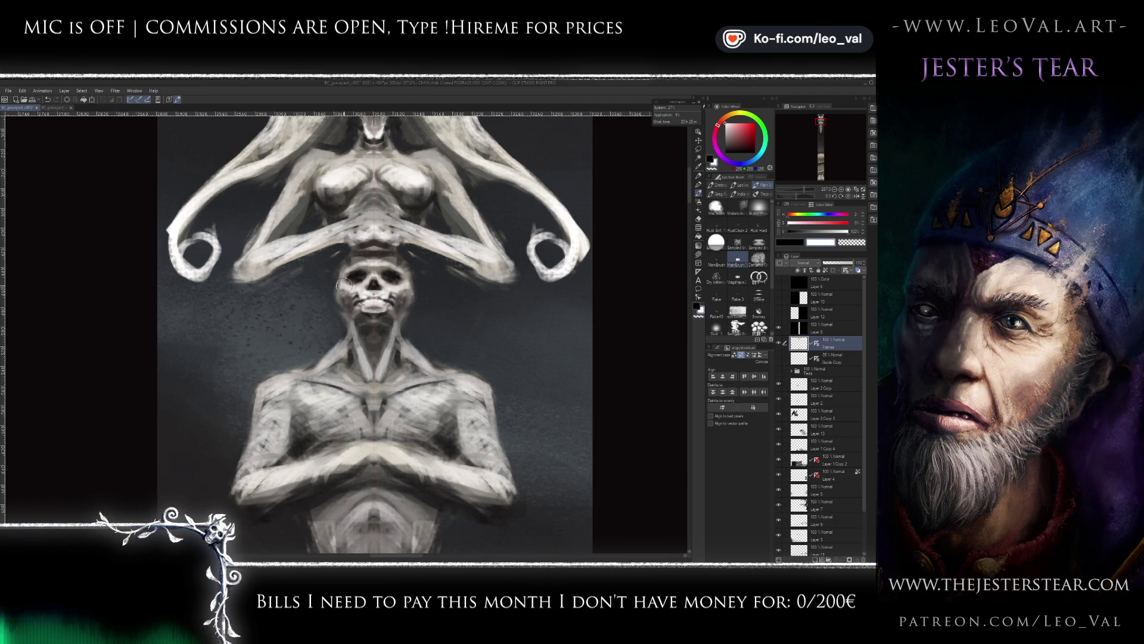
{"action": "key", "text": "x"}
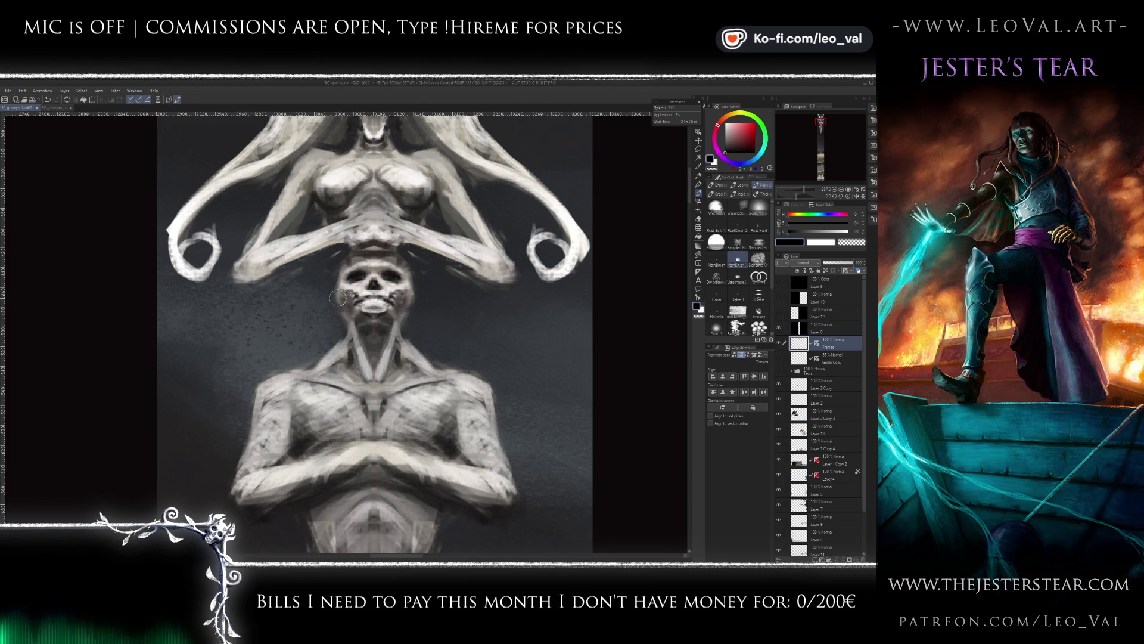
{"action": "left_click", "coordinate": [853, 242]}
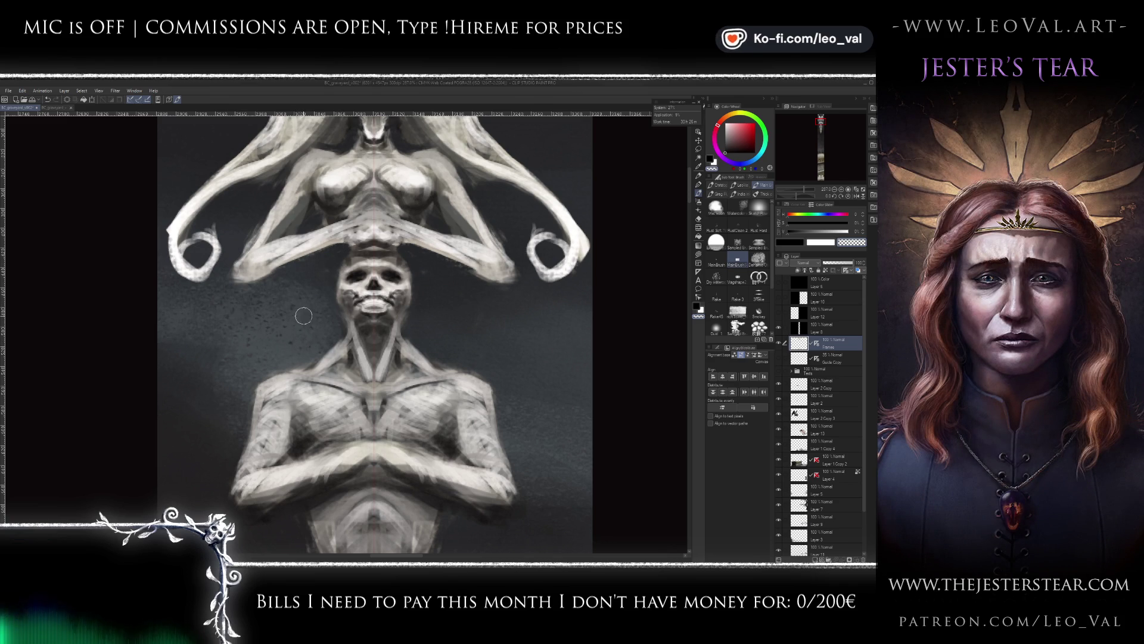
- Sharpen the teeth and sockets with alternating white highlights and black strokes
{"action": "key", "text": "x"}
{"action": "key", "text": "x"}
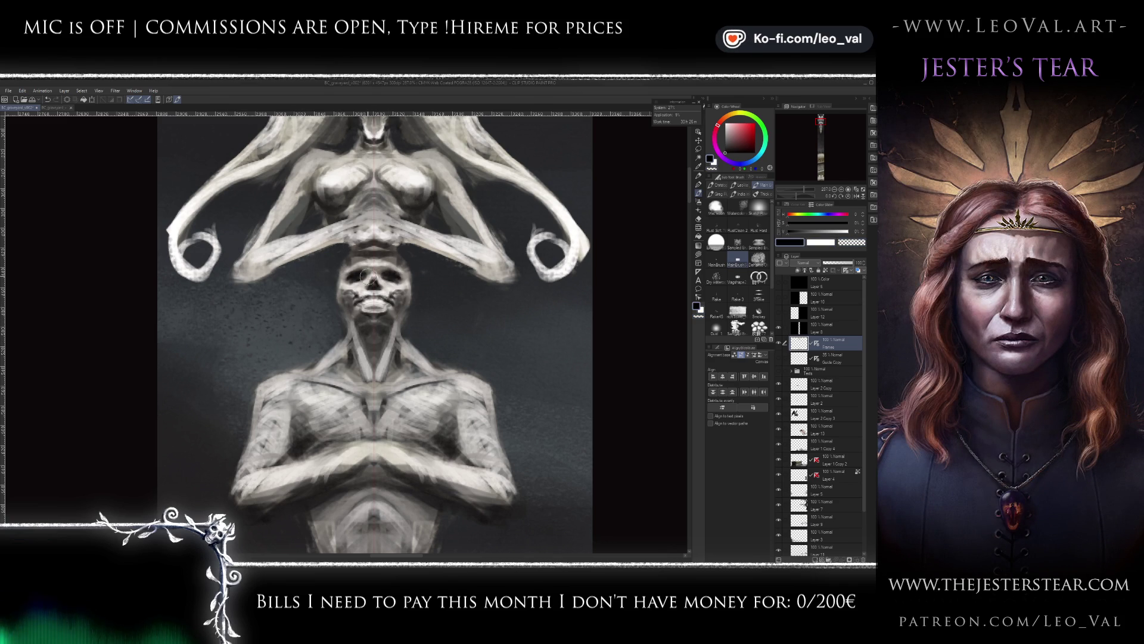
{"action": "key", "text": "x"}
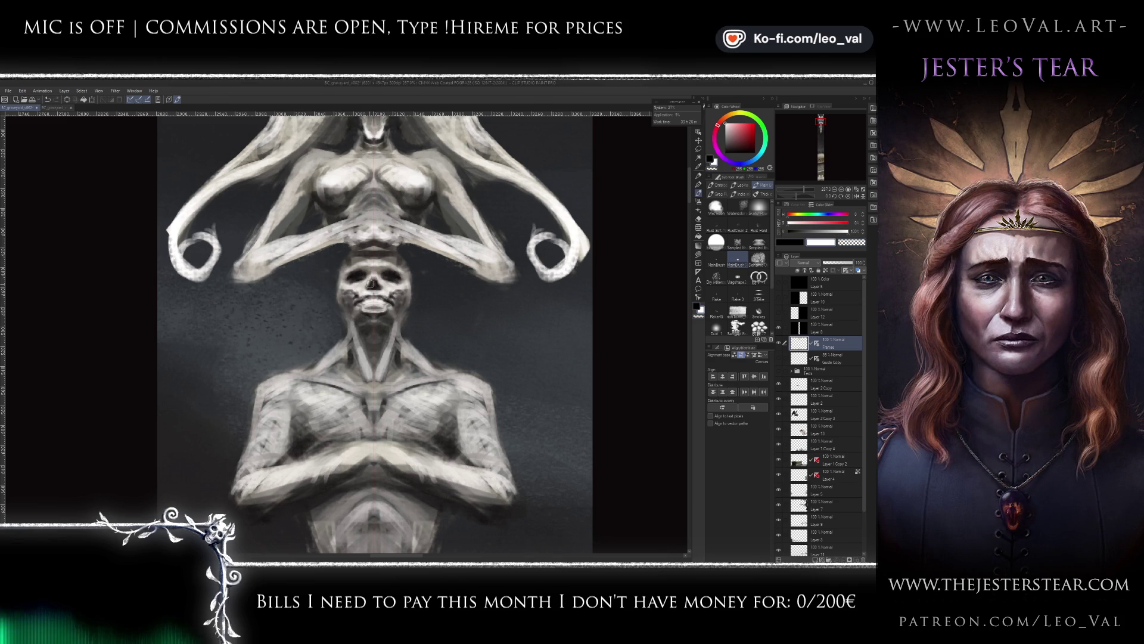
{"action": "key", "text": "x"}
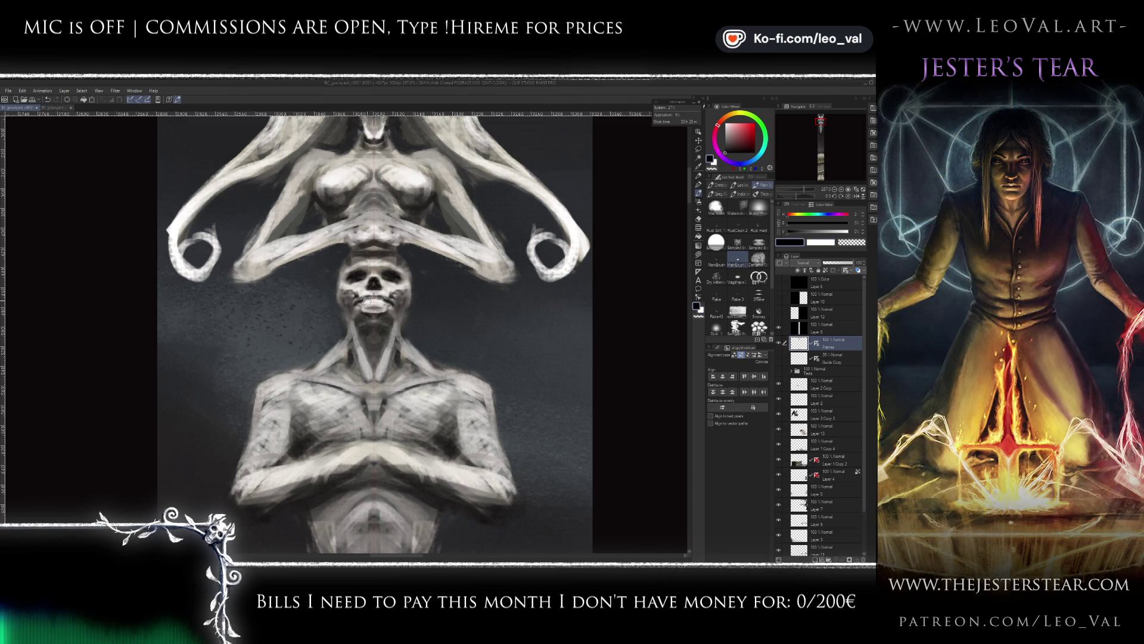
{"action": "key", "text": "x"}
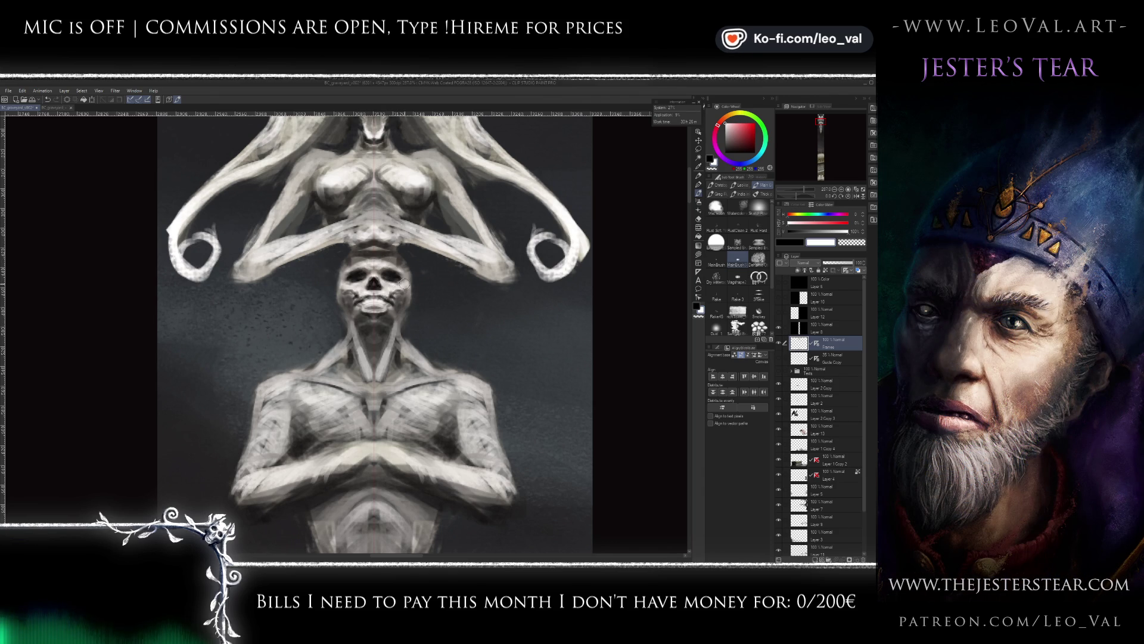
{"action": "key", "text": "x"}
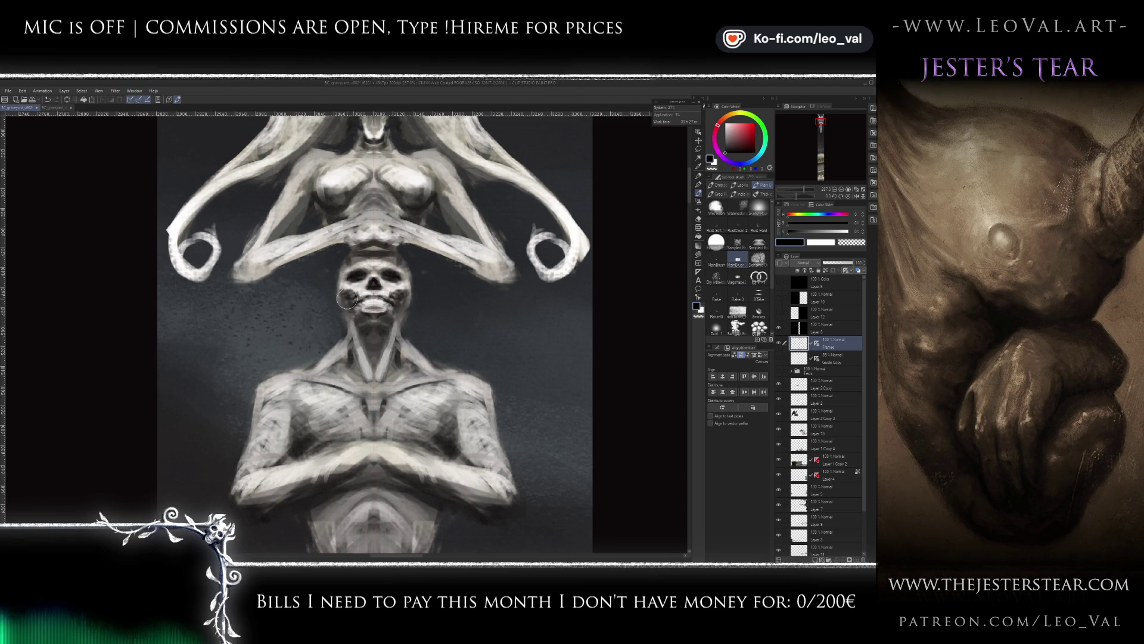
{"action": "key", "text": "x"}
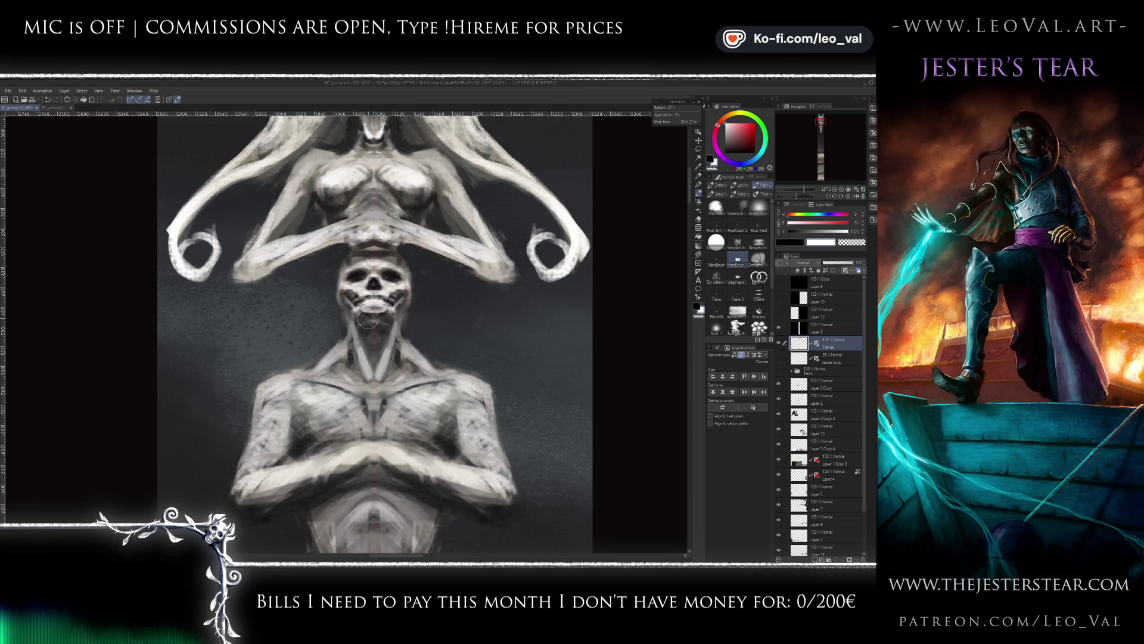
{"action": "key", "text": "x"}
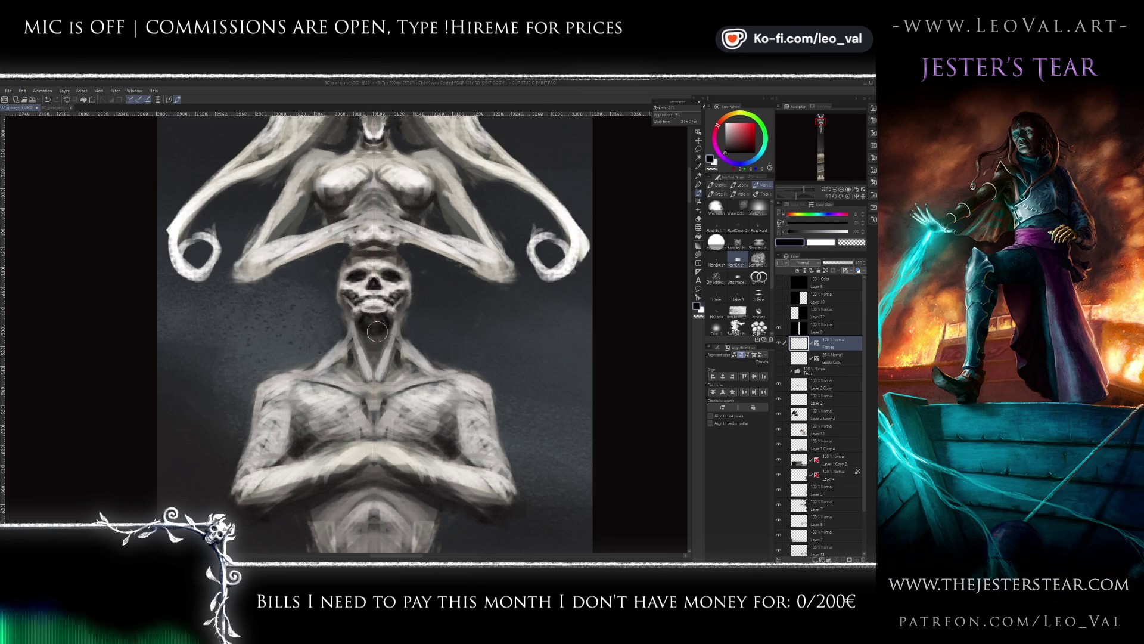
- Keep brightening the cheeks and darkening the sockets, then check the whole painting
{"action": "left_click_drag", "start_coordinate": [370, 332], "coordinate": [358, 308]}
{"action": "key", "text": "x"}
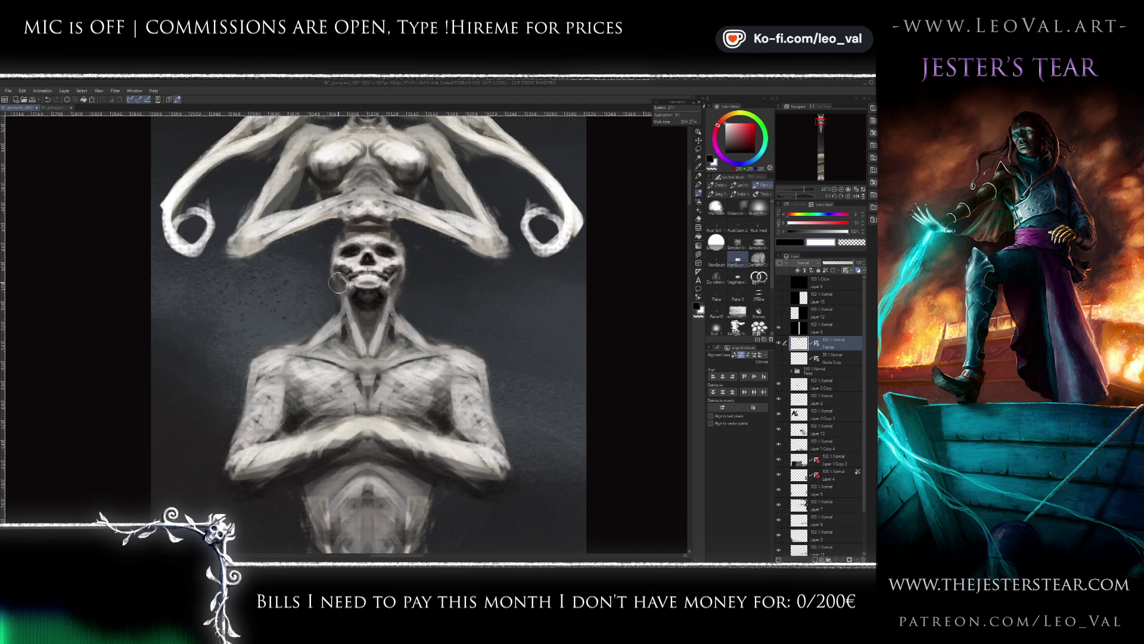
{"action": "key", "text": "x"}
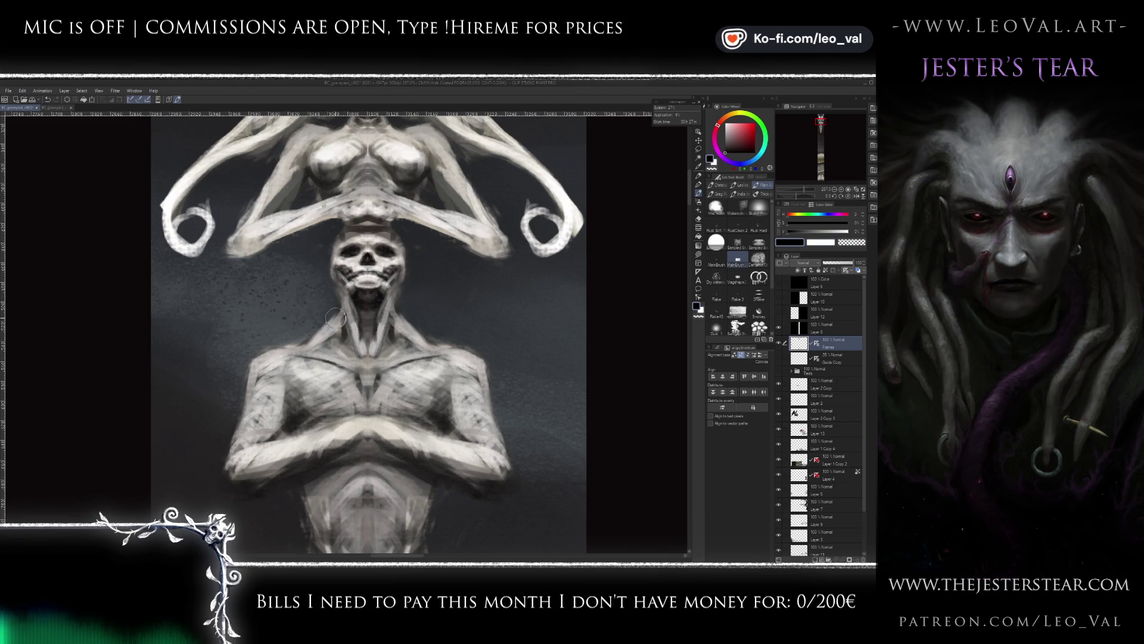
{"action": "key", "text": "x"}
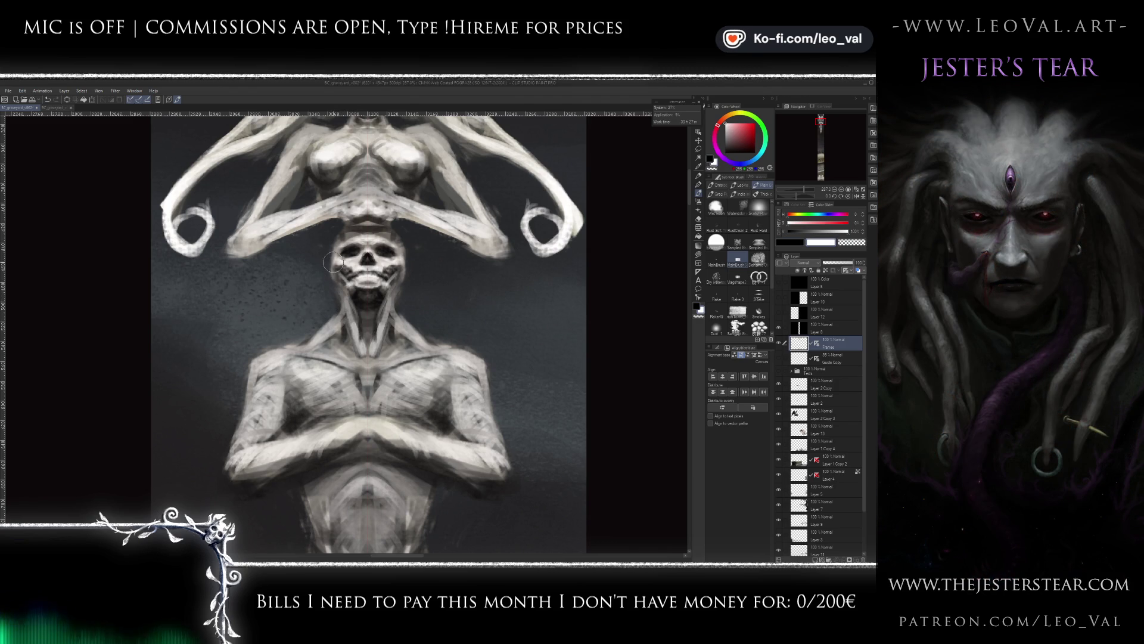
{"action": "scroll", "coordinate": [341, 277], "scroll_direction": "up", "scroll_amount": 1}
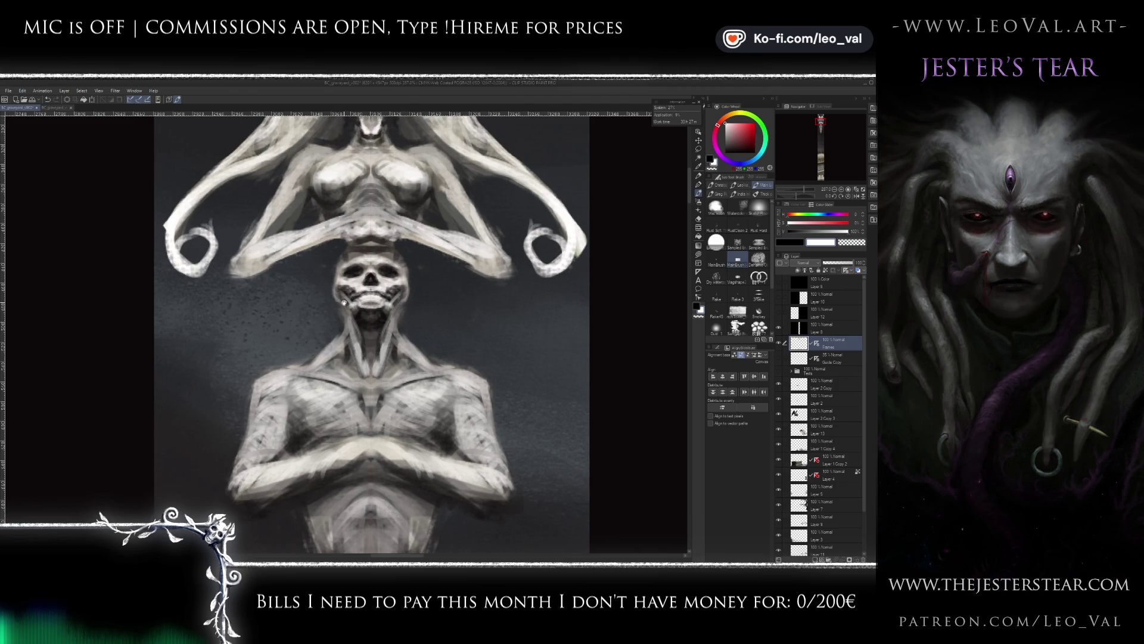
{"action": "key", "text": "x"}
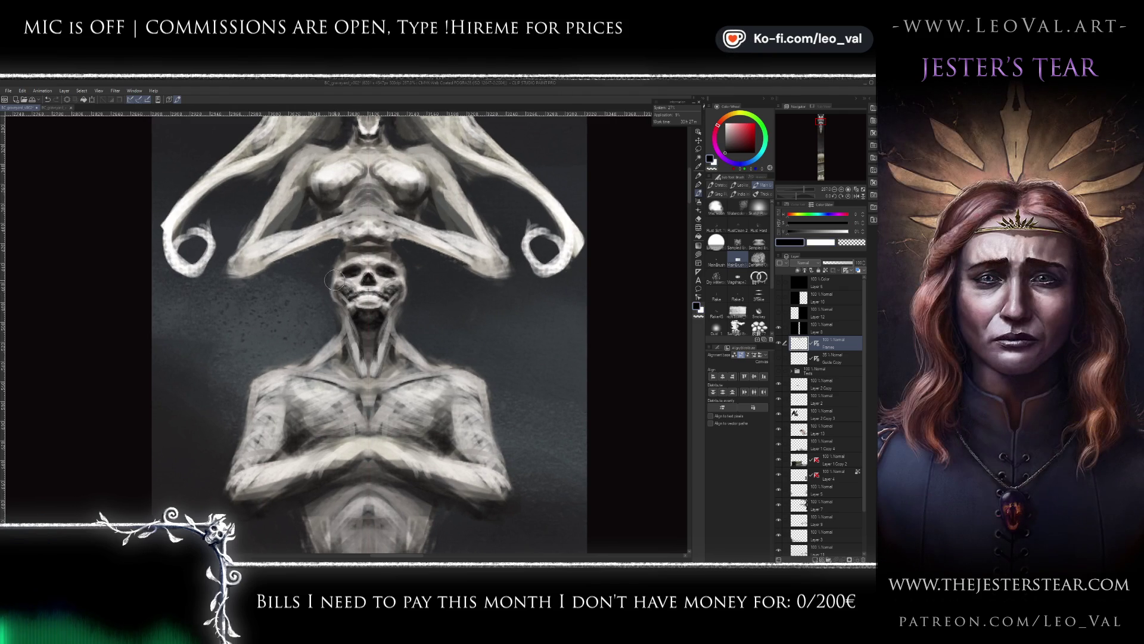
{"action": "key", "text": "x"}
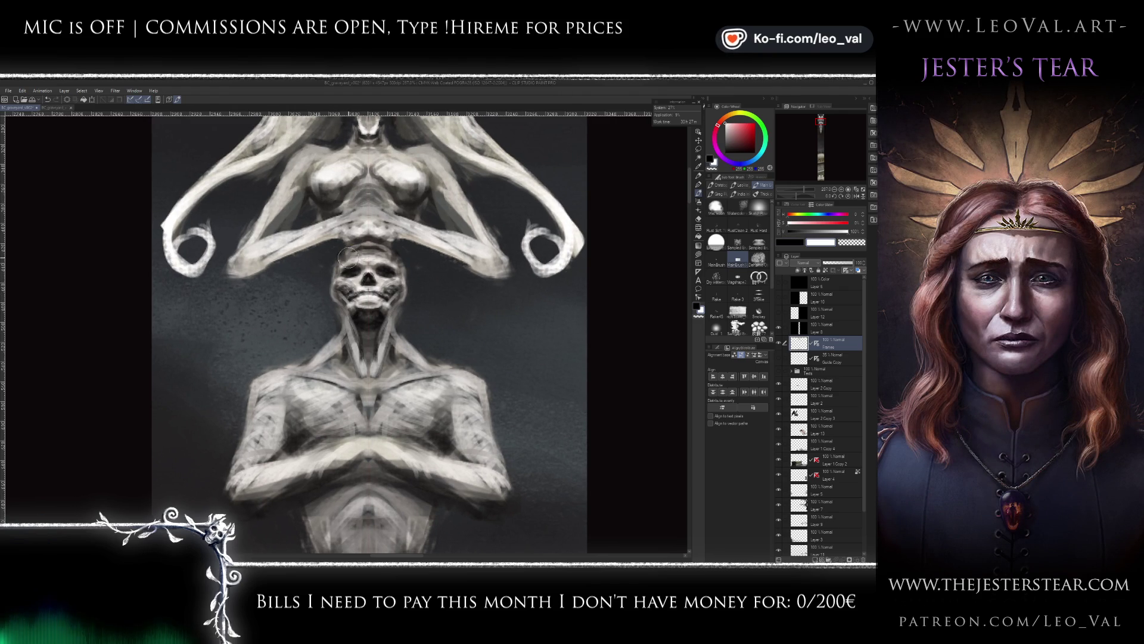
{"action": "key", "text": "x"}
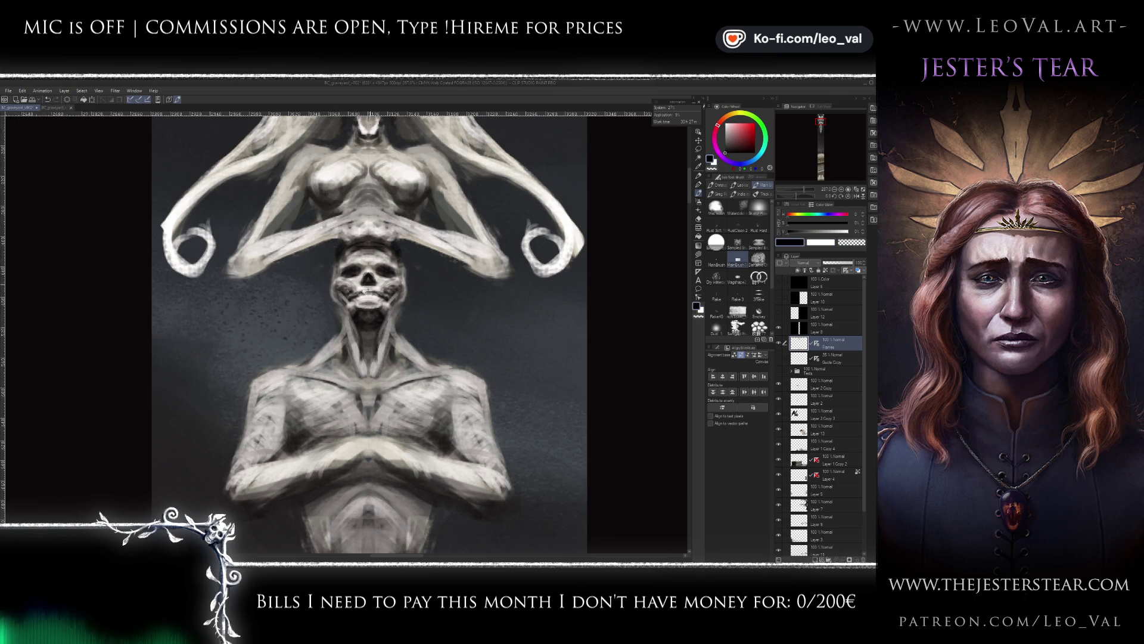
{"action": "key", "text": "ctrl+0"}
{"action": "scroll", "coordinate": [372, 281], "scroll_direction": "up", "scroll_amount": 5}
- Paint mirrored light strokes down the skeleton's neck
{"action": "scroll", "coordinate": [379, 282], "scroll_direction": "up", "scroll_amount": 1}
{"action": "scroll", "coordinate": [365, 317], "scroll_direction": "down", "scroll_amount": 1}
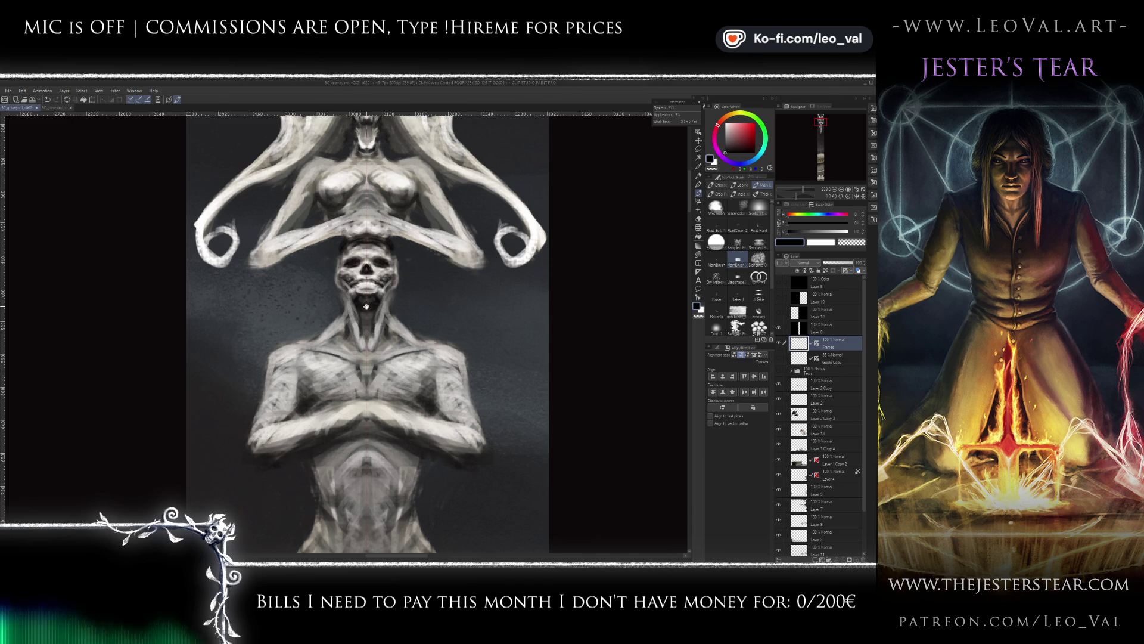
{"action": "scroll", "coordinate": [369, 289], "scroll_direction": "up", "scroll_amount": 1}
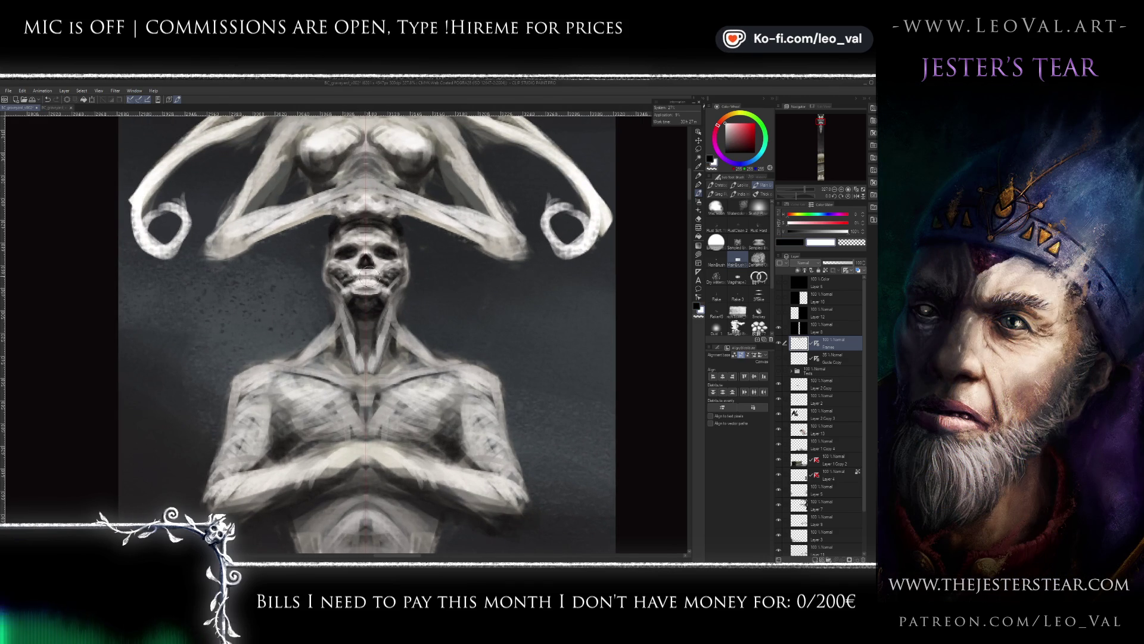
{"action": "key", "text": "x"}
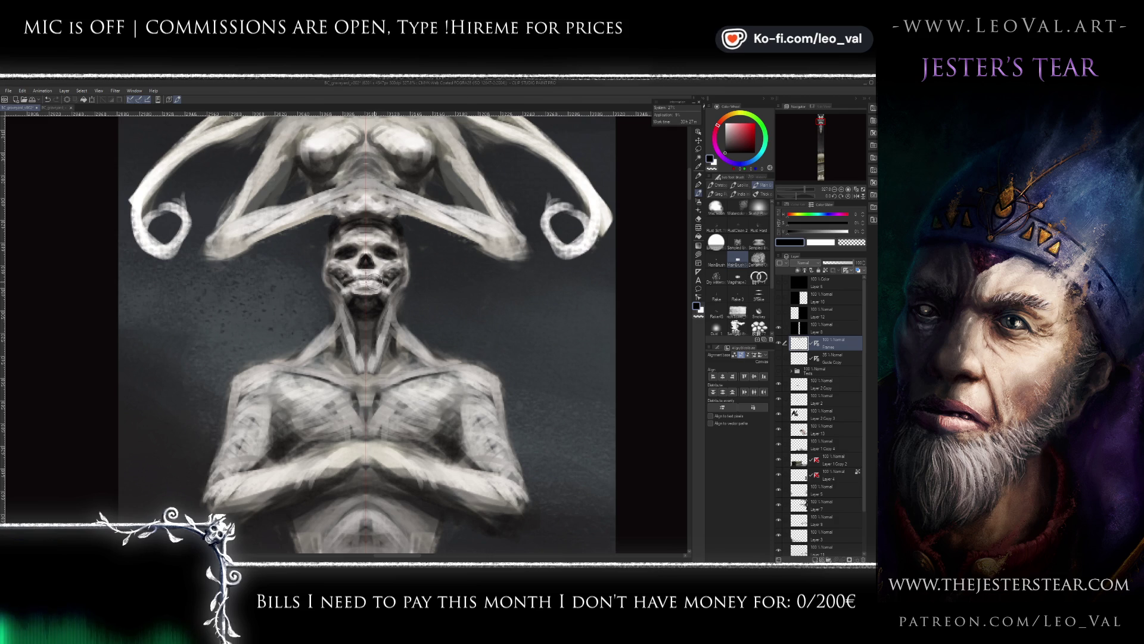
{"action": "key", "text": "x"}
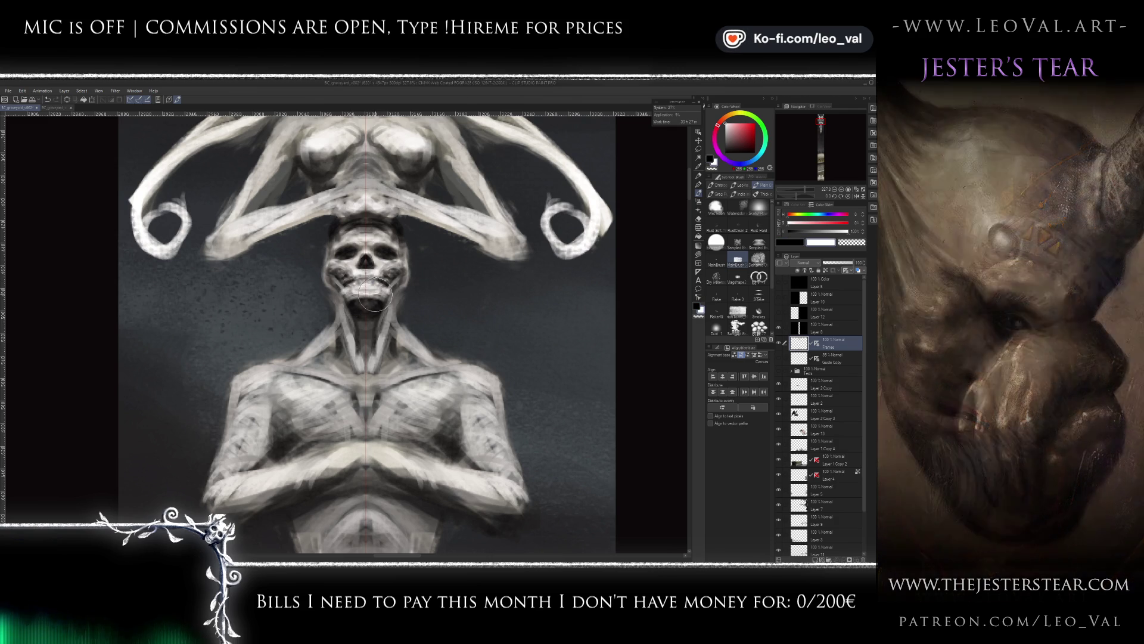
{"action": "key", "text": "x"}
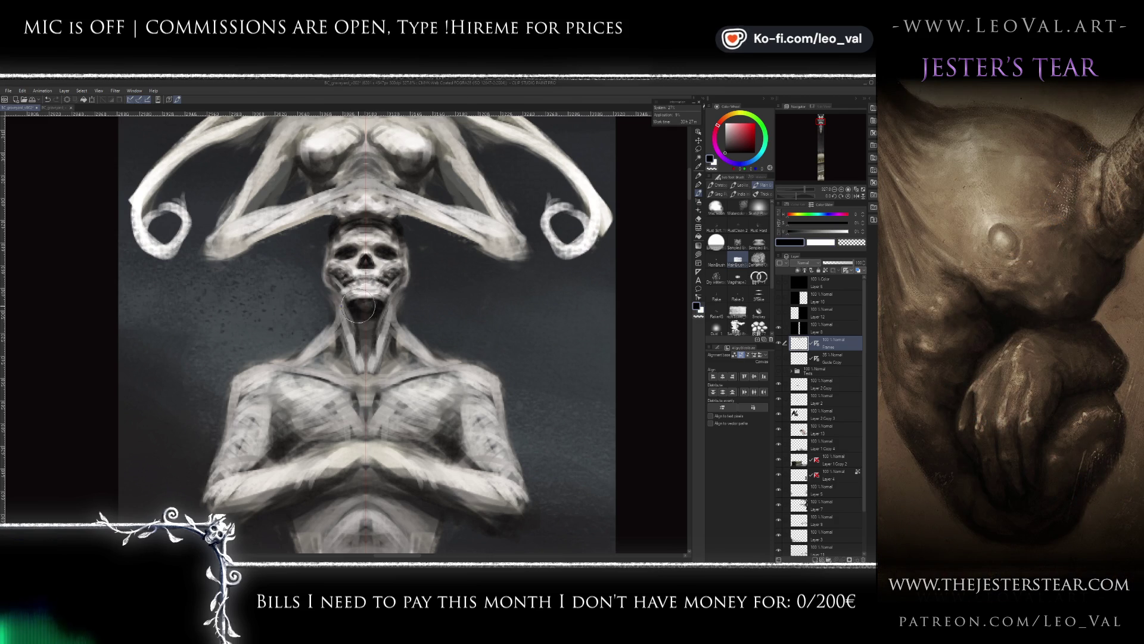
{"action": "key", "text": "x"}
{"action": "left_click_drag", "start_coordinate": [361, 316], "coordinate": [366, 358]}
- Darken the neck with dark vertical tendon strokes, including faint ones on its left side
{"action": "key", "text": "x"}
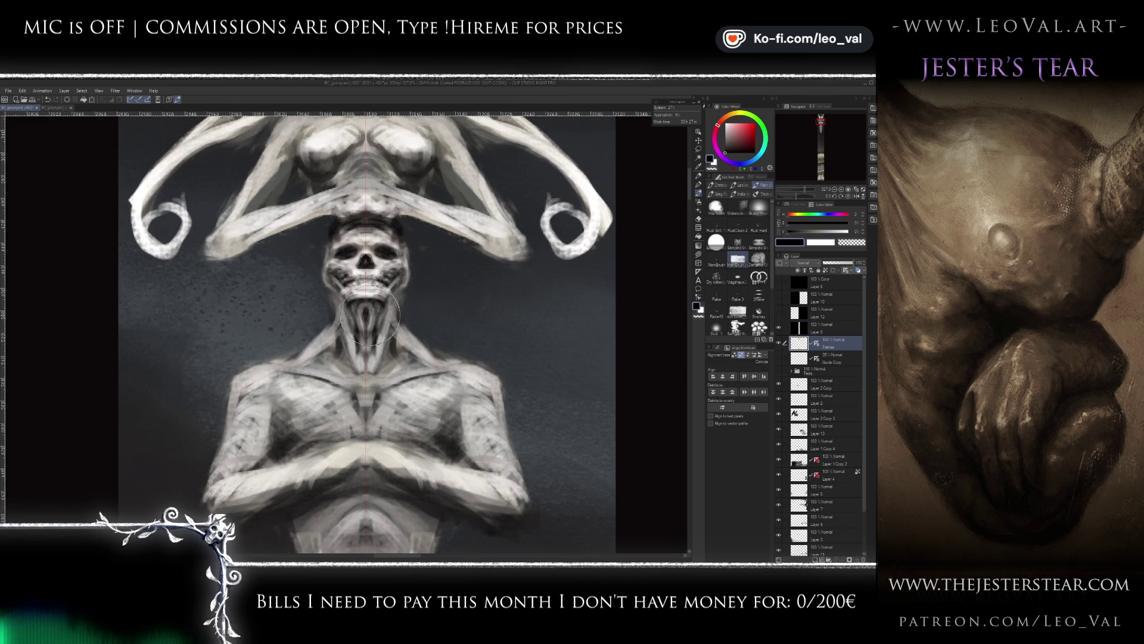
{"action": "left_click_drag", "start_coordinate": [368, 319], "coordinate": [374, 361]}
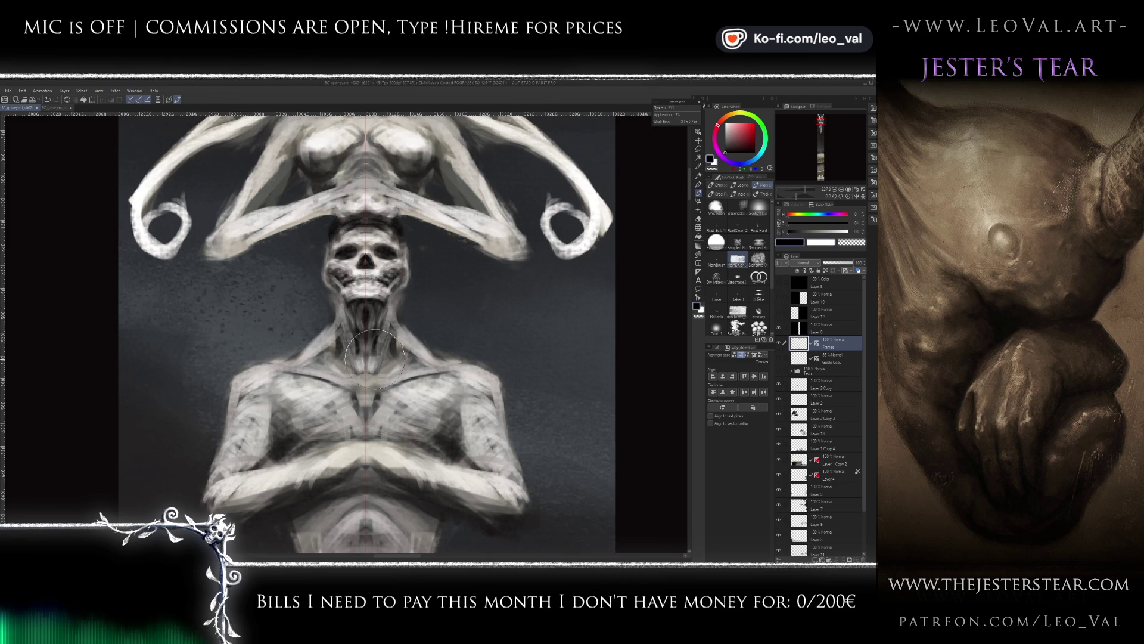
{"action": "mouse_move", "coordinate": [375, 317]}
{"action": "left_mouse_down"}
{"action": "mouse_move", "coordinate": [380, 364]}
{"action": "mouse_move", "coordinate": [394, 359]}
{"action": "left_mouse_up"}
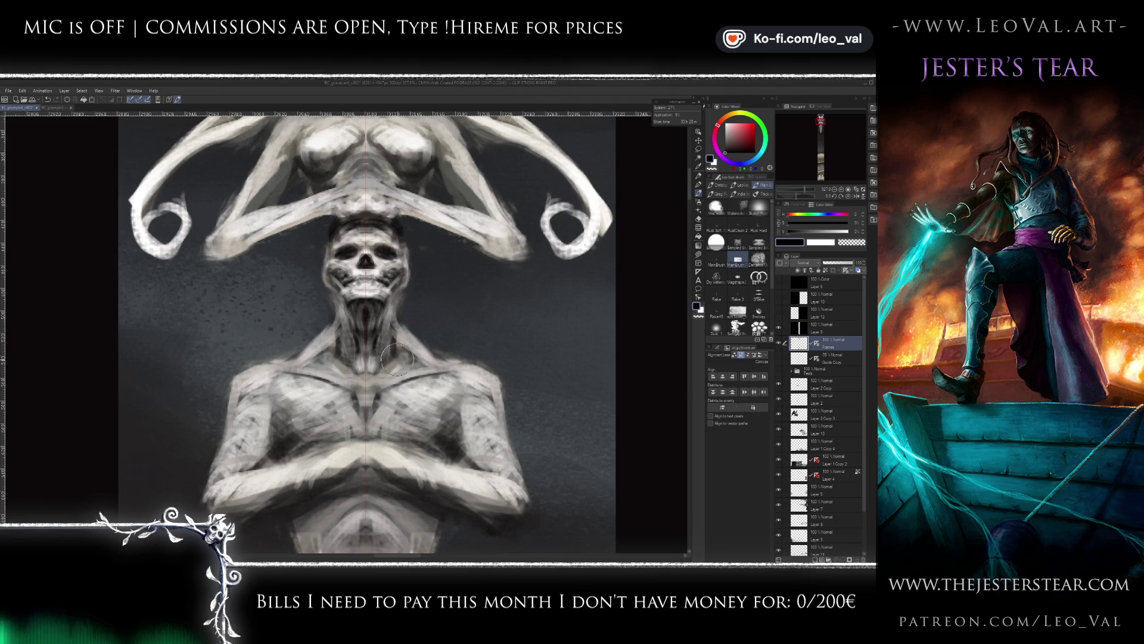
{"action": "left_click_drag", "start_coordinate": [307, 348], "coordinate": [325, 344]}
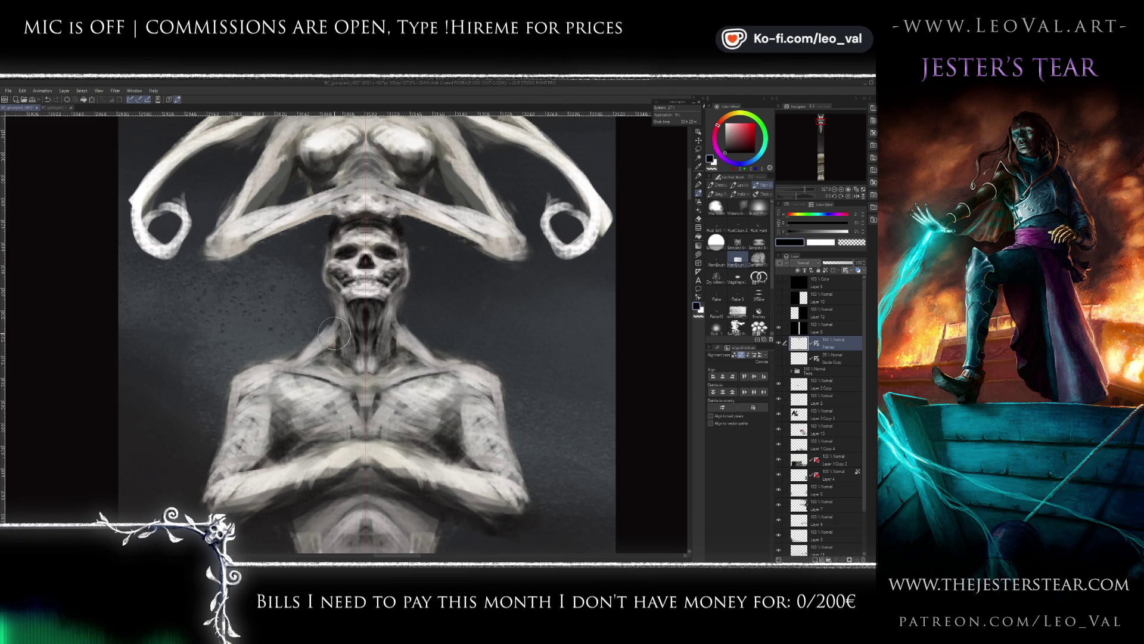
- Add dark shading up the neck toward the cheeks, alternating black and white
{"action": "key", "text": "e"}
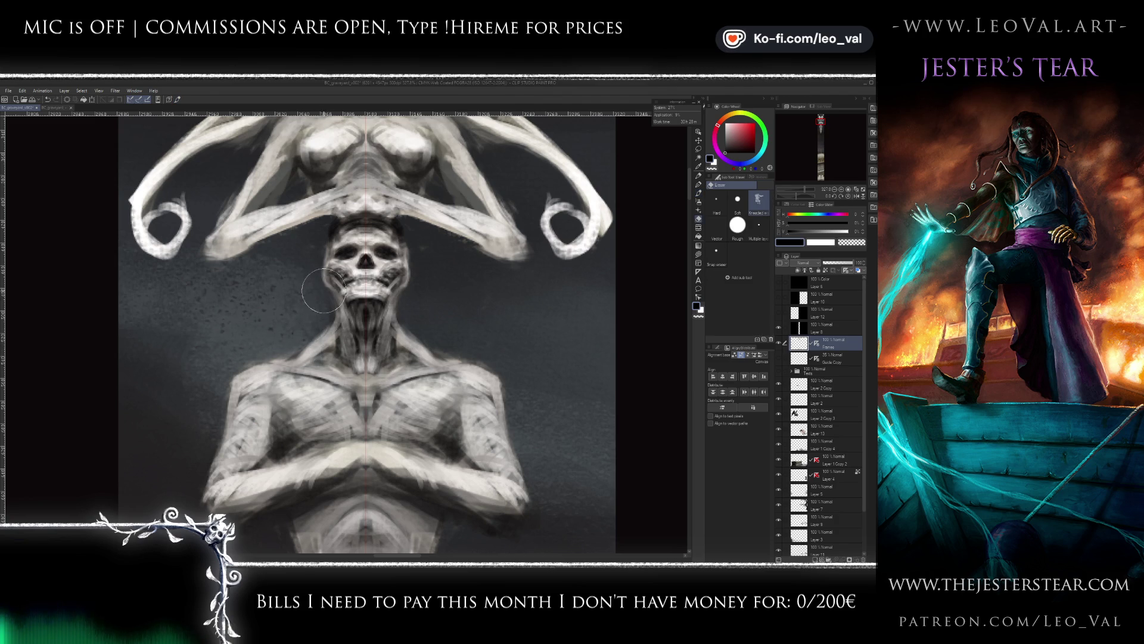
{"action": "key", "text": "b"}
{"action": "key", "text": "x"}
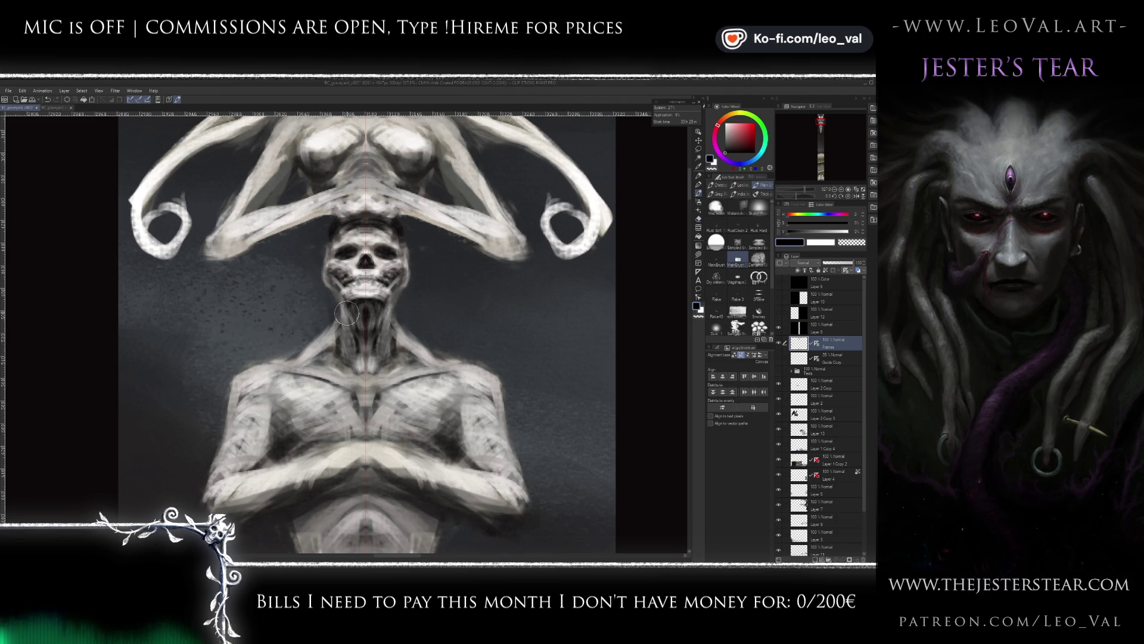
{"action": "mouse_move", "coordinate": [344, 308]}
{"action": "left_mouse_down"}
{"action": "mouse_move", "coordinate": [325, 346]}
{"action": "mouse_move", "coordinate": [349, 262]}
{"action": "left_mouse_up"}
{"action": "key", "text": "x"}
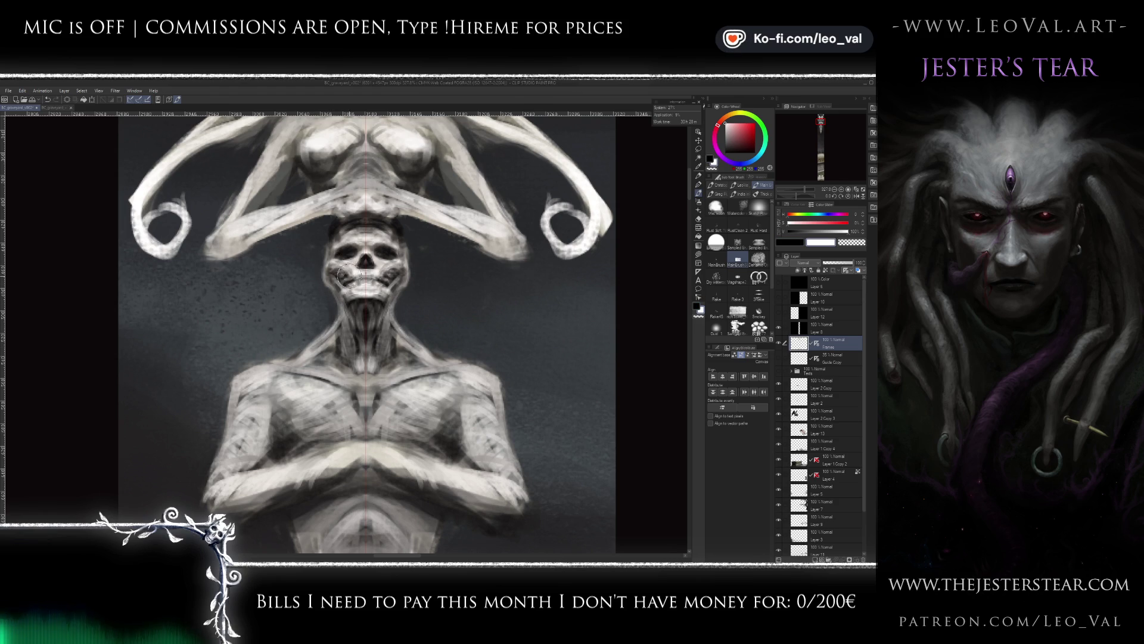
{"action": "key", "text": "x"}
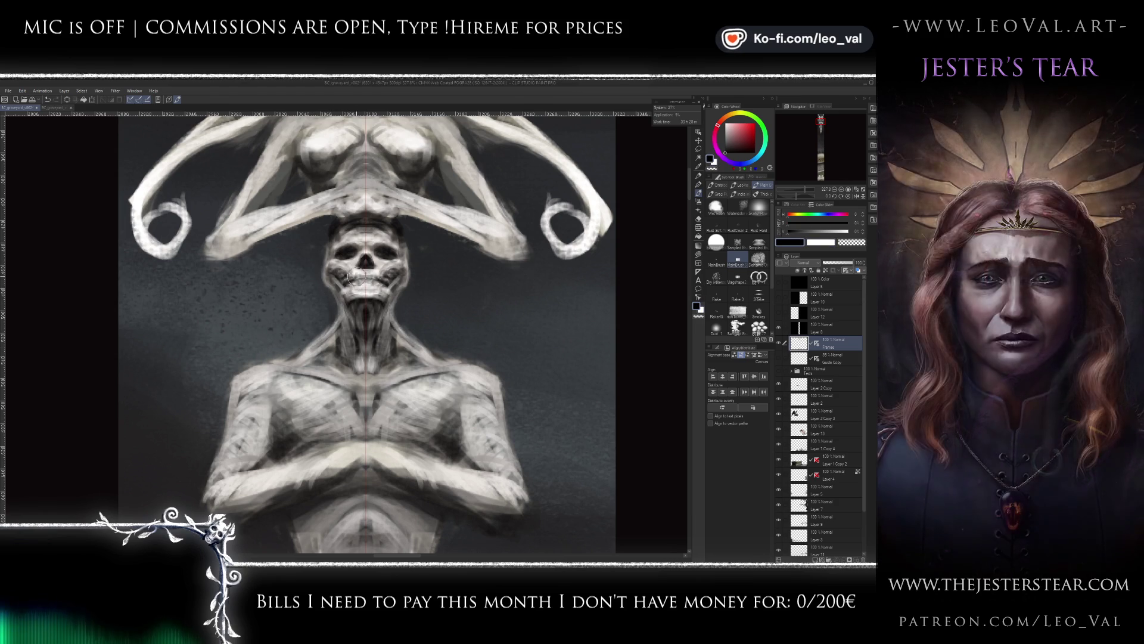
{"action": "key", "text": "x"}
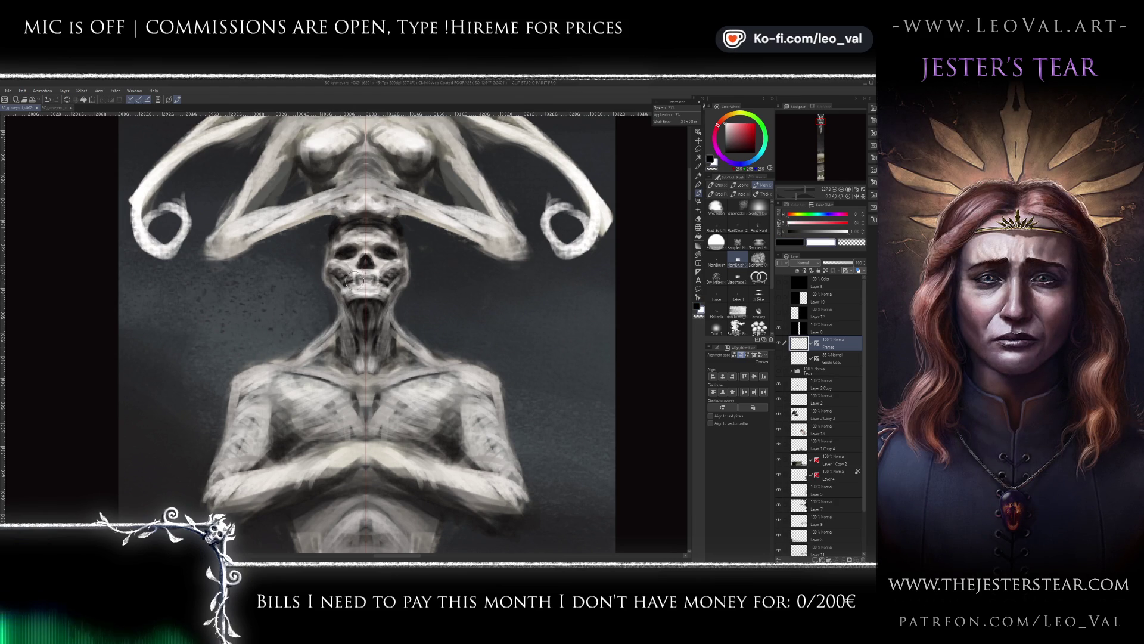
{"action": "key", "text": "x"}
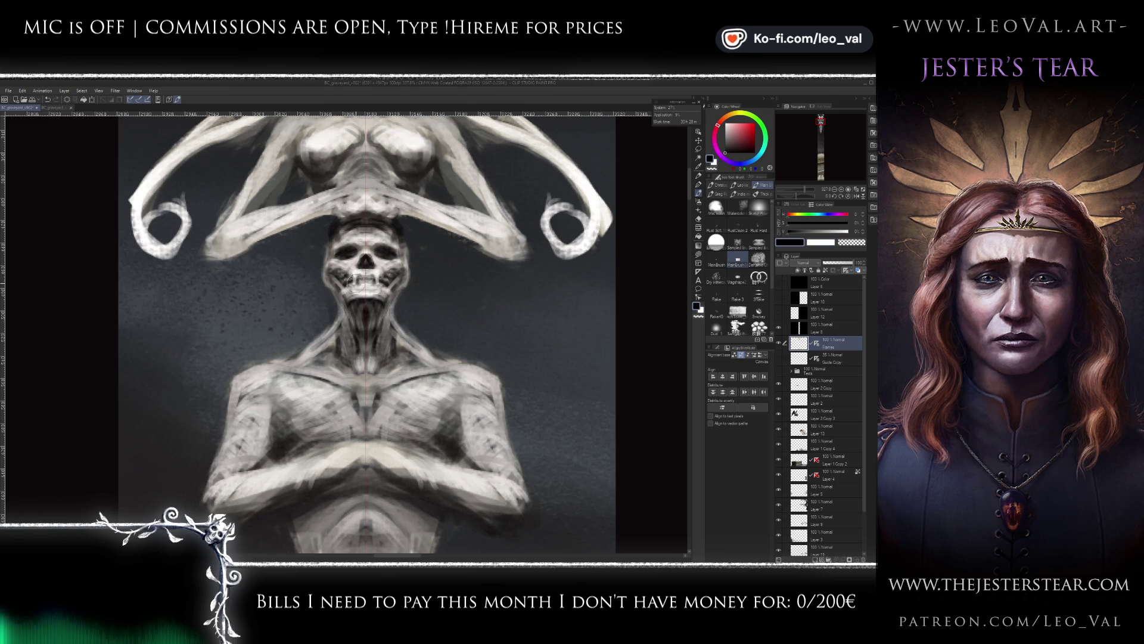
{"action": "scroll", "coordinate": [356, 290], "scroll_direction": "down", "scroll_amount": 10}
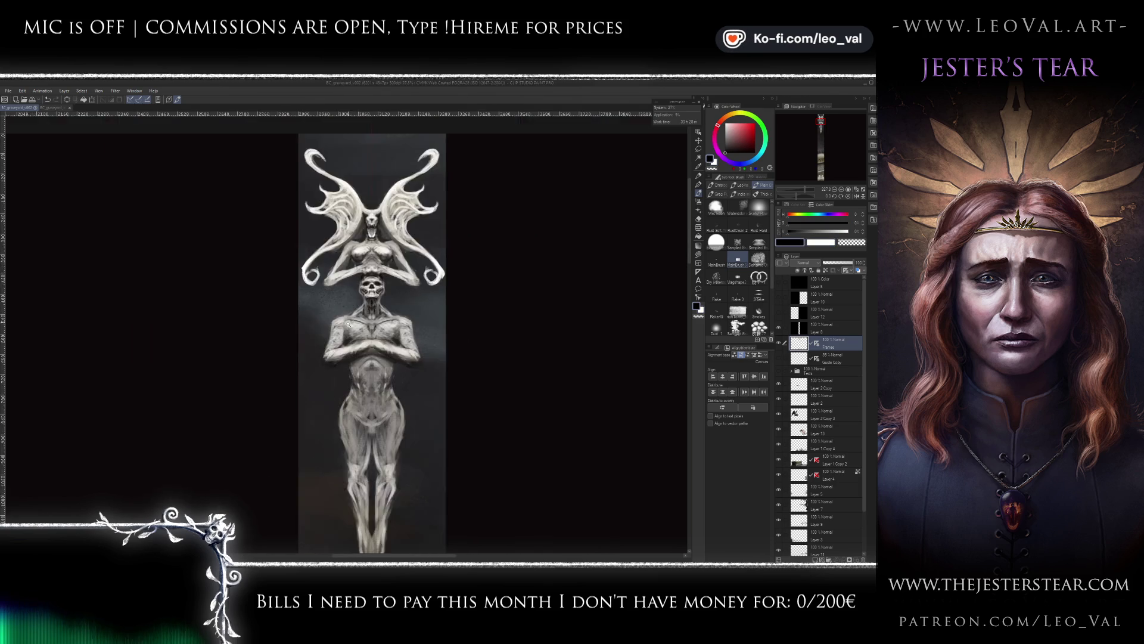
- Darken the neck just below the skull's jaw with a black stroke
{"action": "scroll", "coordinate": [356, 289], "scroll_direction": "up", "scroll_amount": 5}
{"action": "scroll", "coordinate": [357, 291], "scroll_direction": "up", "scroll_amount": 6}
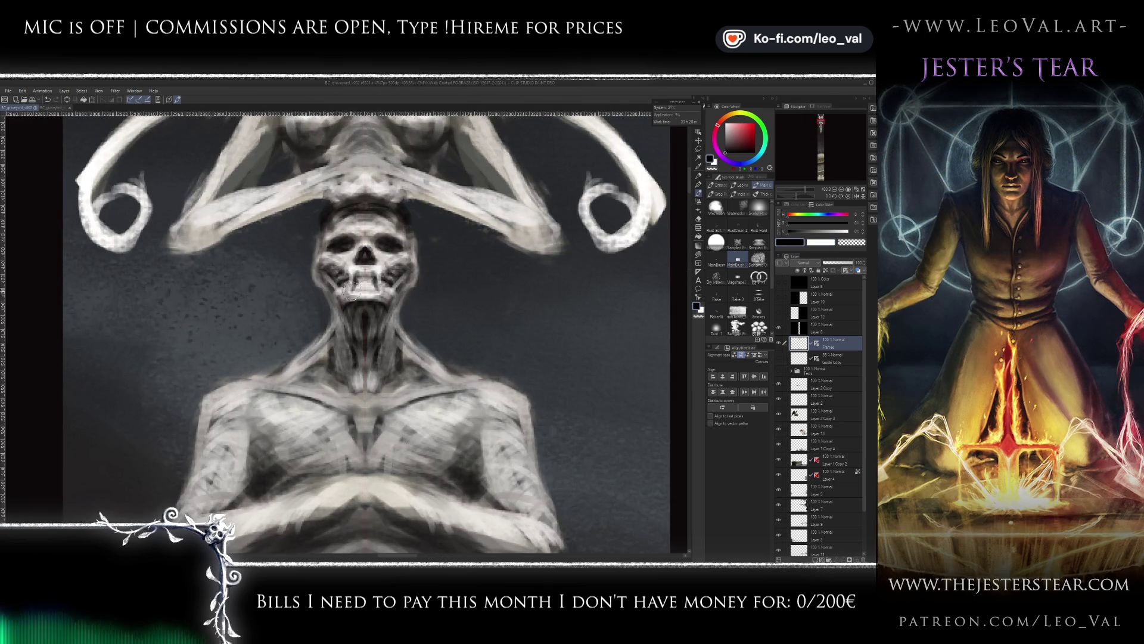
{"action": "key", "text": "x"}
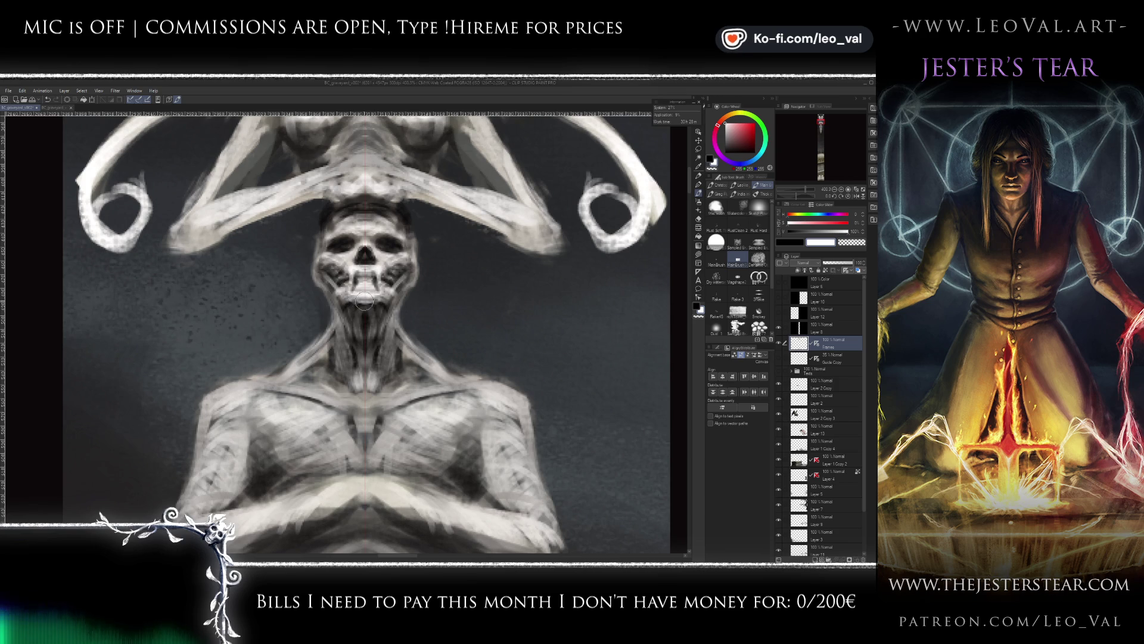
{"action": "key", "text": "x"}
{"action": "mouse_move", "coordinate": [354, 323]}
{"action": "left_mouse_down"}
{"action": "mouse_move", "coordinate": [366, 312]}
{"action": "mouse_move", "coordinate": [343, 311]}
{"action": "left_mouse_up"}
- Brighten the skull's cheeks with light white strokes
{"action": "key", "text": "x"}
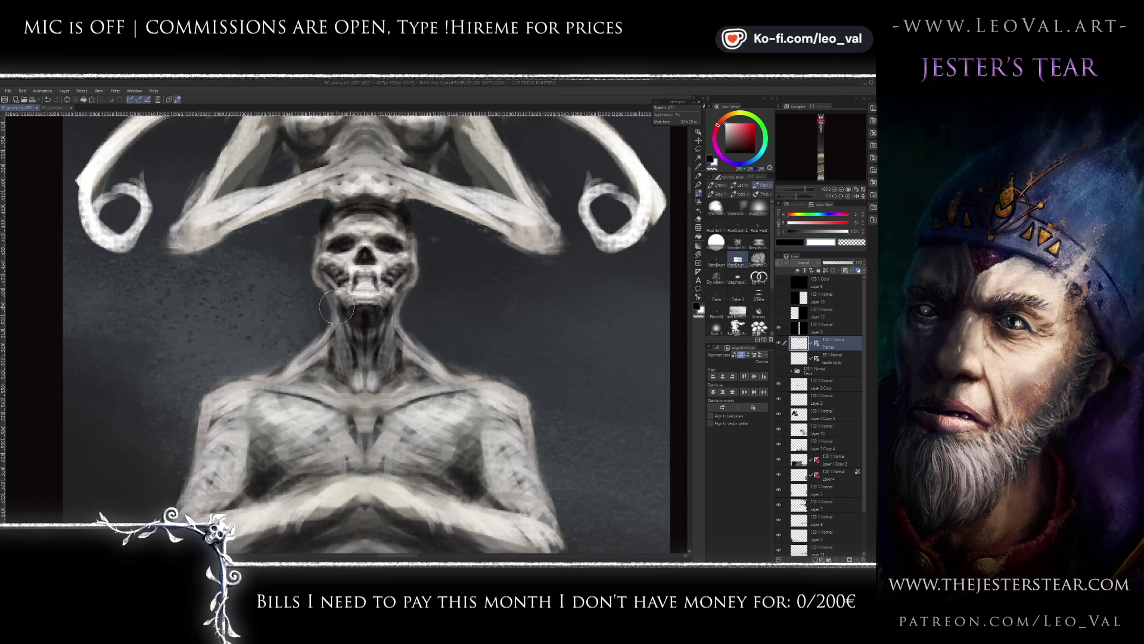
{"action": "left_click_drag", "start_coordinate": [331, 289], "coordinate": [329, 279]}
{"action": "key", "text": "x"}
- Sample a mid grey and add a short dark stroke down the neck
{"action": "left_click", "coordinate": [349, 305], "text": "alt"}
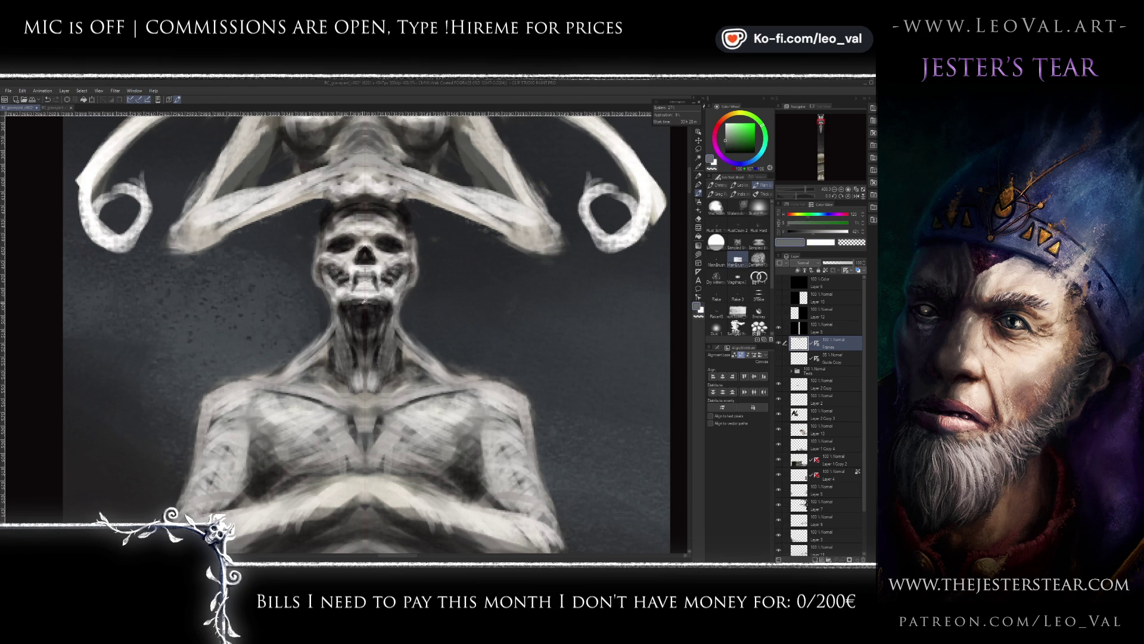
{"action": "scroll", "coordinate": [359, 349], "scroll_direction": "down", "scroll_amount": 2}
{"action": "scroll", "coordinate": [358, 349], "scroll_direction": "down", "scroll_amount": 3}
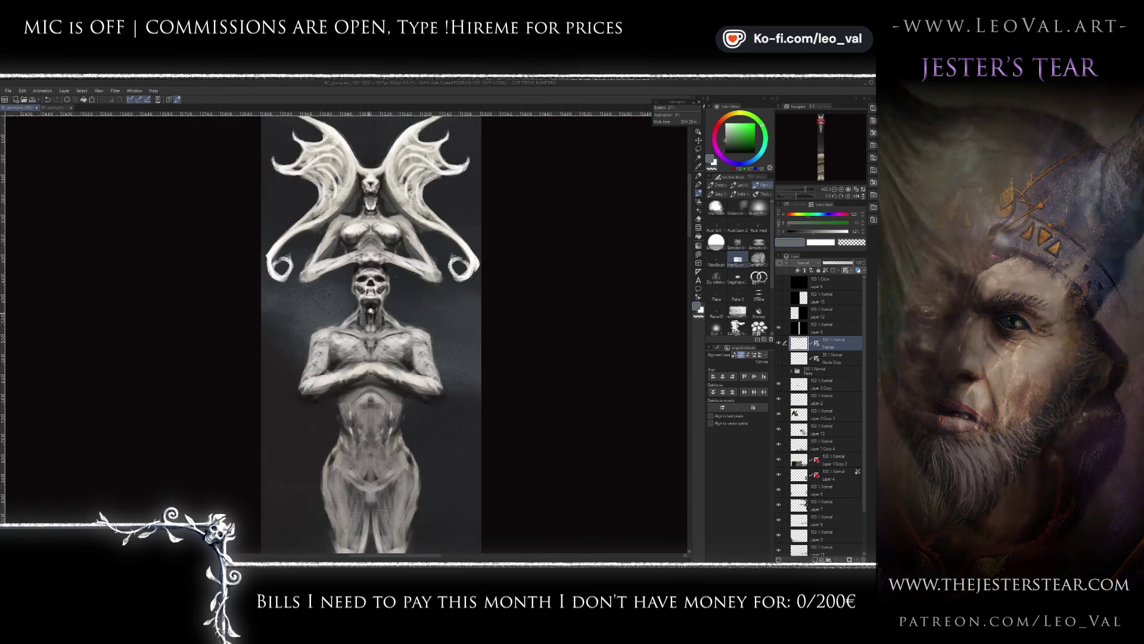
{"action": "scroll", "coordinate": [375, 296], "scroll_direction": "up", "scroll_amount": 3}
{"action": "key", "text": "x"}
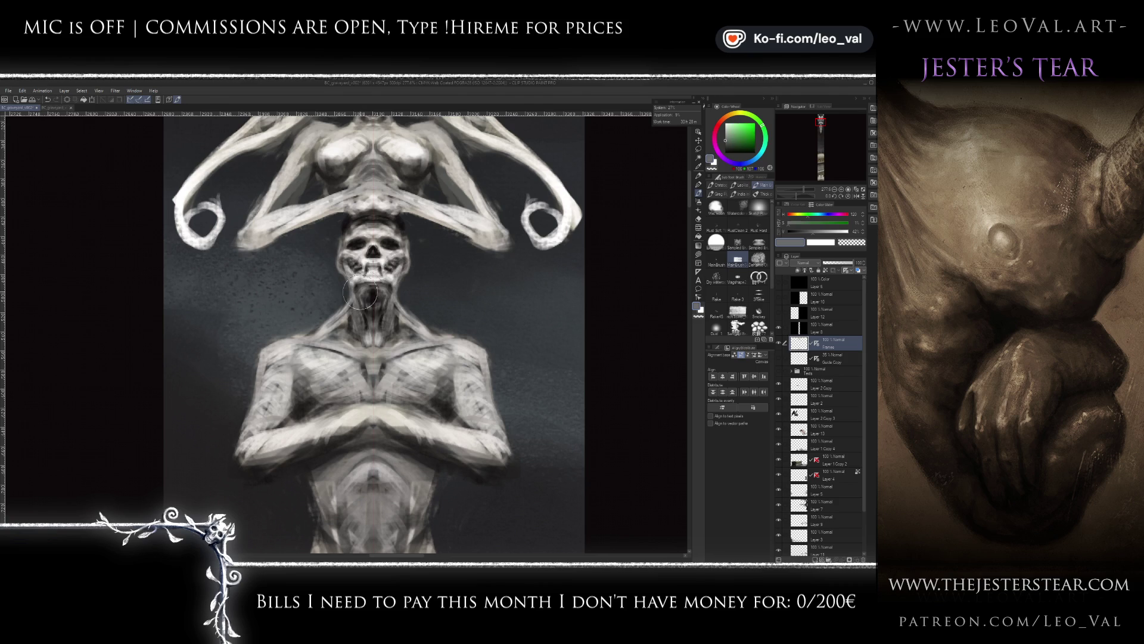
{"action": "key", "text": "x"}
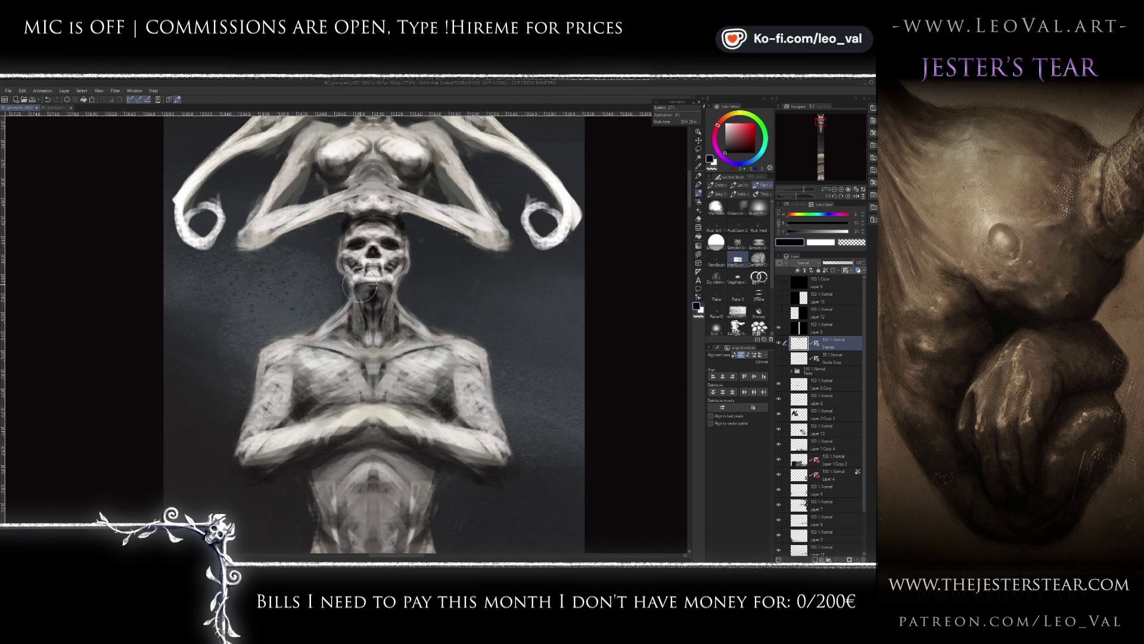
{"action": "left_click_drag", "start_coordinate": [371, 322], "coordinate": [374, 344]}
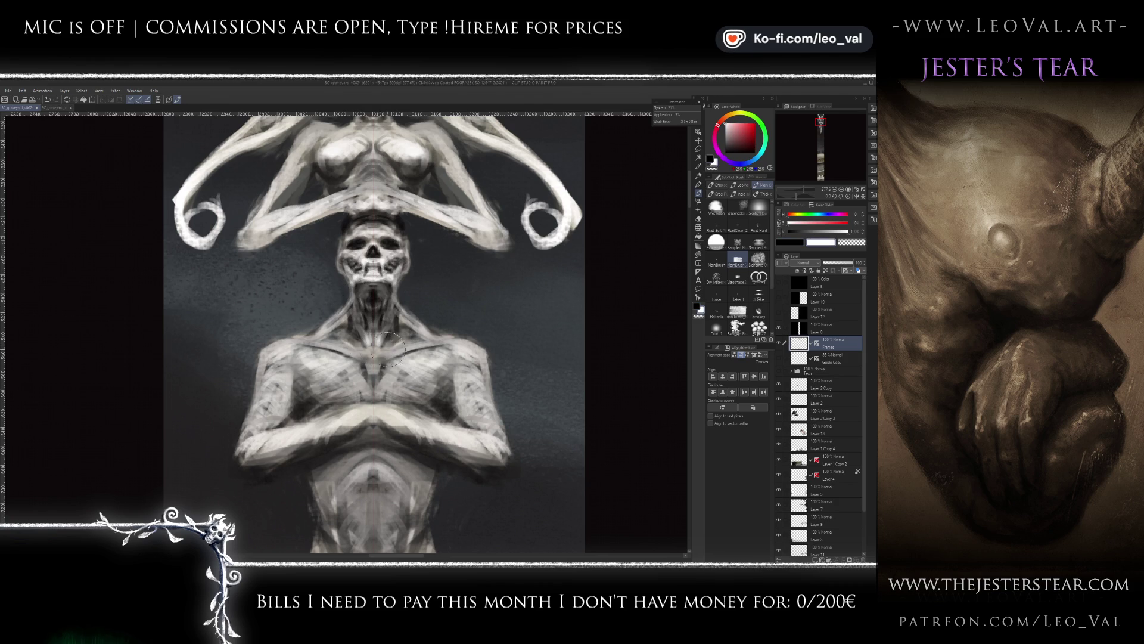
{"action": "key", "text": "x"}
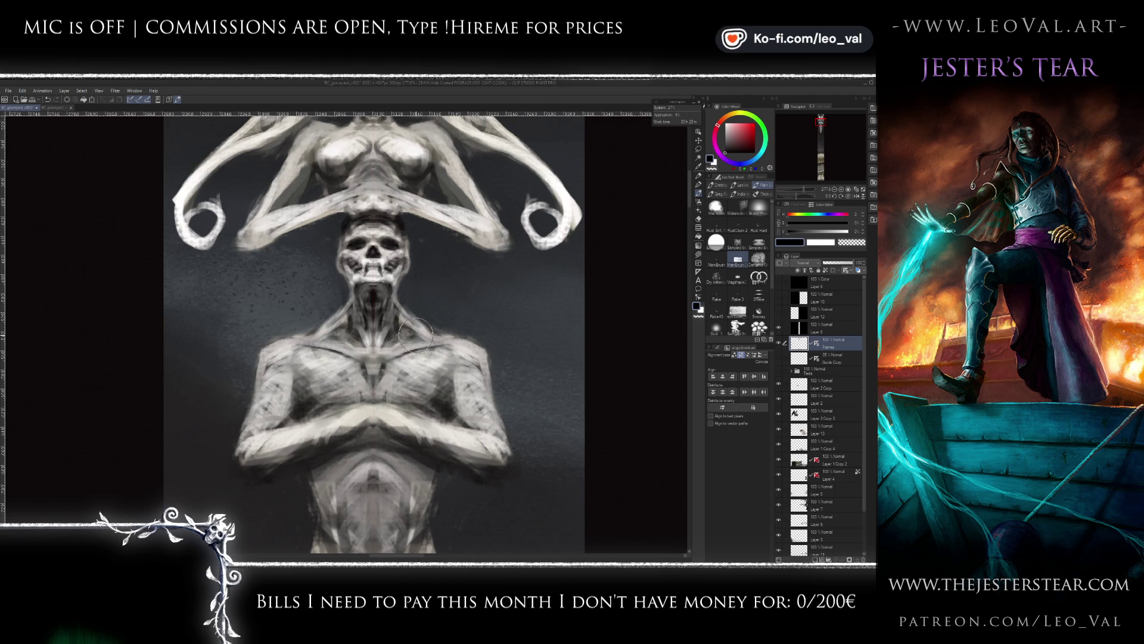
{"action": "scroll", "coordinate": [415, 309], "scroll_direction": "down", "scroll_amount": 3}
- Zoom in on the statue's torso and sample a dark grey from the painting
{"action": "scroll", "coordinate": [416, 309], "scroll_direction": "down", "scroll_amount": 1}
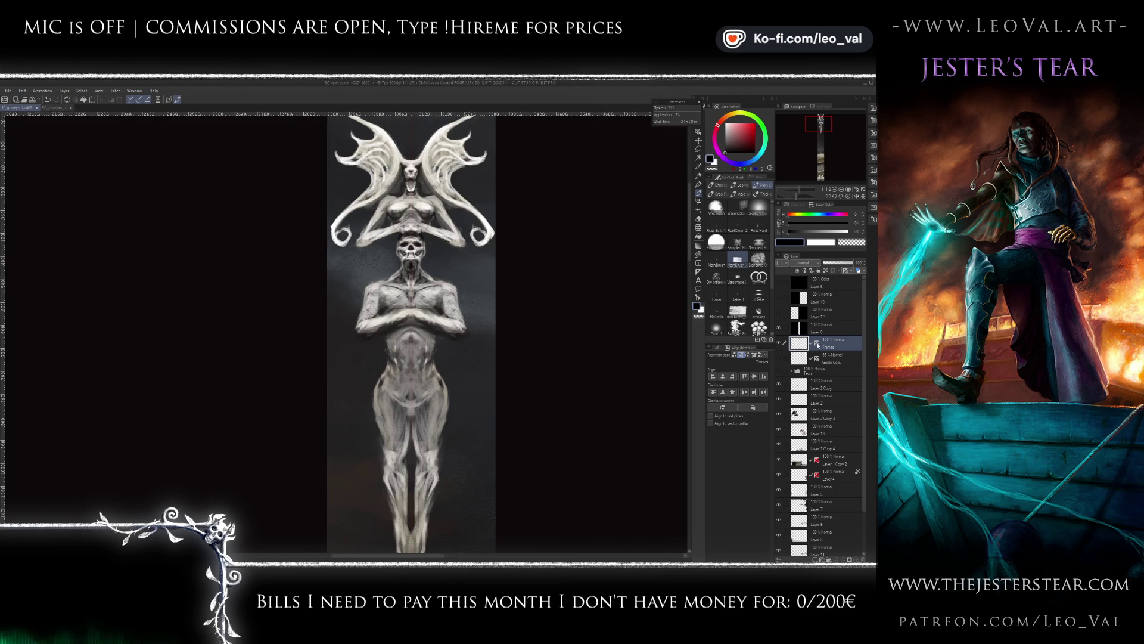
{"action": "scroll", "coordinate": [629, 336], "scroll_direction": "down", "scroll_amount": 2}
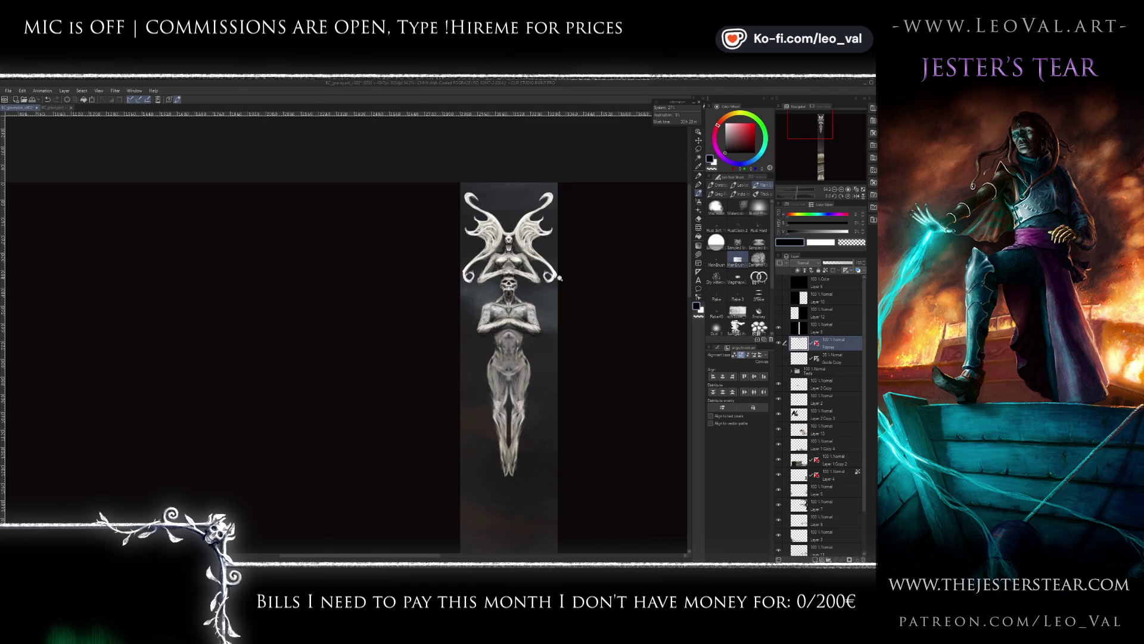
{"action": "scroll", "coordinate": [452, 325], "scroll_direction": "up", "scroll_amount": 2}
{"action": "scroll", "coordinate": [452, 325], "scroll_direction": "up", "scroll_amount": 1}
{"action": "scroll", "coordinate": [452, 325], "scroll_direction": "up", "scroll_amount": 1}
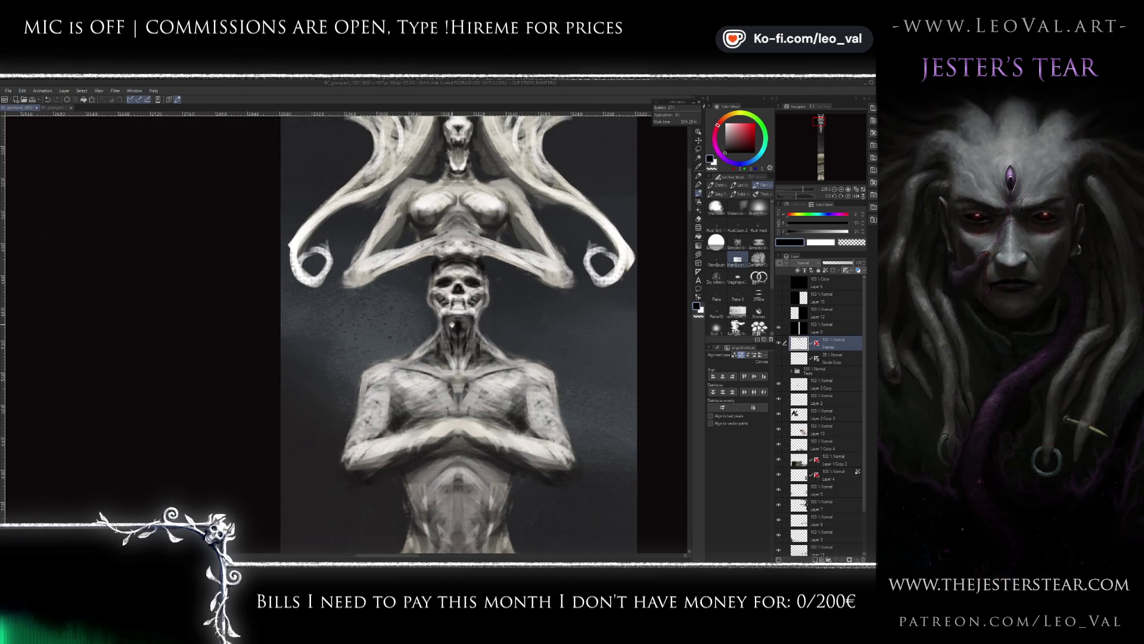
{"action": "key", "text": "x"}
{"action": "key", "text": "x"}
{"action": "key", "text": "x"}
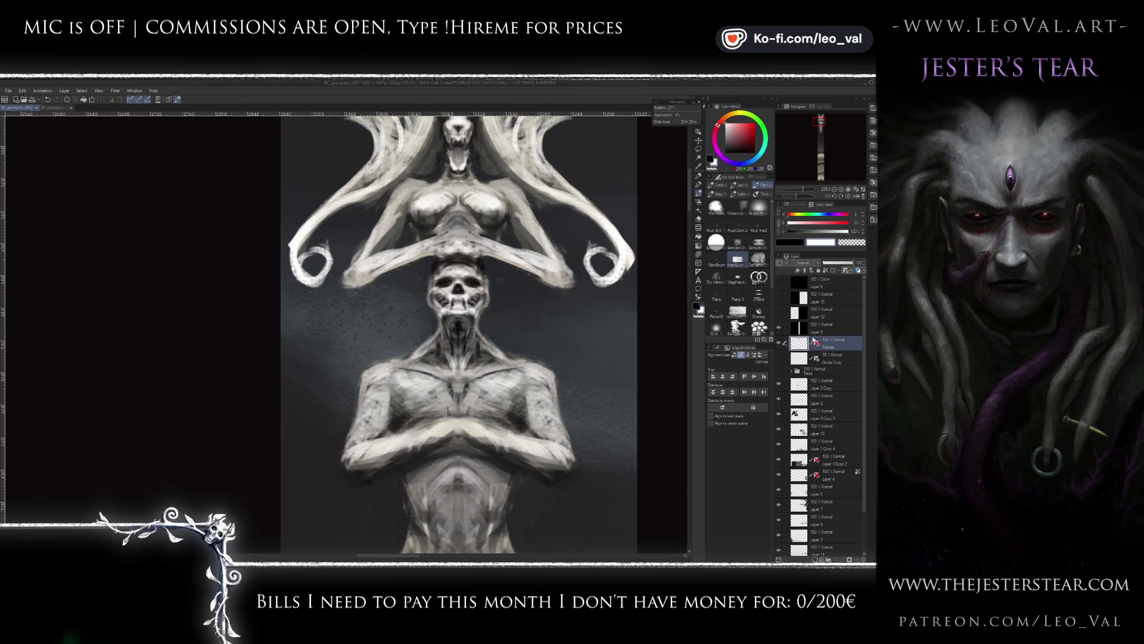
{"action": "left_click", "coordinate": [443, 271], "text": "alt"}
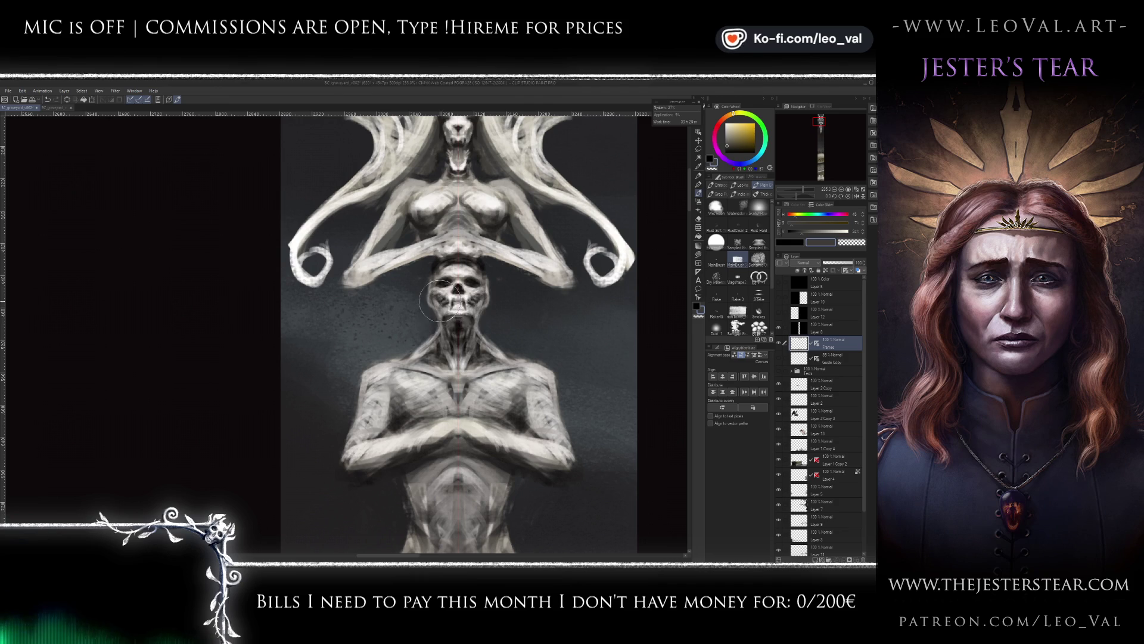
- Sample a very dark red and frame more of the torso, toggling between colours
{"action": "left_click", "coordinate": [458, 346], "text": "alt"}
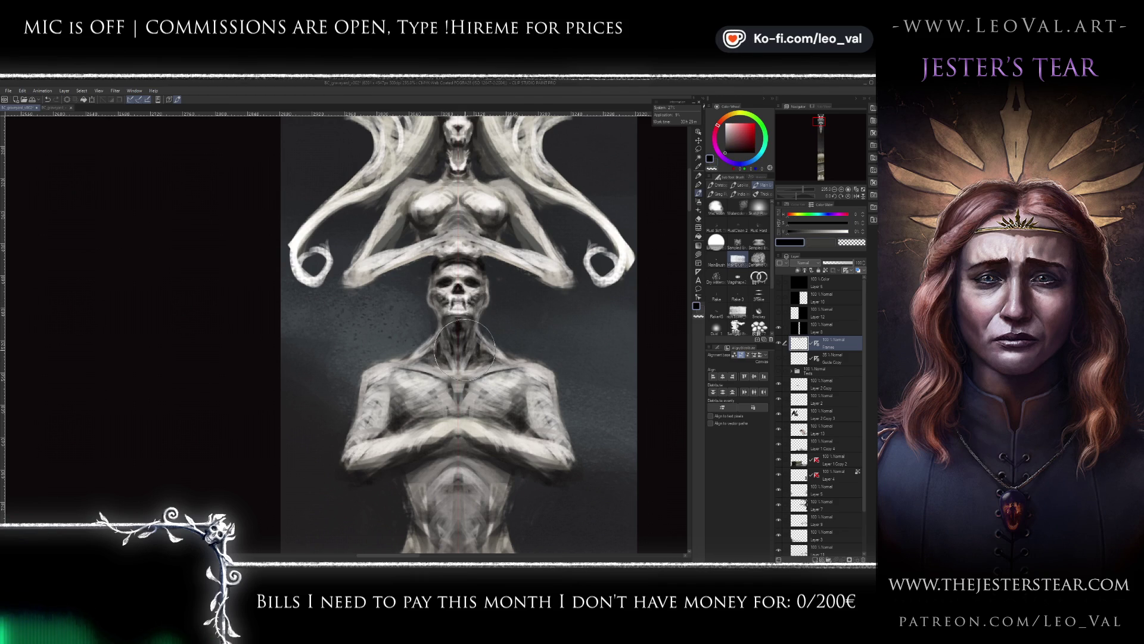
{"action": "key", "text": "x"}
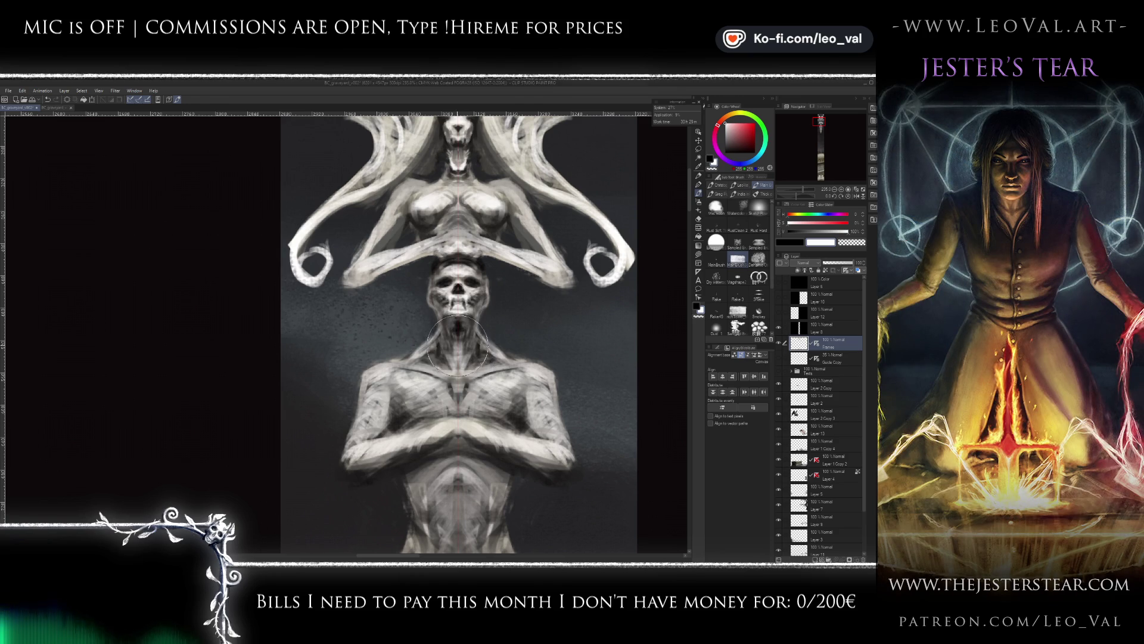
{"action": "left_click_drag", "start_coordinate": [472, 369], "coordinate": [448, 303]}
{"action": "key", "text": "x"}
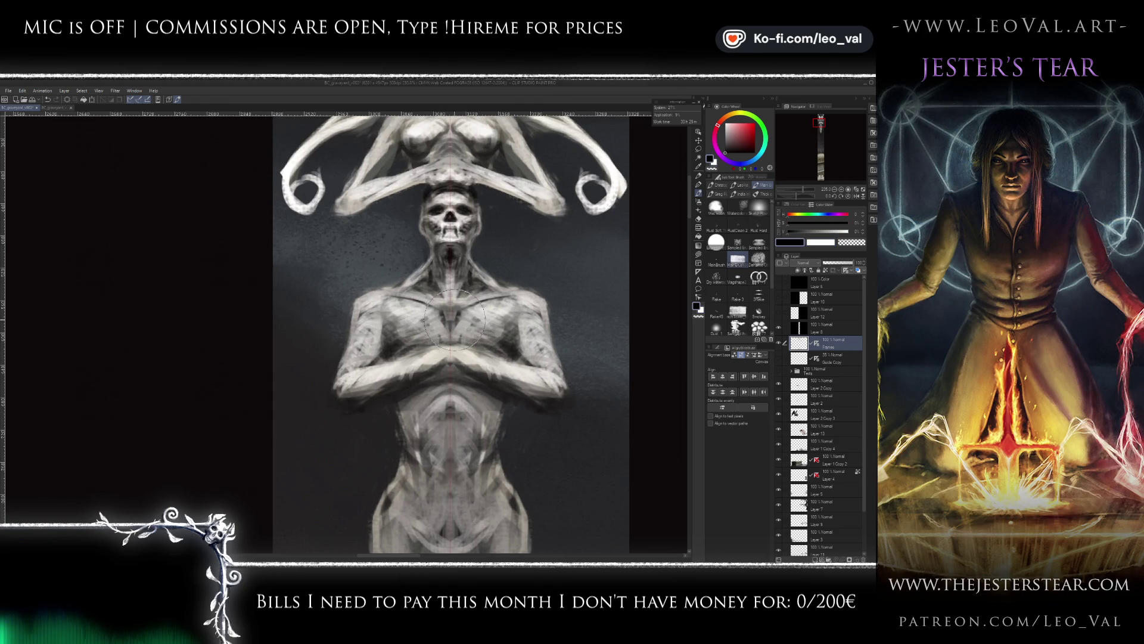
{"action": "key", "text": "x"}
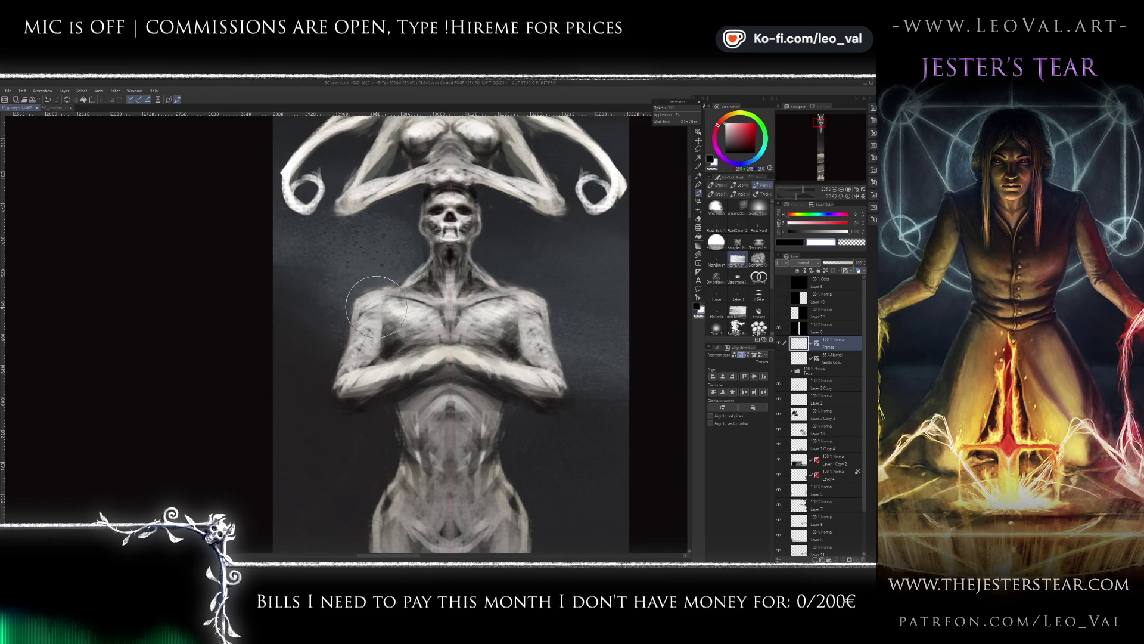
{"action": "key", "text": "x"}
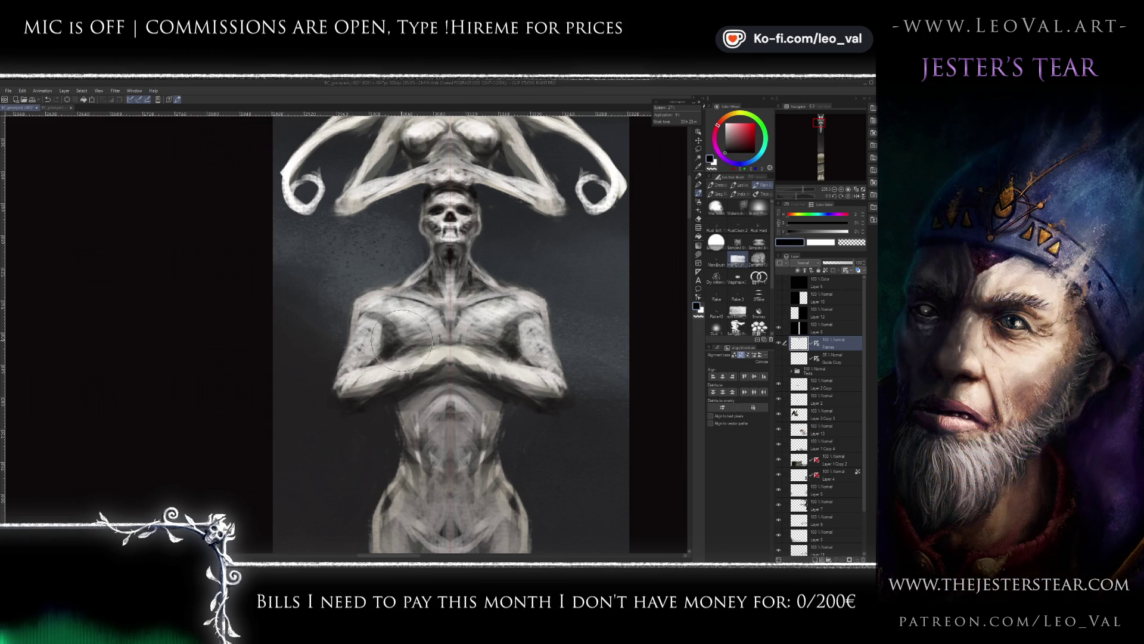
{"action": "scroll", "coordinate": [463, 358], "scroll_direction": "down", "scroll_amount": 5}
- Frame the winged statue, sample pale warm greys from the wing, and open Hue/Saturation/Luminosity
{"action": "scroll", "coordinate": [415, 306], "scroll_direction": "up", "scroll_amount": 3}
{"action": "left_click_drag", "start_coordinate": [415, 307], "coordinate": [411, 363]}
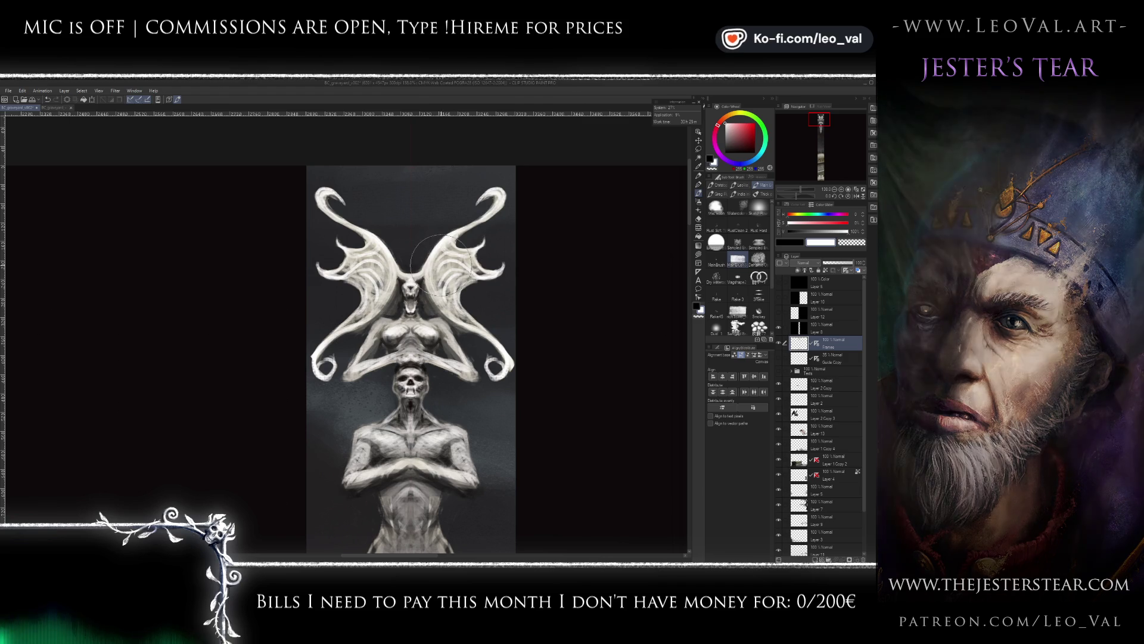
{"action": "left_click", "coordinate": [458, 278], "text": "alt"}
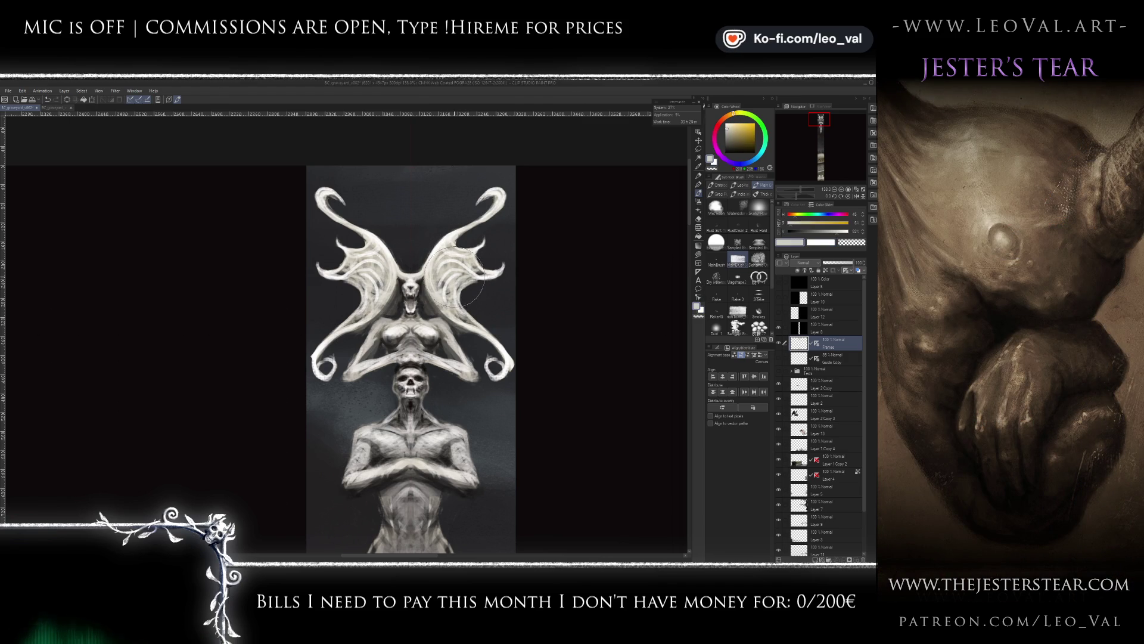
{"action": "left_click", "coordinate": [456, 278], "text": "alt"}
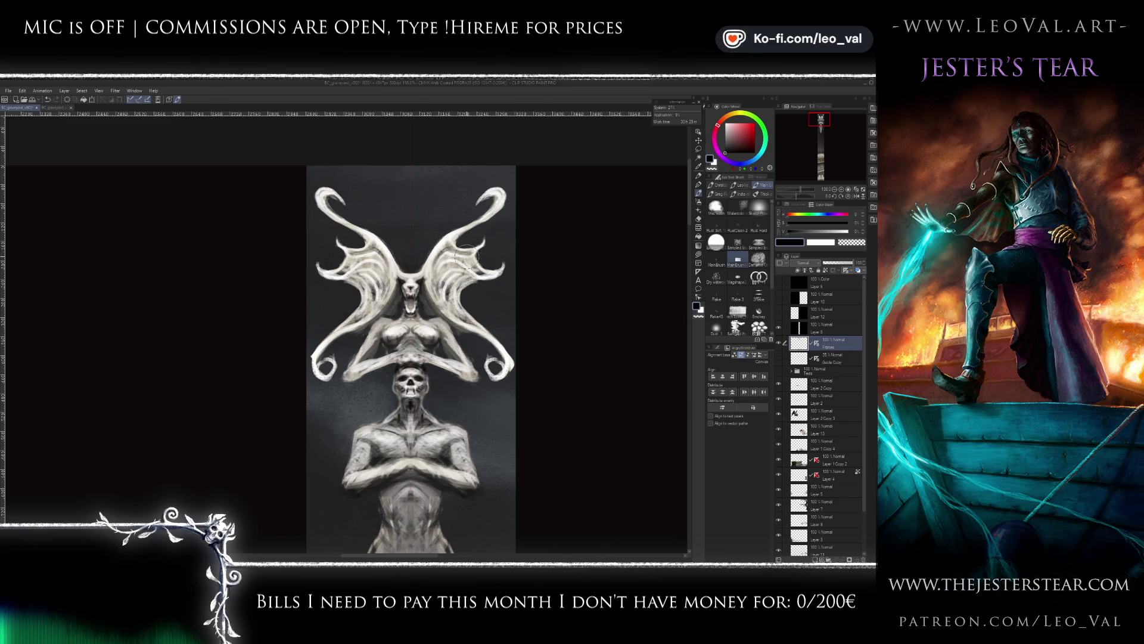
{"action": "left_click", "coordinate": [471, 261], "text": "alt"}
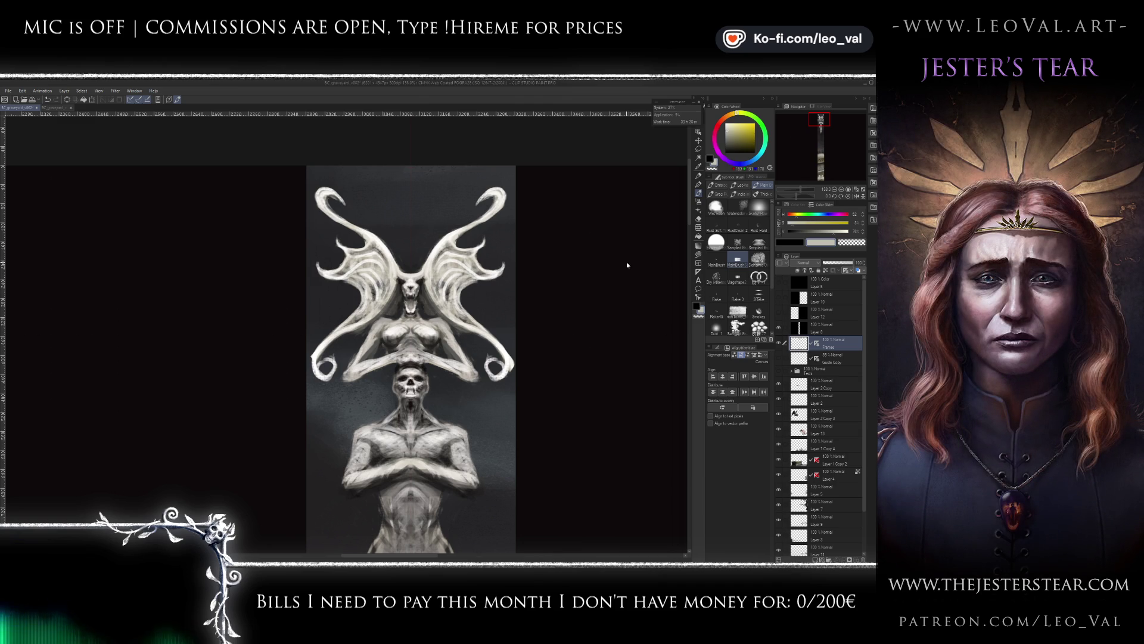
{"action": "key", "text": "ctrl+u"}
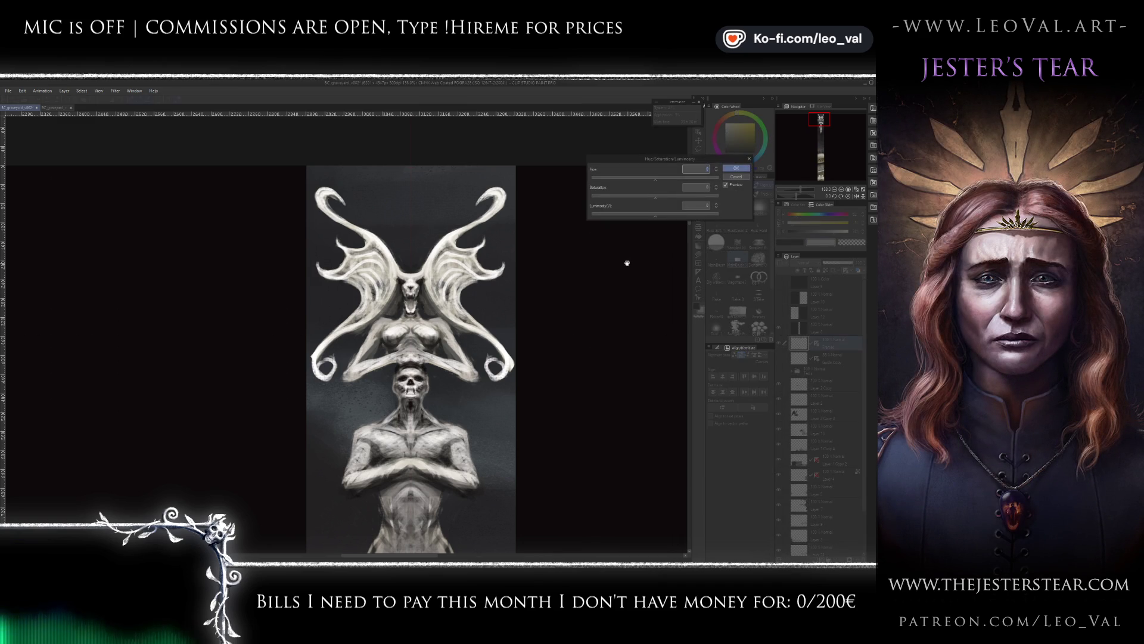
- Apply the adjustment at -100 saturation and set the drawing colour to a mid grey
{"action": "left_click", "coordinate": [736, 168]}
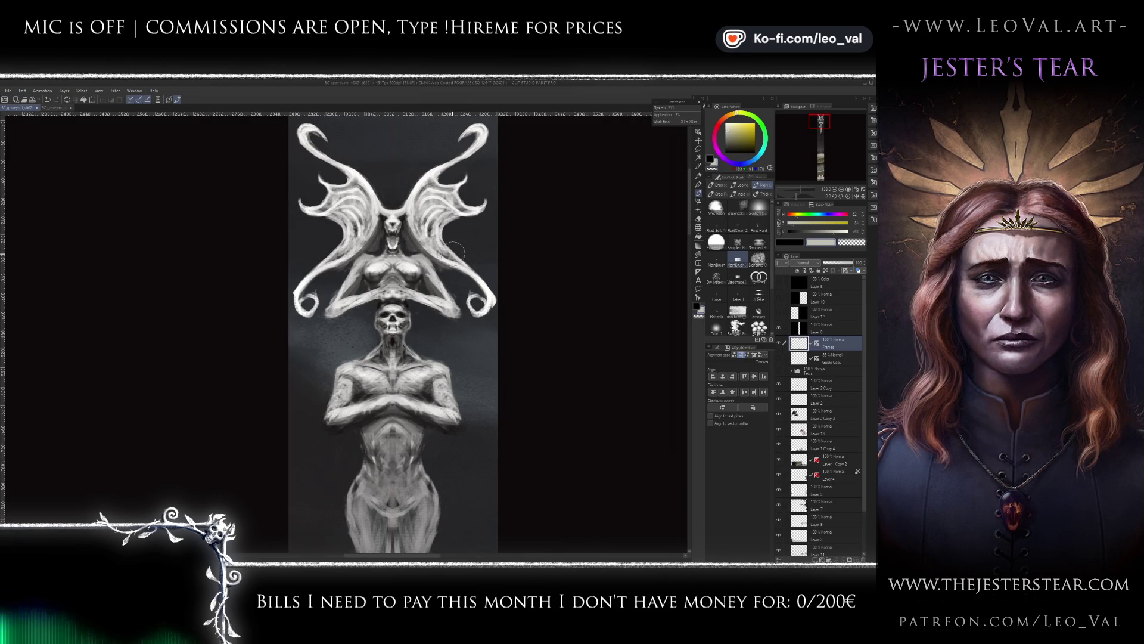
{"action": "left_click", "coordinate": [454, 185], "text": "alt"}
{"action": "left_click", "coordinate": [426, 197], "text": "alt"}
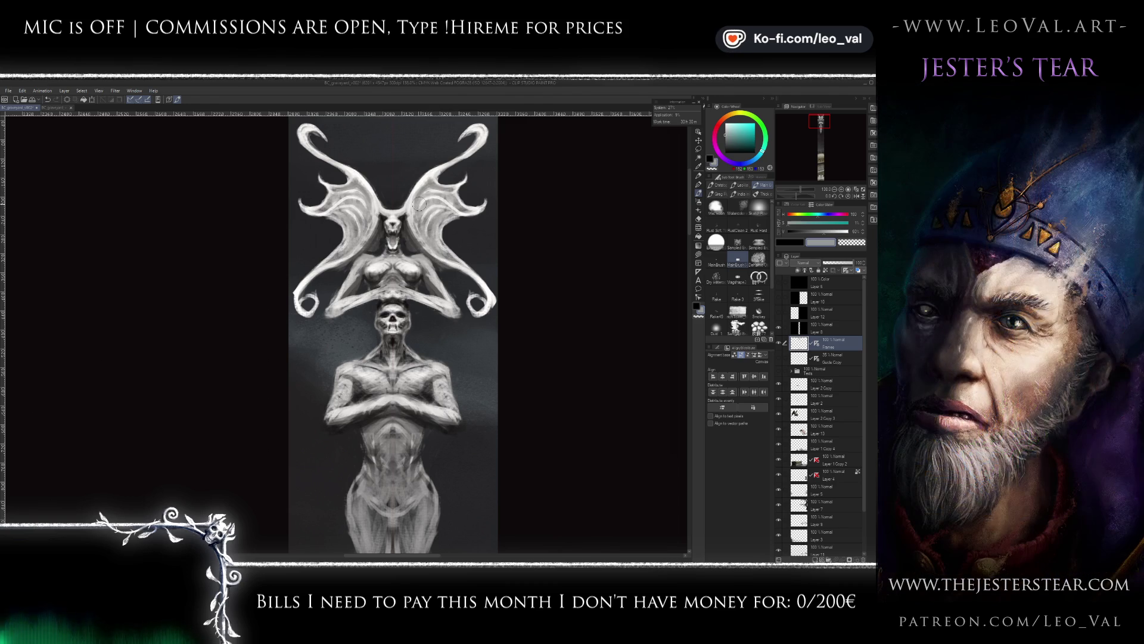
- Paint mirrored antenna strokes rising from the demon's head
{"action": "left_click_drag", "start_coordinate": [429, 186], "coordinate": [422, 246]}
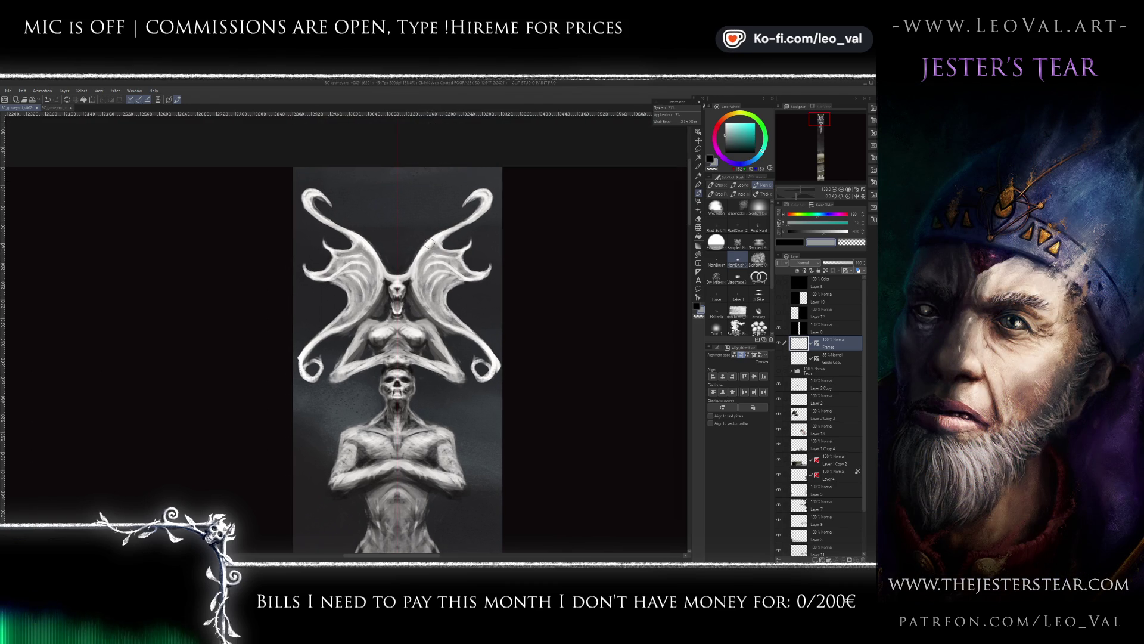
{"action": "left_click", "coordinate": [422, 246], "text": "alt"}
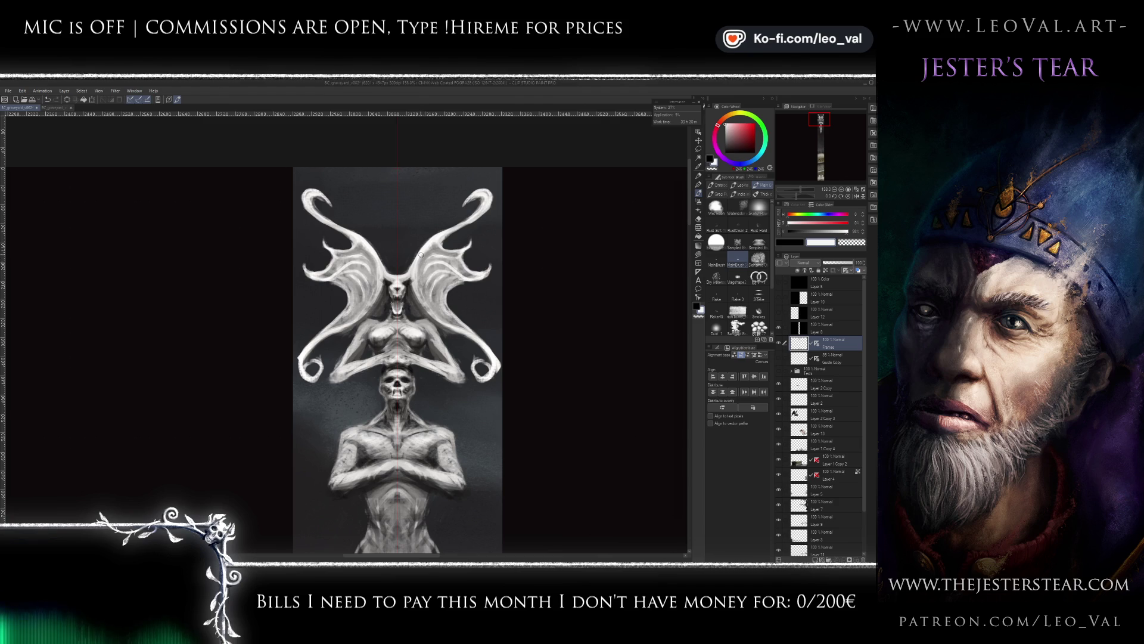
{"action": "left_click_drag", "start_coordinate": [406, 254], "coordinate": [430, 223]}
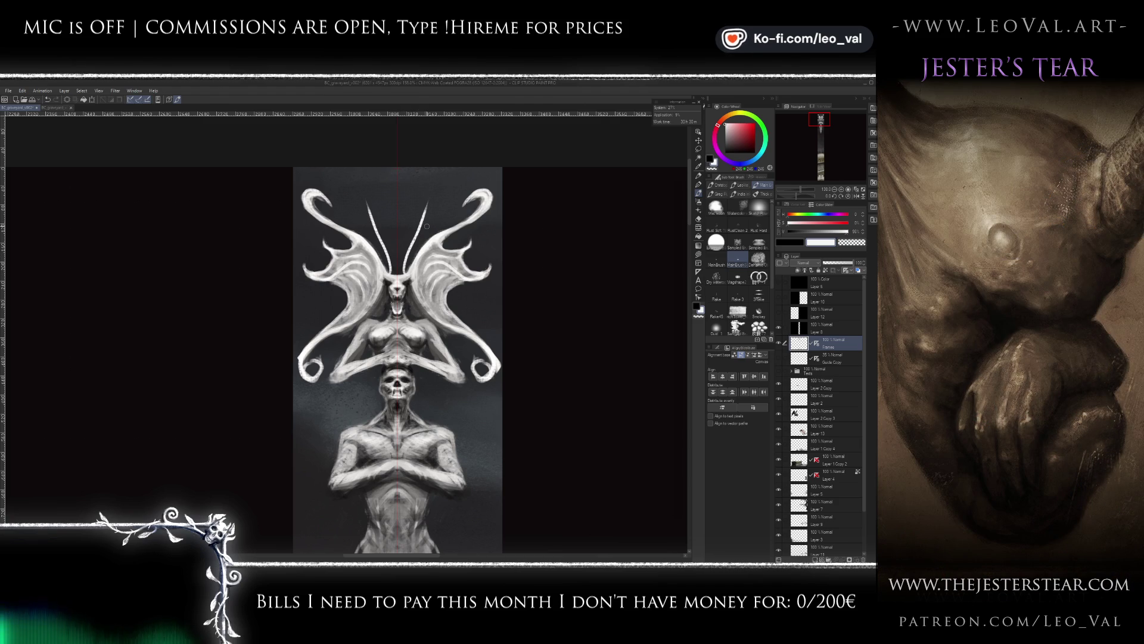
- Try several smaller mirrored antenna curls above the head, undoing each attempt
{"action": "key", "text": "ctrl+z"}
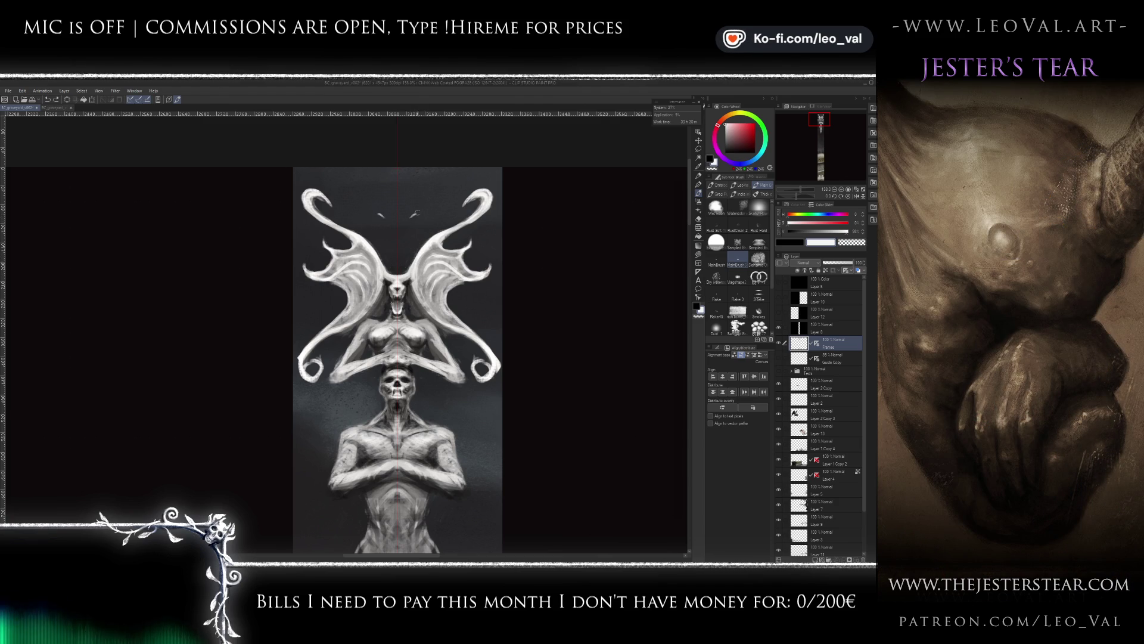
{"action": "left_click_drag", "start_coordinate": [410, 238], "coordinate": [399, 276]}
{"action": "key", "text": "ctrl+z"}
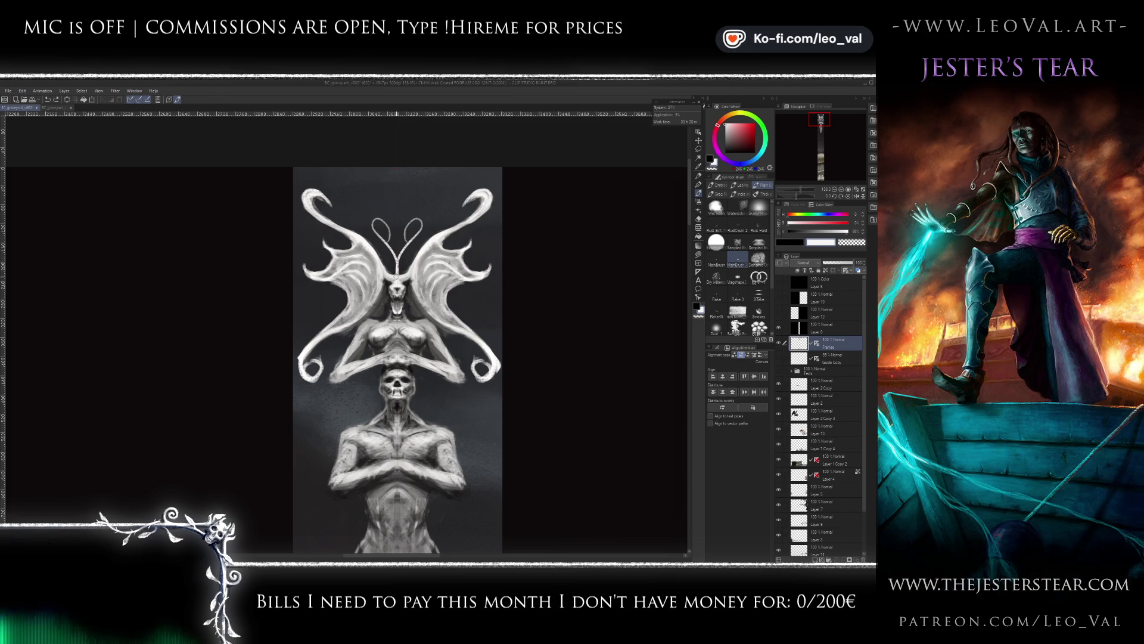
{"action": "key", "text": "ctrl+z"}
{"action": "left_click_drag", "start_coordinate": [410, 243], "coordinate": [398, 279]}
{"action": "key", "text": "ctrl+z"}
{"action": "left_click_drag", "start_coordinate": [410, 236], "coordinate": [409, 224]}
{"action": "key", "text": "ctrl+z"}
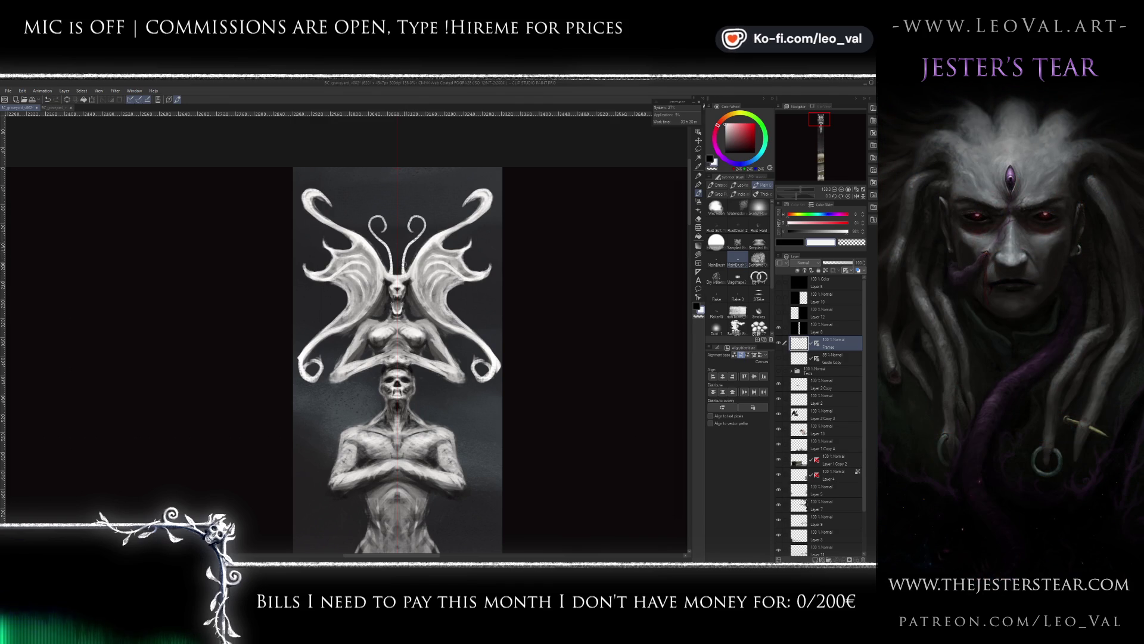
- Sample dark and light colours from the head and refine the antenna curls with a light stroke
{"action": "left_click", "coordinate": [408, 287], "text": "alt"}
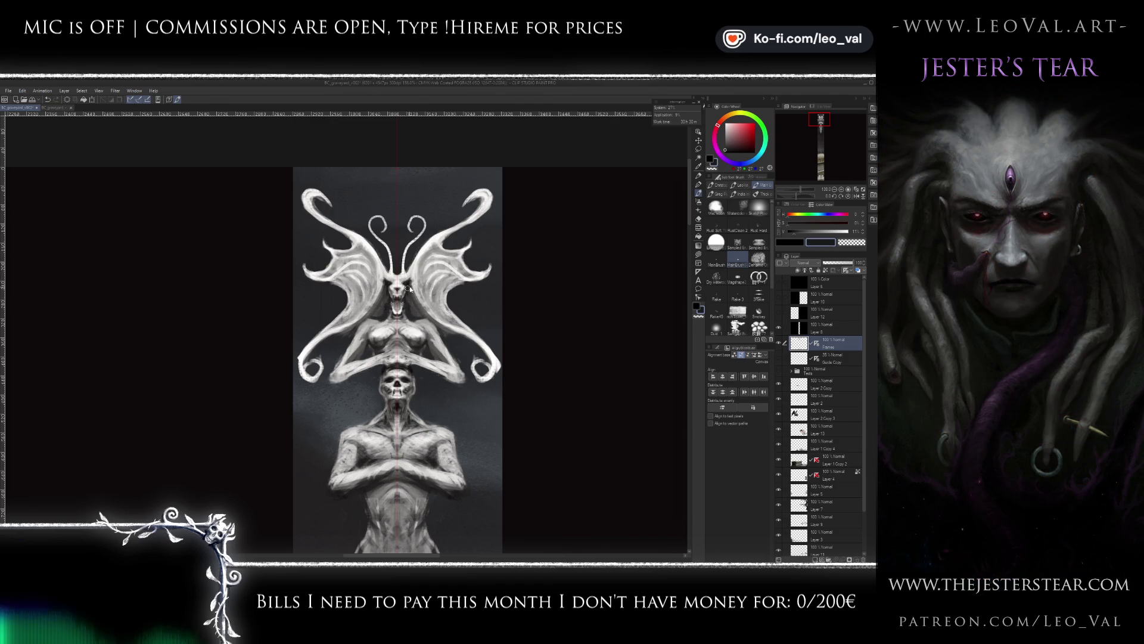
{"action": "left_click", "coordinate": [413, 234], "text": "alt"}
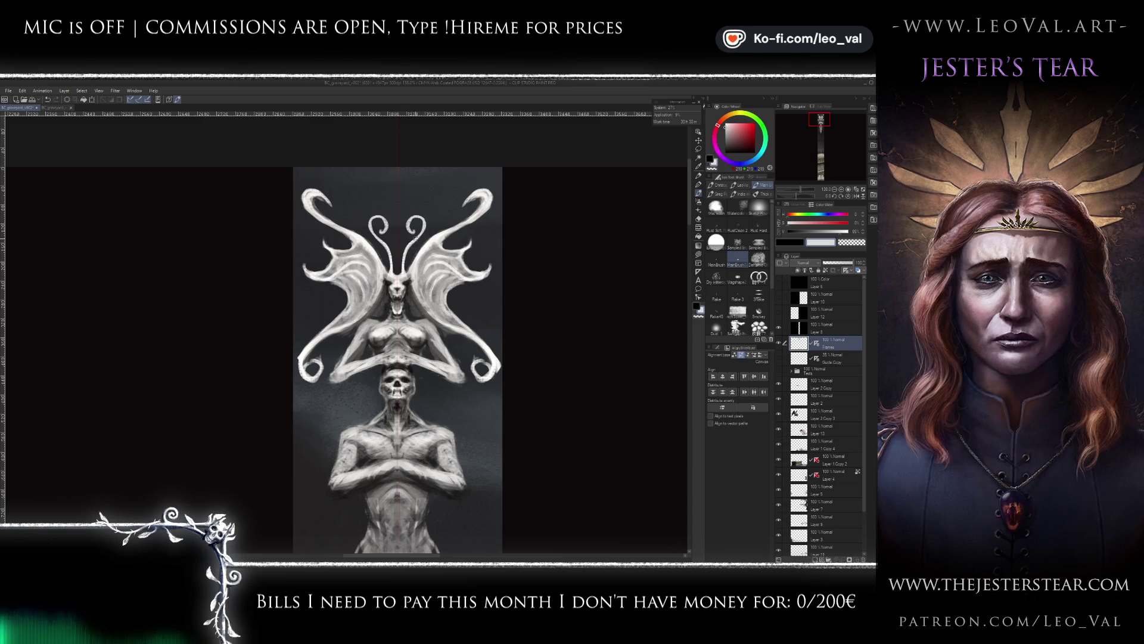
{"action": "left_click_drag", "start_coordinate": [413, 232], "coordinate": [420, 218]}
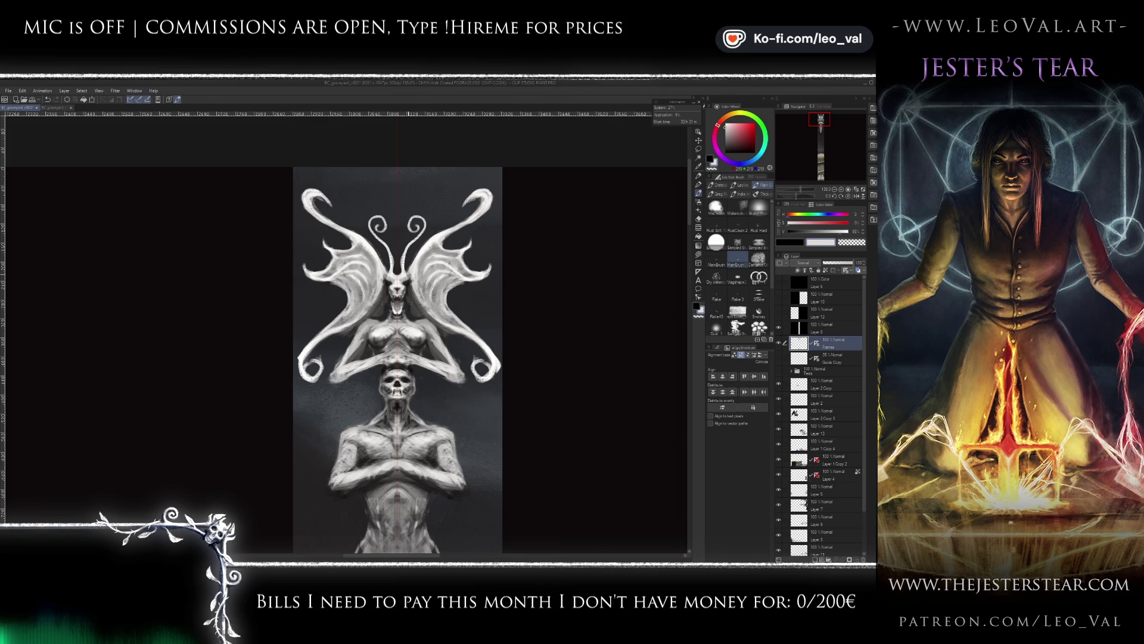
{"action": "left_click", "coordinate": [430, 250], "text": "alt"}
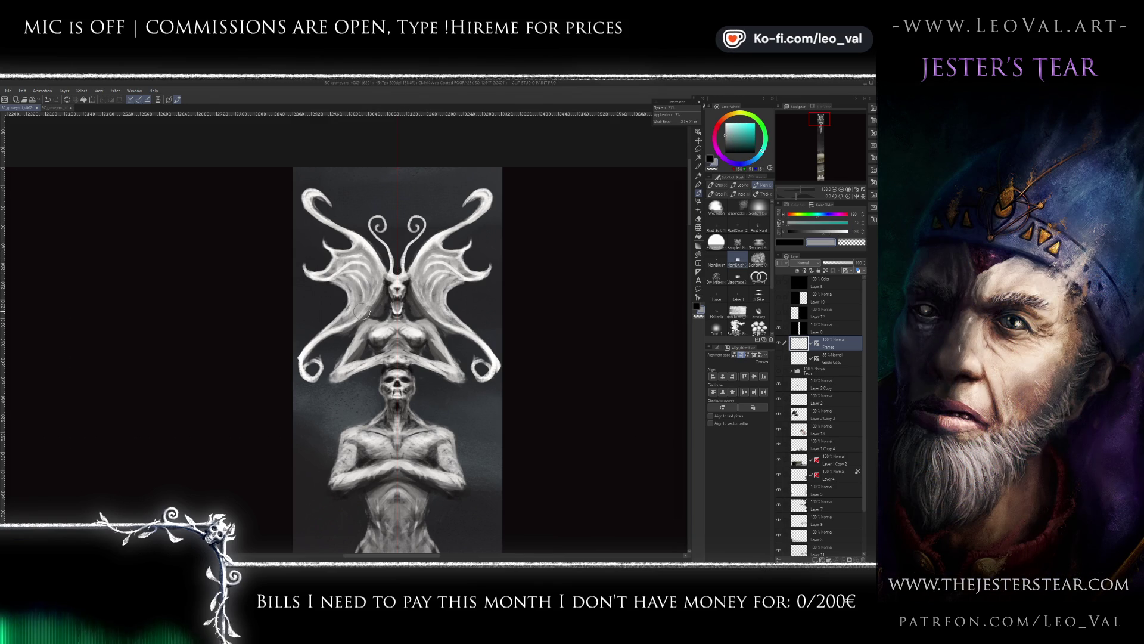
{"action": "left_click_drag", "start_coordinate": [354, 313], "coordinate": [365, 275]}
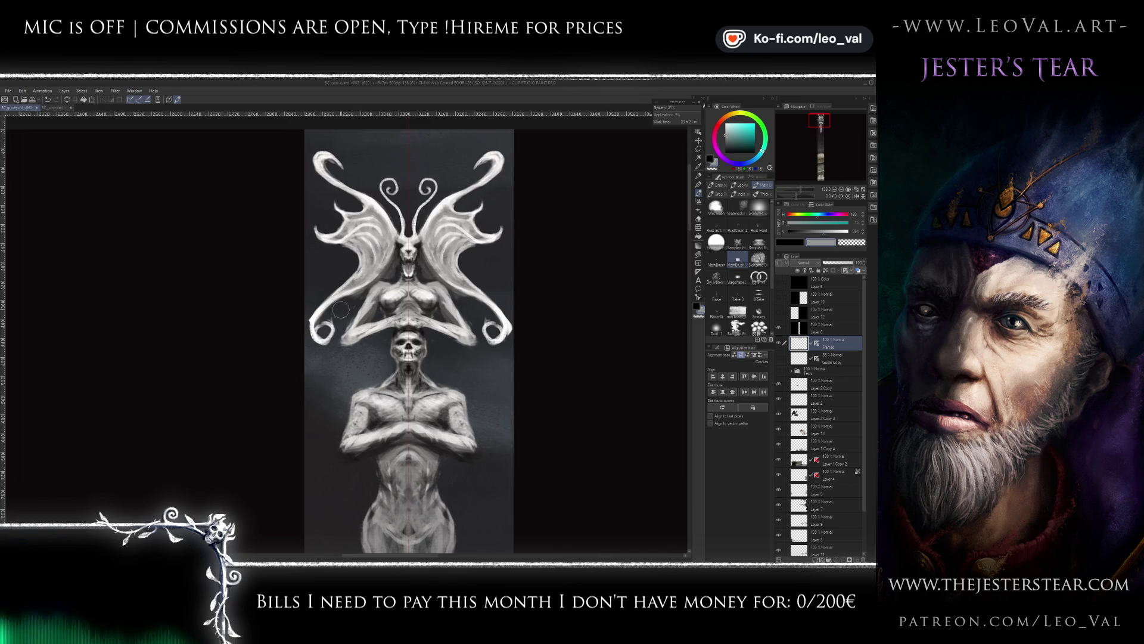
- Darken the lower-left and lower-right wing spirals with a dark blue-grey
{"action": "left_click", "coordinate": [345, 297], "text": "alt"}
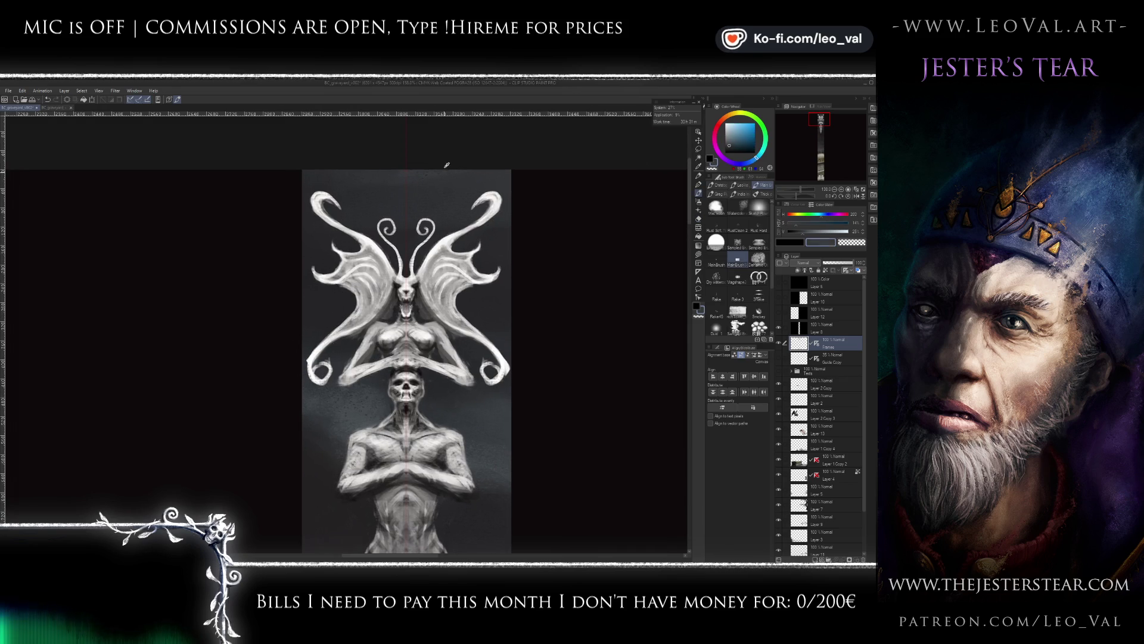
{"action": "scroll", "coordinate": [380, 296], "scroll_direction": "up", "scroll_amount": 2}
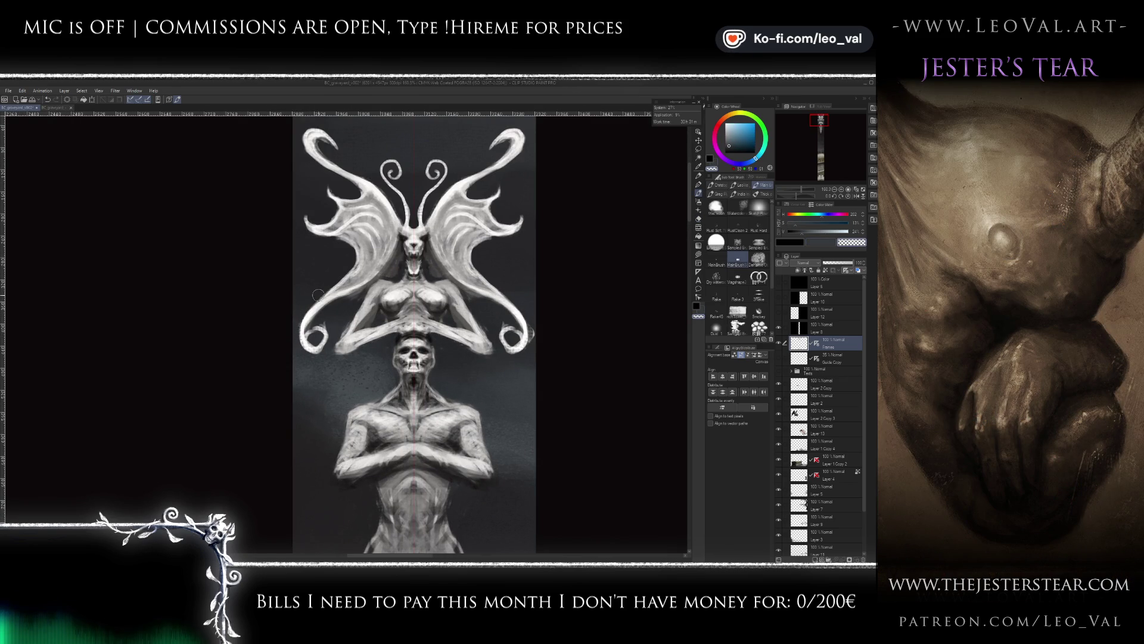
{"action": "left_click_drag", "start_coordinate": [301, 322], "coordinate": [312, 332]}
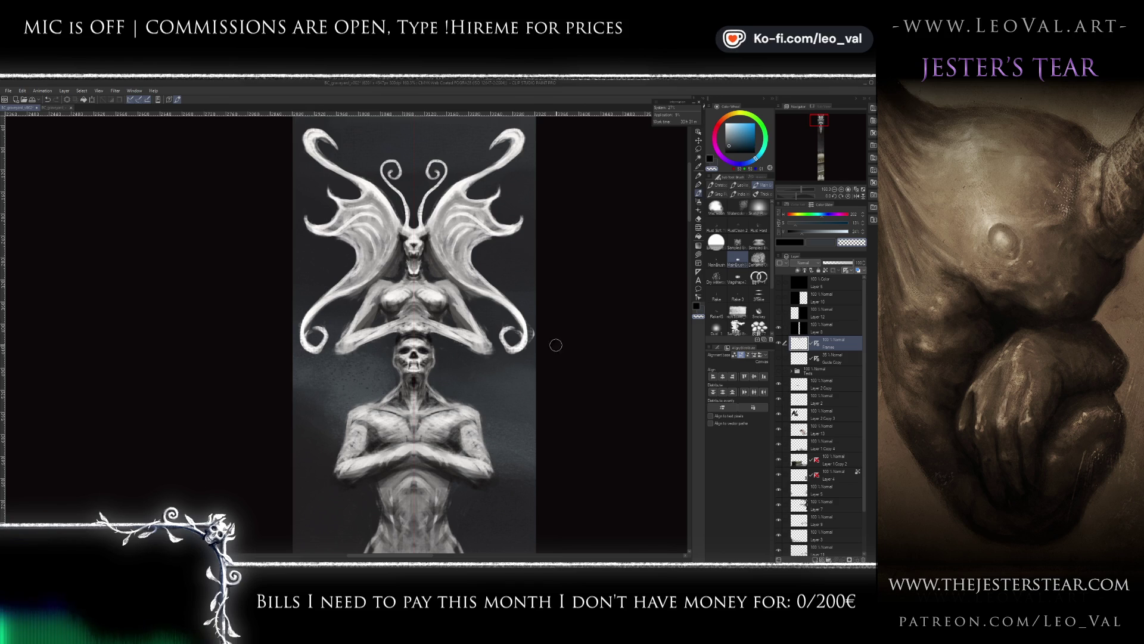
{"action": "left_click_drag", "start_coordinate": [524, 342], "coordinate": [514, 358]}
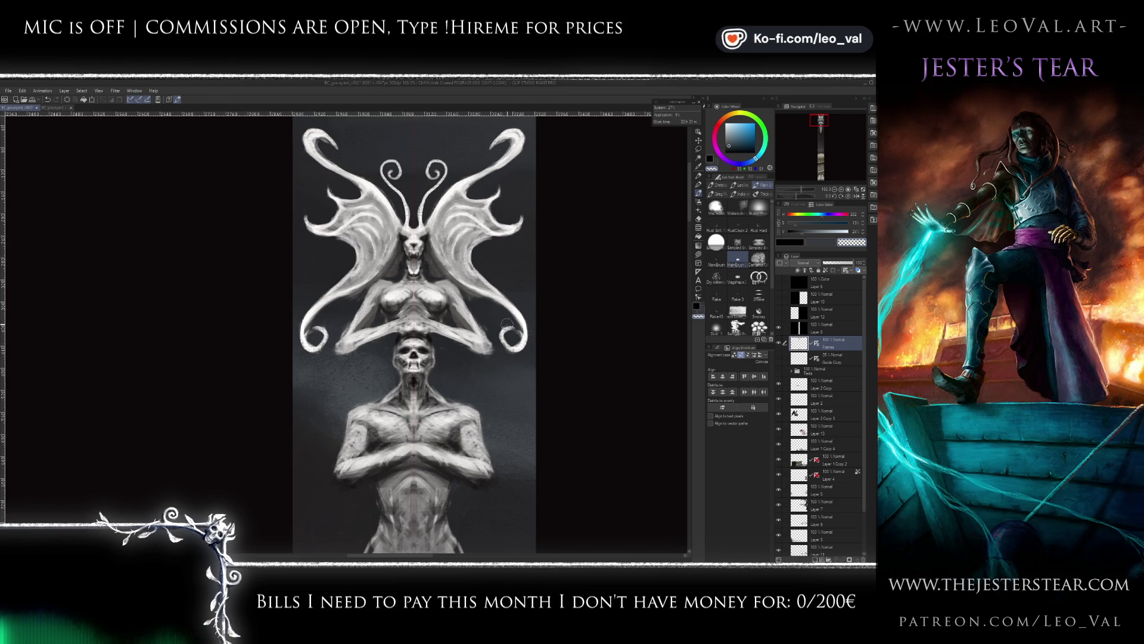
- Add a near-black accent by the right spiral and brighten both lower spirals with light grey
{"action": "left_click", "coordinate": [523, 341], "text": "alt"}
{"action": "left_click", "coordinate": [600, 279], "text": "alt"}
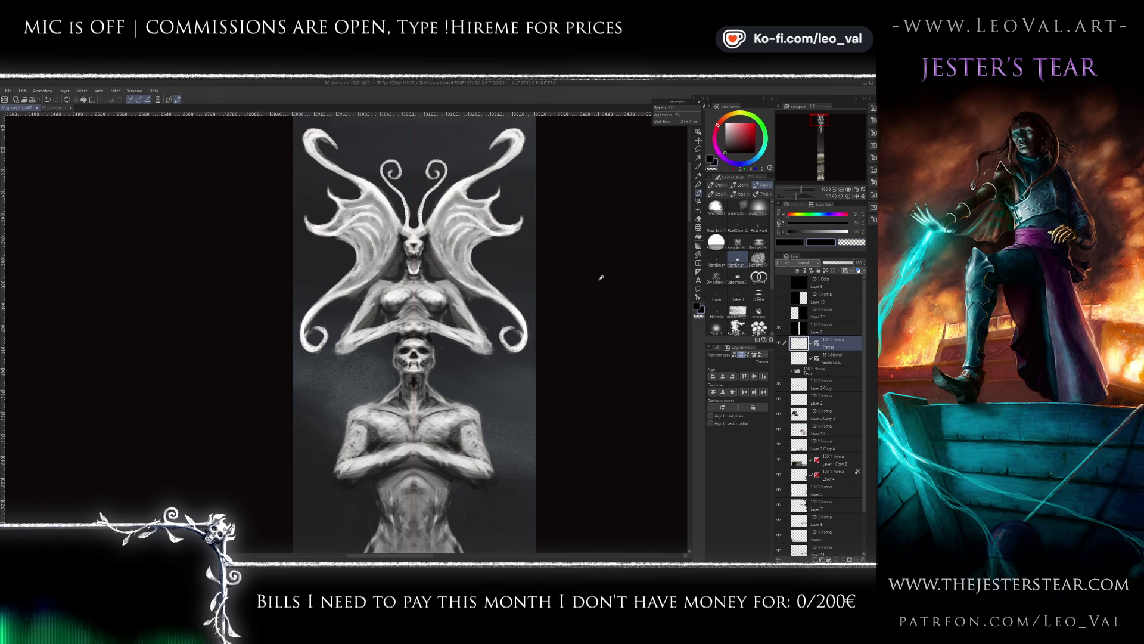
{"action": "left_click_drag", "start_coordinate": [512, 337], "coordinate": [511, 315]}
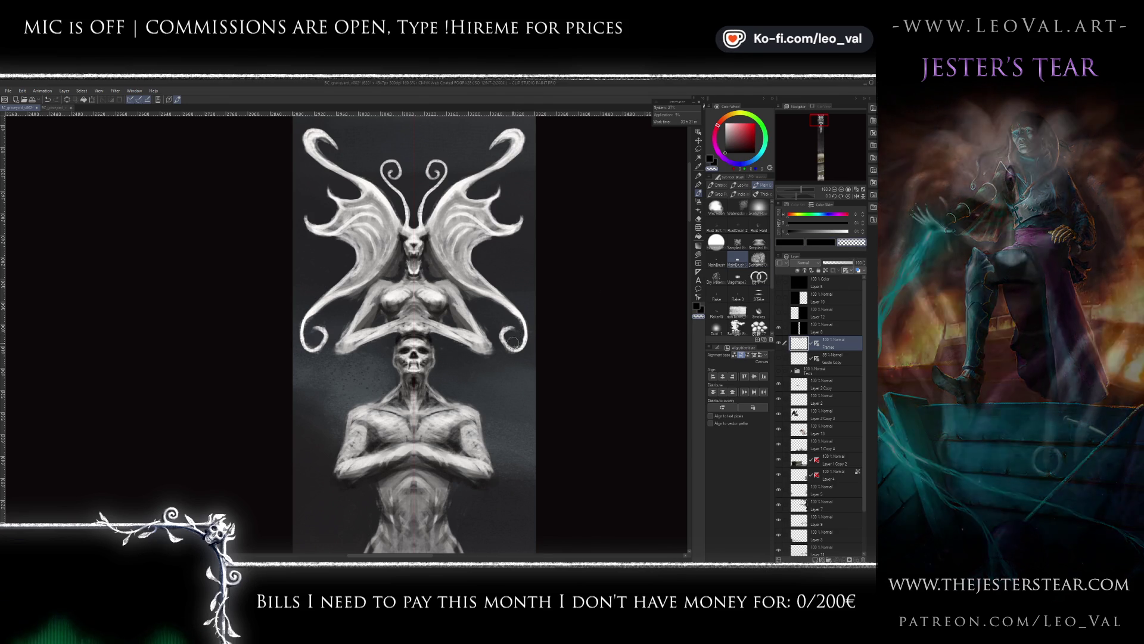
{"action": "left_click", "coordinate": [513, 307], "text": "alt"}
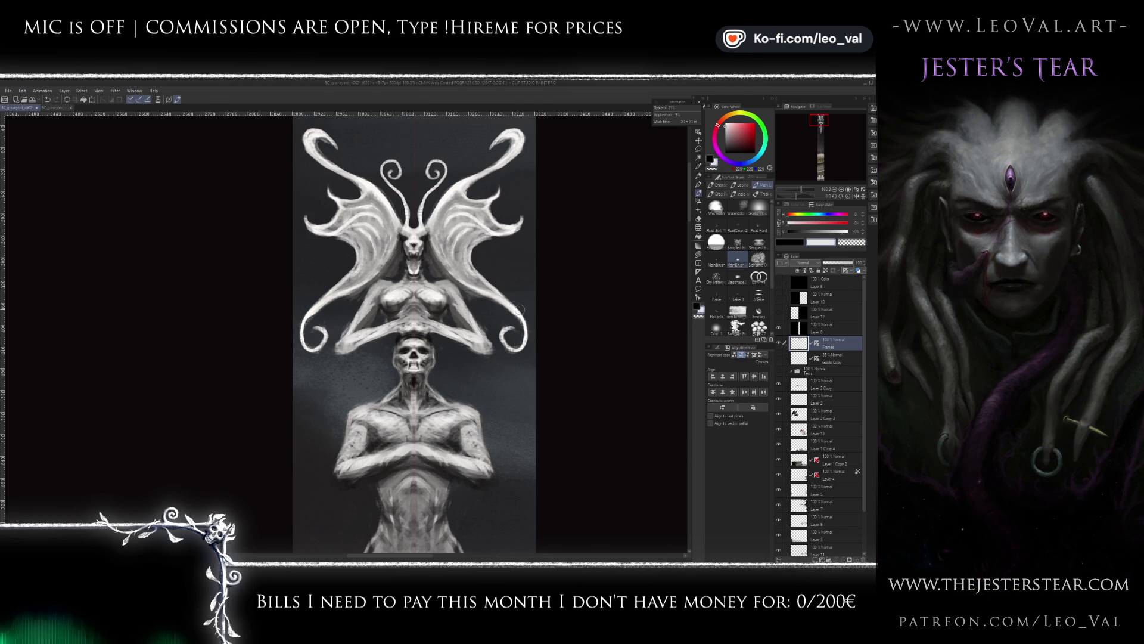
{"action": "left_click_drag", "start_coordinate": [519, 325], "coordinate": [510, 352]}
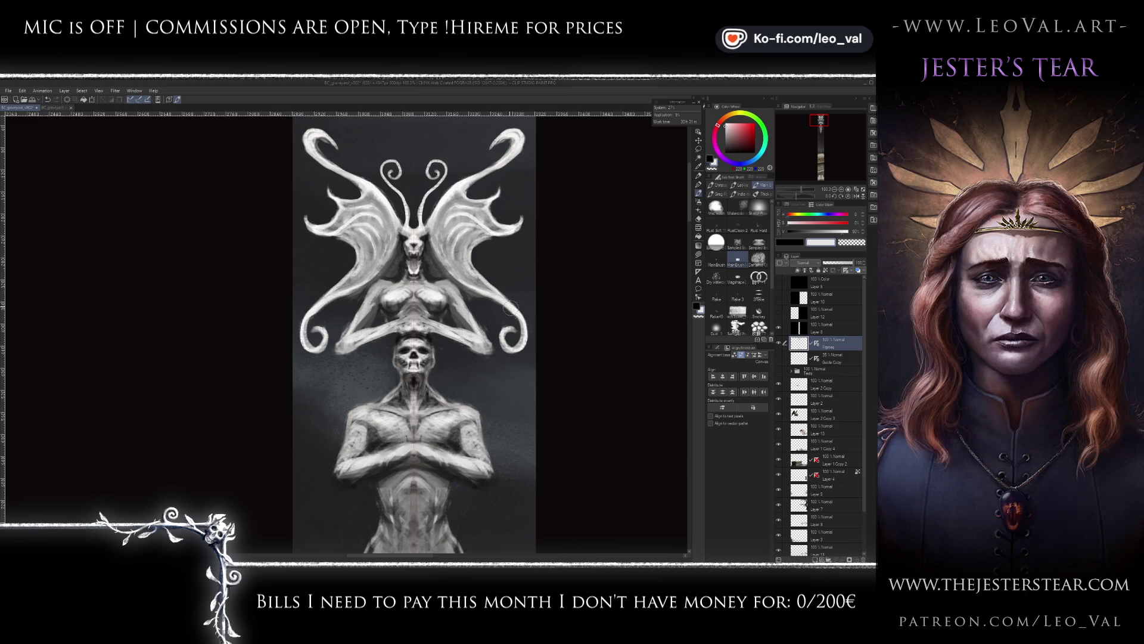
{"action": "left_click_drag", "start_coordinate": [528, 347], "coordinate": [496, 354]}
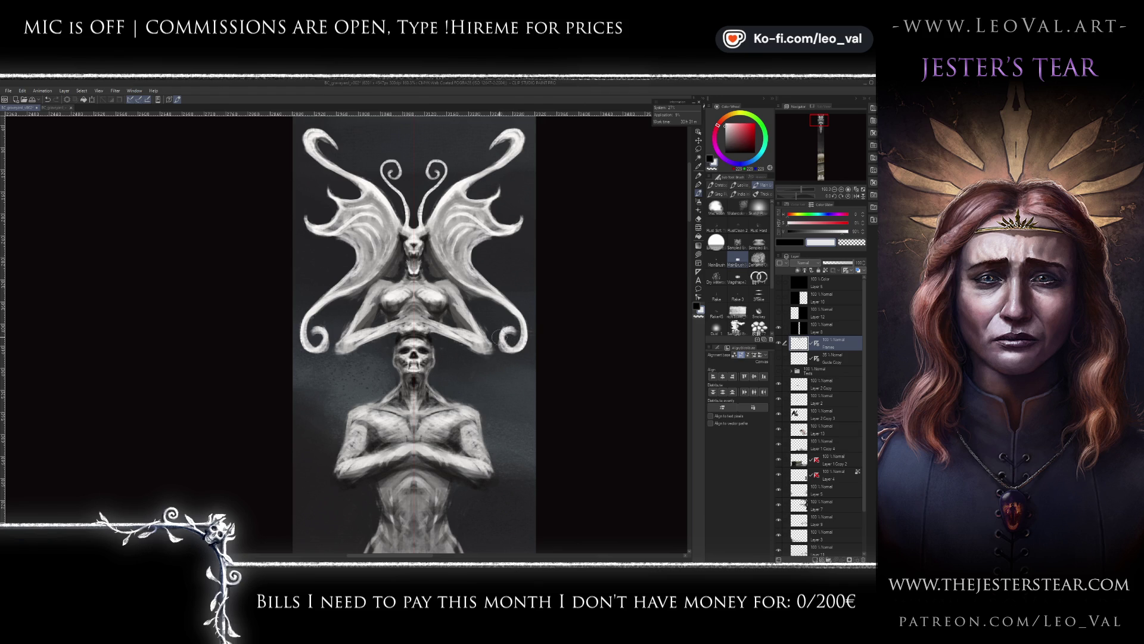
- Switch to the transparent colour, then reframe the figure and sample a dark colour from the canvas
{"action": "key", "text": "c"}
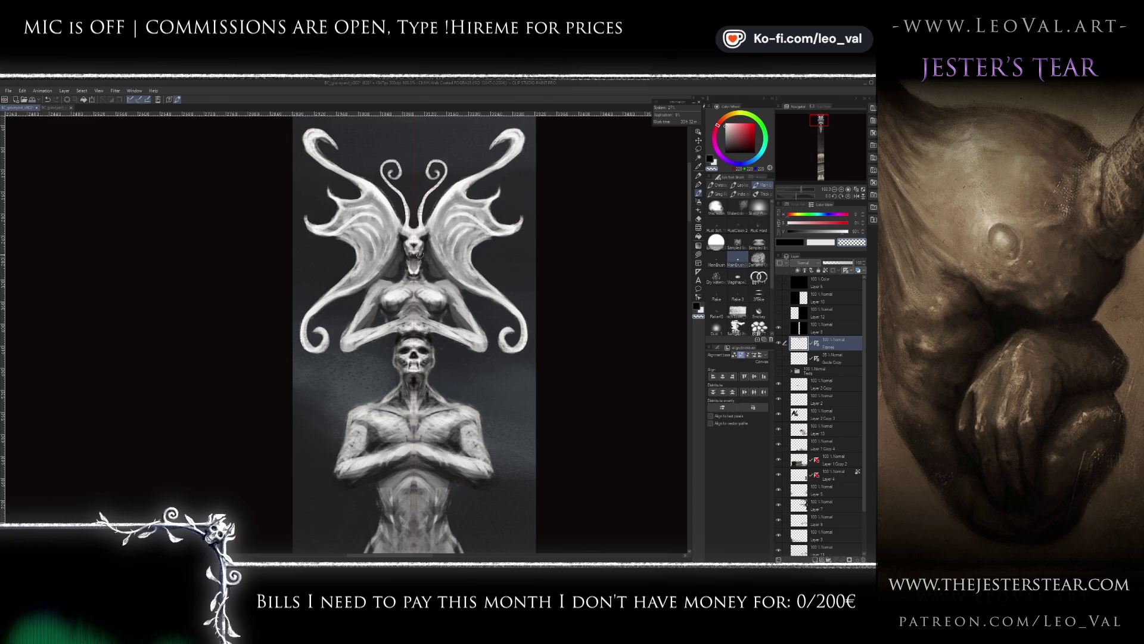
{"action": "left_click", "coordinate": [402, 268], "text": "alt"}
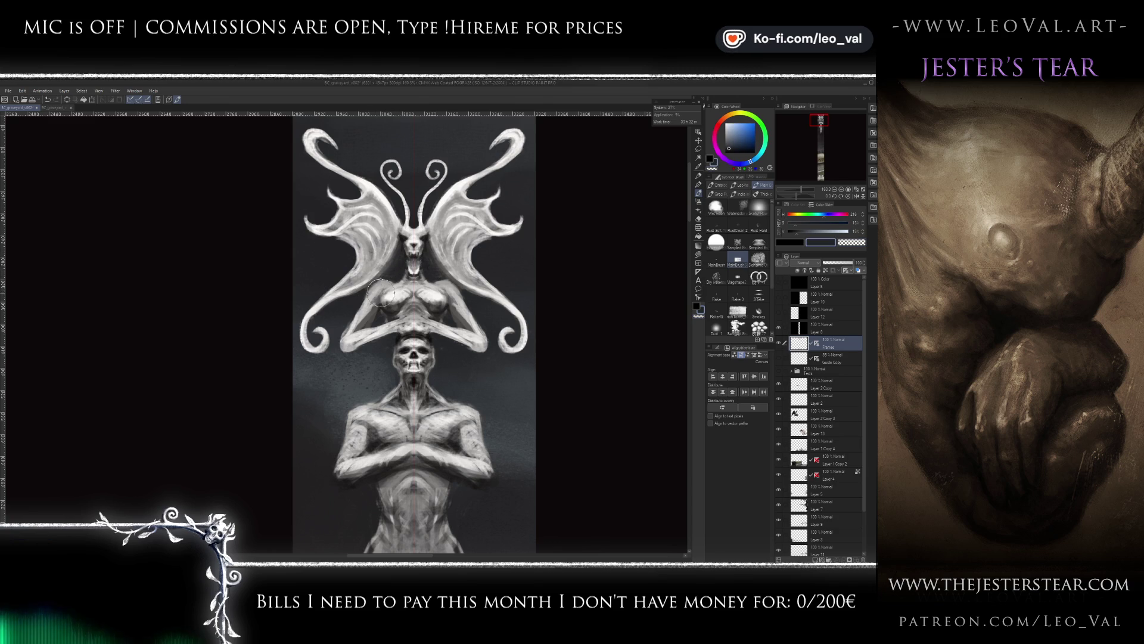
{"action": "scroll", "coordinate": [405, 277], "scroll_direction": "down", "scroll_amount": 2}
{"action": "scroll", "coordinate": [417, 276], "scroll_direction": "down", "scroll_amount": 2}
{"action": "scroll", "coordinate": [429, 276], "scroll_direction": "up", "scroll_amount": 3}
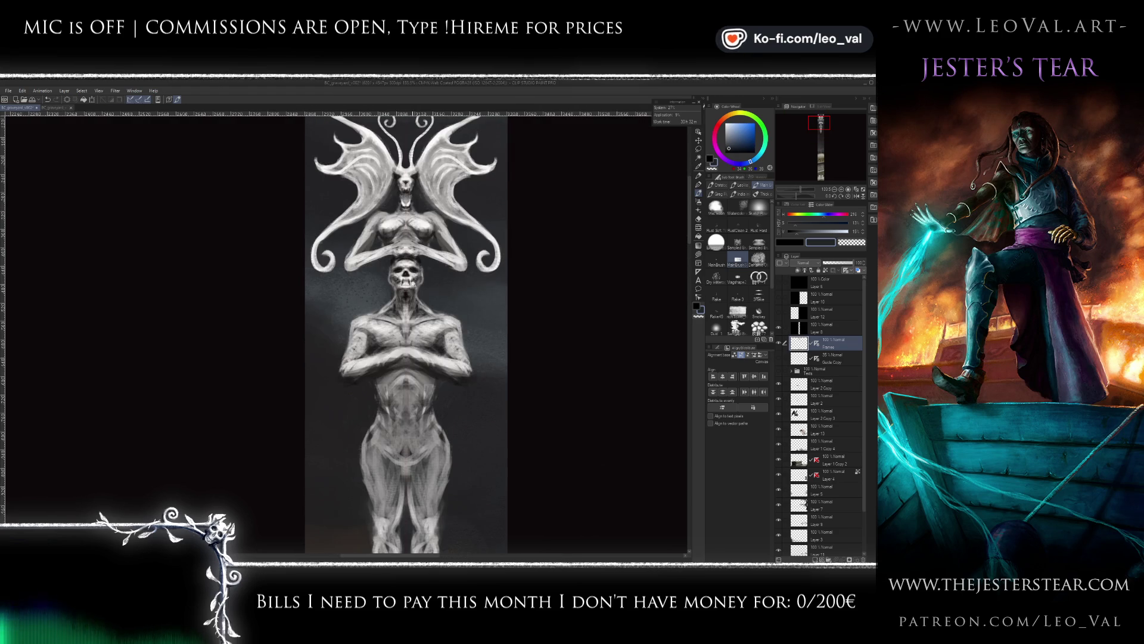
{"action": "scroll", "coordinate": [405, 292], "scroll_direction": "down", "scroll_amount": 2}
{"action": "scroll", "coordinate": [391, 309], "scroll_direction": "up", "scroll_amount": 1}
{"action": "left_click_drag", "start_coordinate": [399, 256], "coordinate": [393, 323]}
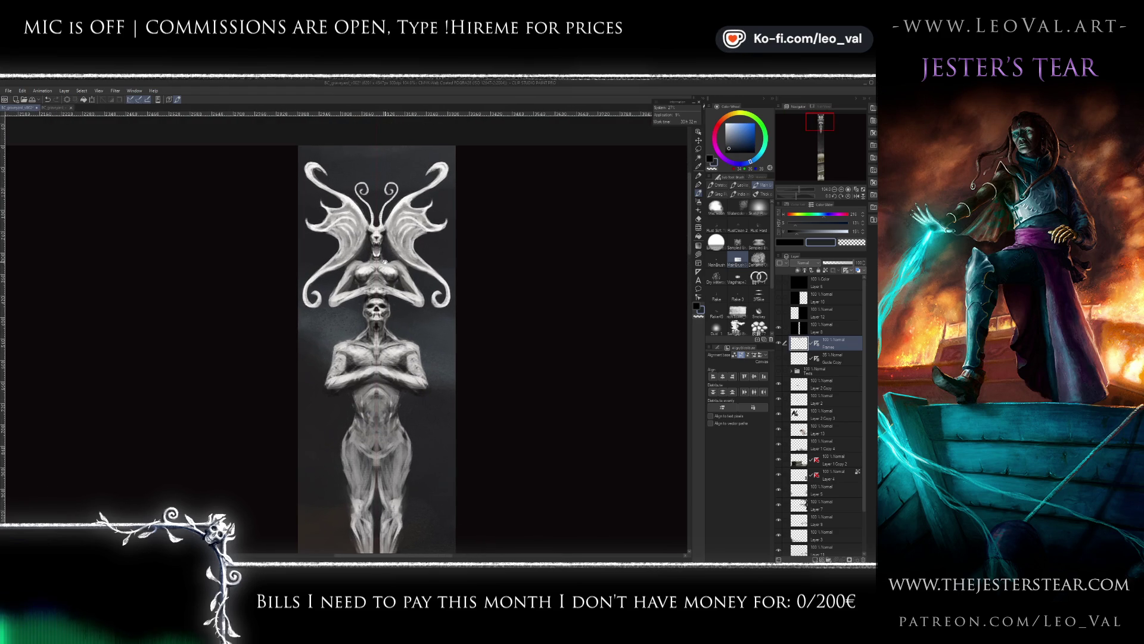
{"action": "scroll", "coordinate": [417, 281], "scroll_direction": "up", "scroll_amount": 1}
{"action": "scroll", "coordinate": [435, 282], "scroll_direction": "up", "scroll_amount": 2}
{"action": "left_click", "coordinate": [391, 284], "text": "alt"}
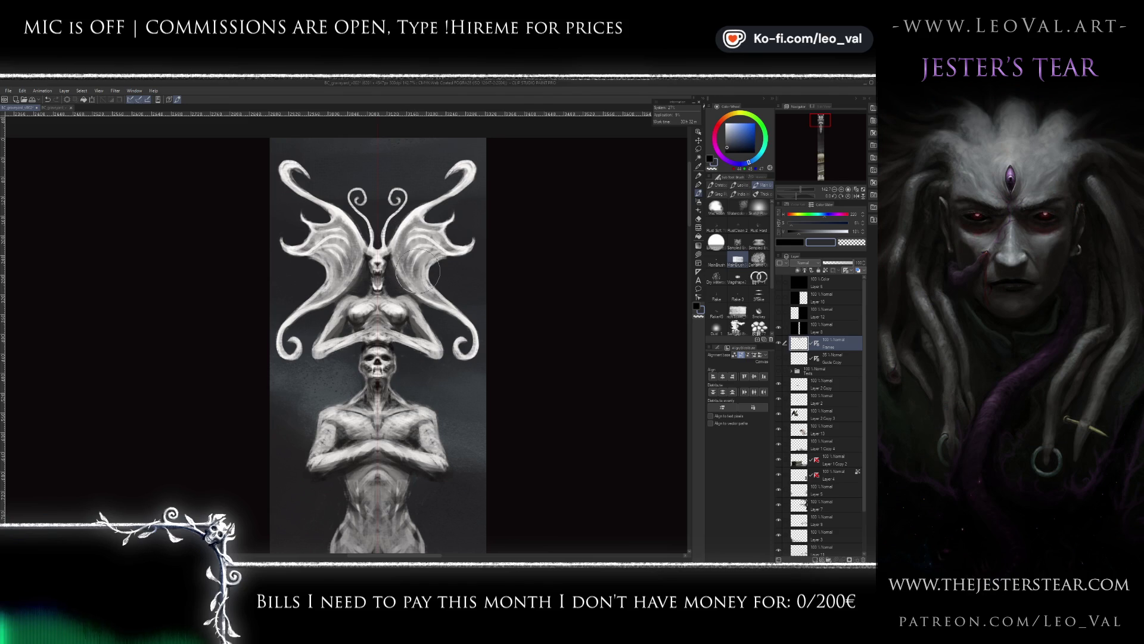
{"action": "key", "text": "x"}
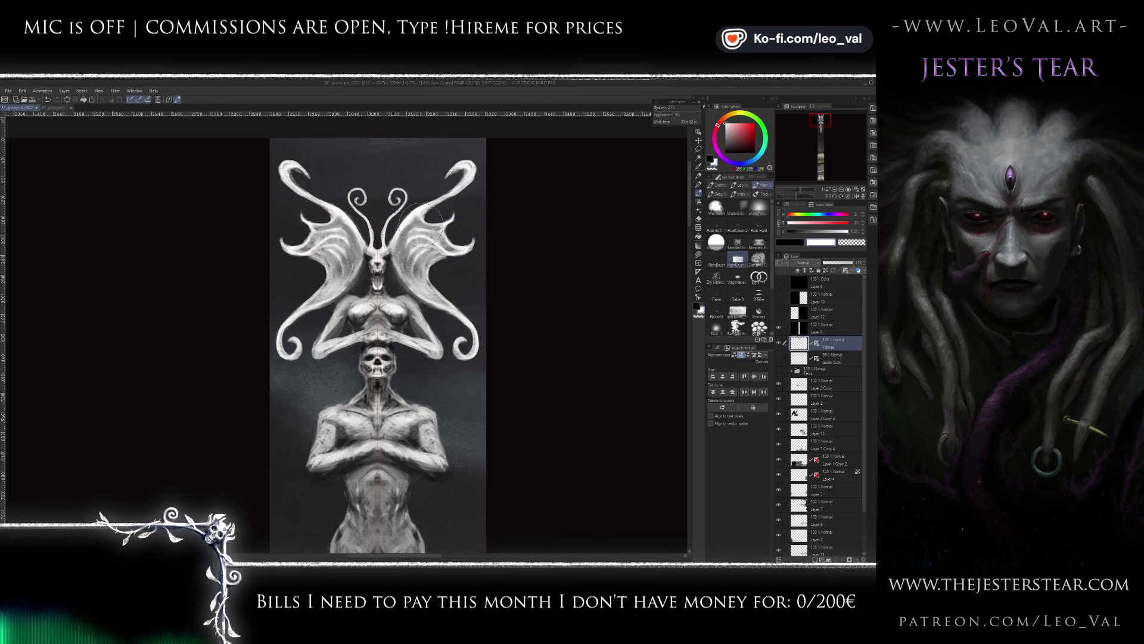
{"action": "key", "text": "x"}
{"action": "key", "text": "x"}
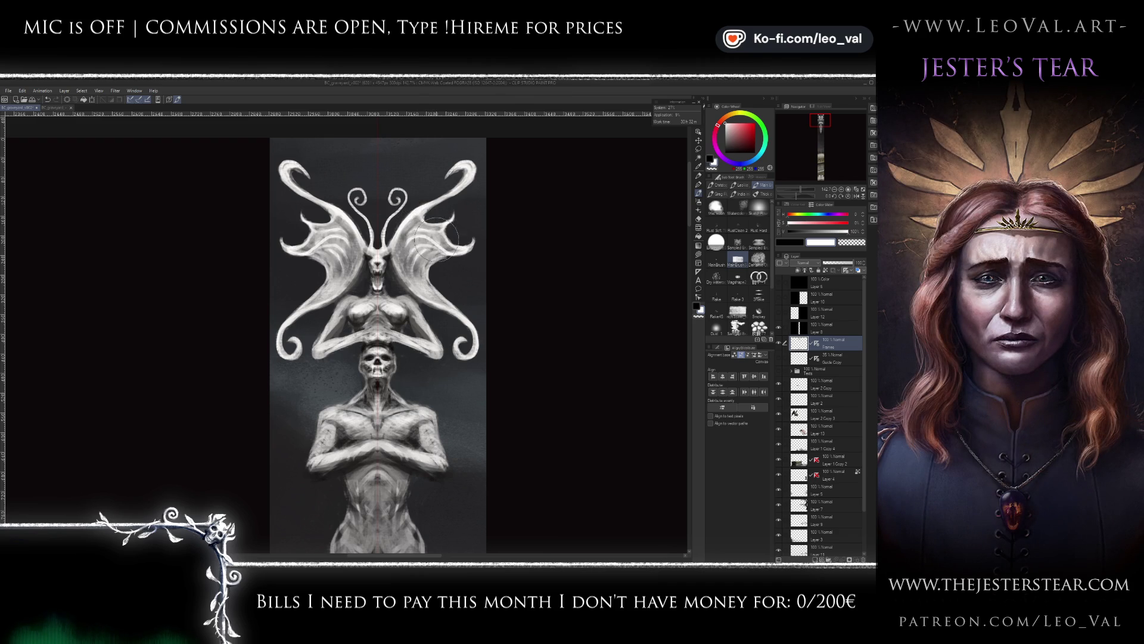
- Zoom in on the statue, shrink the brush for detail and sample a dark grey
{"action": "key", "text": "x"}
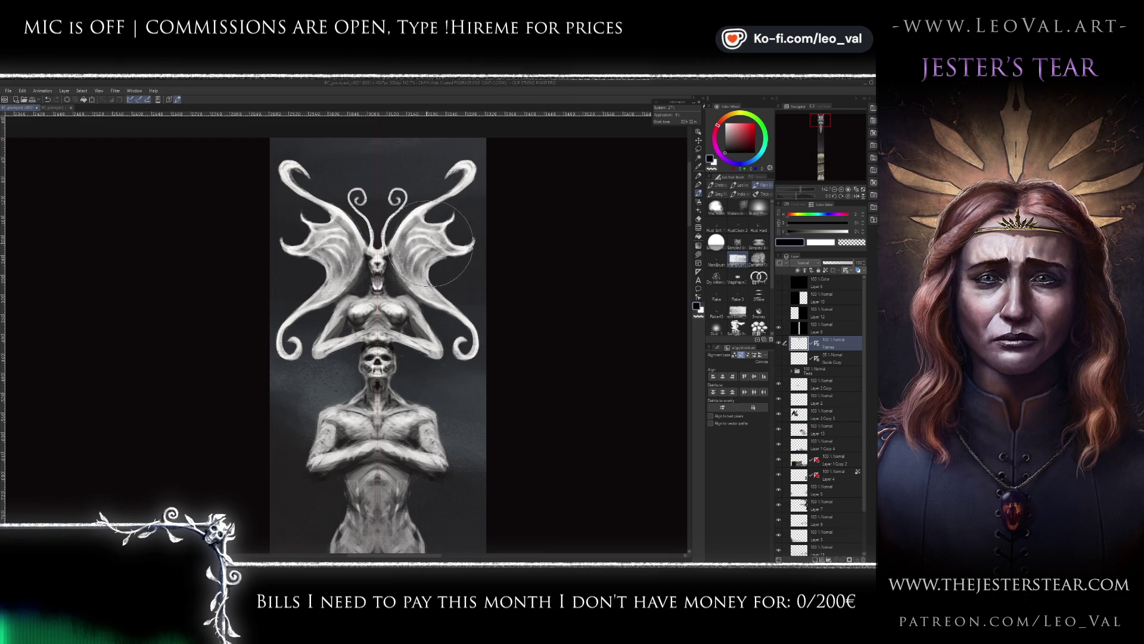
{"action": "key", "text": "x"}
{"action": "scroll", "coordinate": [419, 296], "scroll_direction": "down", "scroll_amount": 3}
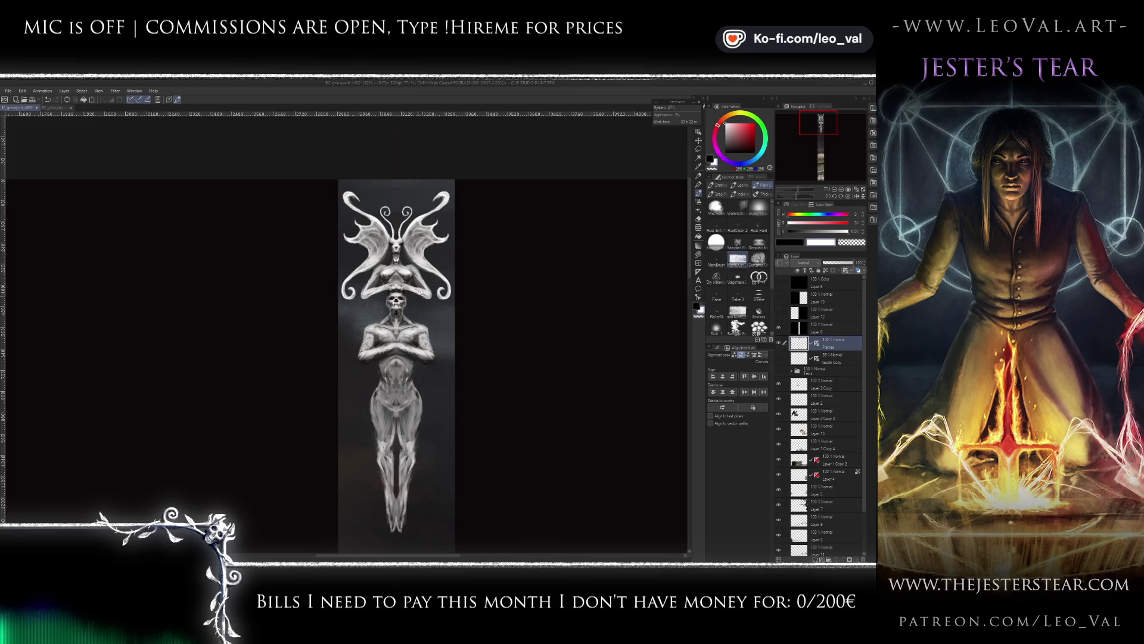
{"action": "scroll", "coordinate": [419, 296], "scroll_direction": "up", "scroll_amount": 1}
{"action": "scroll", "coordinate": [417, 268], "scroll_direction": "up", "scroll_amount": 1}
{"action": "scroll", "coordinate": [417, 251], "scroll_direction": "up", "scroll_amount": 1}
{"action": "scroll", "coordinate": [416, 245], "scroll_direction": "up", "scroll_amount": 1}
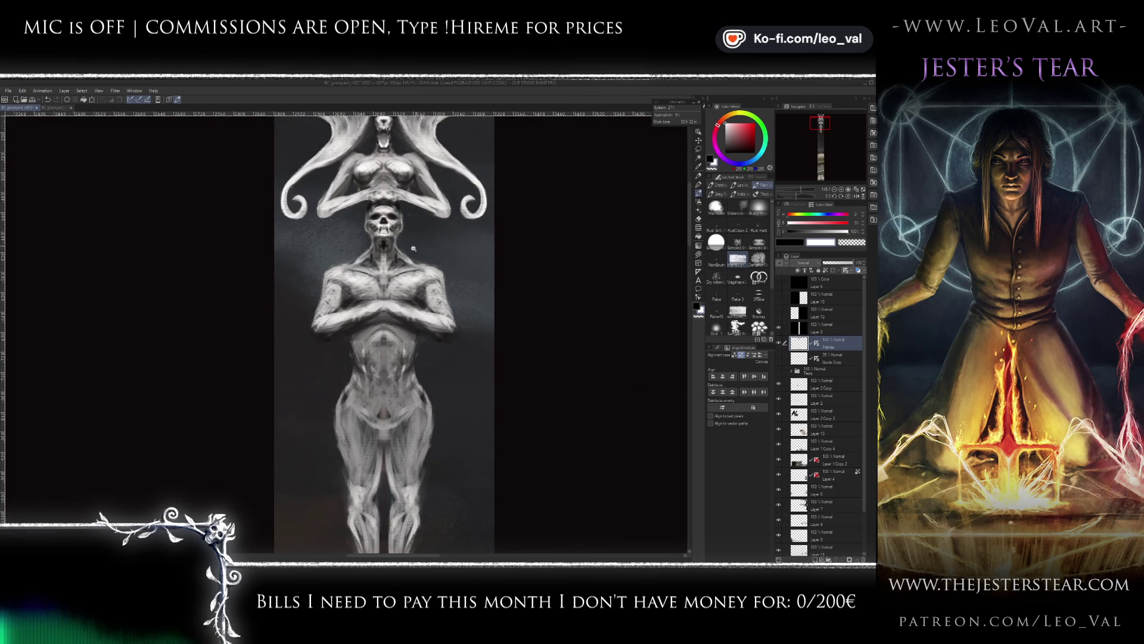
{"action": "scroll", "coordinate": [416, 245], "scroll_direction": "up", "scroll_amount": 1}
{"action": "scroll", "coordinate": [415, 262], "scroll_direction": "up", "scroll_amount": 1}
{"action": "scroll", "coordinate": [412, 280], "scroll_direction": "up", "scroll_amount": 1}
{"action": "scroll", "coordinate": [410, 296], "scroll_direction": "up", "scroll_amount": 1}
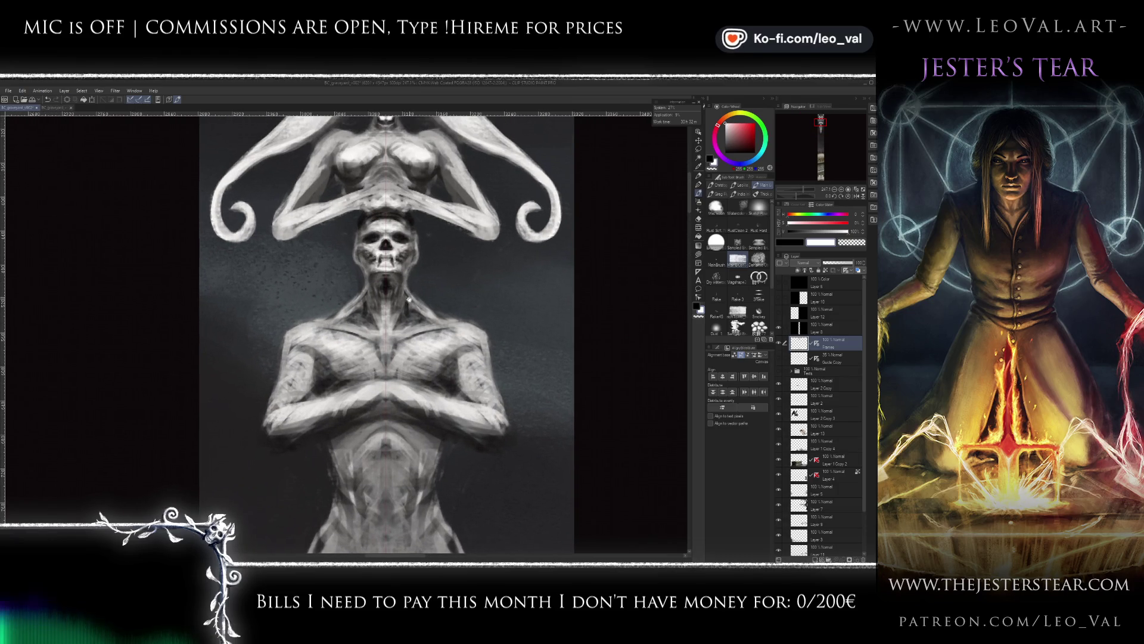
{"action": "key", "text": "bracketleft"}
{"action": "key", "text": "bracketleft"}
{"action": "key", "text": "bracketleft"}
{"action": "left_click", "coordinate": [410, 252], "text": "alt"}
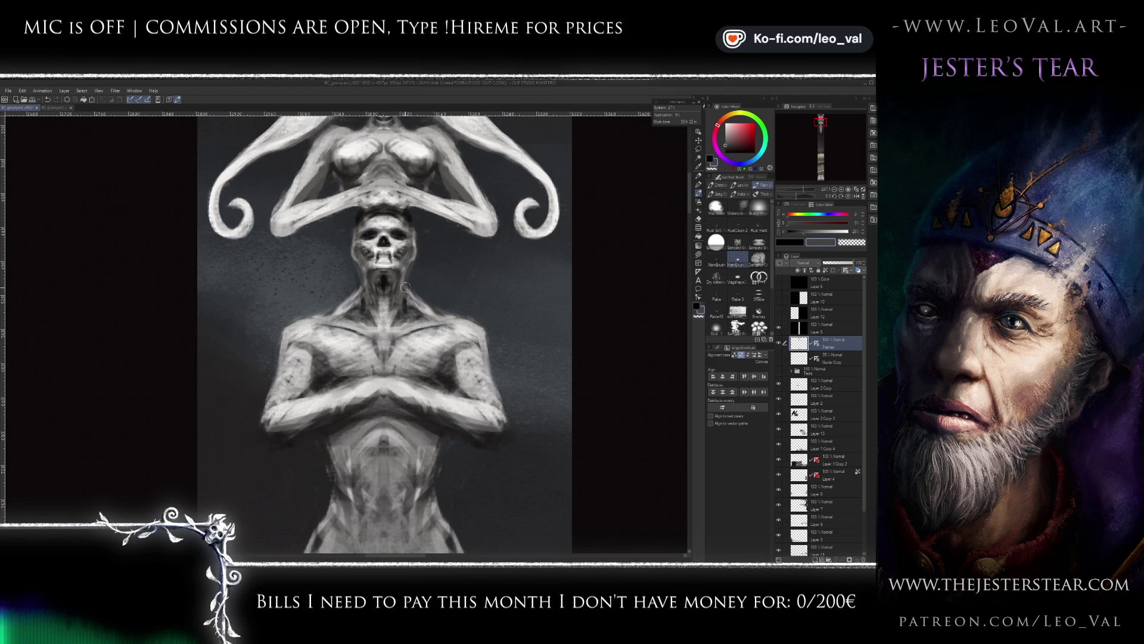
- Darken both shoulders with mirrored strokes and brighten the chest between the pectorals
{"action": "scroll", "coordinate": [406, 300], "scroll_direction": "down", "scroll_amount": 1}
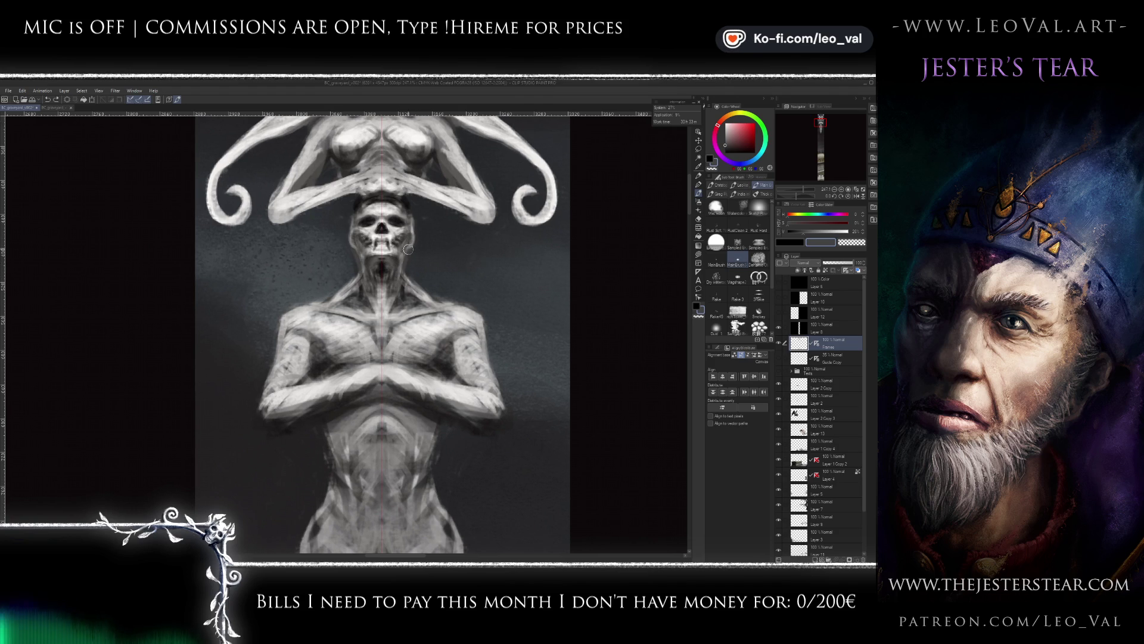
{"action": "key", "text": "x"}
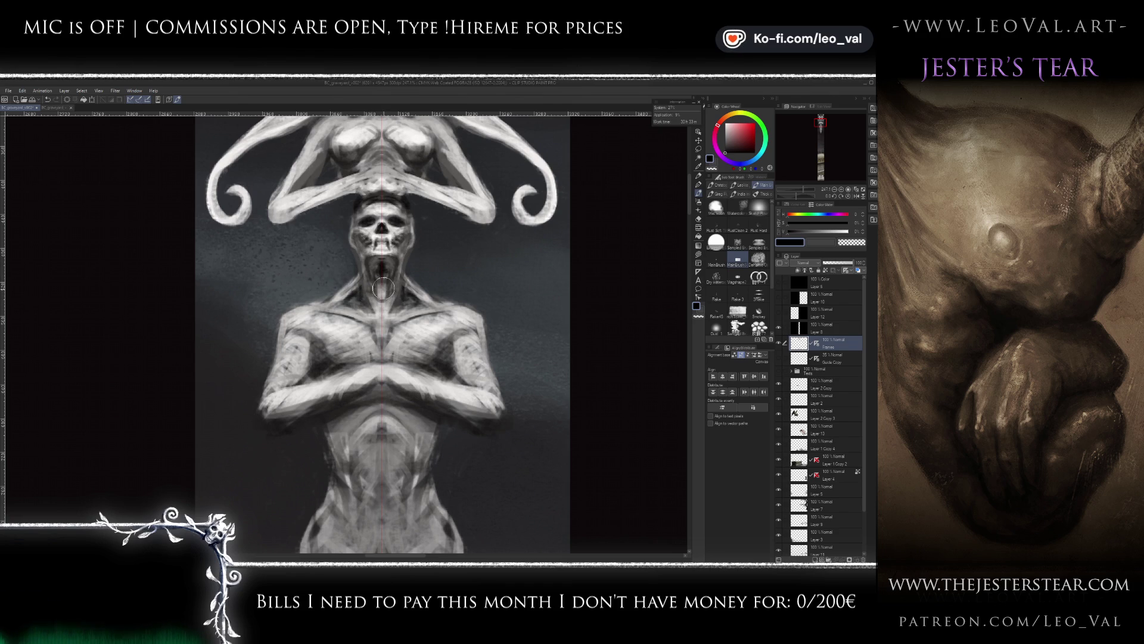
{"action": "left_click", "coordinate": [379, 281], "text": "alt"}
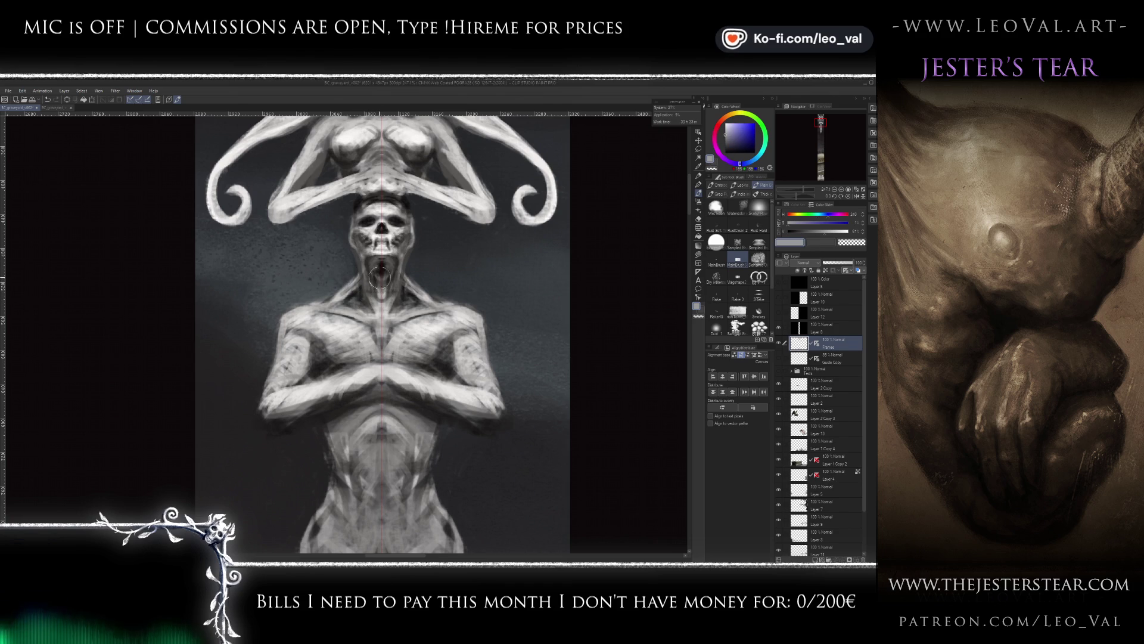
{"action": "left_click", "coordinate": [383, 259], "text": "alt"}
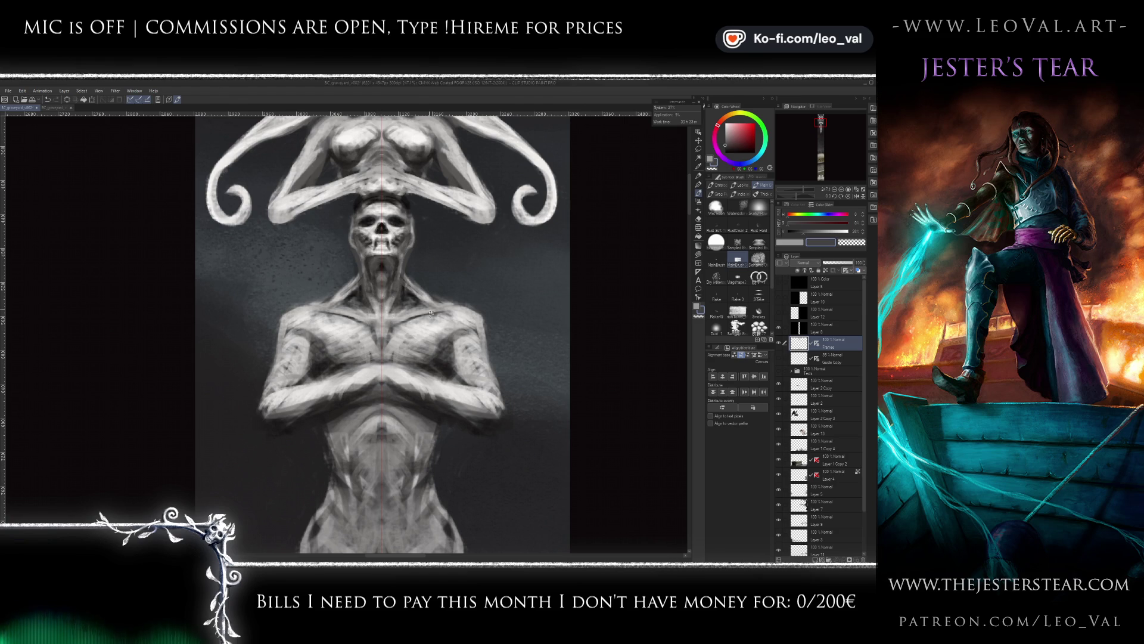
{"action": "scroll", "coordinate": [429, 310], "scroll_direction": "down", "scroll_amount": 3}
{"action": "scroll", "coordinate": [444, 311], "scroll_direction": "up", "scroll_amount": 1}
{"action": "key", "text": "d"}
{"action": "key", "text": "x"}
{"action": "key", "text": "x"}
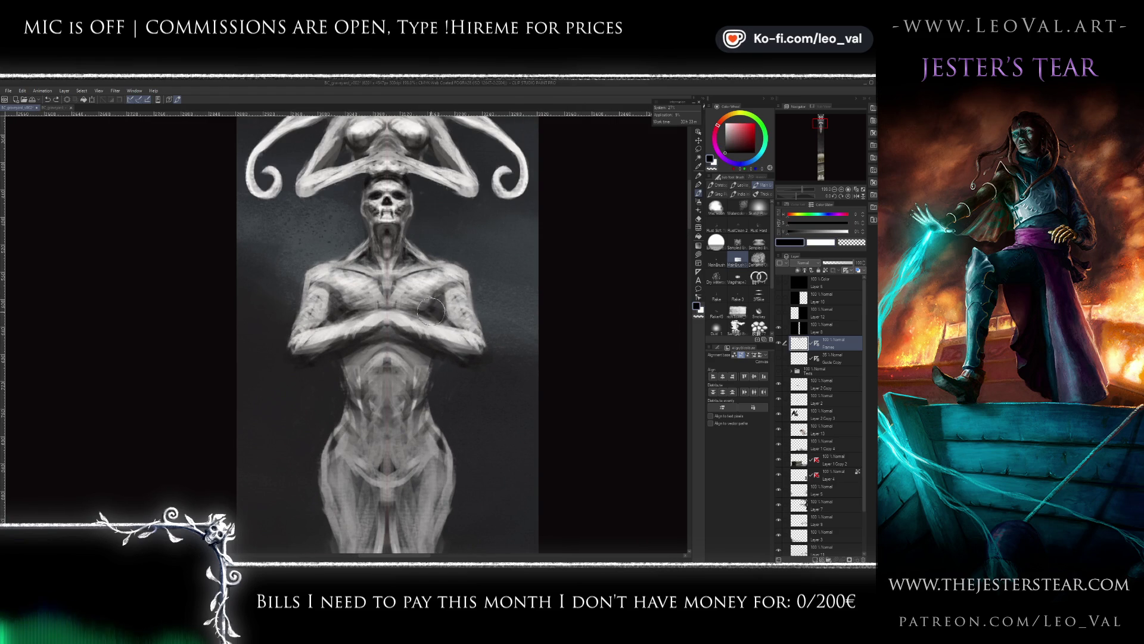
{"action": "left_click_drag", "start_coordinate": [441, 302], "coordinate": [462, 287]}
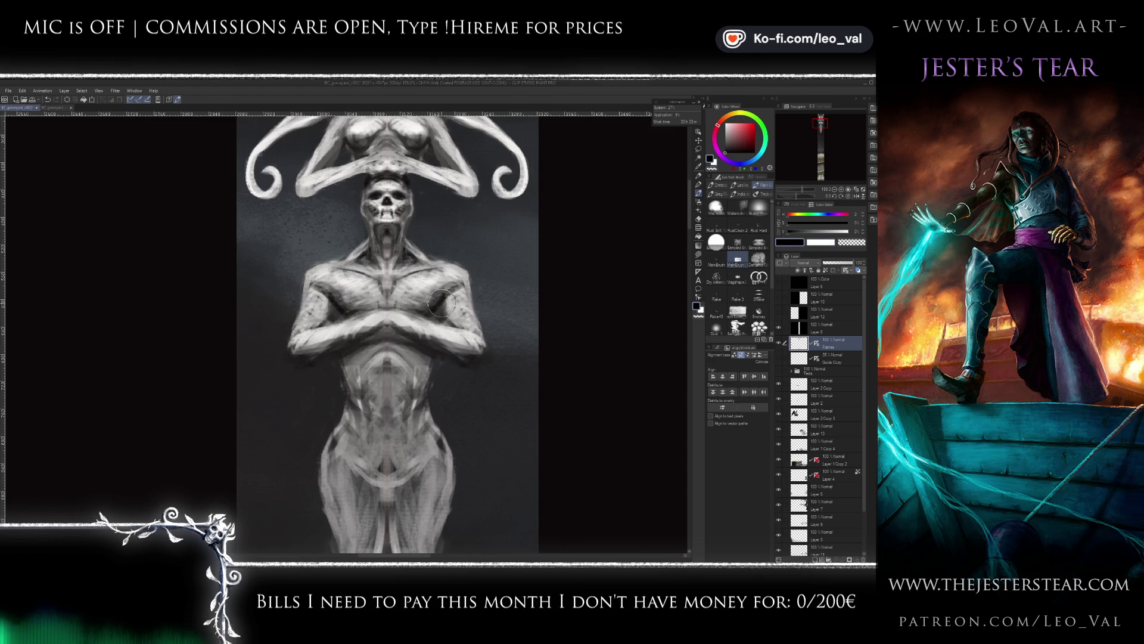
{"action": "key", "text": "x"}
{"action": "left_click_drag", "start_coordinate": [409, 283], "coordinate": [398, 307]}
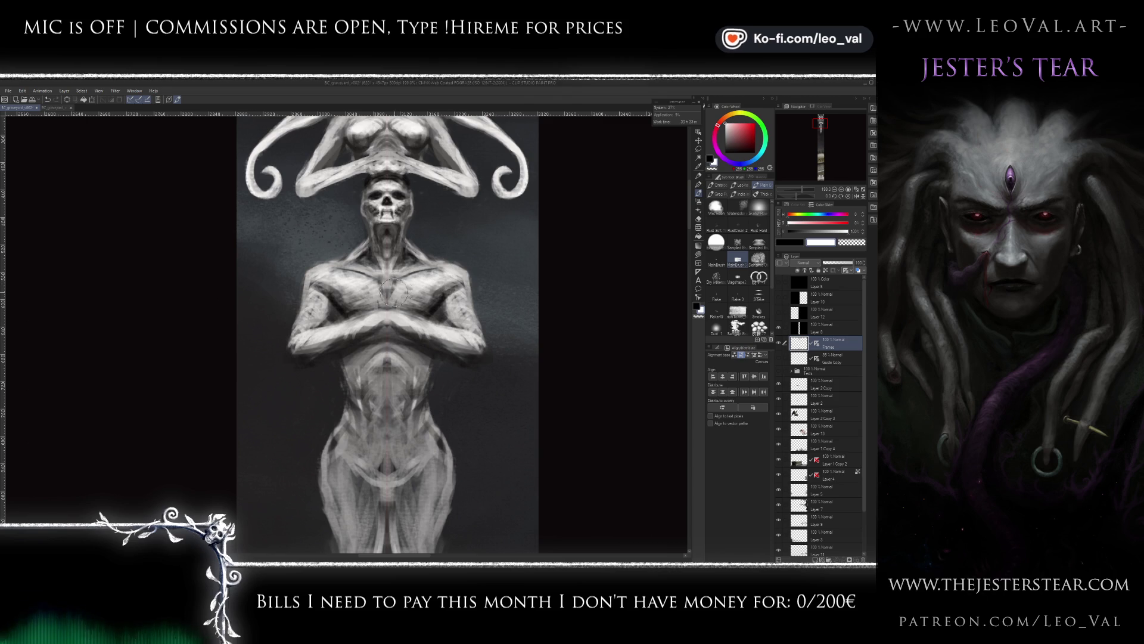
{"action": "key", "text": "x"}
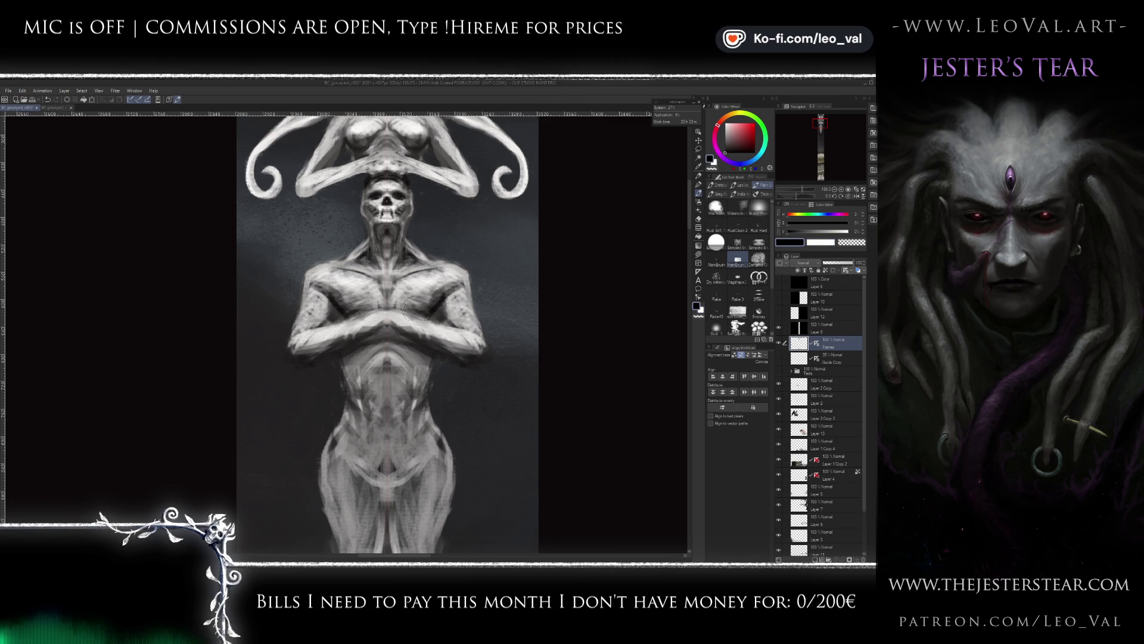
- Cancel an accidental cut of the whole layer, leaving the painting intact
{"action": "key", "text": "j"}
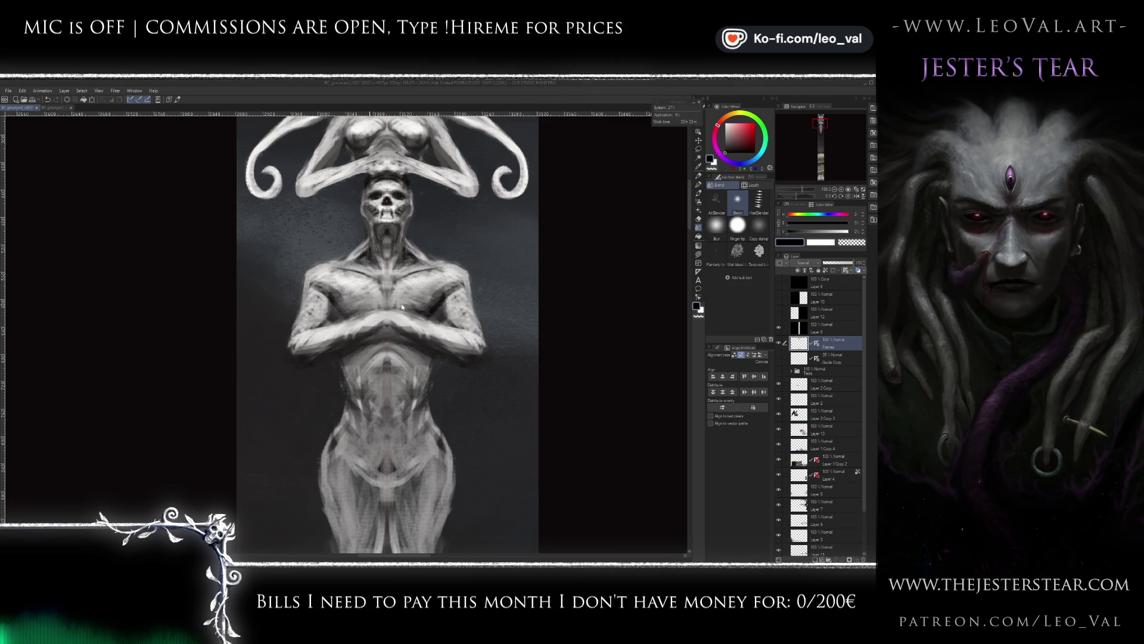
{"action": "key", "text": "ctrl+x"}
{"action": "left_click", "coordinate": [462, 257]}
{"action": "key", "text": "b"}
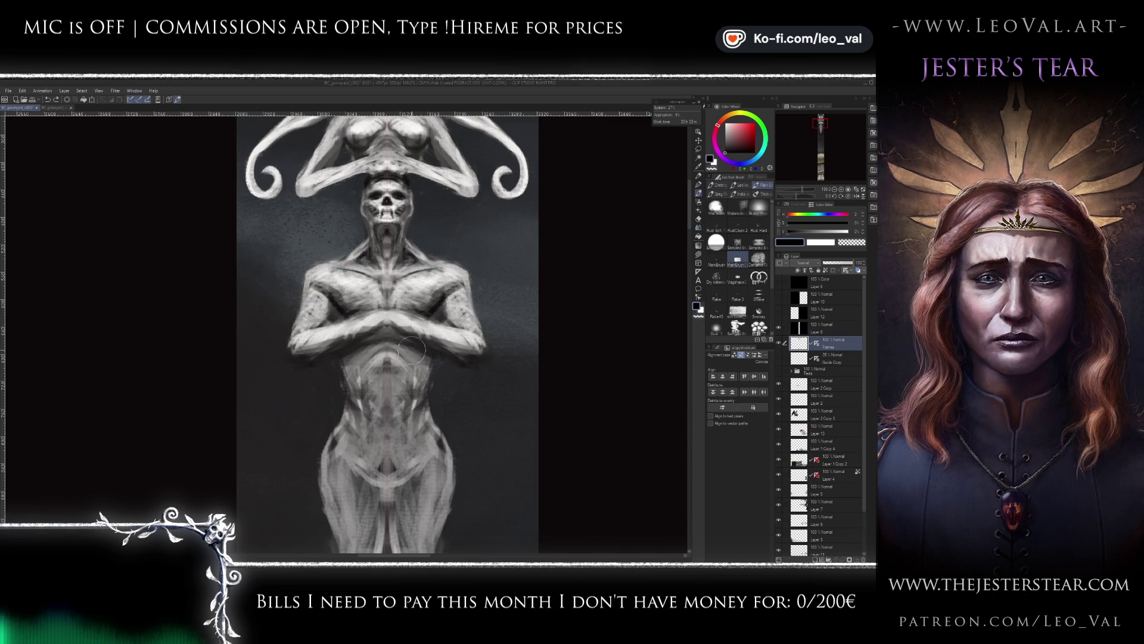
{"action": "scroll", "coordinate": [435, 328], "scroll_direction": "up", "scroll_amount": 2}
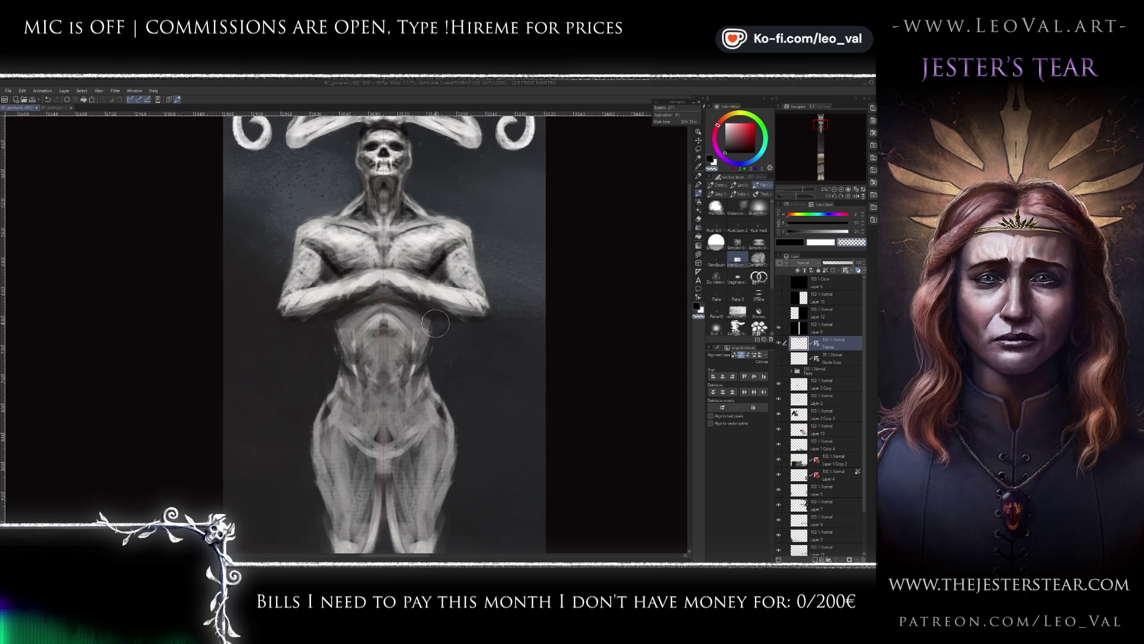
- Sample a dark grey and turn on Color mixing in the brush's Tool property
{"action": "left_click_drag", "start_coordinate": [444, 338], "coordinate": [440, 314]}
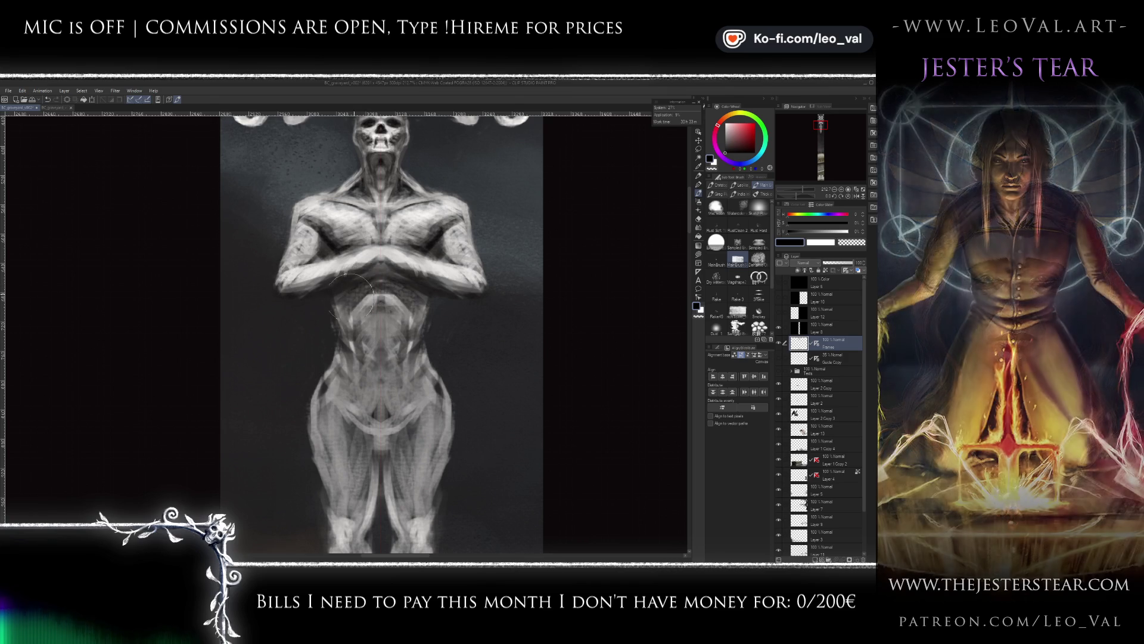
{"action": "left_click", "coordinate": [348, 304], "text": "alt"}
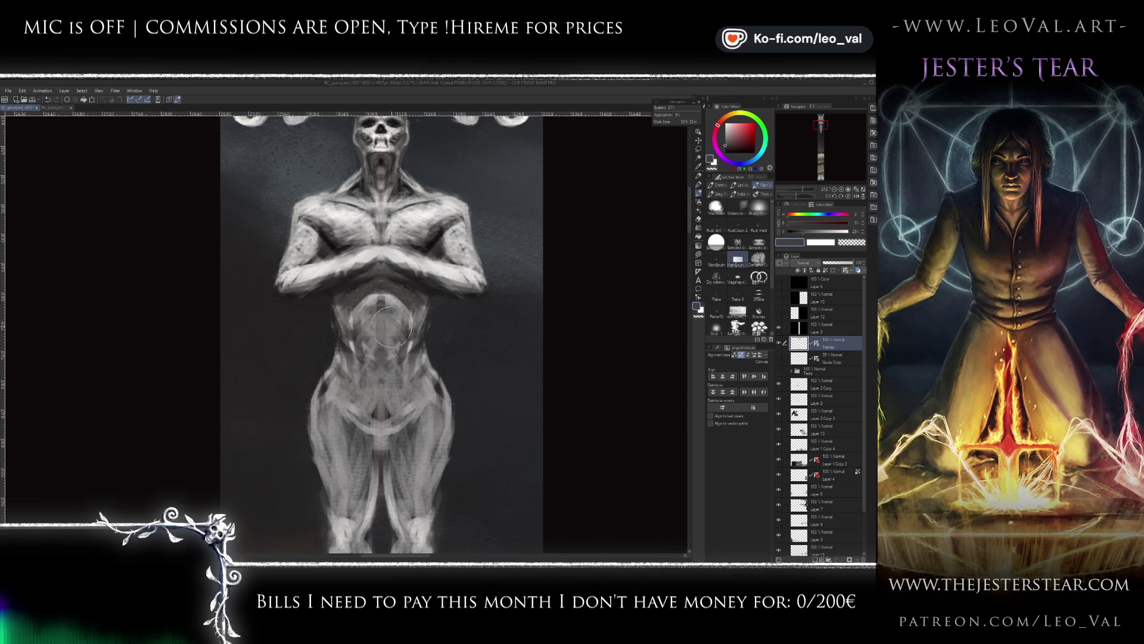
{"action": "left_click", "coordinate": [718, 349]}
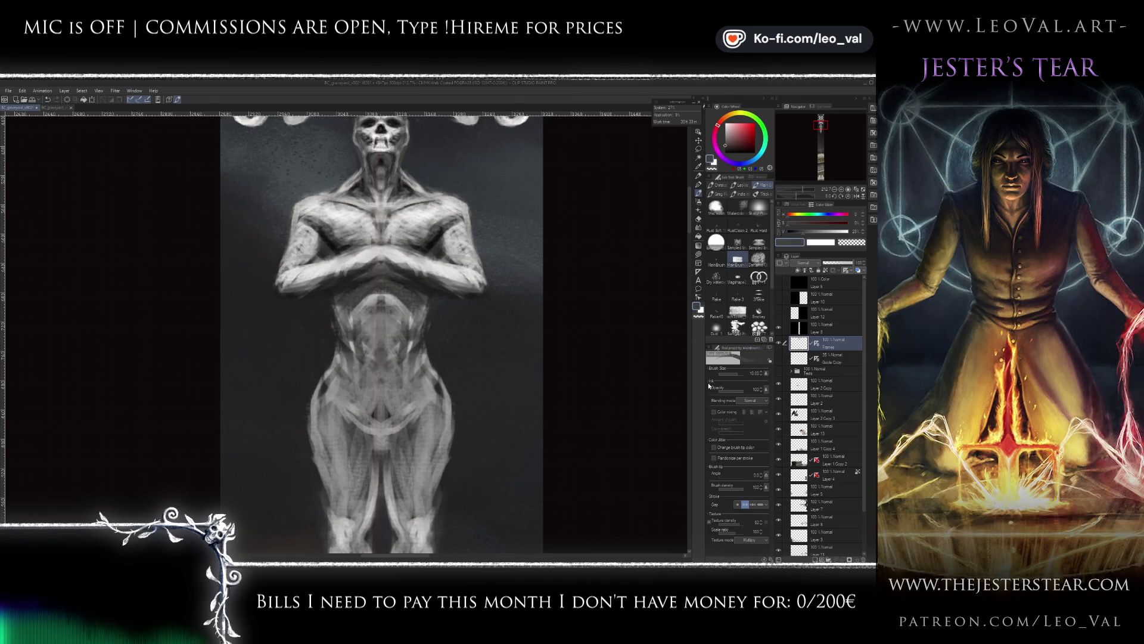
{"action": "left_click", "coordinate": [714, 412]}
{"action": "left_click_drag", "start_coordinate": [351, 303], "coordinate": [326, 278]}
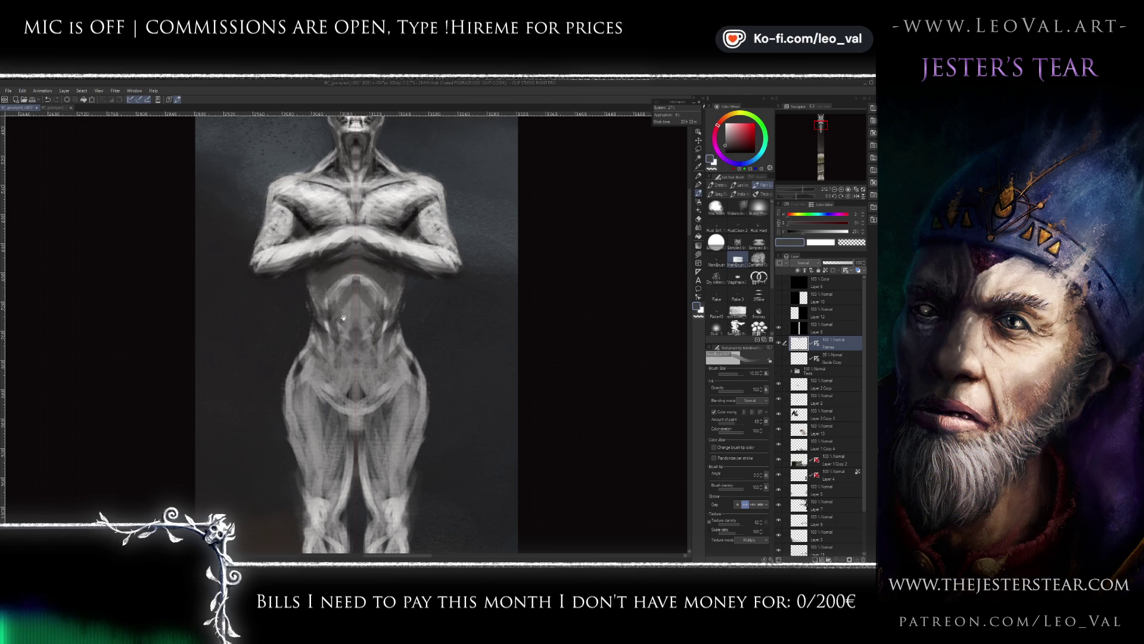
- Shade the pelvis and groin and draw dark V-shaped lines across the pelvis
{"action": "left_click_drag", "start_coordinate": [341, 327], "coordinate": [333, 313]}
{"action": "key", "text": "x"}
{"action": "key", "text": "x"}
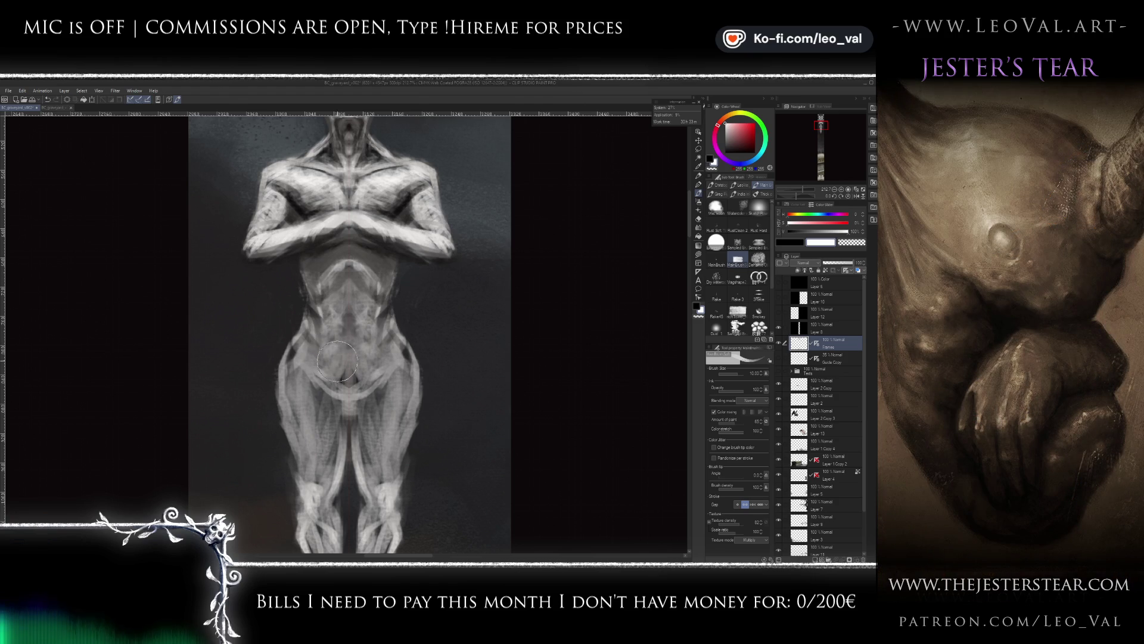
{"action": "key", "text": "x"}
{"action": "left_click_drag", "start_coordinate": [308, 375], "coordinate": [353, 402]}
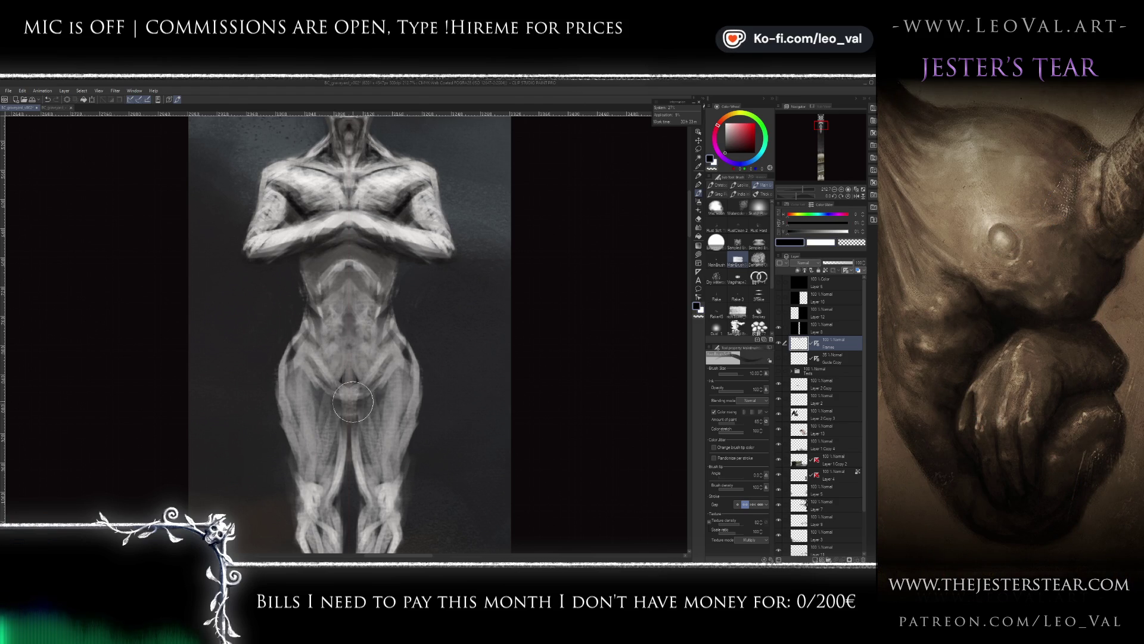
{"action": "key", "text": "bracketleft"}
{"action": "key", "text": "bracketleft"}
{"action": "key", "text": "bracketleft"}
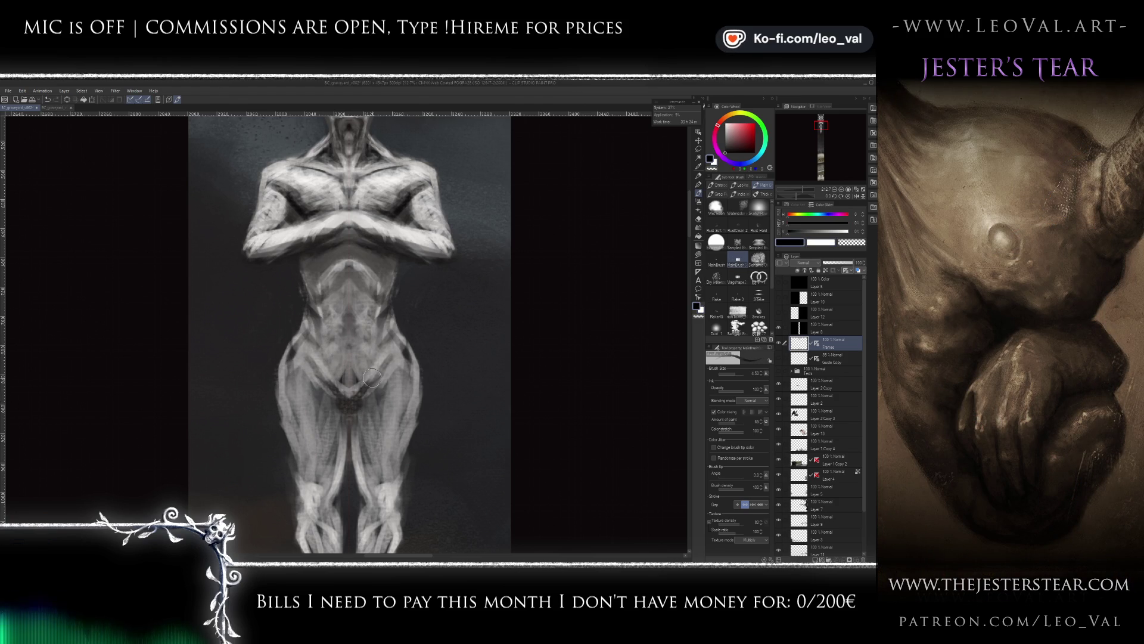
{"action": "left_click_drag", "start_coordinate": [295, 349], "coordinate": [405, 349]}
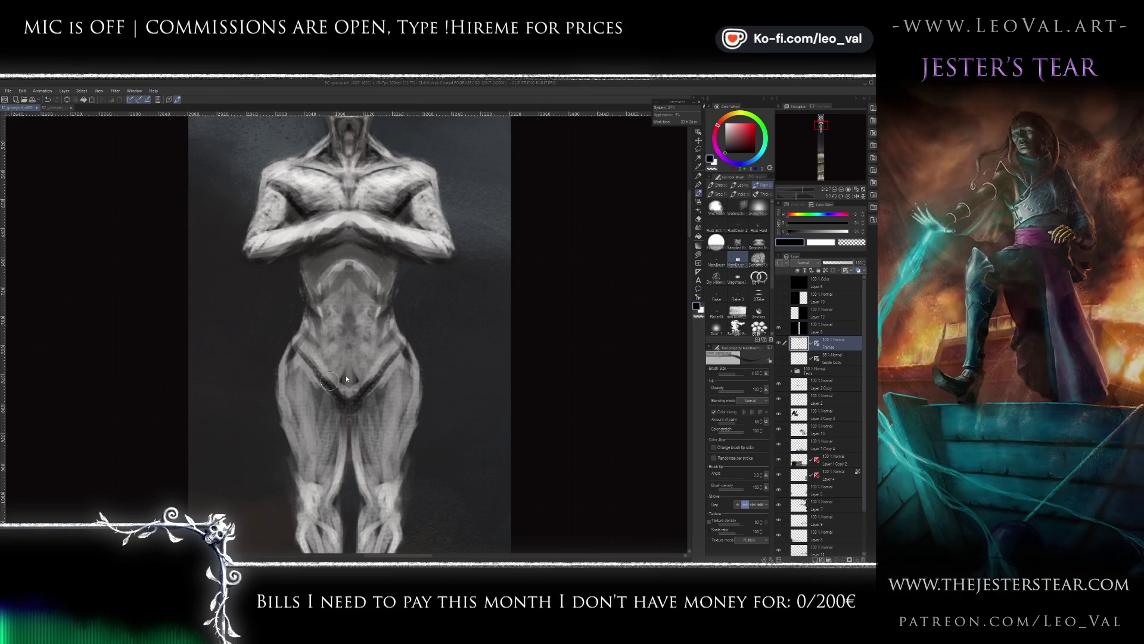
{"action": "key", "text": "bracketright"}
{"action": "scroll", "coordinate": [390, 349], "scroll_direction": "down", "scroll_amount": 5}
{"action": "scroll", "coordinate": [342, 314], "scroll_direction": "up", "scroll_amount": 4}
{"action": "key", "text": "bracketleft"}
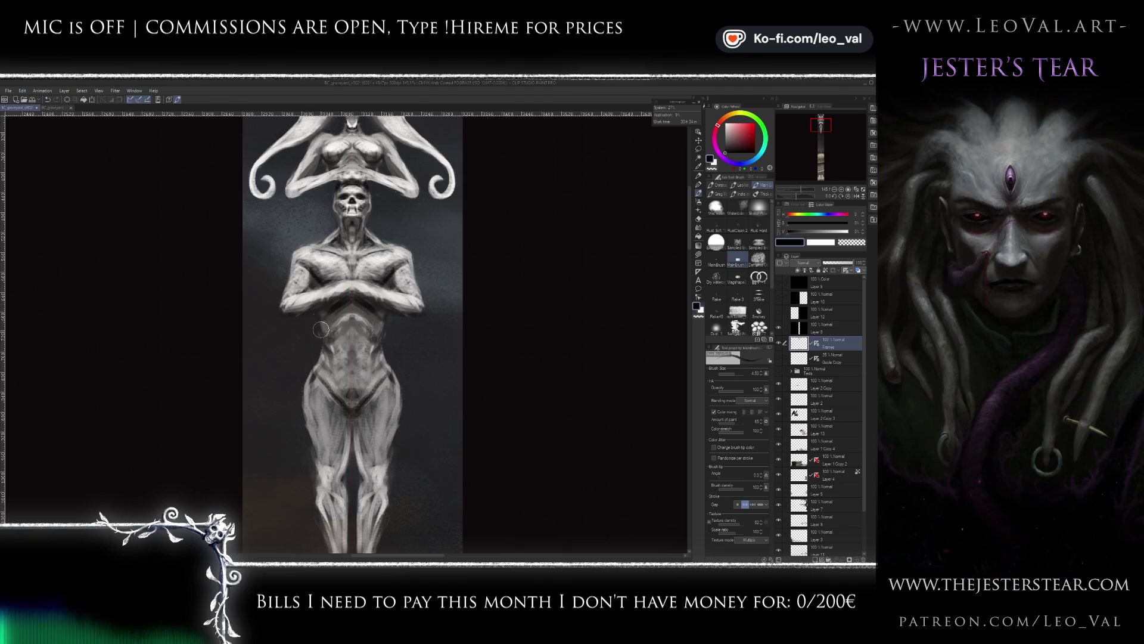
{"action": "left_click", "coordinate": [327, 326], "text": "alt"}
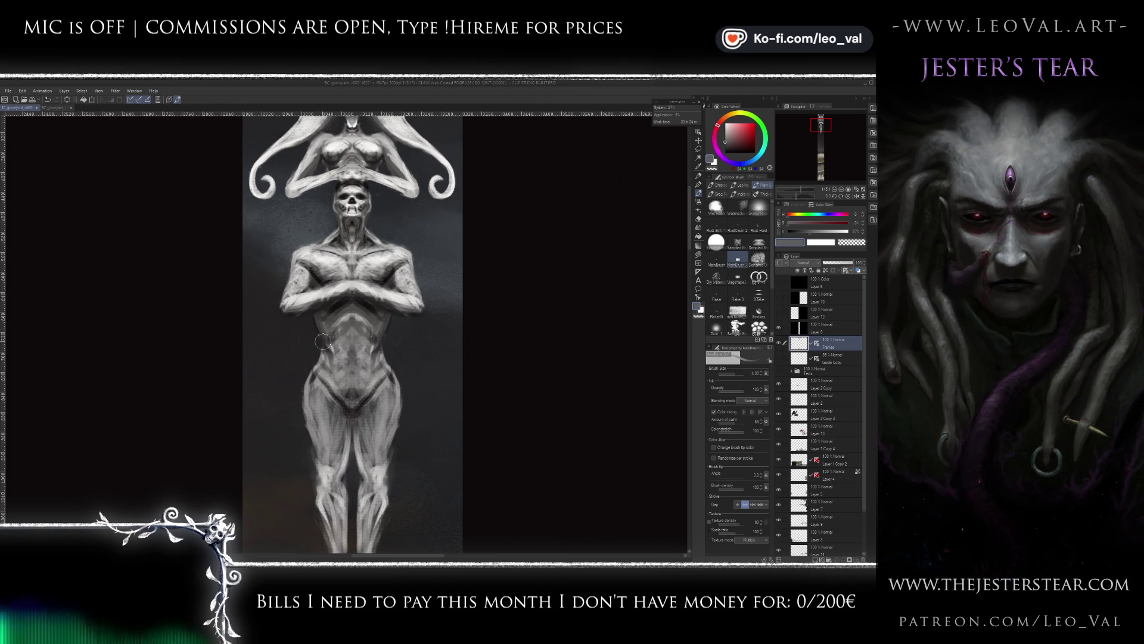
- Switch to the Liquify sub-tool and shrink its brush from 25 down to about 9
{"action": "scroll", "coordinate": [325, 347], "scroll_direction": "down", "scroll_amount": 1}
{"action": "scroll", "coordinate": [331, 334], "scroll_direction": "down", "scroll_amount": 1}
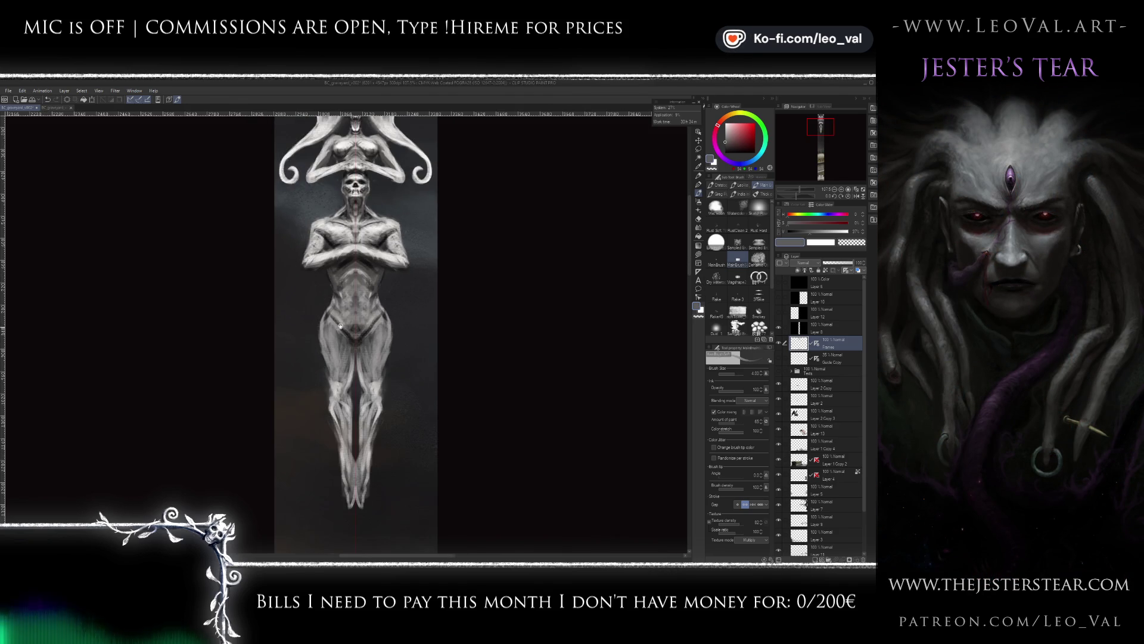
{"action": "scroll", "coordinate": [336, 322], "scroll_direction": "down", "scroll_amount": 1}
{"action": "scroll", "coordinate": [345, 303], "scroll_direction": "down", "scroll_amount": 1}
{"action": "scroll", "coordinate": [345, 304], "scroll_direction": "up", "scroll_amount": 1}
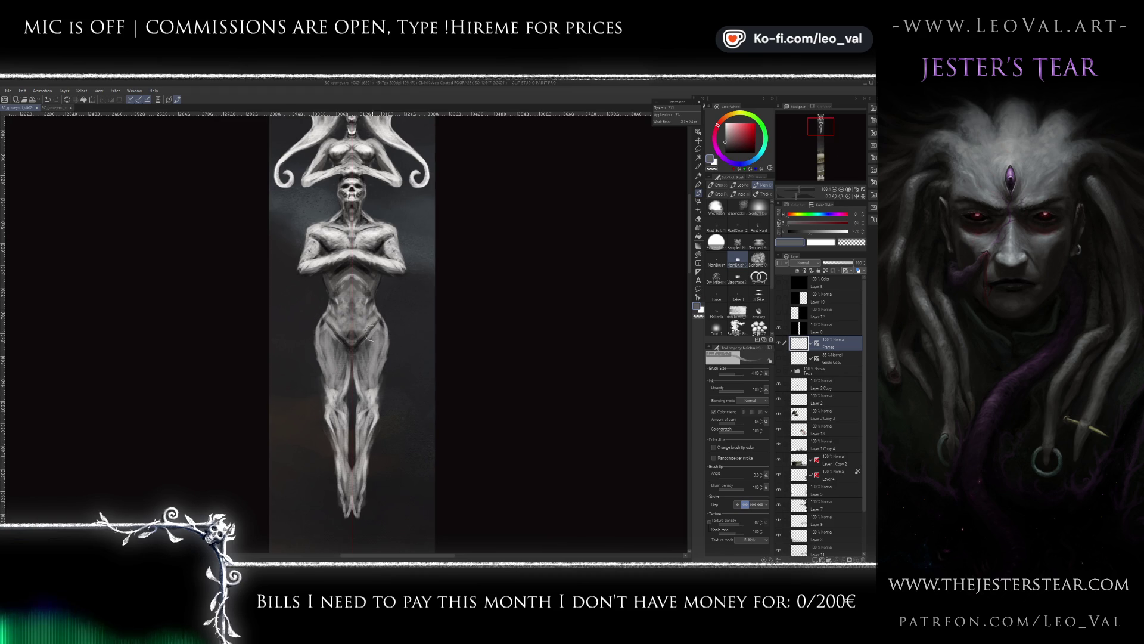
{"action": "key", "text": "j"}
{"action": "key", "text": "bracketleft"}
{"action": "key", "text": "bracketleft"}
{"action": "key", "text": "bracketleft"}
{"action": "key", "text": "bracketleft"}
{"action": "key", "text": "bracketleft"}
{"action": "key", "text": "bracketleft"}
{"action": "key", "text": "bracketleft"}
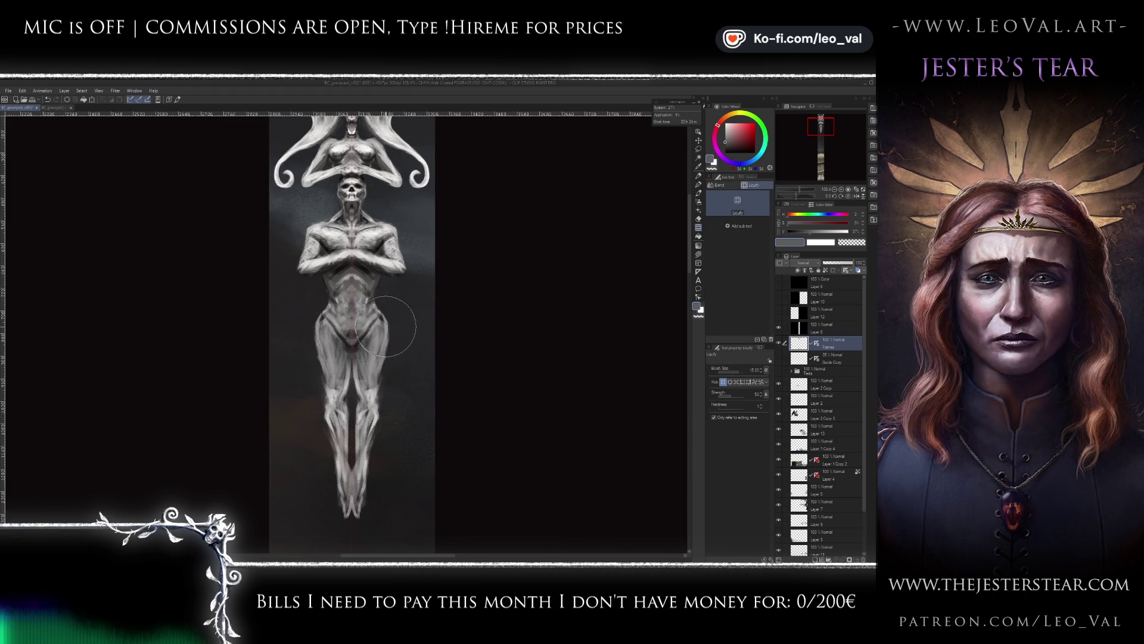
{"action": "key", "text": "bracketleft"}
{"action": "key", "text": "bracketleft"}
{"action": "key", "text": "bracketleft"}
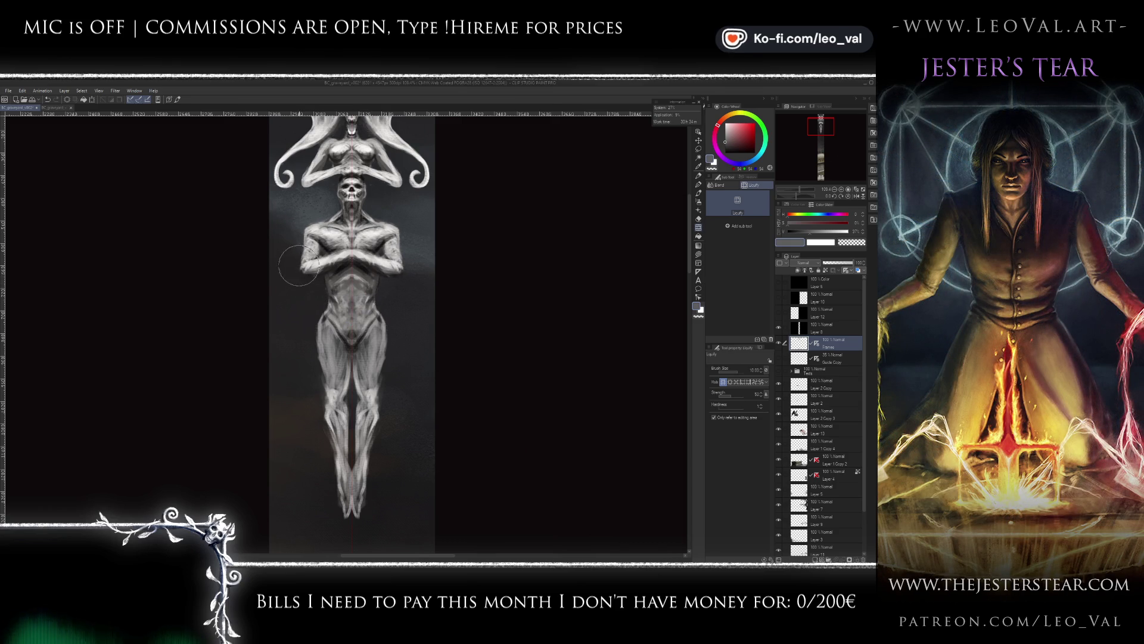
{"action": "key", "text": "bracketleft"}
{"action": "key", "text": "bracketleft"}
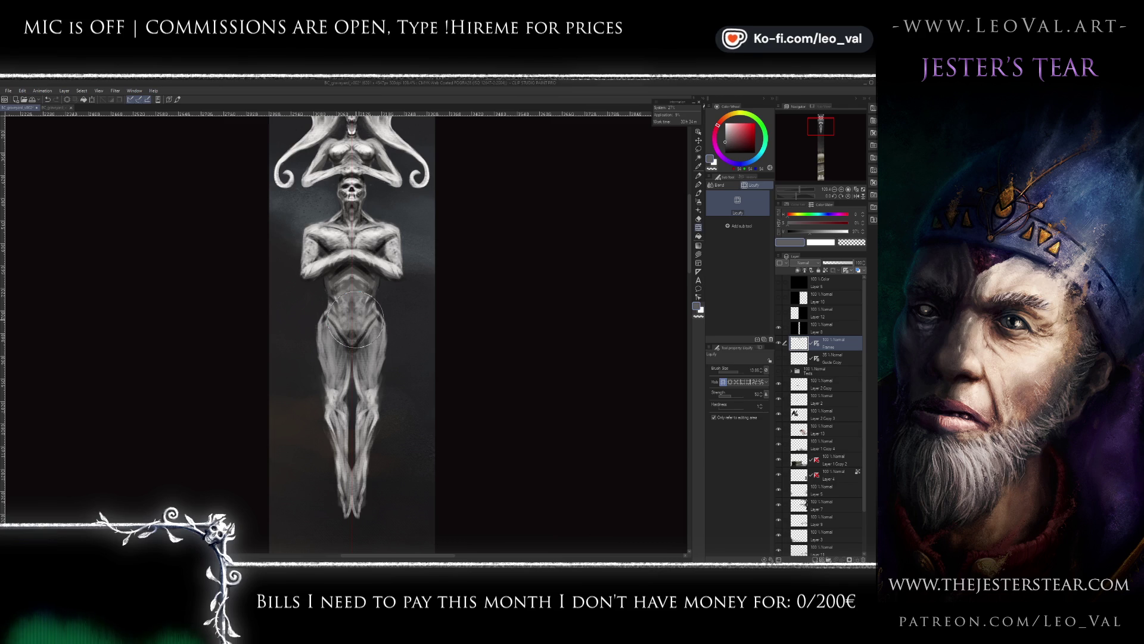
{"action": "key", "text": "bracketleft"}
{"action": "key", "text": "bracketleft"}
{"action": "key", "text": "bracketright"}
- Push the statue's arms, waist and right shoulder outlines into a slimmer shape
{"action": "left_click_drag", "start_coordinate": [304, 270], "coordinate": [310, 292]}
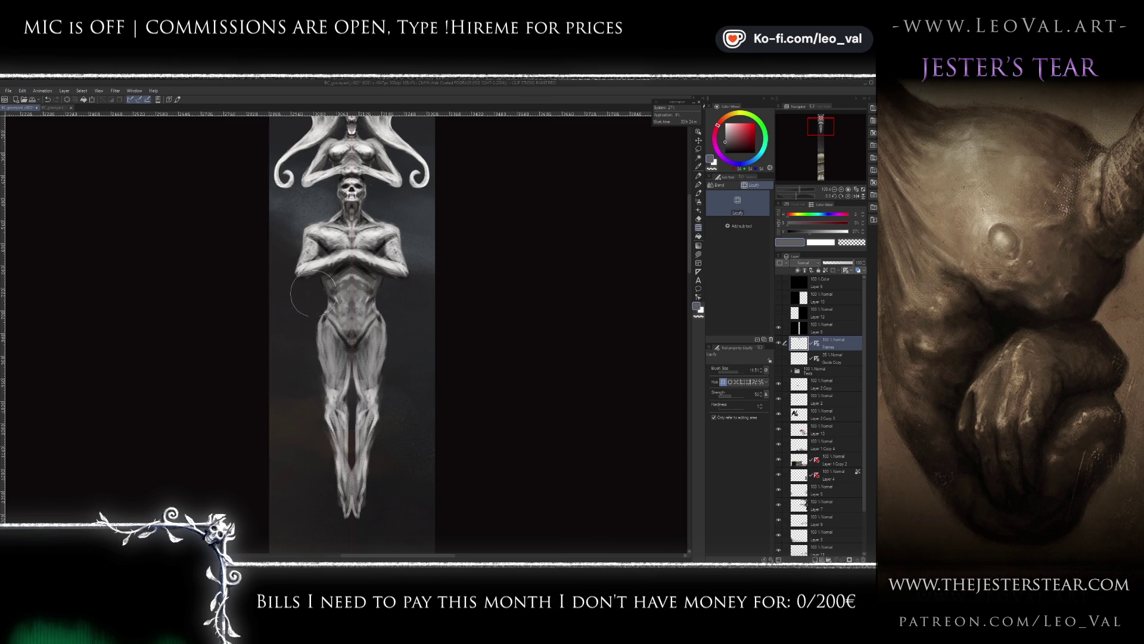
{"action": "left_click_drag", "start_coordinate": [387, 250], "coordinate": [392, 254]}
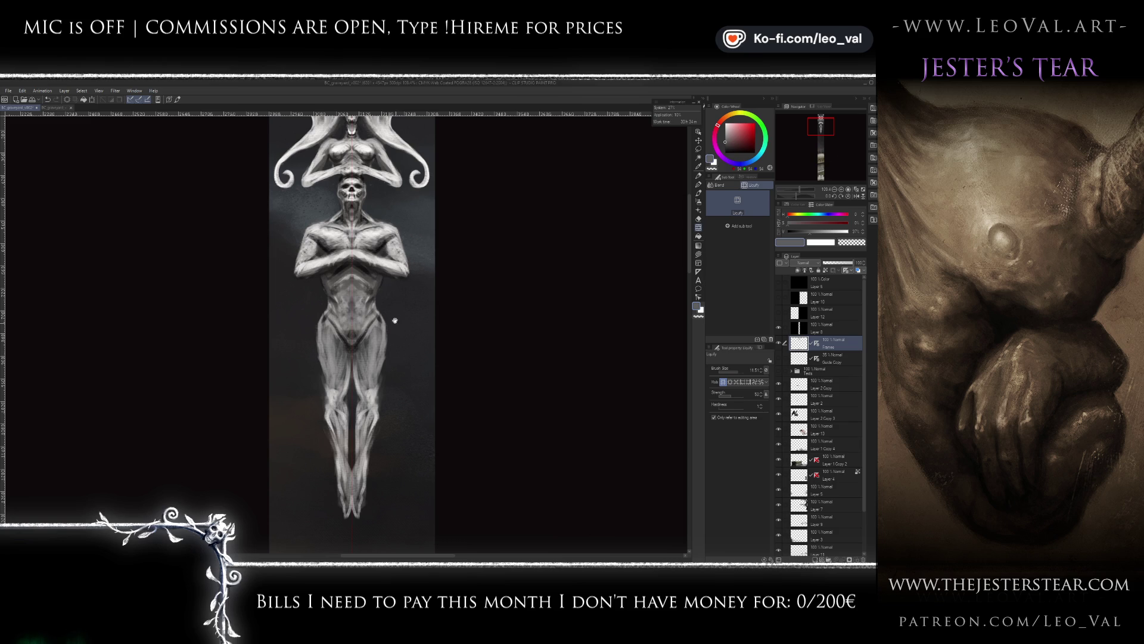
{"action": "scroll", "coordinate": [399, 316], "scroll_direction": "down", "scroll_amount": 3}
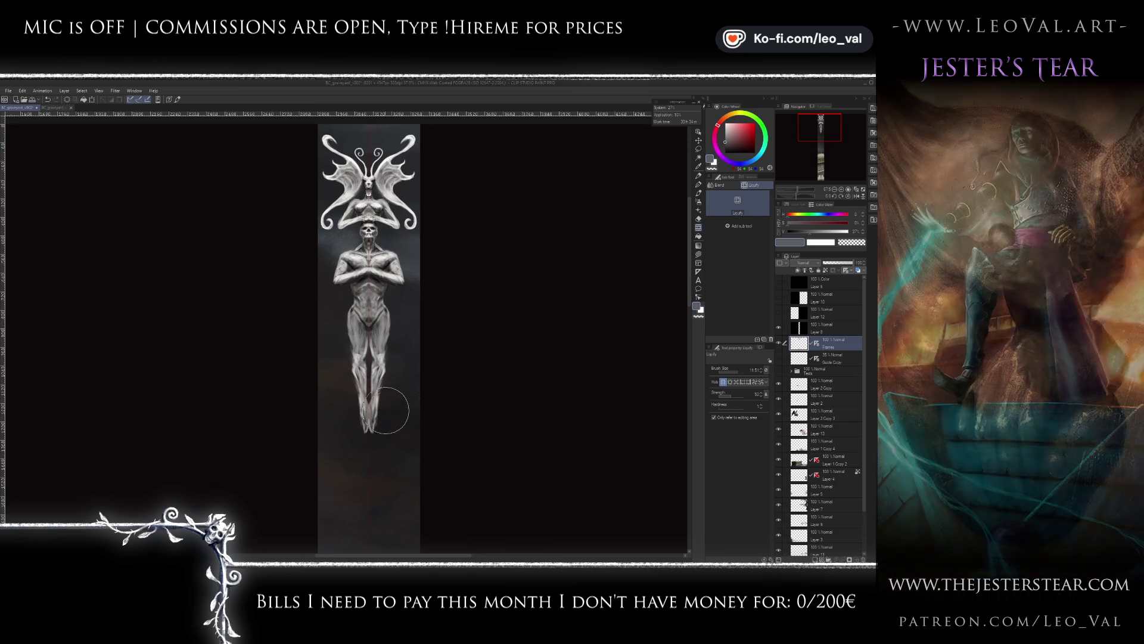
- Warp the statue's legs, hips and abdomen slightly upward, shrinking the warp brush from 40 to 15
{"action": "key", "text": "bracketright"}
{"action": "key", "text": "bracketright"}
{"action": "key", "text": "bracketright"}
{"action": "left_click_drag", "start_coordinate": [367, 392], "coordinate": [366, 385]}
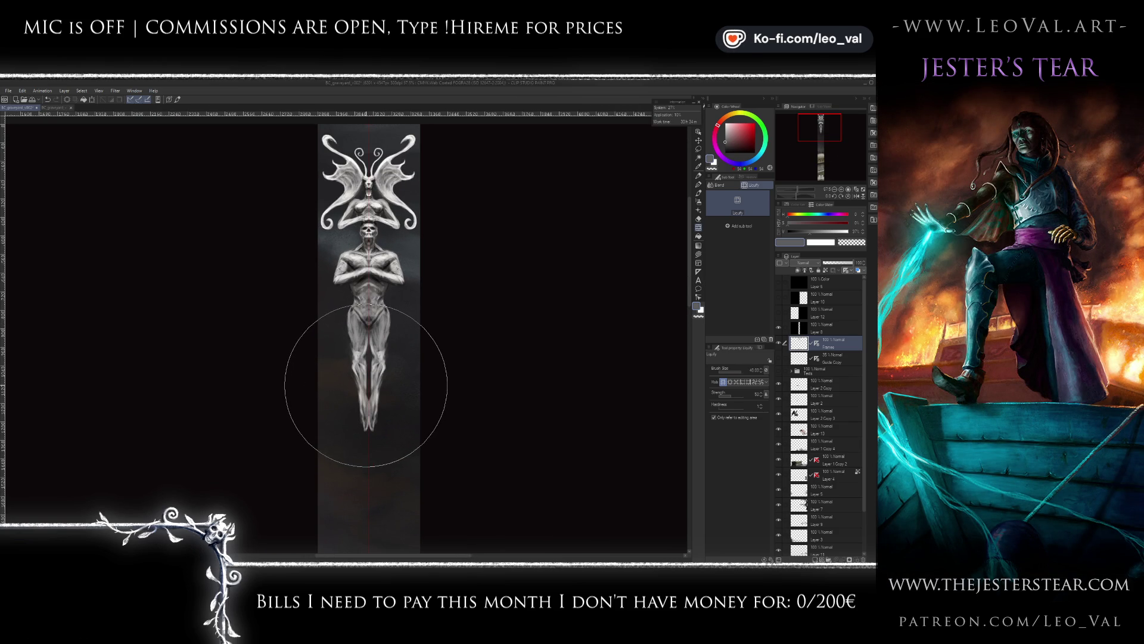
{"action": "key", "text": "bracketleft"}
{"action": "key", "text": "bracketleft"}
{"action": "key", "text": "bracketleft"}
{"action": "left_click_drag", "start_coordinate": [369, 313], "coordinate": [369, 309]}
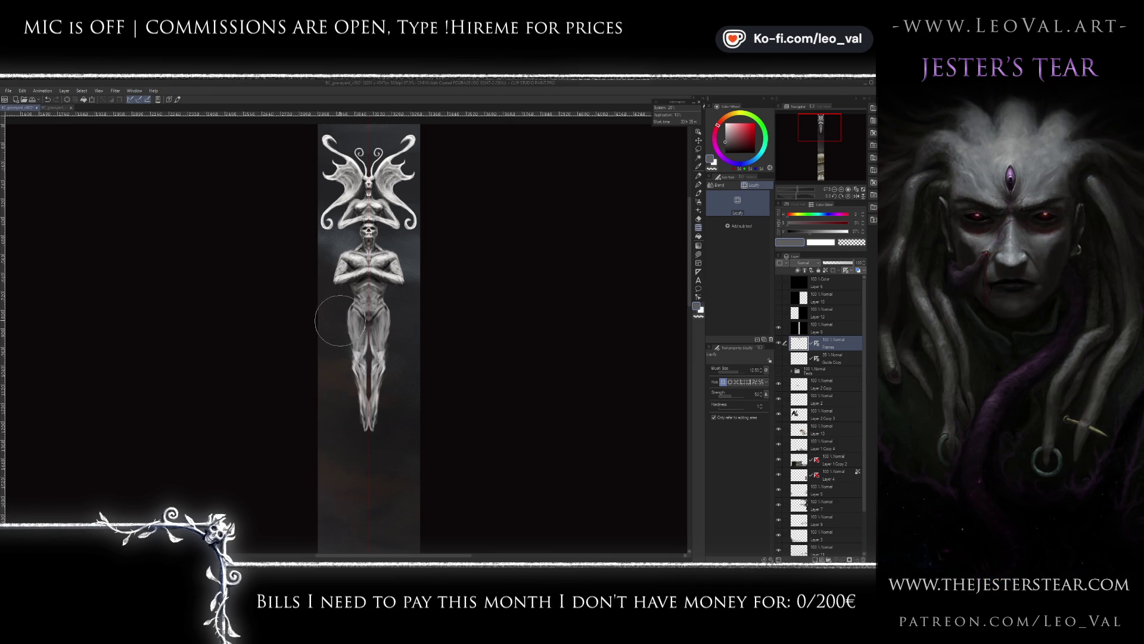
{"action": "key", "text": "bracketleft"}
{"action": "key", "text": "bracketleft"}
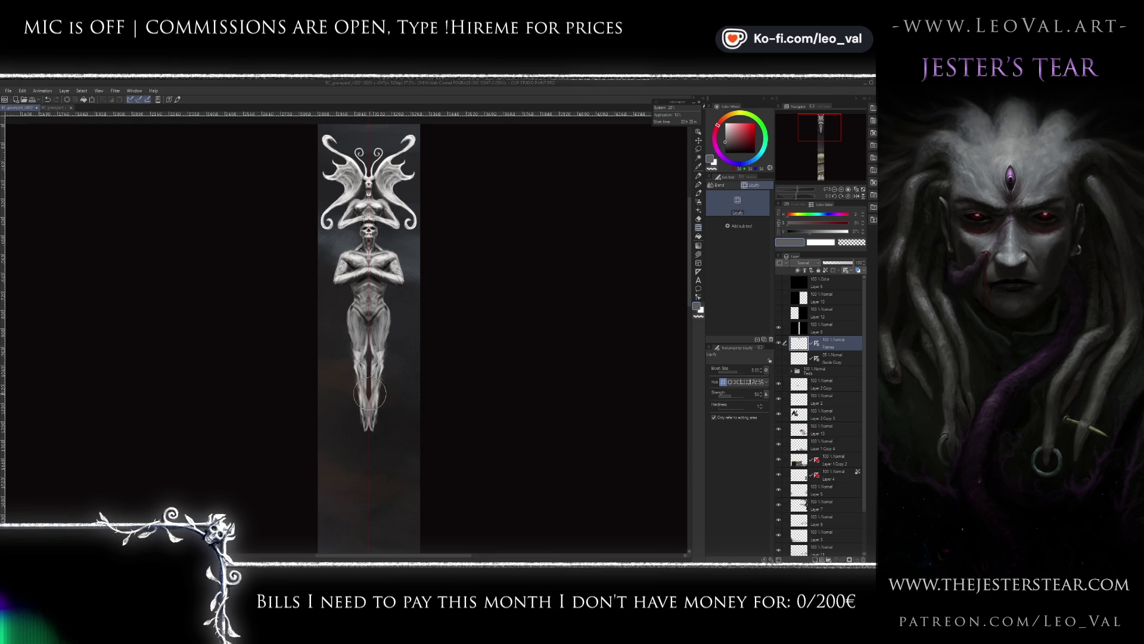
- Shade the statue's lower legs and feet with fine dark grey-teal strokes at a small brush size
{"action": "key", "text": "b"}
{"action": "key", "text": "x"}
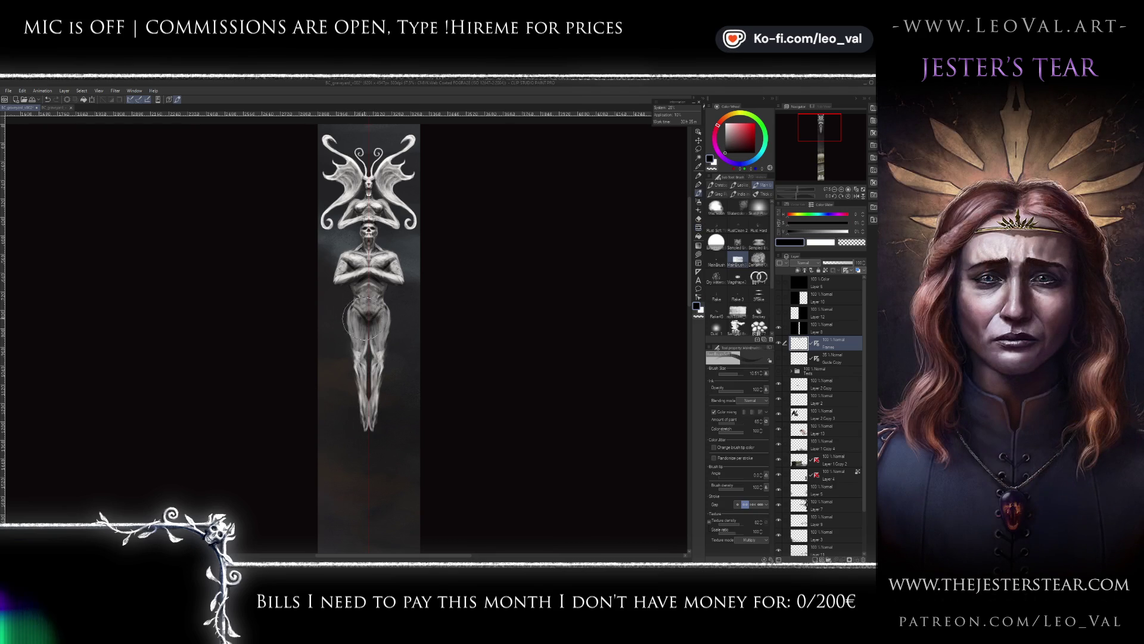
{"action": "key", "text": "bracketleft"}
{"action": "key", "text": "bracketleft"}
{"action": "key", "text": "bracketleft"}
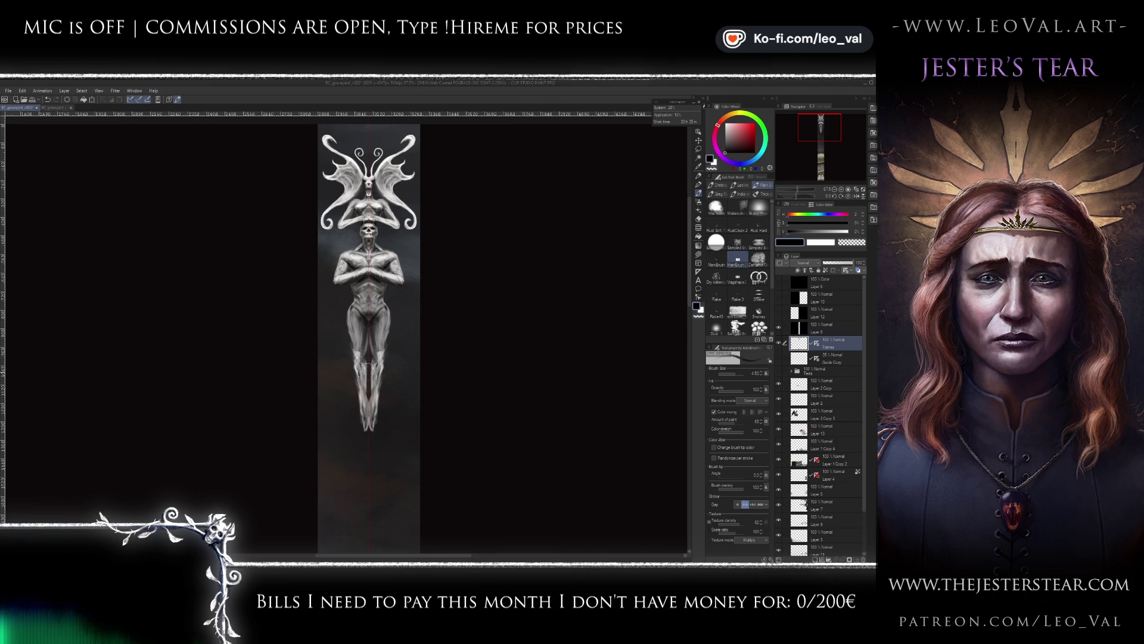
{"action": "scroll", "coordinate": [366, 373], "scroll_direction": "up", "scroll_amount": 3}
{"action": "left_click", "coordinate": [380, 355], "text": "alt"}
{"action": "key", "text": "bracketleft"}
{"action": "key", "text": "bracketleft"}
{"action": "key", "text": "bracketleft"}
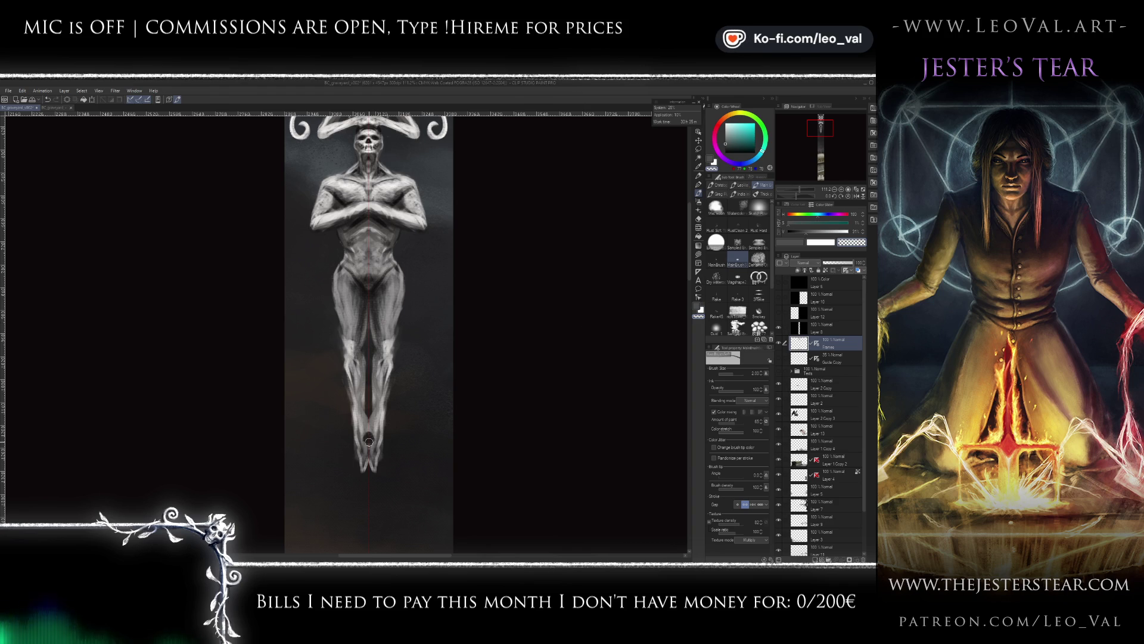
{"action": "left_click", "coordinate": [371, 460], "text": "alt"}
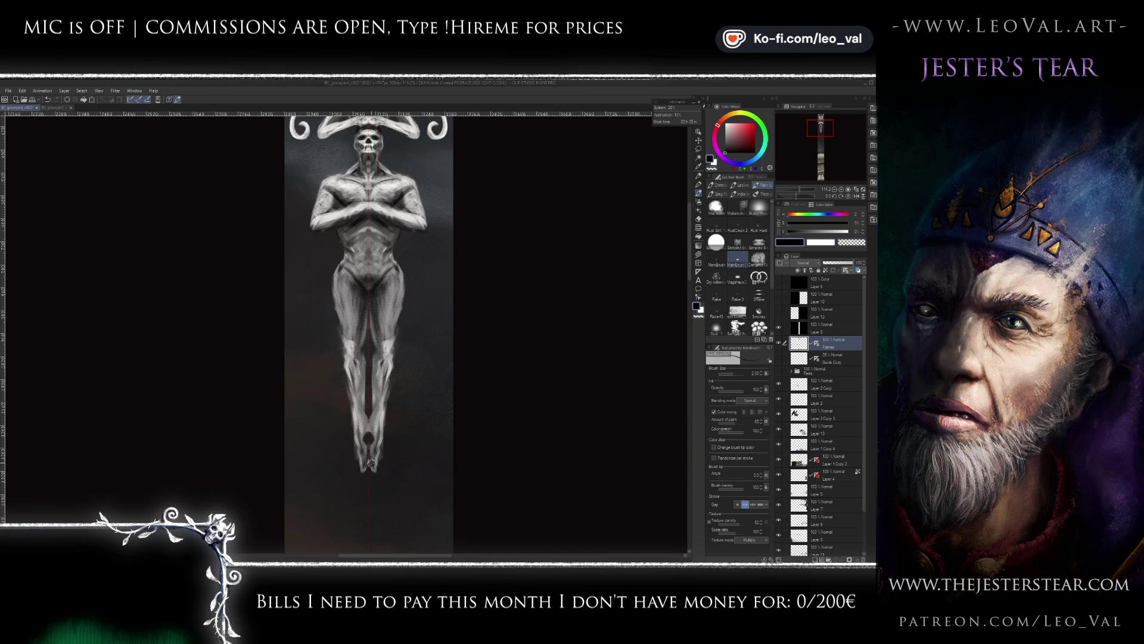
- Paint white highlights on the statue's feet, then erase stray marks with transparent colour
{"action": "key", "text": "x"}
{"action": "left_click_drag", "start_coordinate": [362, 450], "coordinate": [371, 472]}
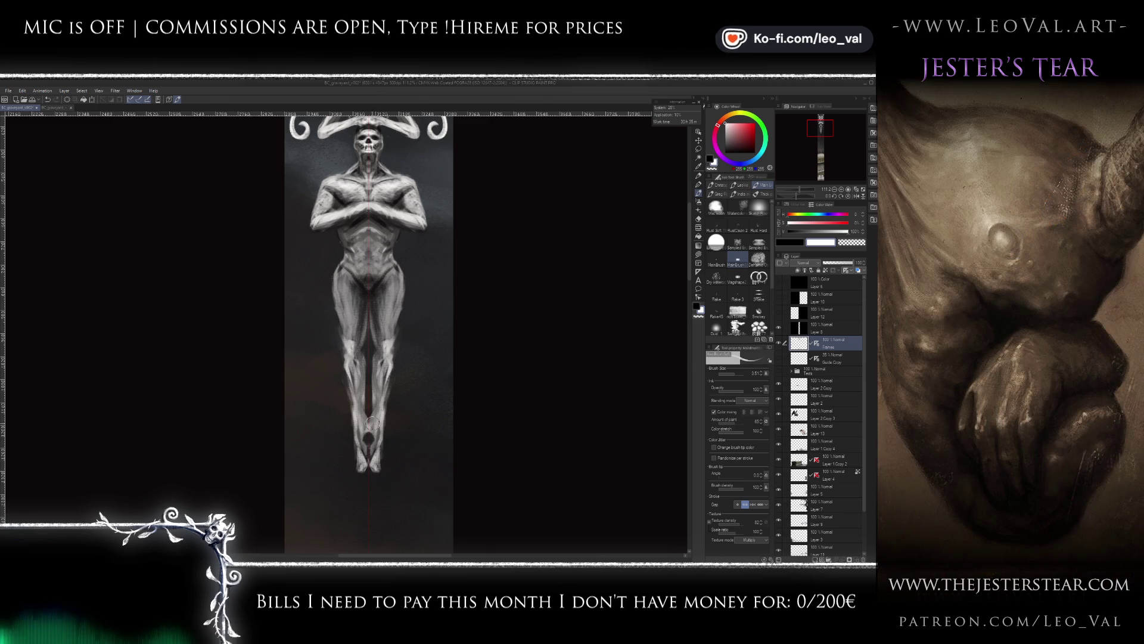
{"action": "key", "text": "c"}
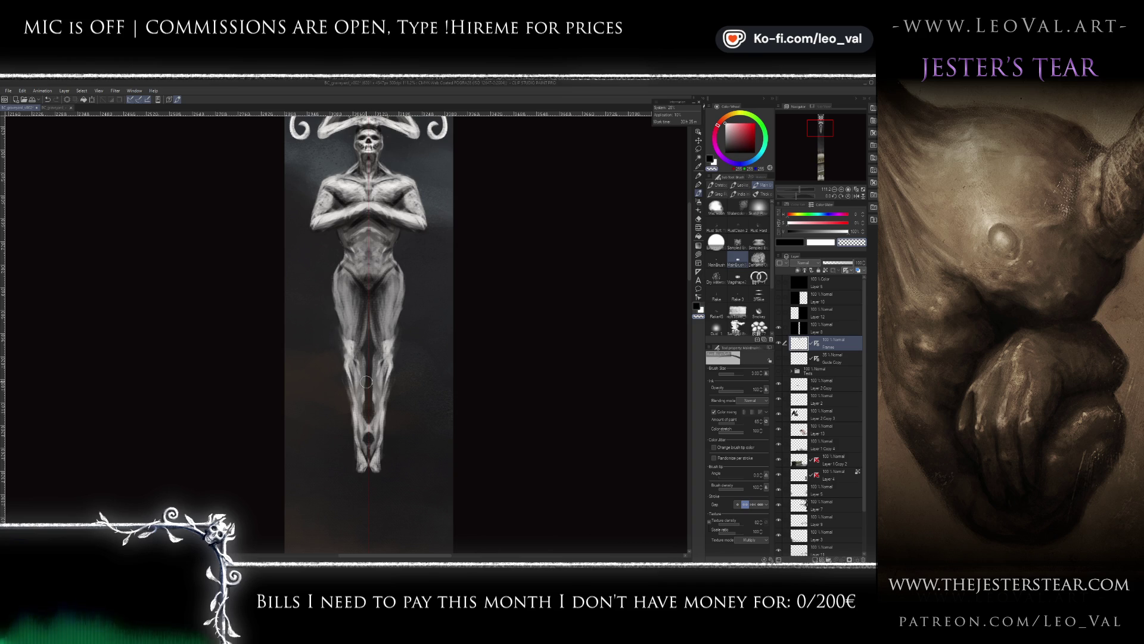
{"action": "key", "text": "bracketleft"}
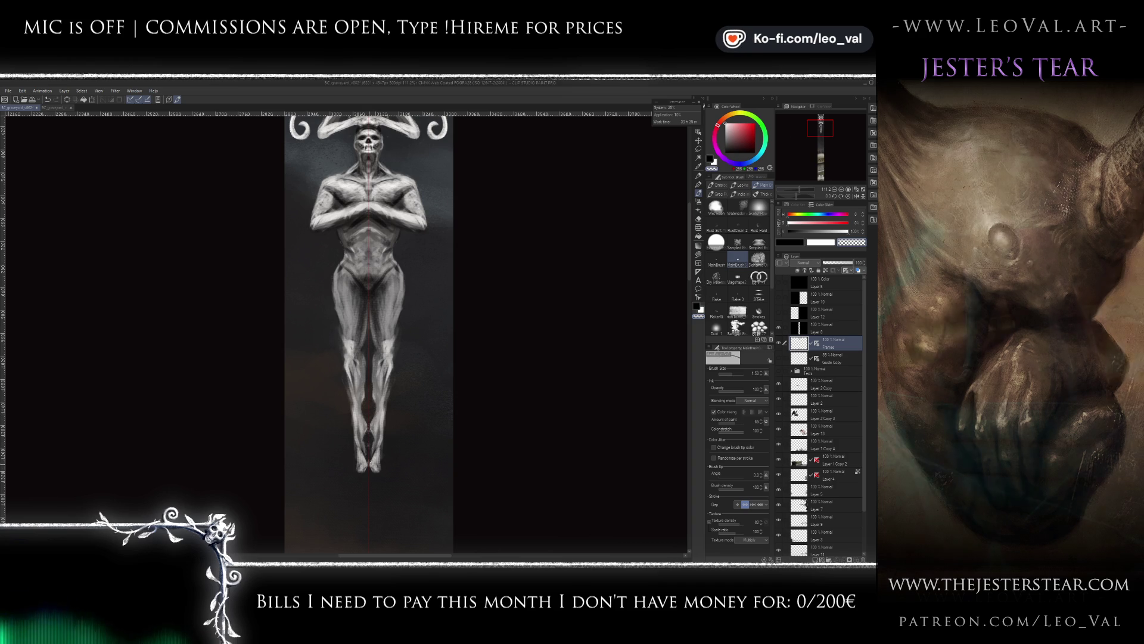
{"action": "key", "text": "bracketright"}
{"action": "key", "text": "bracketright"}
{"action": "left_click_drag", "start_coordinate": [377, 401], "coordinate": [376, 437]}
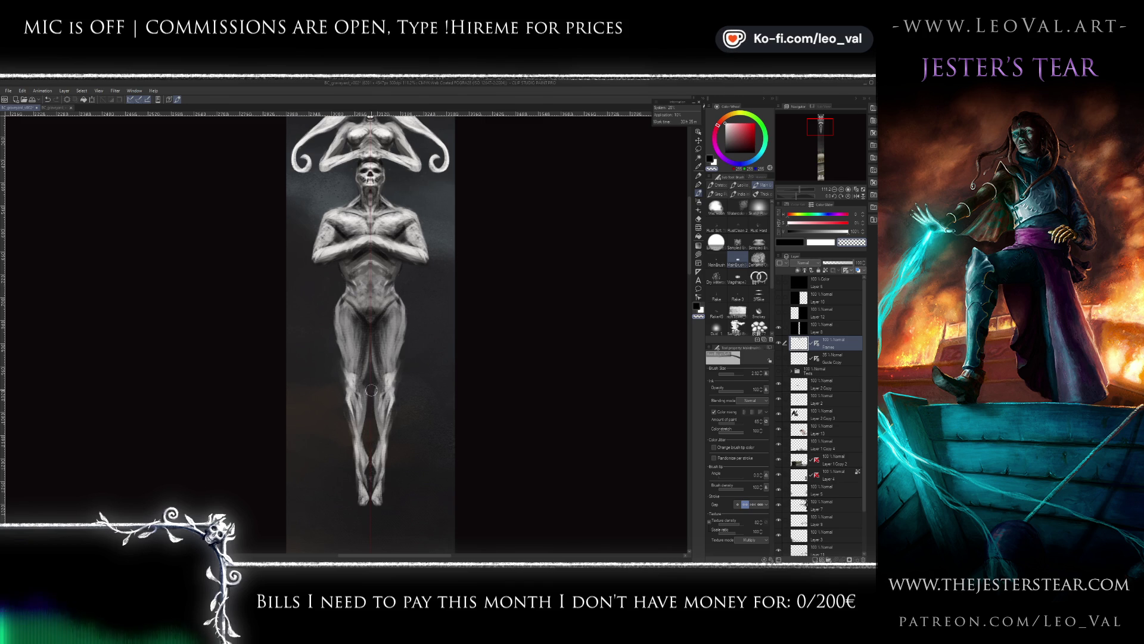
- Brighten both thighs and legs with mirrored white highlight strokes
{"action": "scroll", "coordinate": [384, 396], "scroll_direction": "down", "scroll_amount": 3}
{"action": "scroll", "coordinate": [394, 381], "scroll_direction": "up", "scroll_amount": 3}
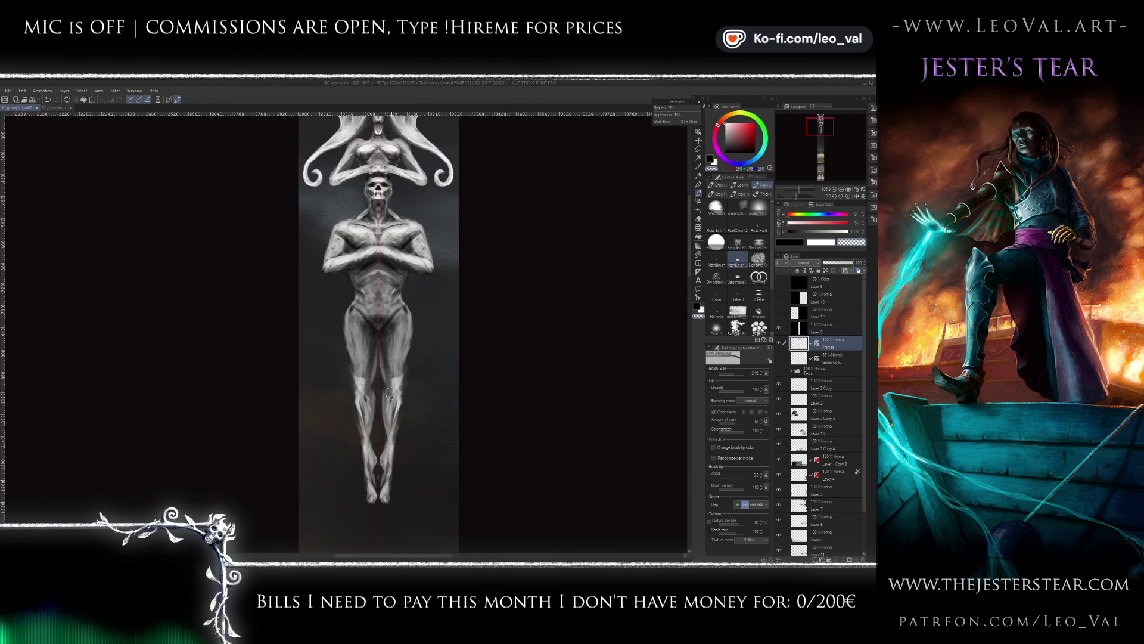
{"action": "key", "text": "x"}
{"action": "key", "text": "bracketright"}
{"action": "key", "text": "bracketright"}
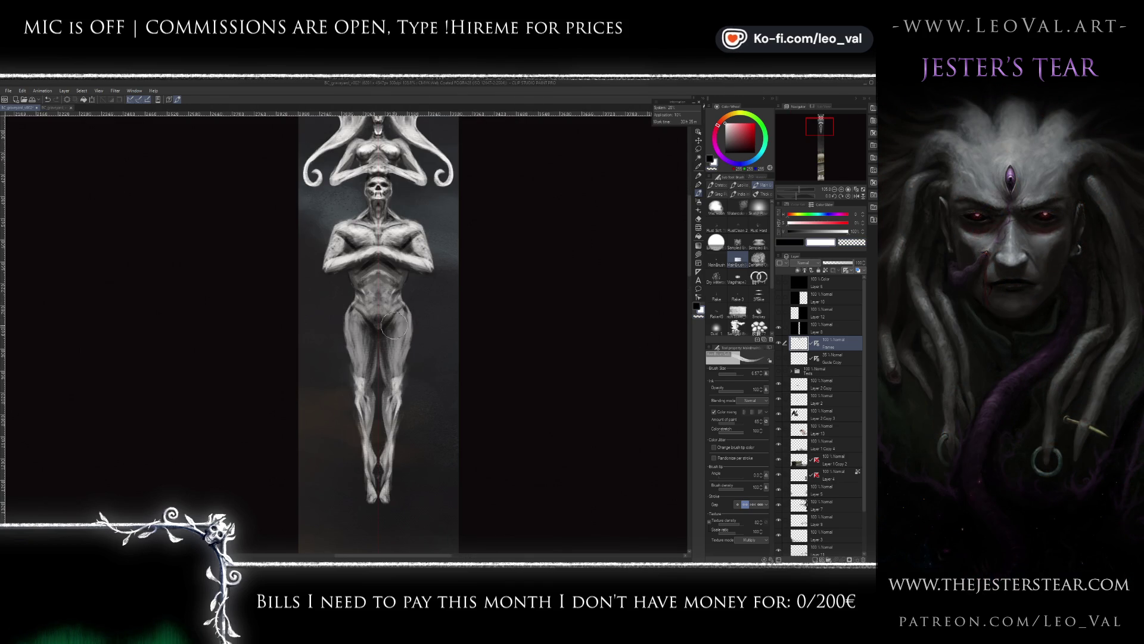
{"action": "left_click_drag", "start_coordinate": [398, 341], "coordinate": [386, 465]}
{"action": "key", "text": "bracketleft"}
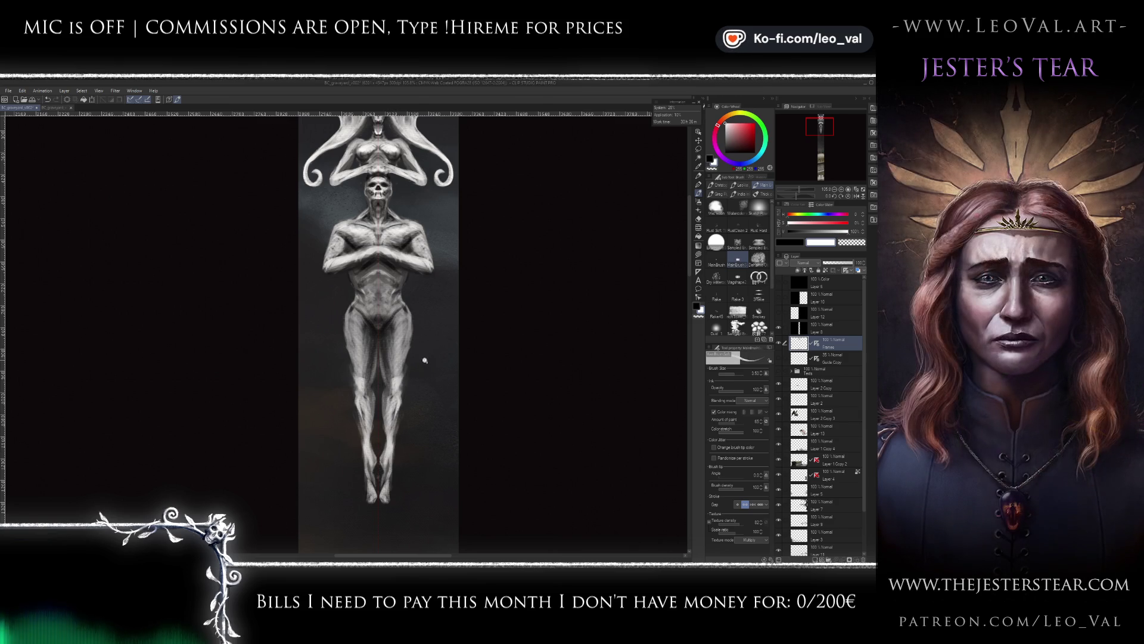
{"action": "key", "text": "ctrl+plus"}
{"action": "left_click_drag", "start_coordinate": [376, 398], "coordinate": [361, 322]}
{"action": "key", "text": "bracketright"}
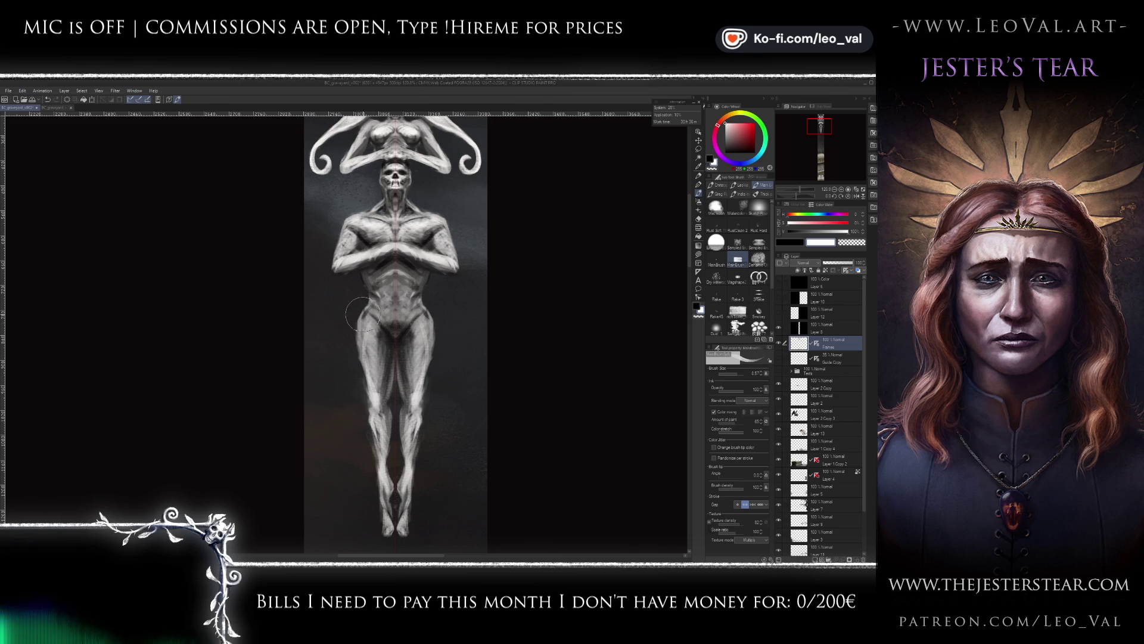
{"action": "scroll", "coordinate": [370, 333], "scroll_direction": "up", "scroll_amount": 2}
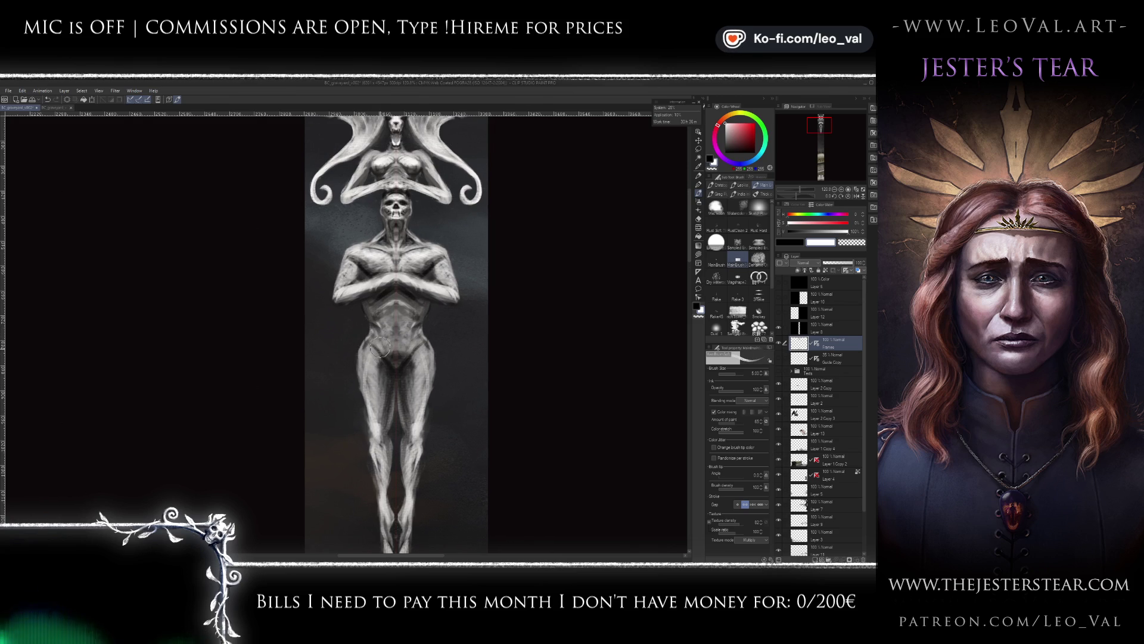
- Reshape the left and right hip and thigh outlines with the Liquify tool
{"action": "key", "text": "j"}
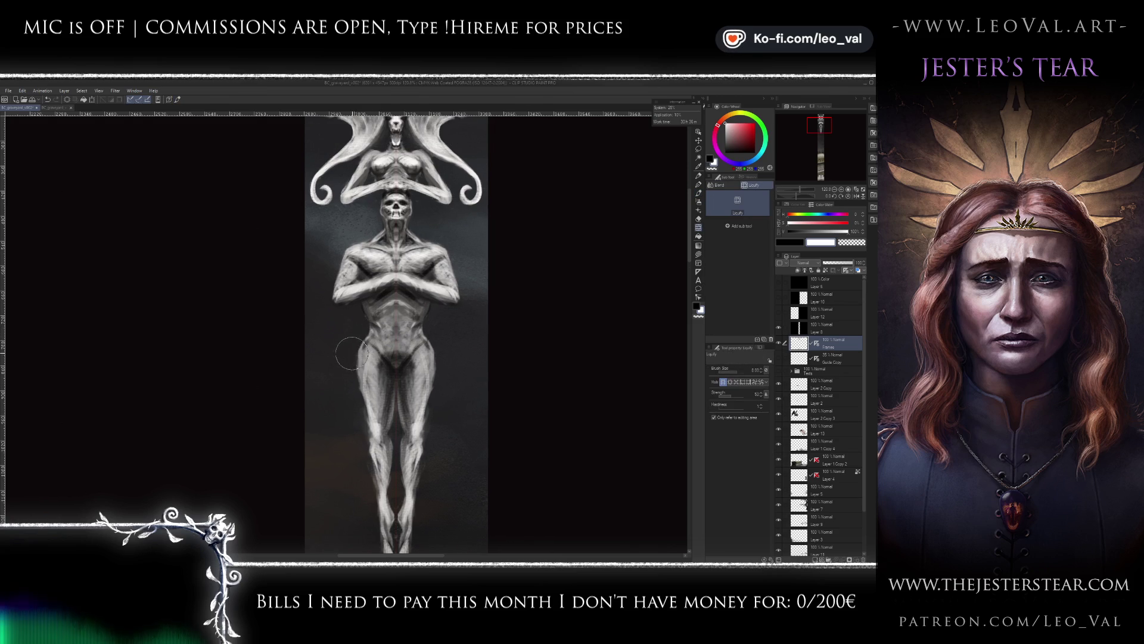
{"action": "left_click_drag", "start_coordinate": [343, 374], "coordinate": [354, 411]}
{"action": "left_click_drag", "start_coordinate": [435, 351], "coordinate": [437, 432]}
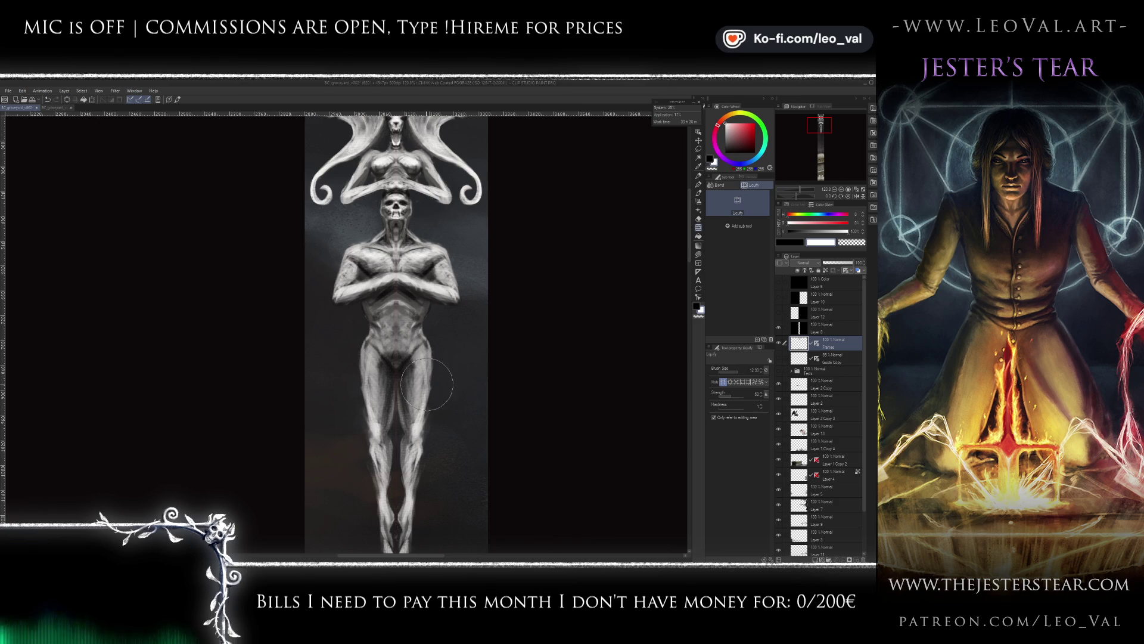
{"action": "scroll", "coordinate": [437, 432], "scroll_direction": "down", "scroll_amount": 2}
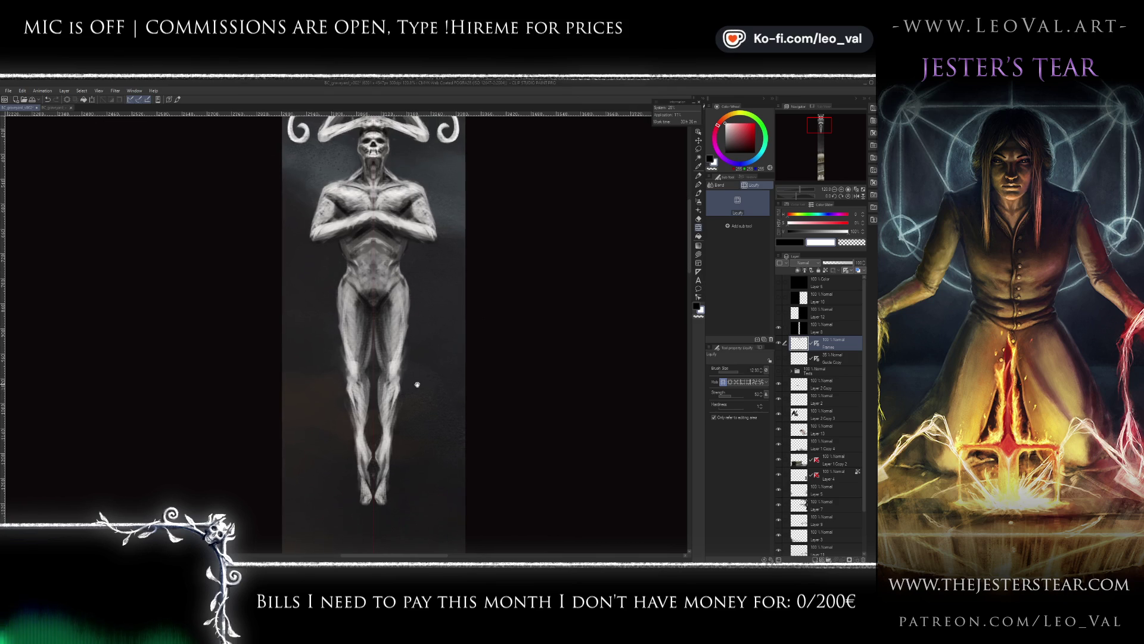
{"action": "scroll", "coordinate": [420, 388], "scroll_direction": "down", "scroll_amount": 2}
{"action": "scroll", "coordinate": [431, 346], "scroll_direction": "up", "scroll_amount": 2}
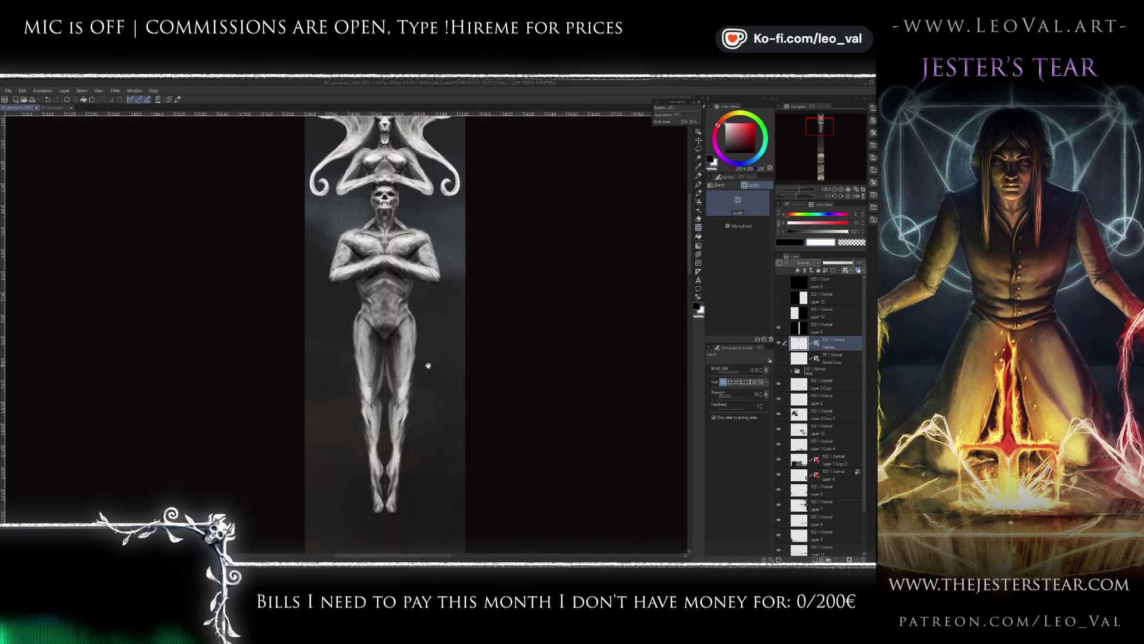
{"action": "key", "text": "bracketleft"}
{"action": "key", "text": "bracketleft"}
{"action": "key", "text": "bracketleft"}
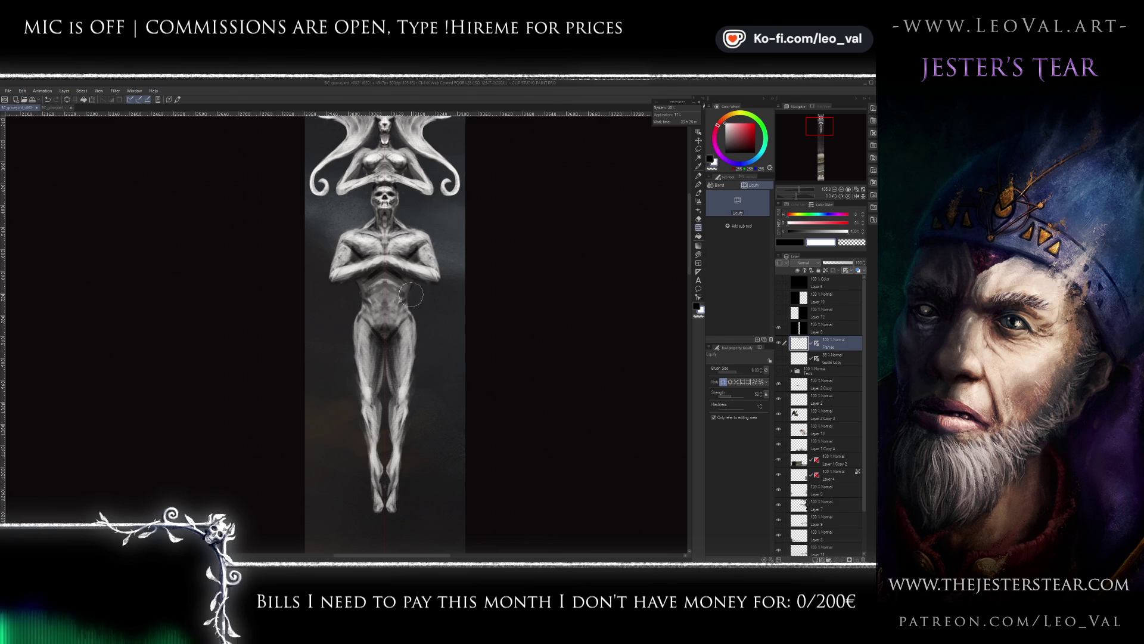
{"action": "key", "text": "bracketright"}
{"action": "key", "text": "bracketright"}
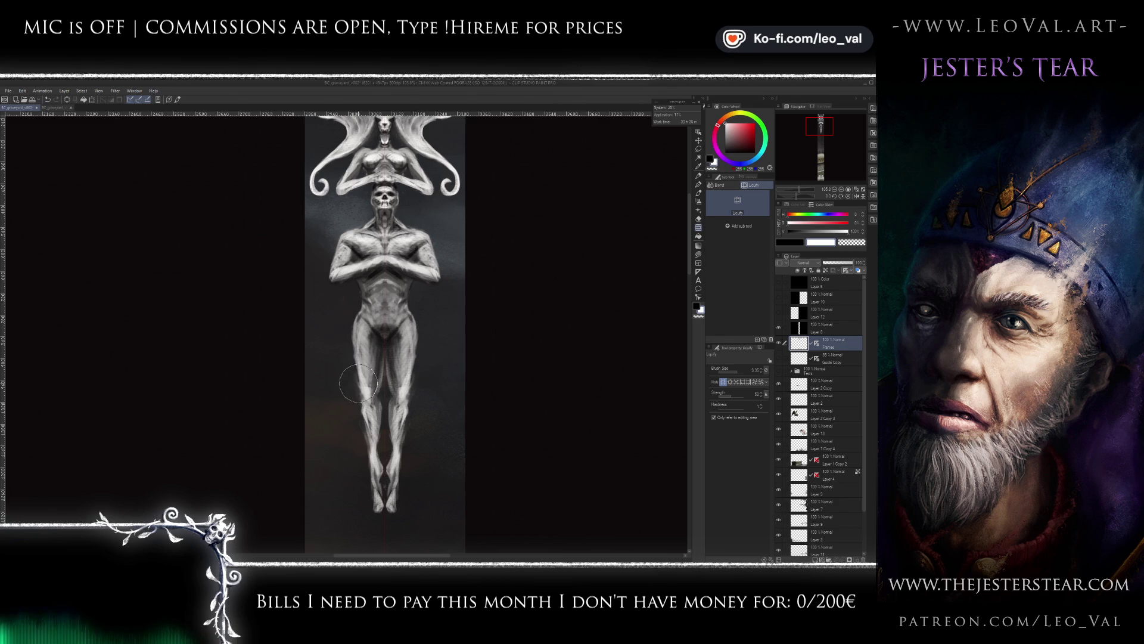
- Refine the thighs and knees with fine black and white brush strokes
{"action": "key", "text": "b"}
{"action": "key", "text": "x"}
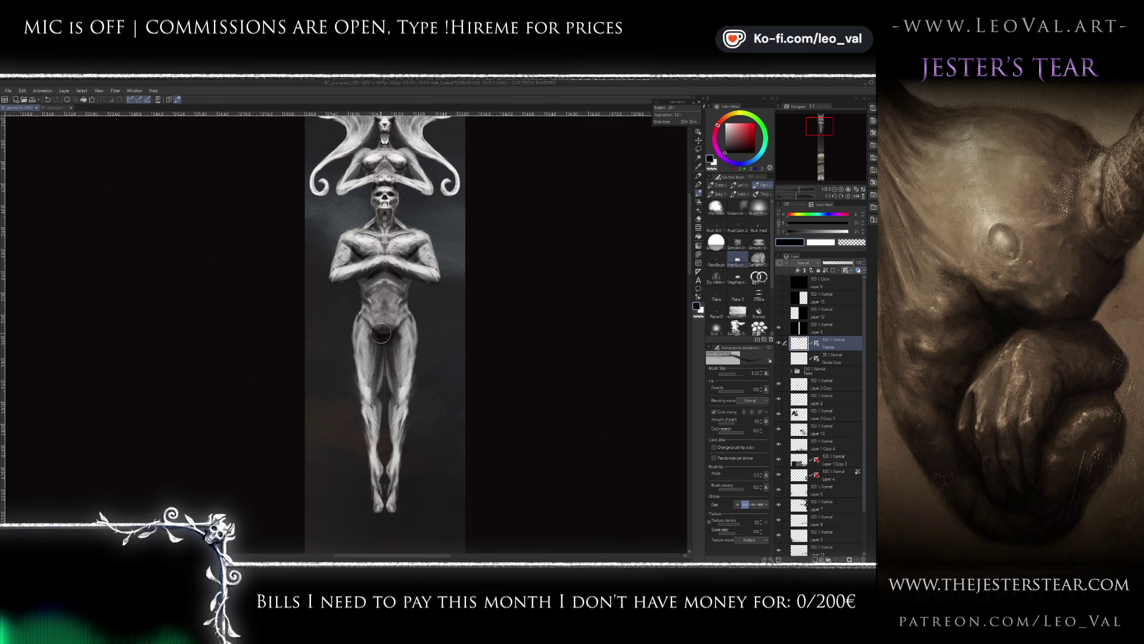
{"action": "key", "text": "x"}
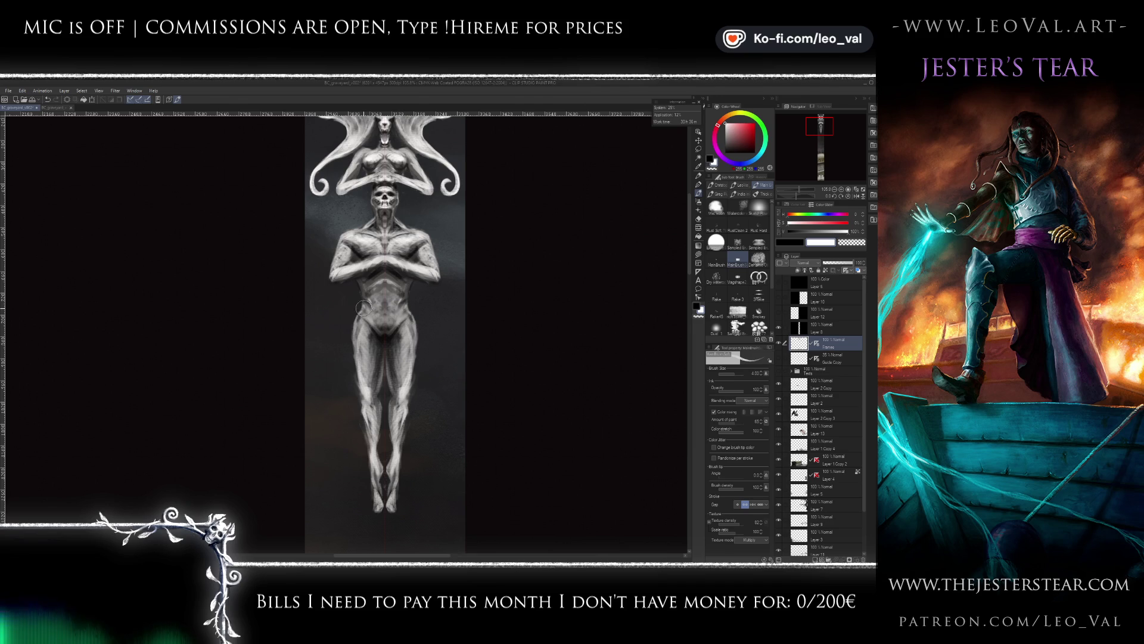
{"action": "key", "text": "x"}
{"action": "key", "text": "bracketleft"}
{"action": "key", "text": "bracketleft"}
{"action": "key", "text": "bracketleft"}
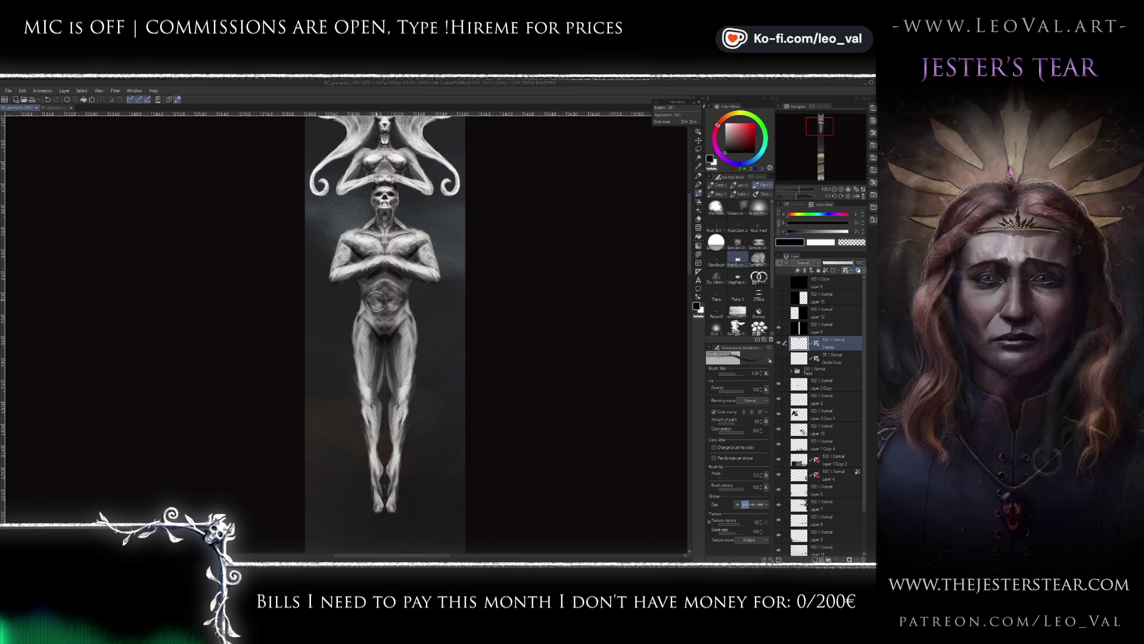
{"action": "key", "text": "bracketleft"}
{"action": "key", "text": "bracketleft"}
{"action": "key", "text": "bracketleft"}
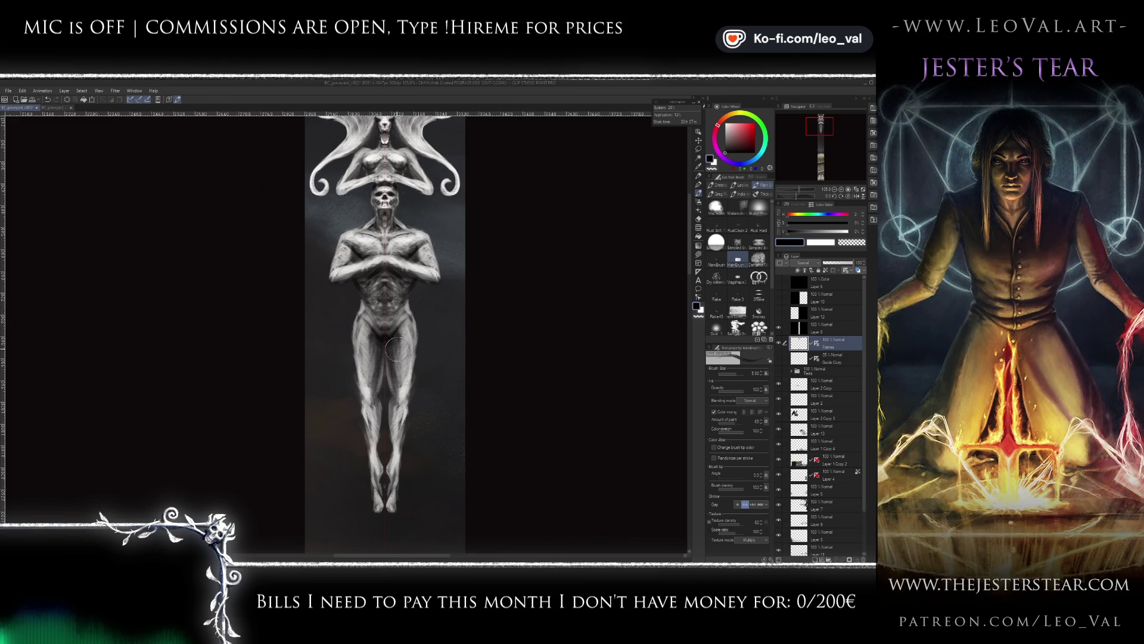
{"action": "key", "text": "bracketleft"}
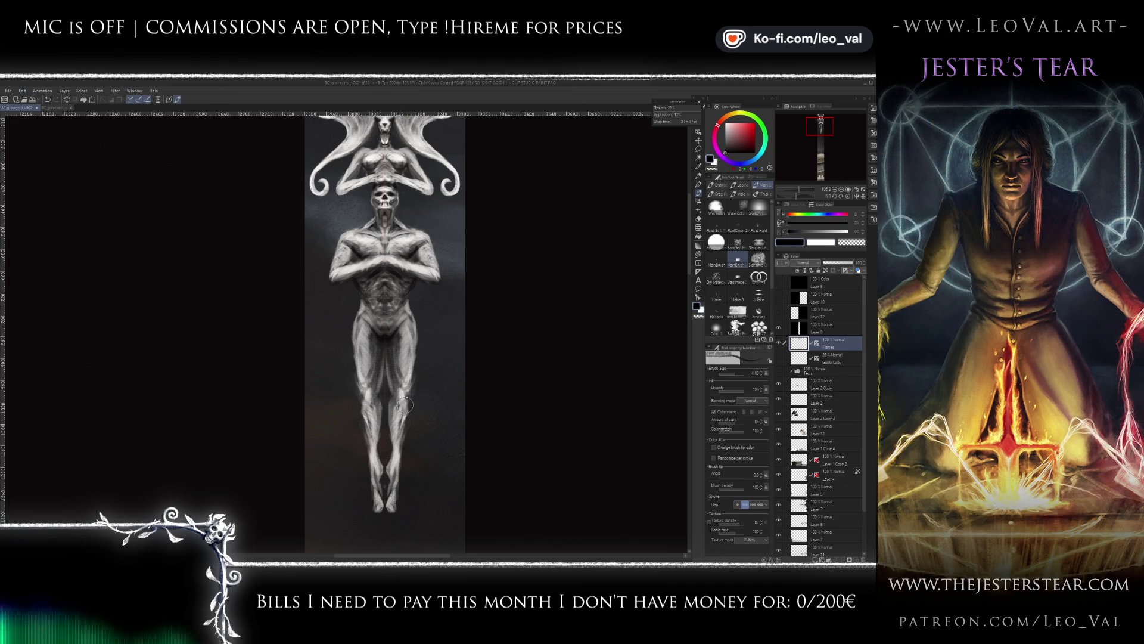
{"action": "key", "text": "x"}
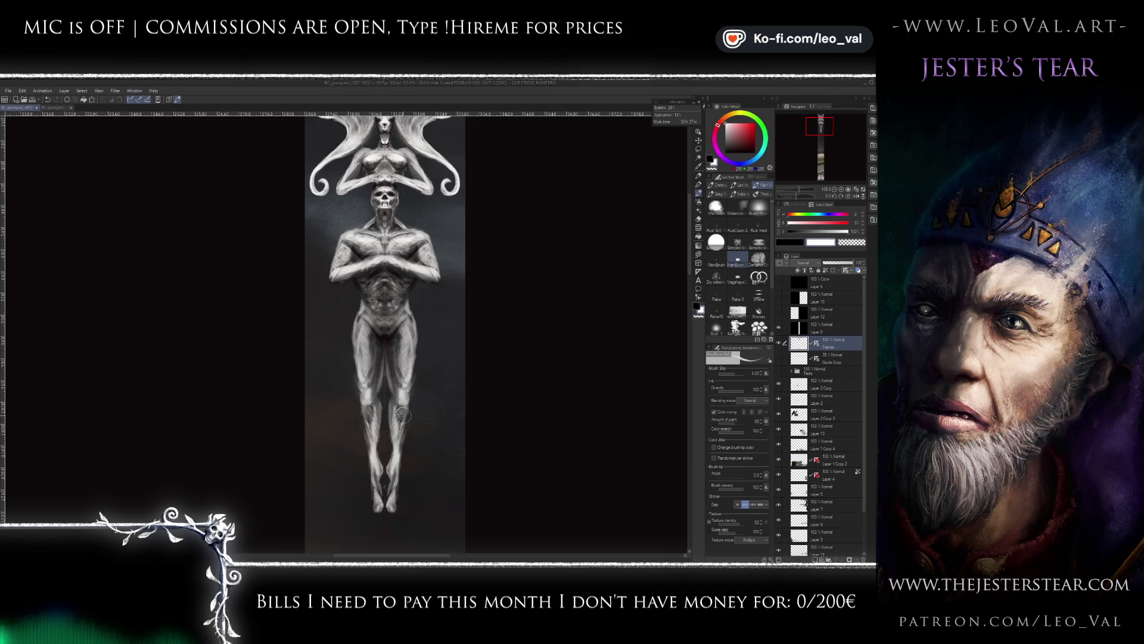
- Zoom out to about 17% and back to about 50% to view the winged demon and skull statue
{"action": "scroll", "coordinate": [405, 418], "scroll_direction": "down", "scroll_amount": 5}
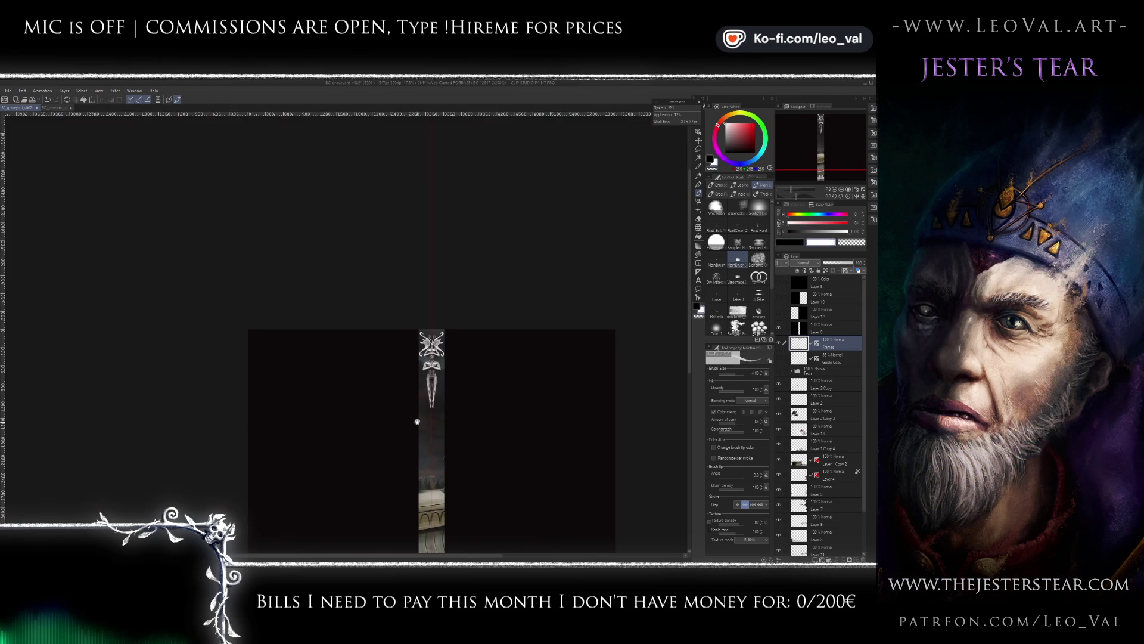
{"action": "scroll", "coordinate": [416, 422], "scroll_direction": "up", "scroll_amount": 3}
{"action": "scroll", "coordinate": [447, 409], "scroll_direction": "up", "scroll_amount": 2}
{"action": "scroll", "coordinate": [435, 418], "scroll_direction": "down", "scroll_amount": 2}
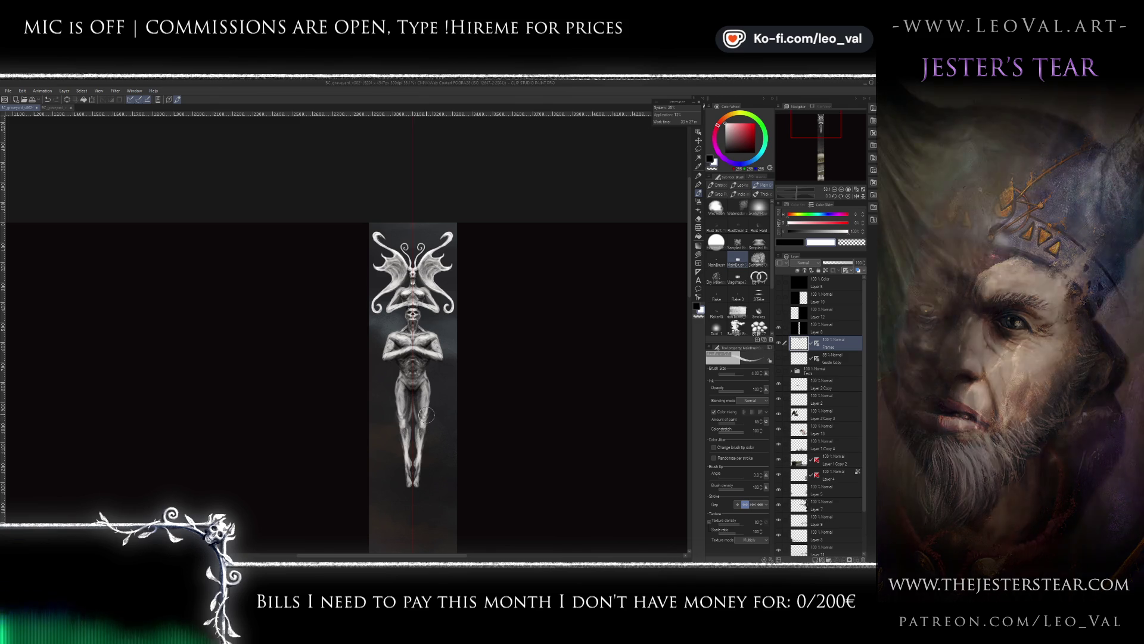
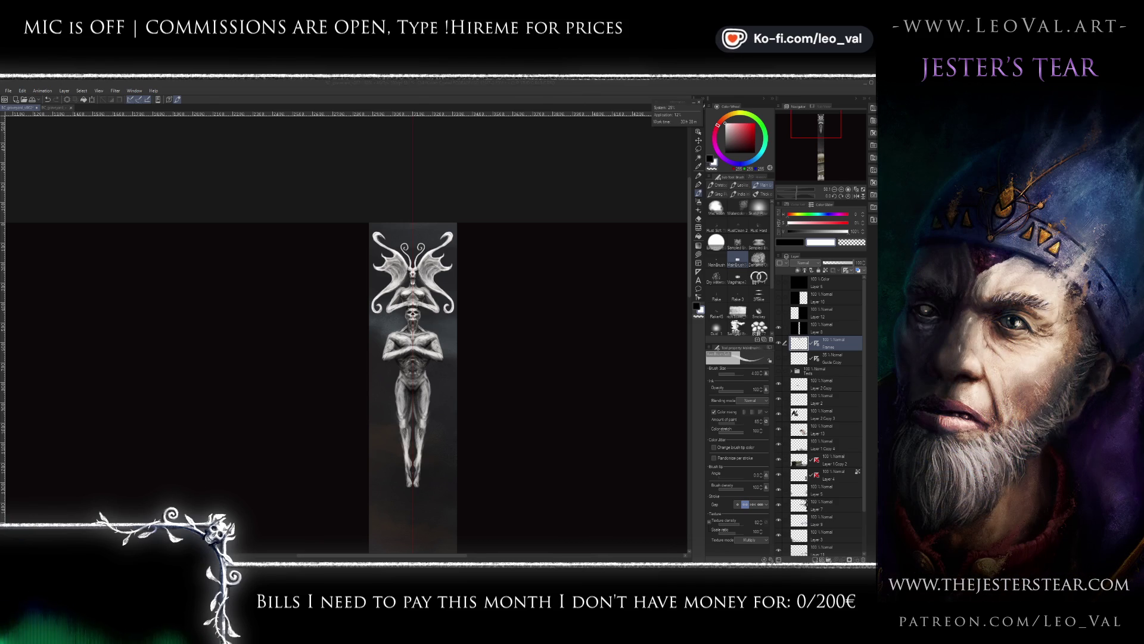
- Paint light grey and white highlights onto the idol's skull face, sampling tones from the statue
{"action": "scroll", "coordinate": [432, 360], "scroll_direction": "up", "scroll_amount": 3}
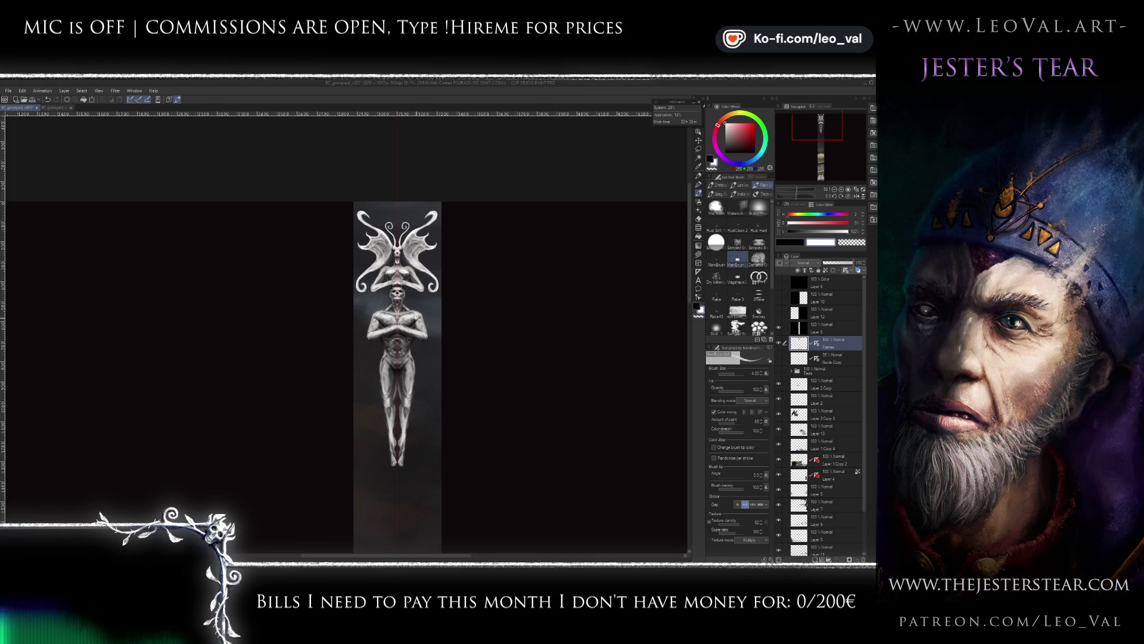
{"action": "scroll", "coordinate": [429, 322], "scroll_direction": "up", "scroll_amount": 2}
{"action": "left_click", "coordinate": [425, 309], "text": "alt"}
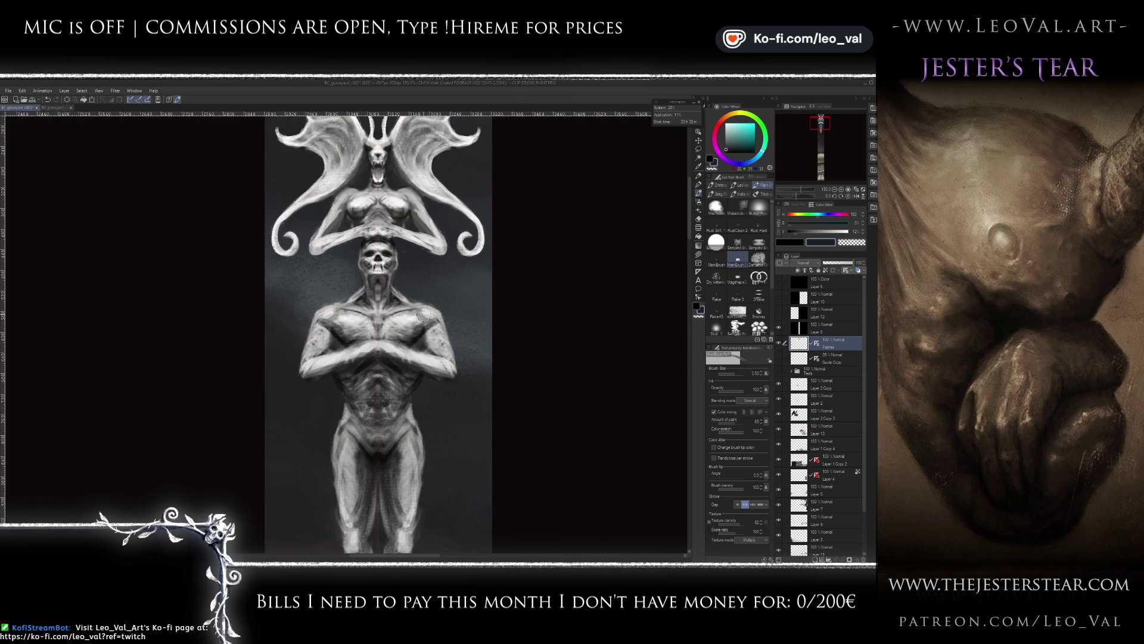
{"action": "key", "text": "d"}
{"action": "key", "text": "bracketleft"}
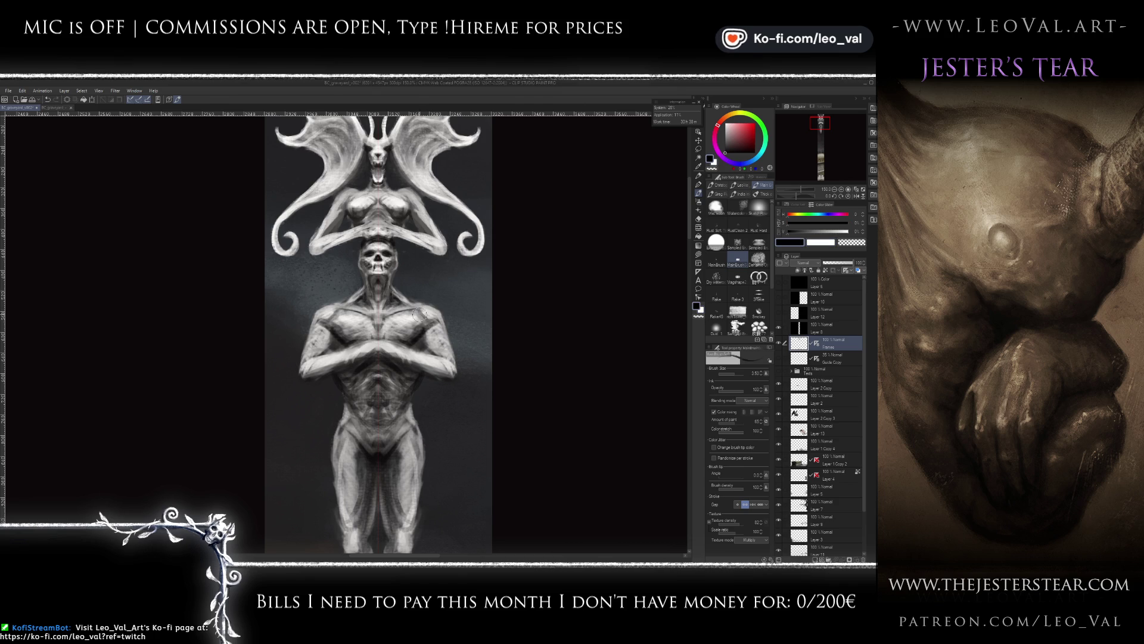
{"action": "left_click", "coordinate": [429, 310], "text": "alt"}
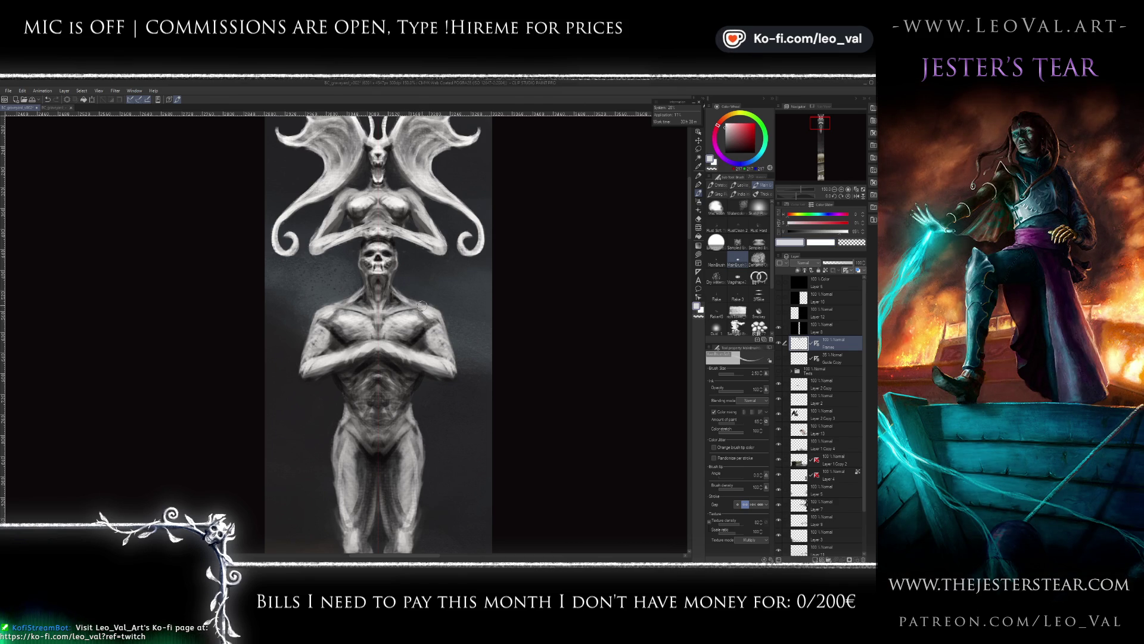
{"action": "key", "text": "x"}
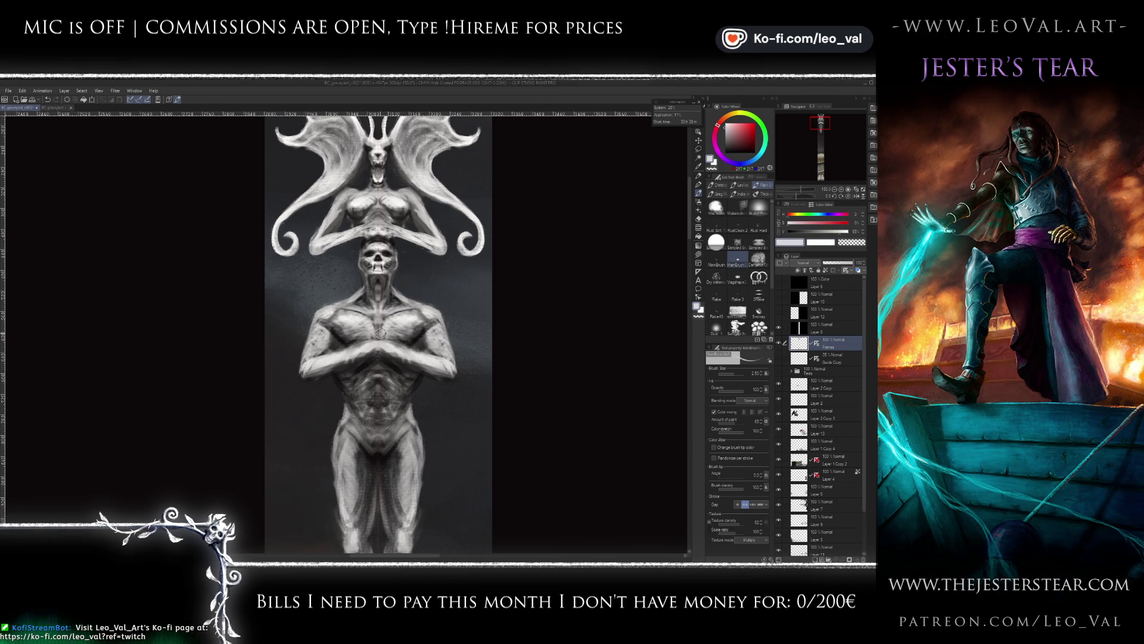
{"action": "left_click_drag", "start_coordinate": [371, 298], "coordinate": [364, 293], "text": "ctrl+alt"}
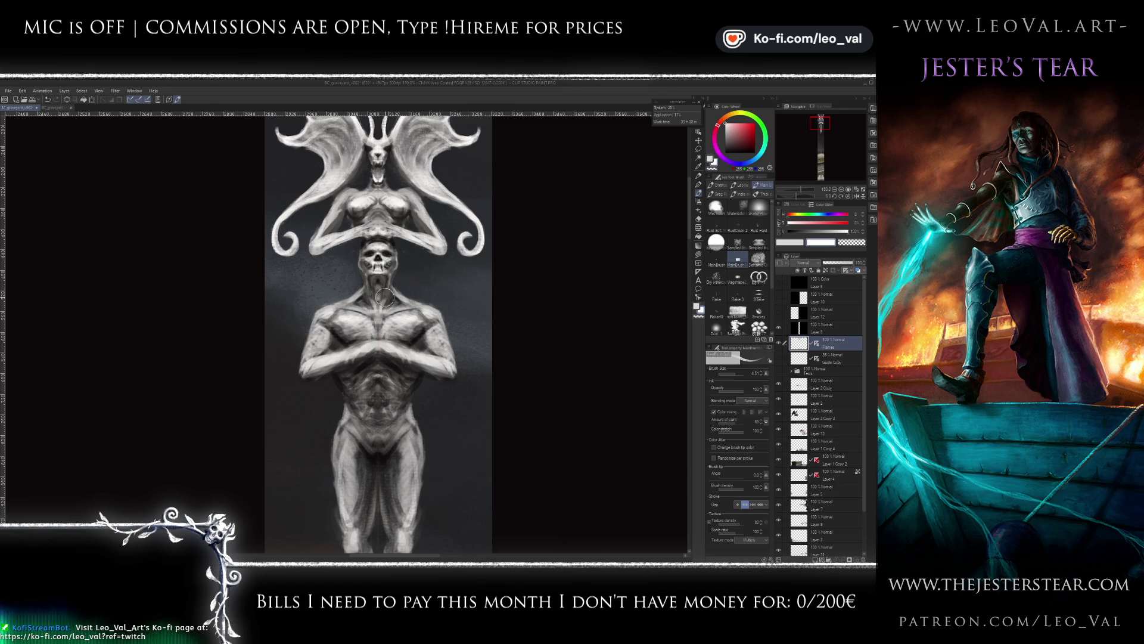
{"action": "key", "text": "x"}
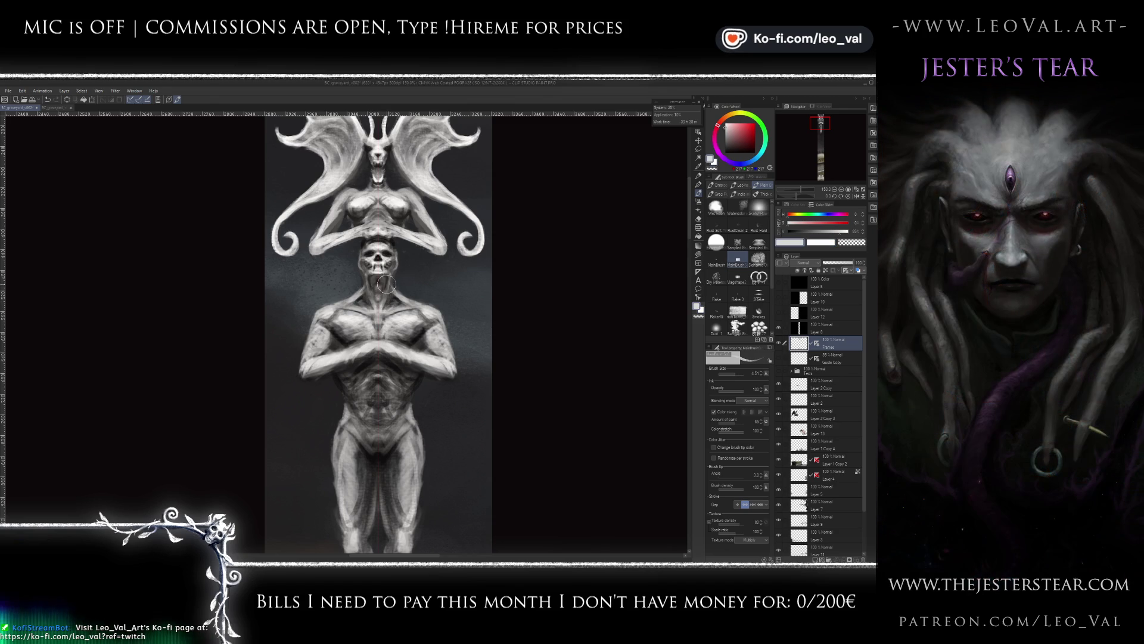
{"action": "key", "text": "d"}
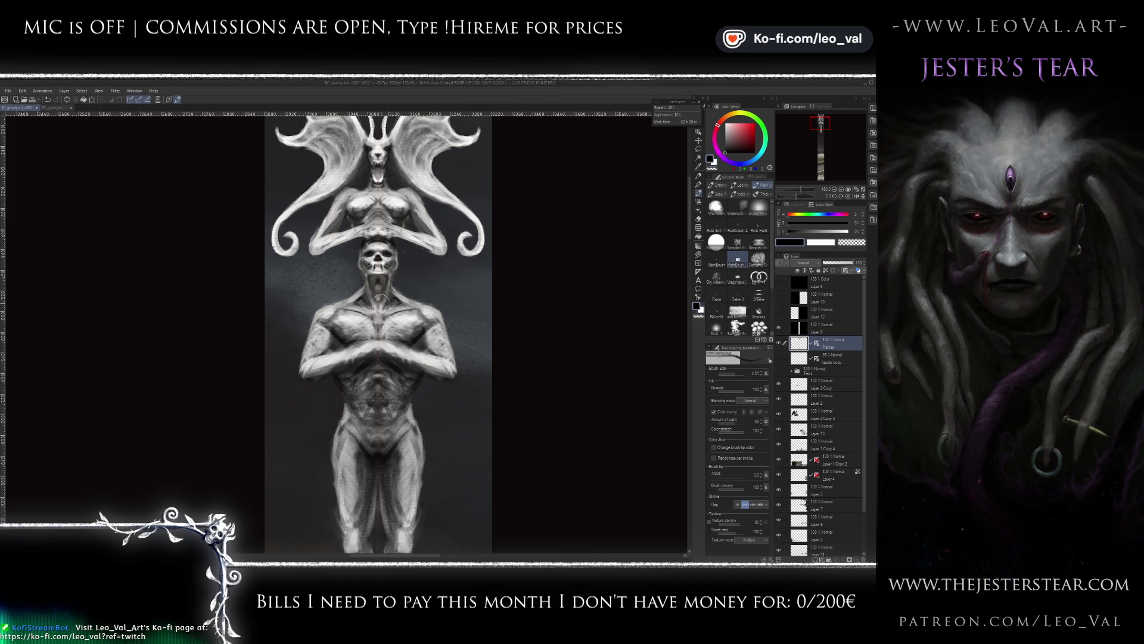
{"action": "key", "text": "x"}
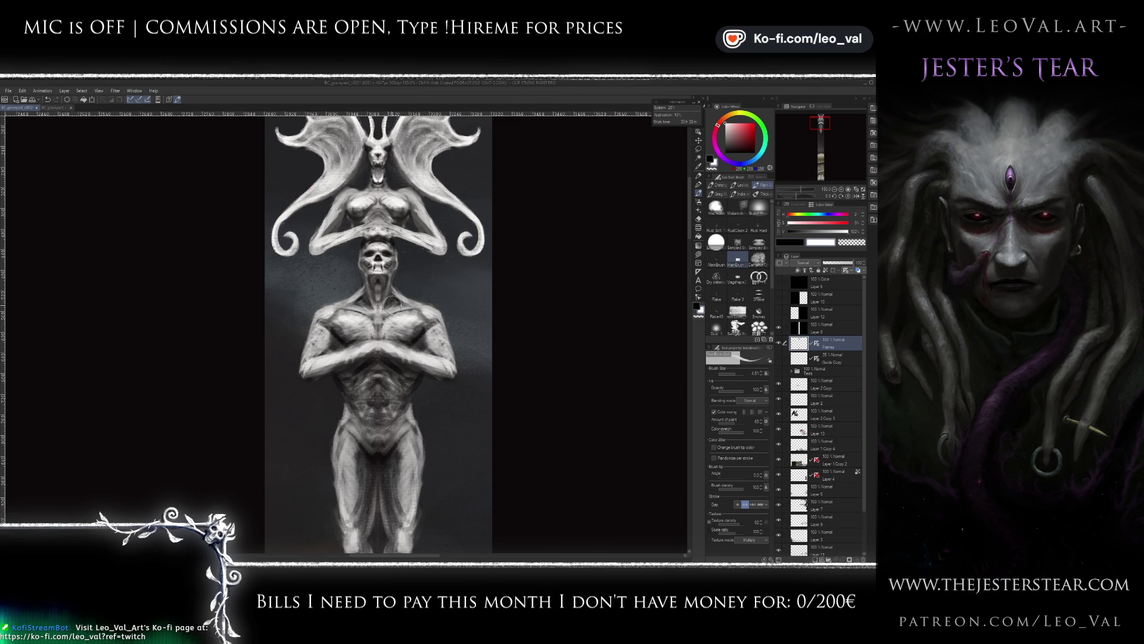
{"action": "key", "text": "bracketleft"}
{"action": "key", "text": "bracketleft"}
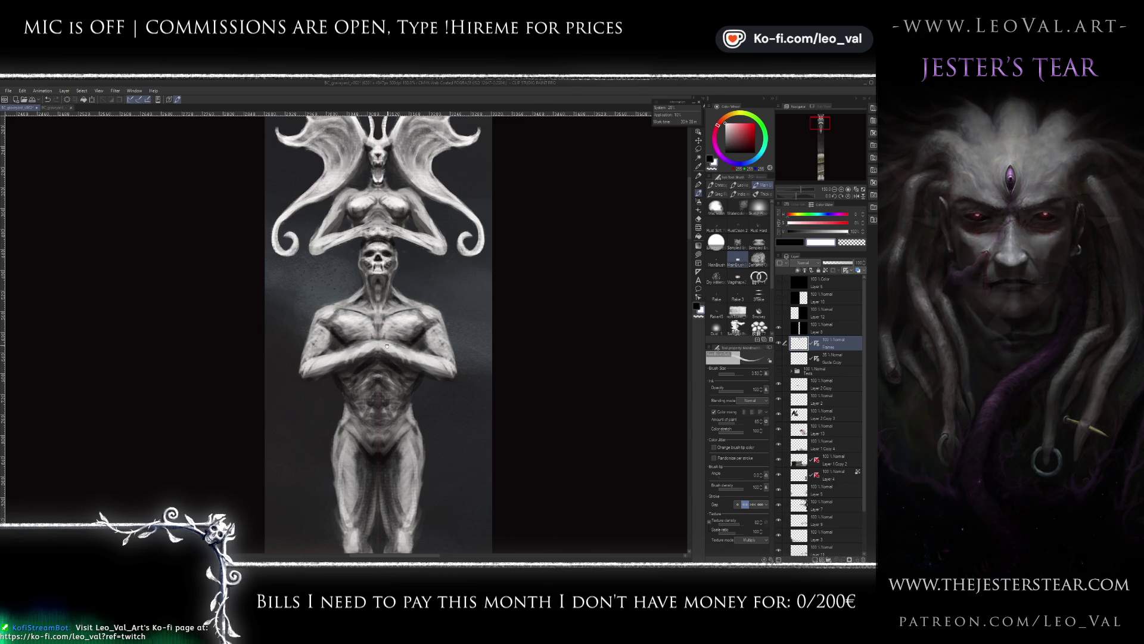
- Paint dark hair falling behind the idol's head with a fine black brush
{"action": "left_click_drag", "start_coordinate": [396, 303], "coordinate": [390, 314]}
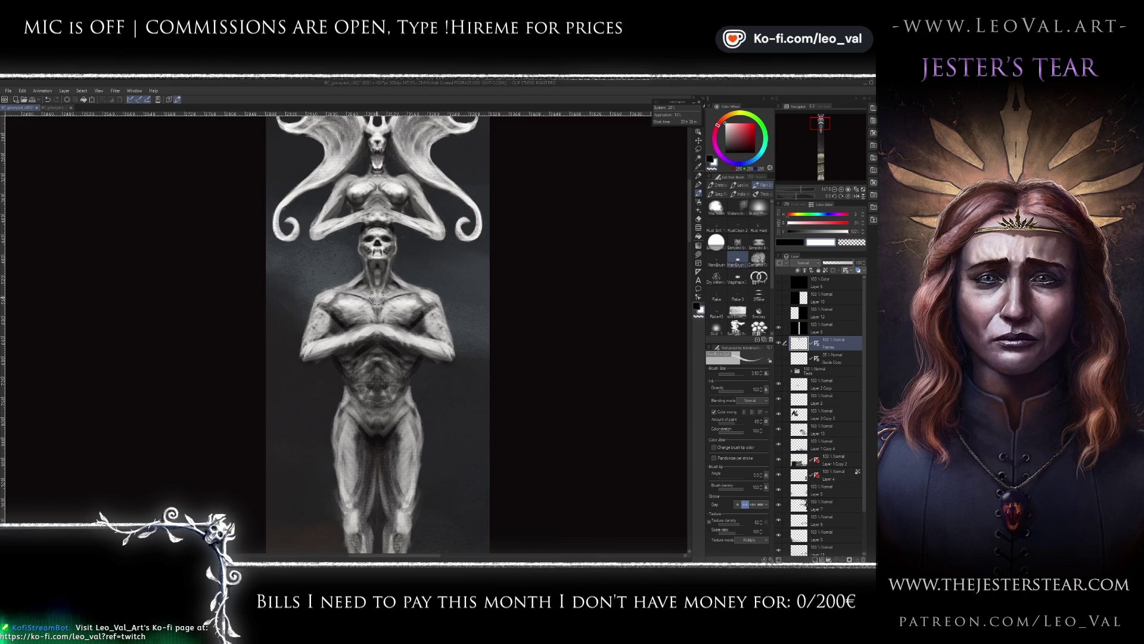
{"action": "key", "text": "x"}
{"action": "key", "text": "bracketleft"}
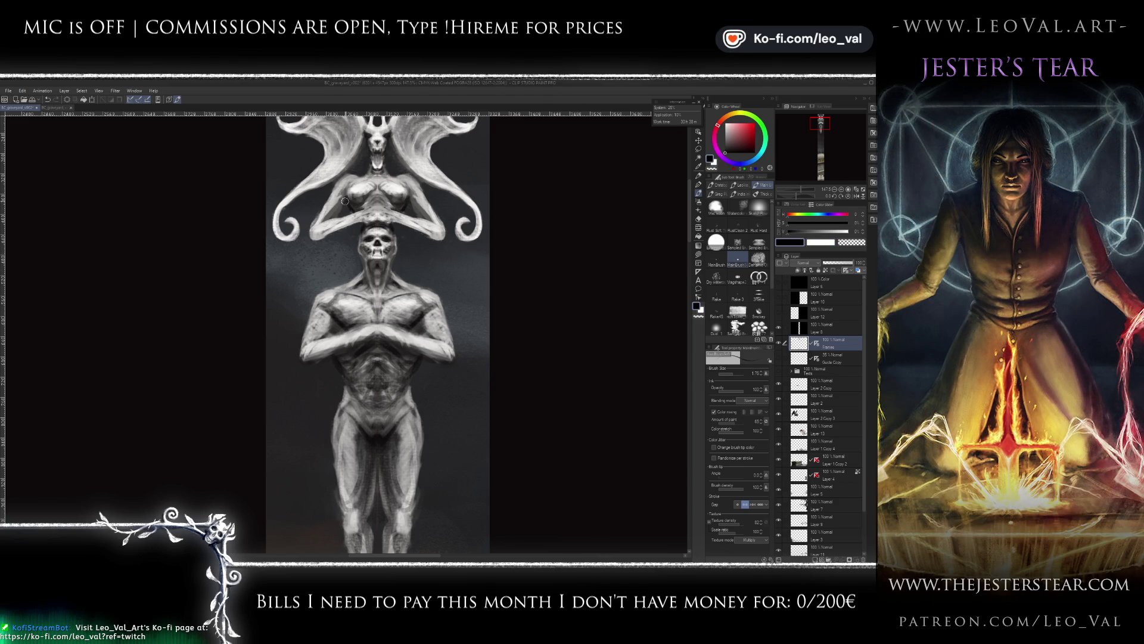
{"action": "left_click_drag", "start_coordinate": [362, 226], "coordinate": [359, 234]}
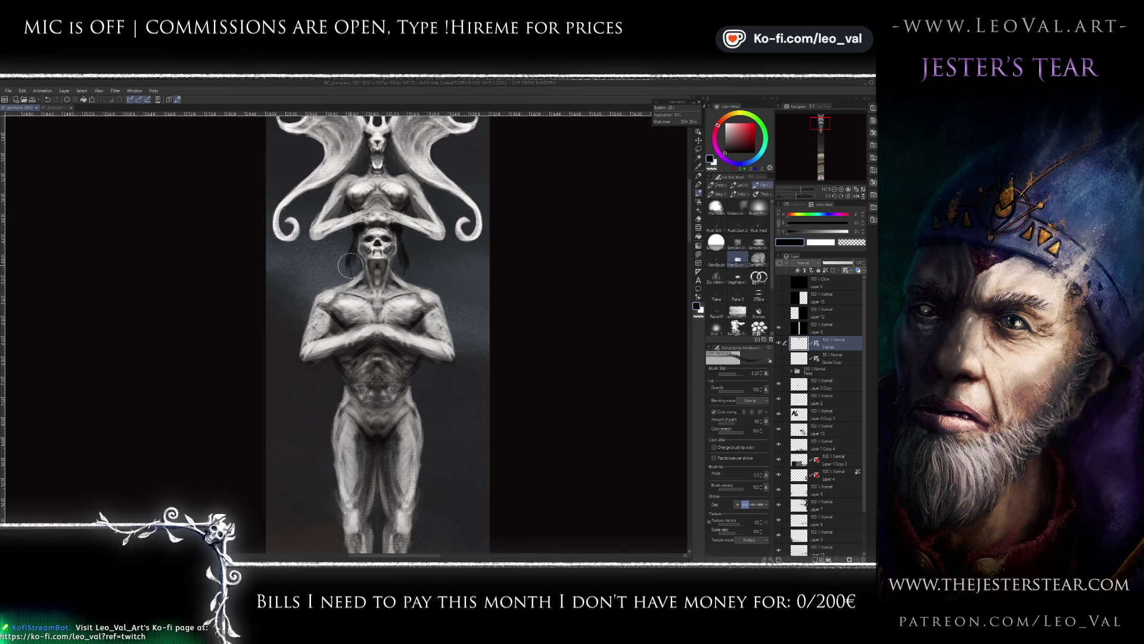
{"action": "left_click_drag", "start_coordinate": [350, 269], "coordinate": [355, 252]}
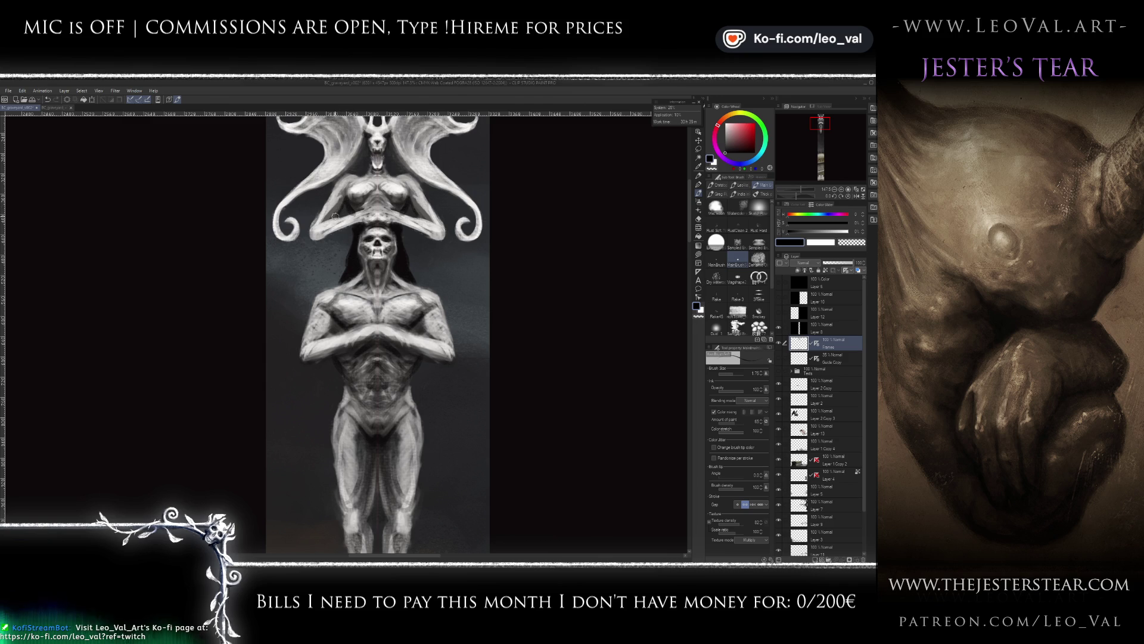
{"action": "key", "text": "bracketright"}
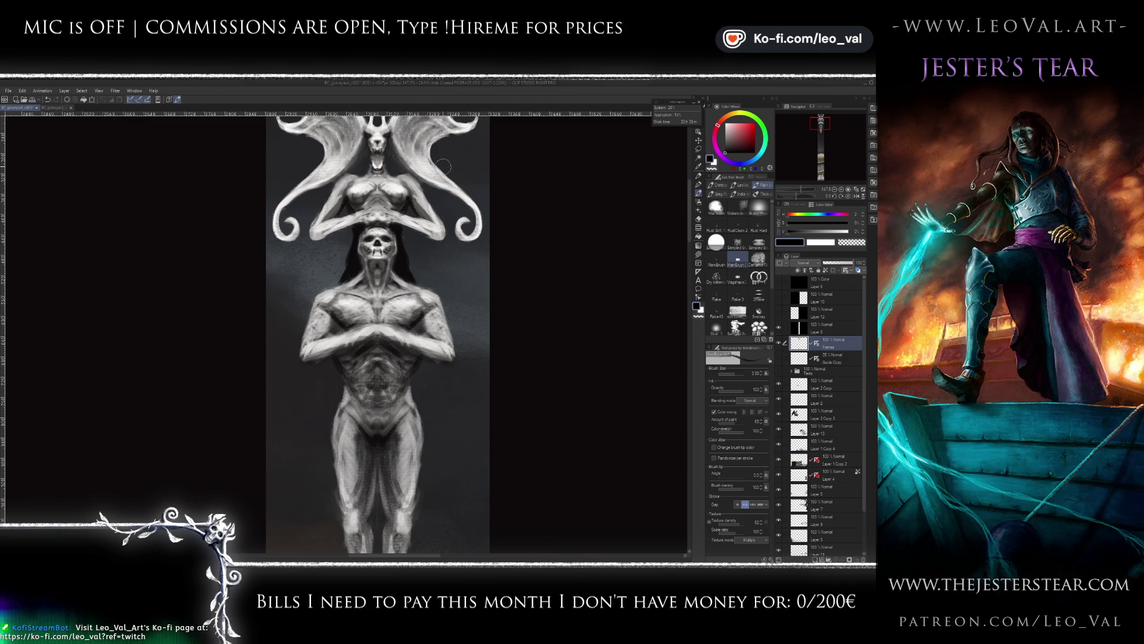
{"action": "scroll", "coordinate": [400, 216], "scroll_direction": "down", "scroll_amount": 5}
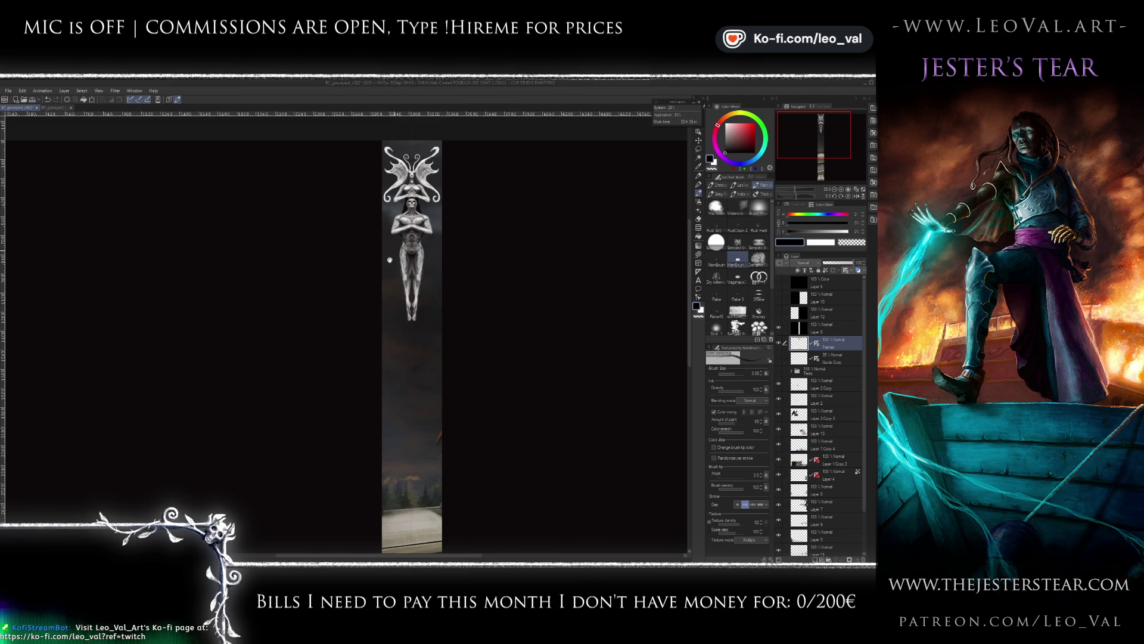
- Paint mirrored dark shading at the idol's hips using sampled mid-grey and near-black tones
{"action": "scroll", "coordinate": [393, 251], "scroll_direction": "up", "scroll_amount": 3}
{"action": "scroll", "coordinate": [381, 241], "scroll_direction": "up", "scroll_amount": 1}
{"action": "scroll", "coordinate": [362, 230], "scroll_direction": "up", "scroll_amount": 1}
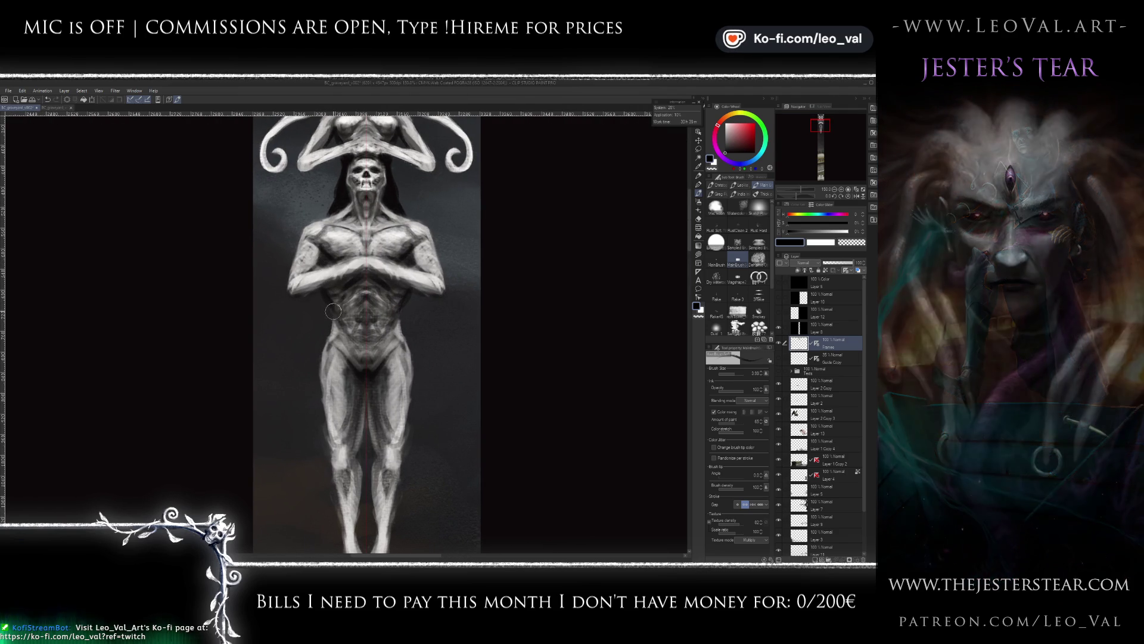
{"action": "scroll", "coordinate": [326, 294], "scroll_direction": "down", "scroll_amount": 1}
{"action": "left_click", "coordinate": [332, 295], "text": "alt"}
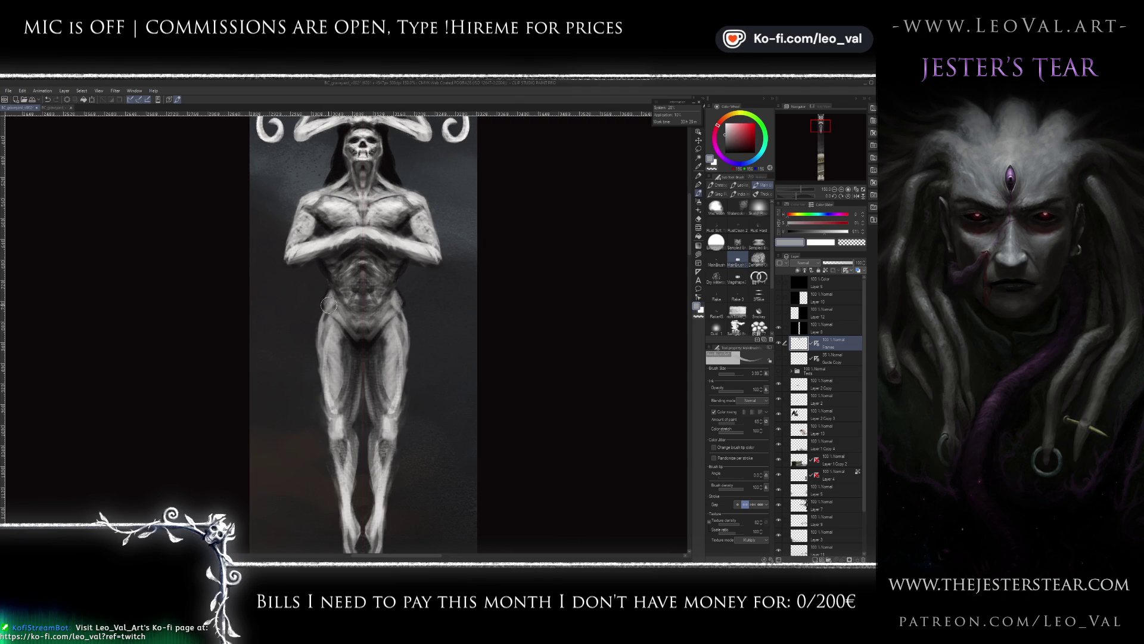
{"action": "left_click", "coordinate": [353, 345], "text": "alt"}
{"action": "left_click_drag", "start_coordinate": [345, 339], "coordinate": [326, 310]}
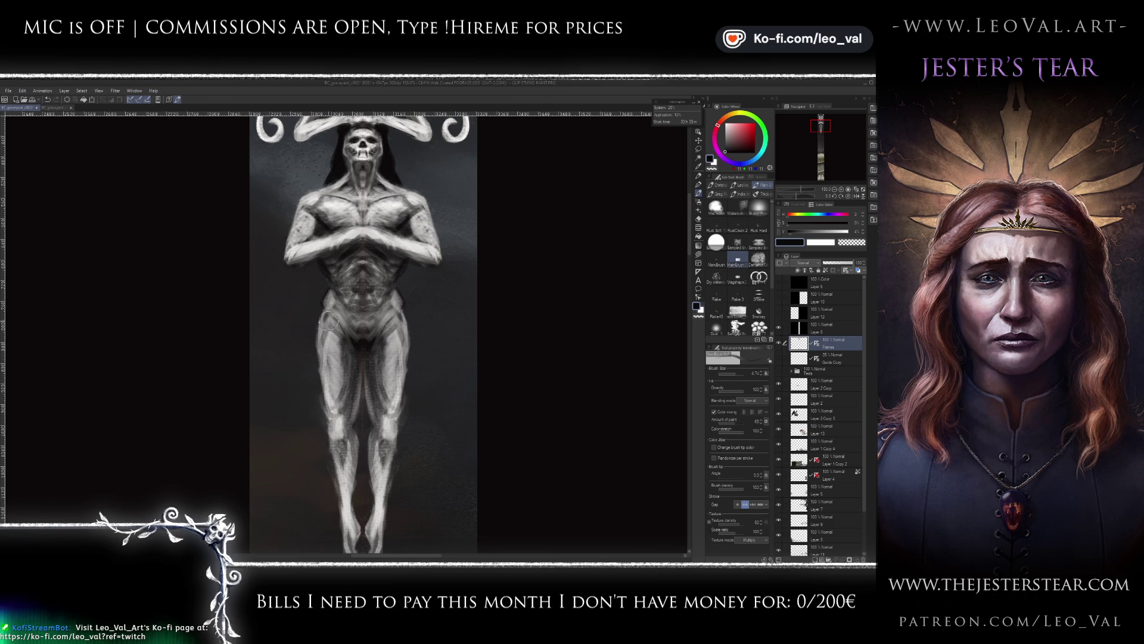
{"action": "left_click", "coordinate": [328, 319], "text": "alt"}
{"action": "key", "text": "bracketleft"}
{"action": "key", "text": "bracketleft"}
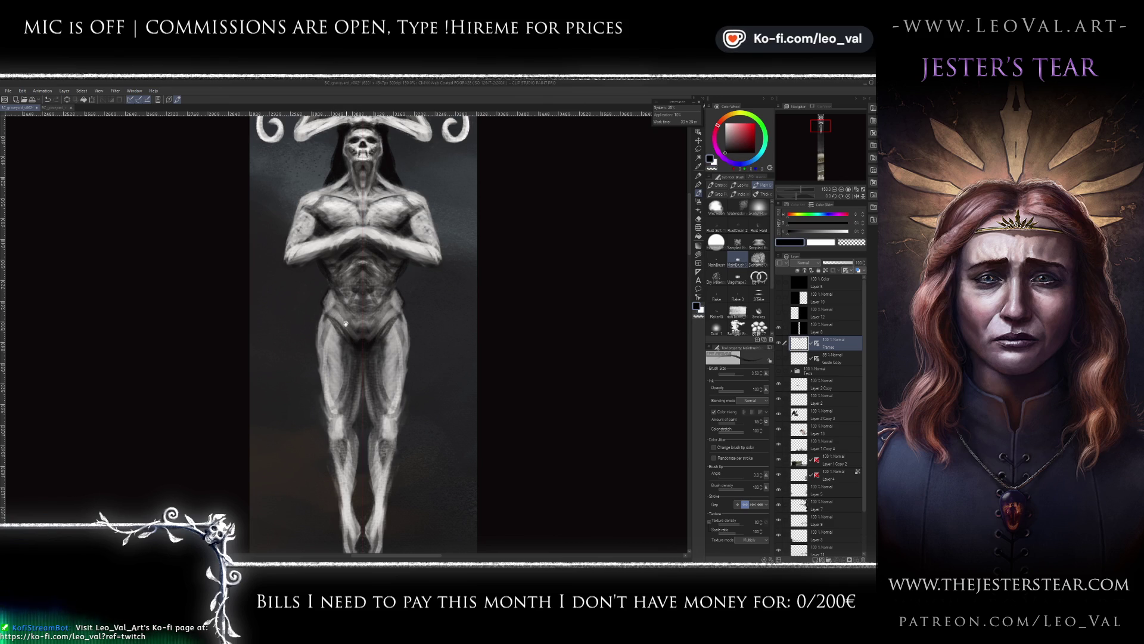
- Refine the abdomen and pelvis shading symmetrically with a finer black and white brush
{"action": "left_click_drag", "start_coordinate": [346, 330], "coordinate": [348, 282]}
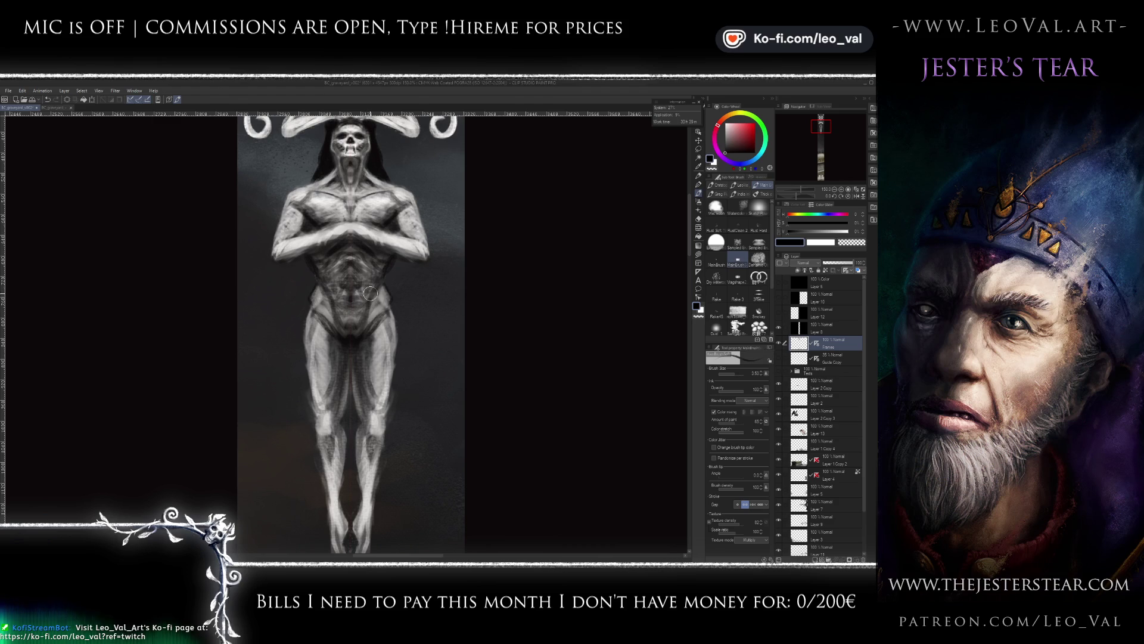
{"action": "key", "text": "bracketleft"}
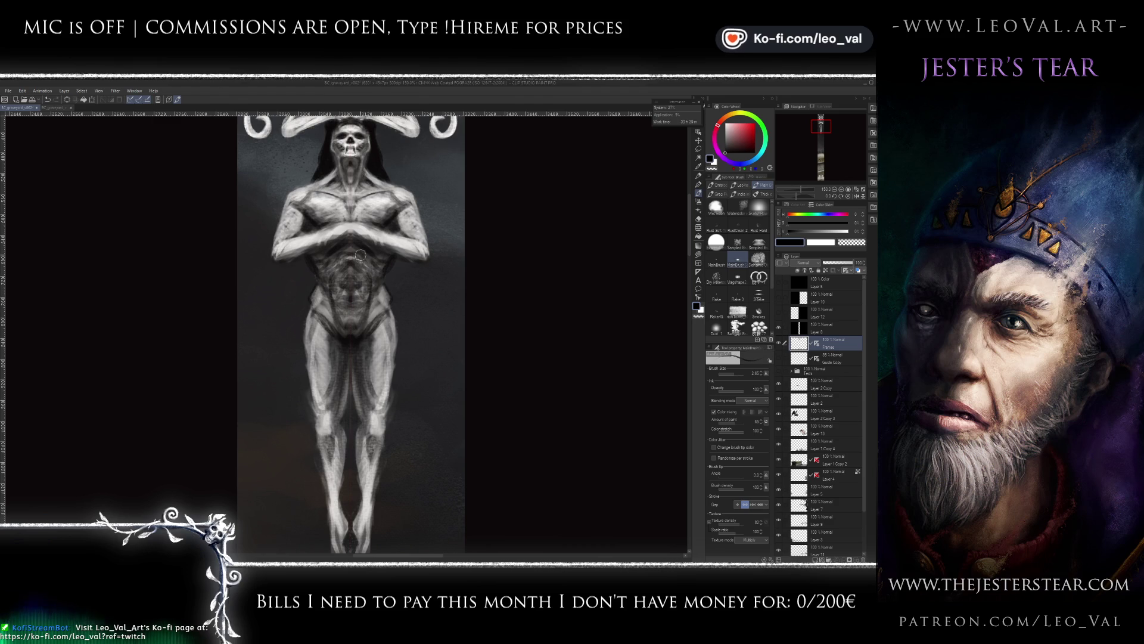
{"action": "key", "text": "bracketright"}
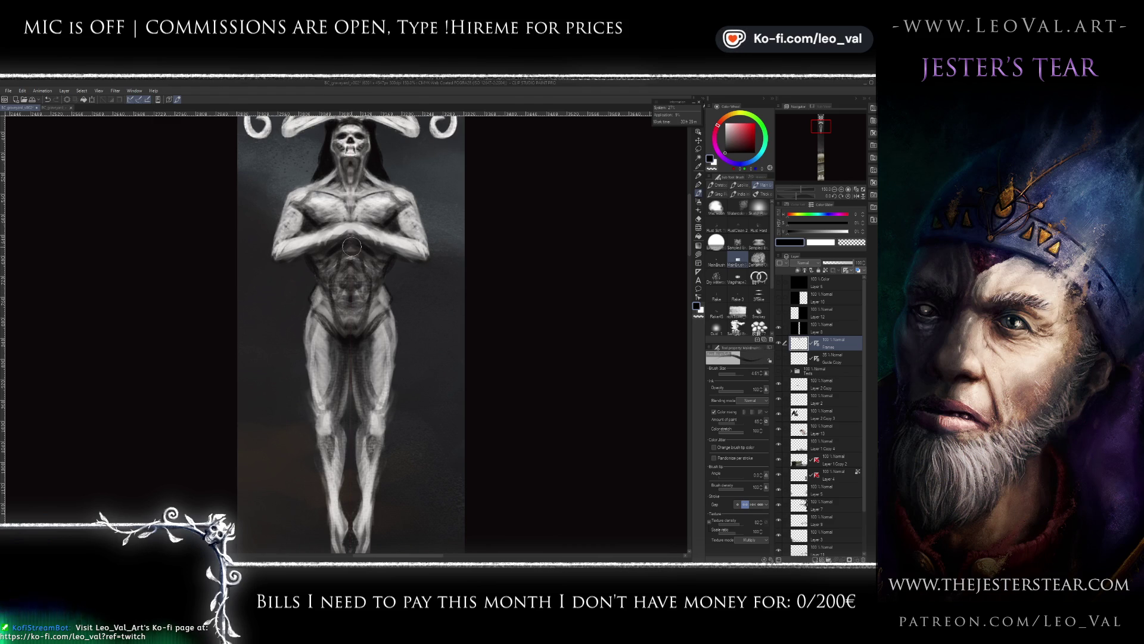
{"action": "key", "text": "bracketleft"}
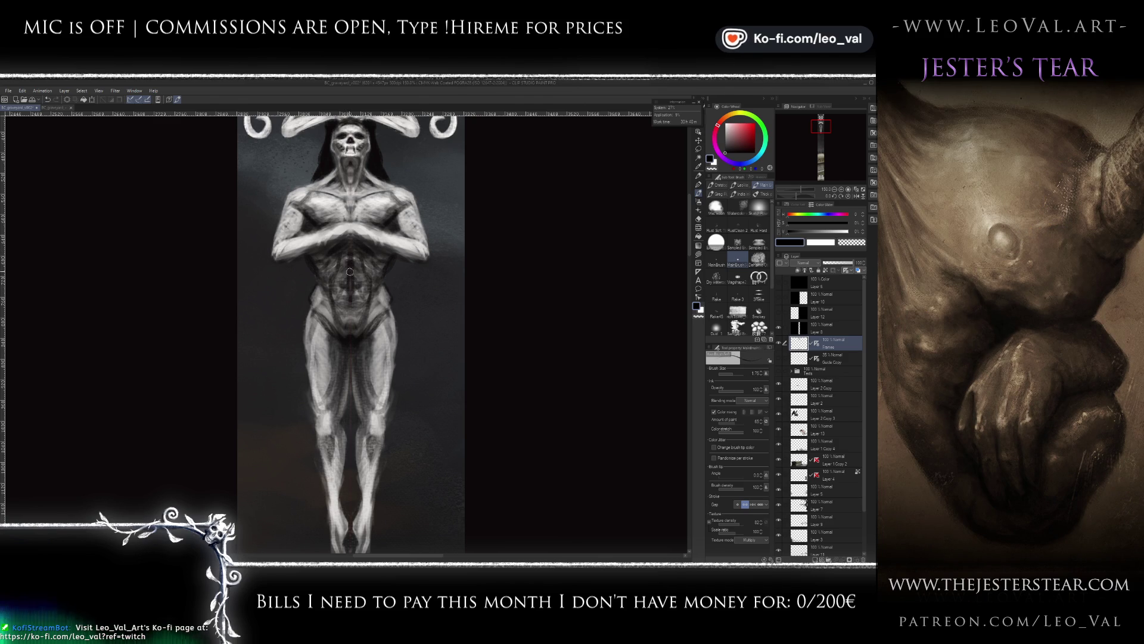
{"action": "key", "text": "bracketleft"}
{"action": "key", "text": "x"}
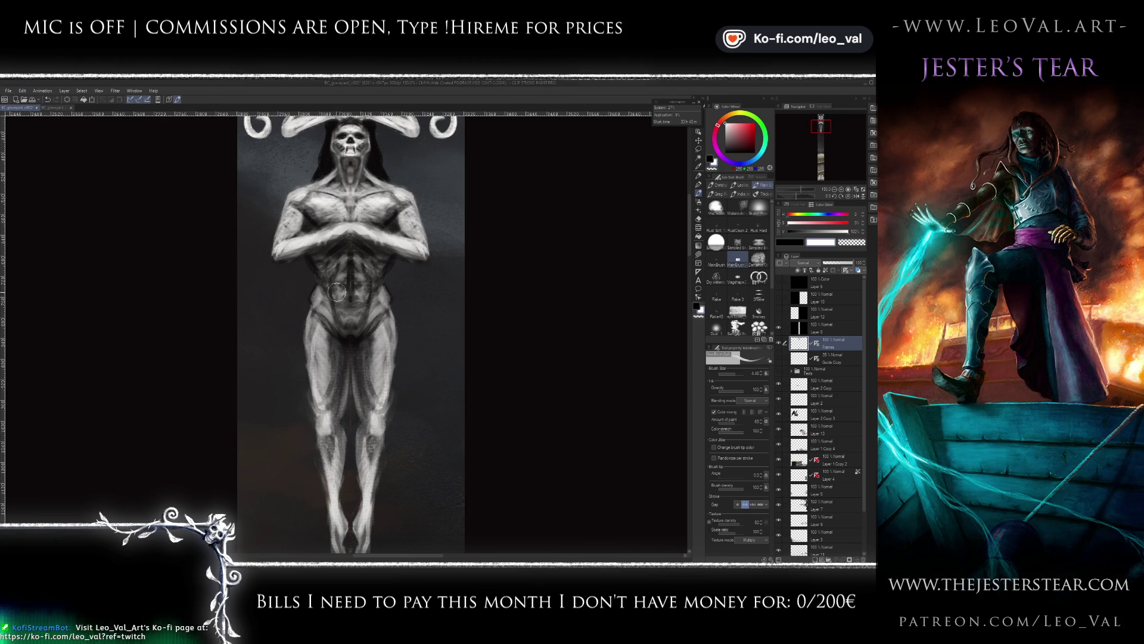
{"action": "key", "text": "x"}
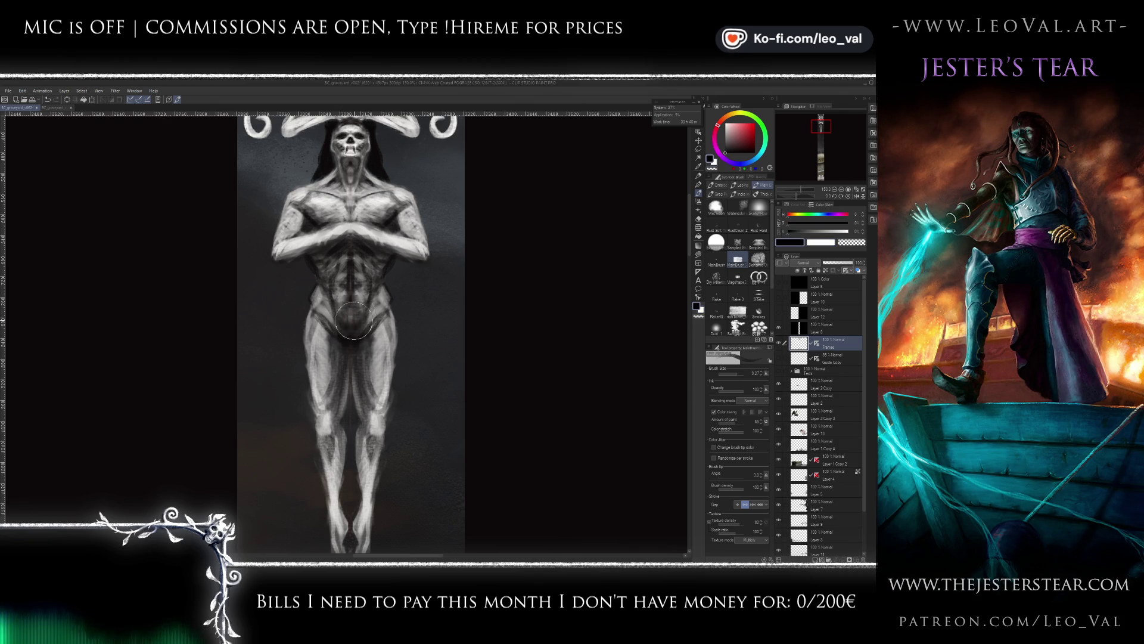
{"action": "scroll", "coordinate": [333, 363], "scroll_direction": "down", "scroll_amount": 5}
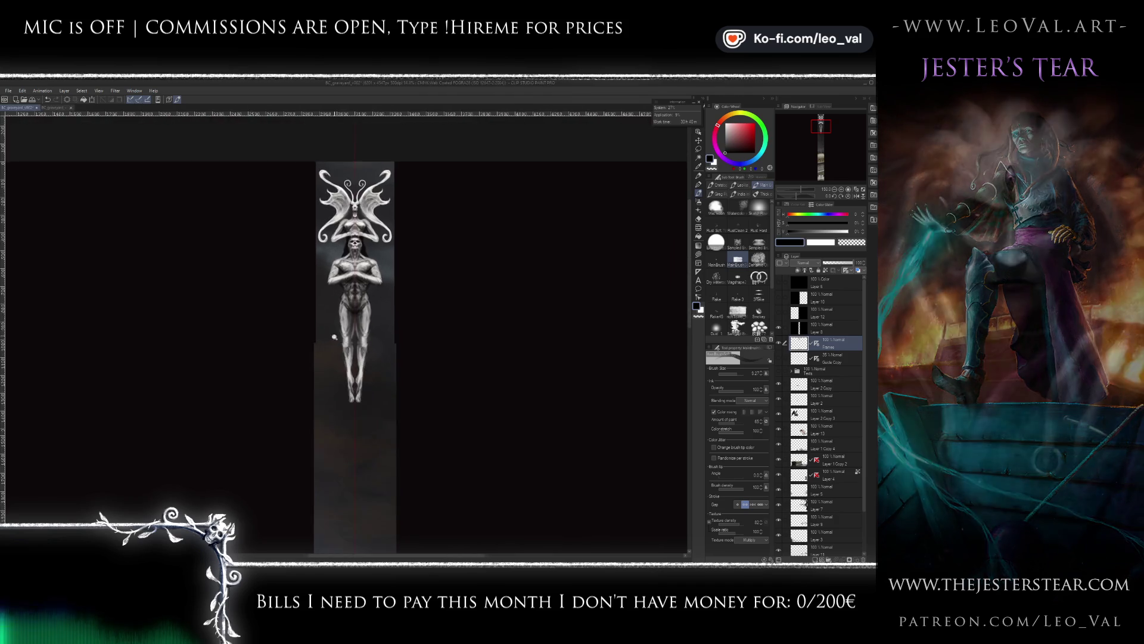
- Refine the idol's upper body in black and white, erasing with transparent colour
{"action": "scroll", "coordinate": [357, 304], "scroll_direction": "up", "scroll_amount": 1}
{"action": "scroll", "coordinate": [351, 307], "scroll_direction": "up", "scroll_amount": 1}
{"action": "scroll", "coordinate": [343, 311], "scroll_direction": "up", "scroll_amount": 1}
{"action": "scroll", "coordinate": [335, 316], "scroll_direction": "up", "scroll_amount": 1}
{"action": "key", "text": "x"}
{"action": "key", "text": "bracketleft"}
{"action": "key", "text": "bracketleft"}
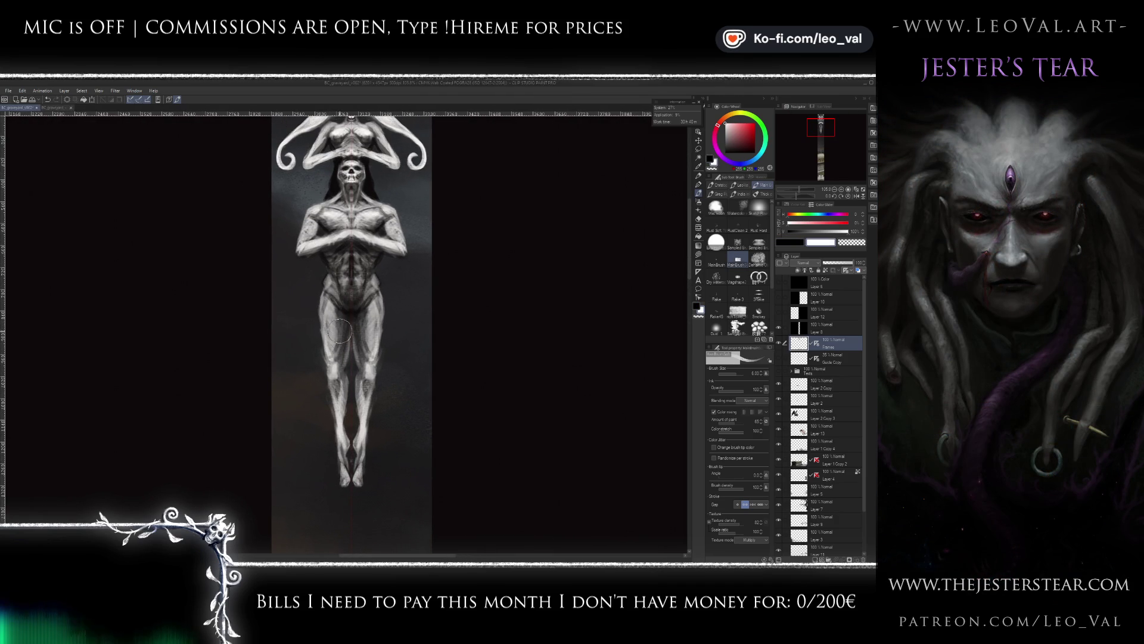
{"action": "key", "text": "x"}
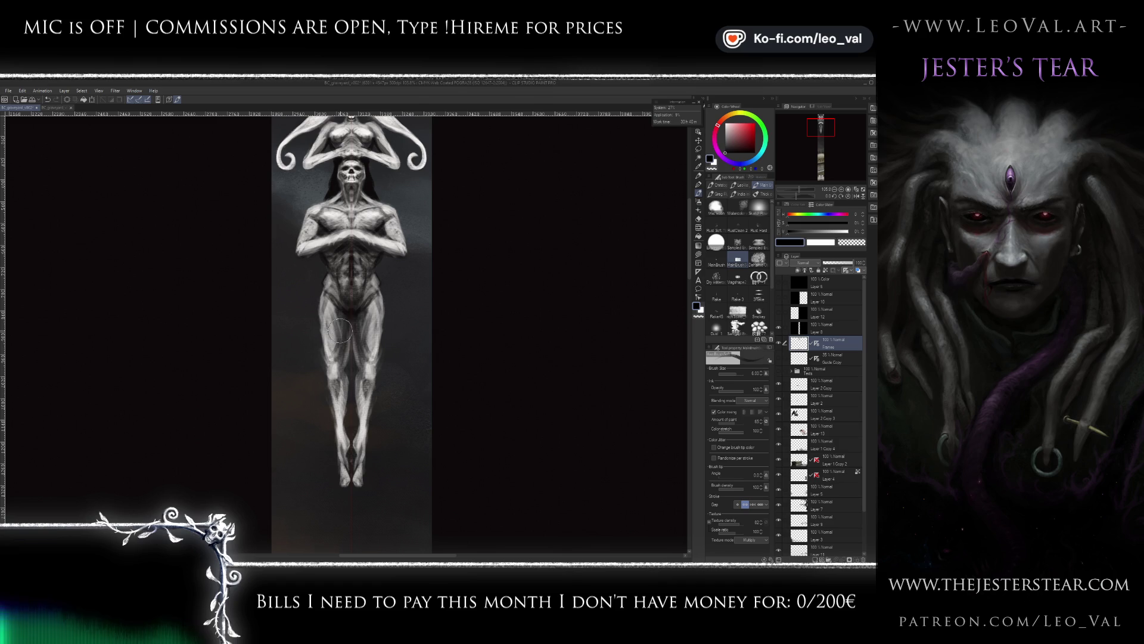
{"action": "key", "text": "bracketleft"}
{"action": "key", "text": "bracketleft"}
{"action": "left_click_drag", "start_coordinate": [347, 349], "coordinate": [338, 334]}
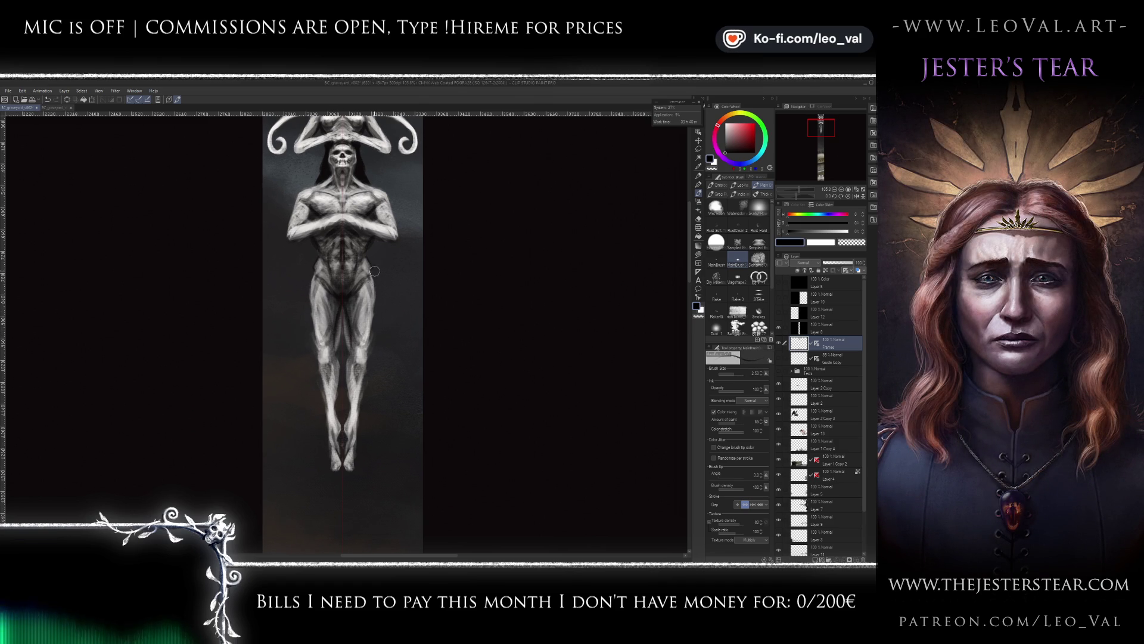
{"action": "key", "text": "c"}
{"action": "key", "text": "bracketleft"}
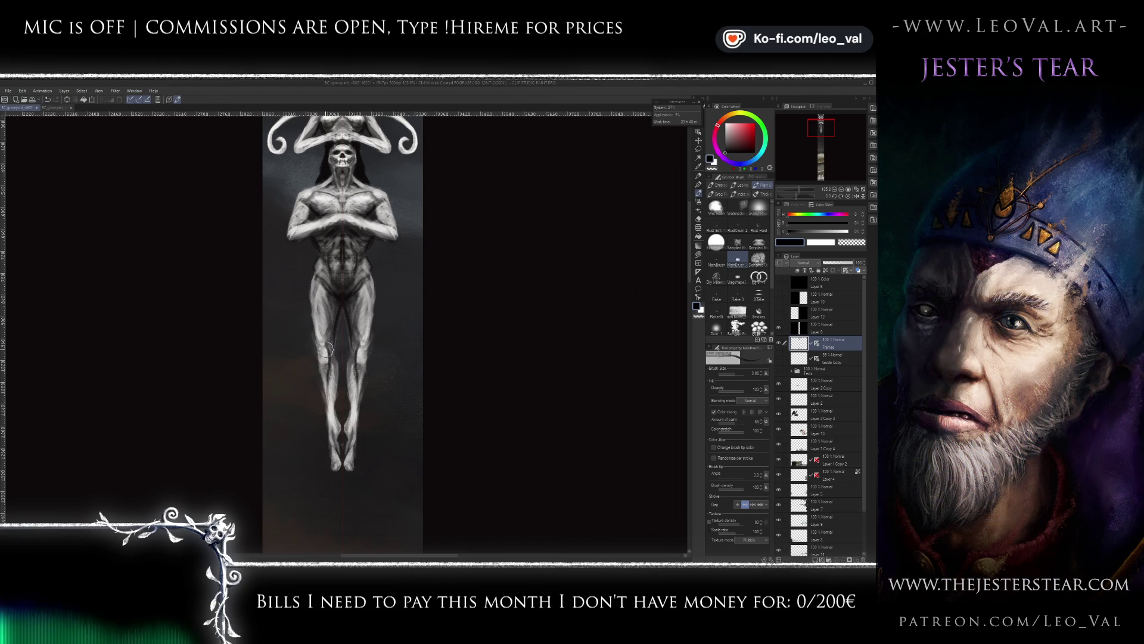
- Model the torso's anatomy with alternating white and black detail strokes
{"action": "key", "text": "x"}
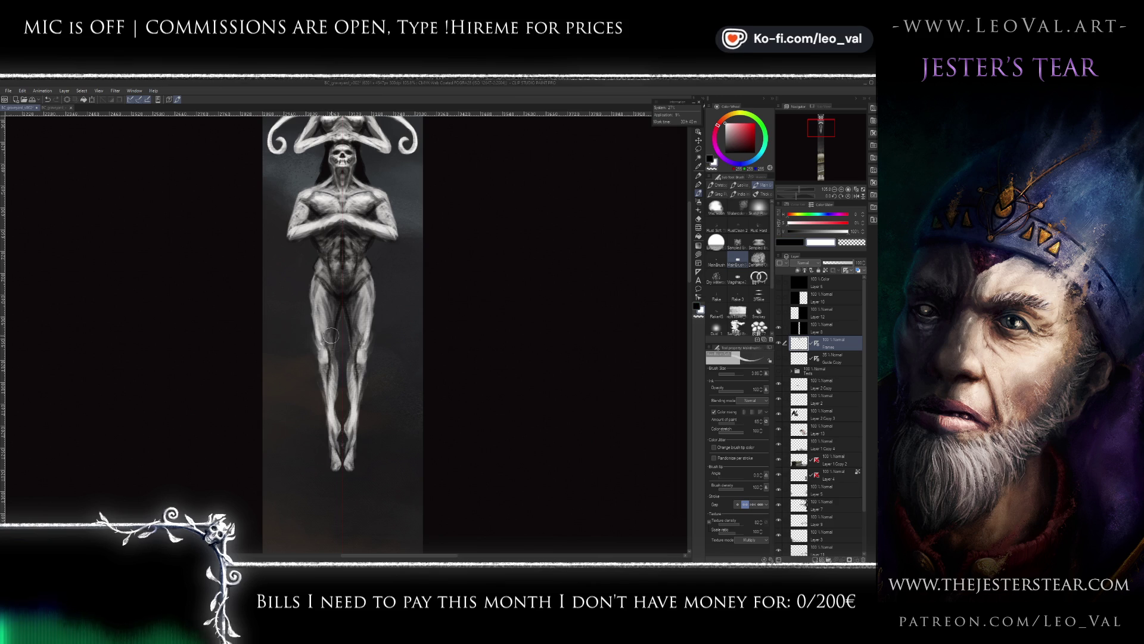
{"action": "key", "text": "x"}
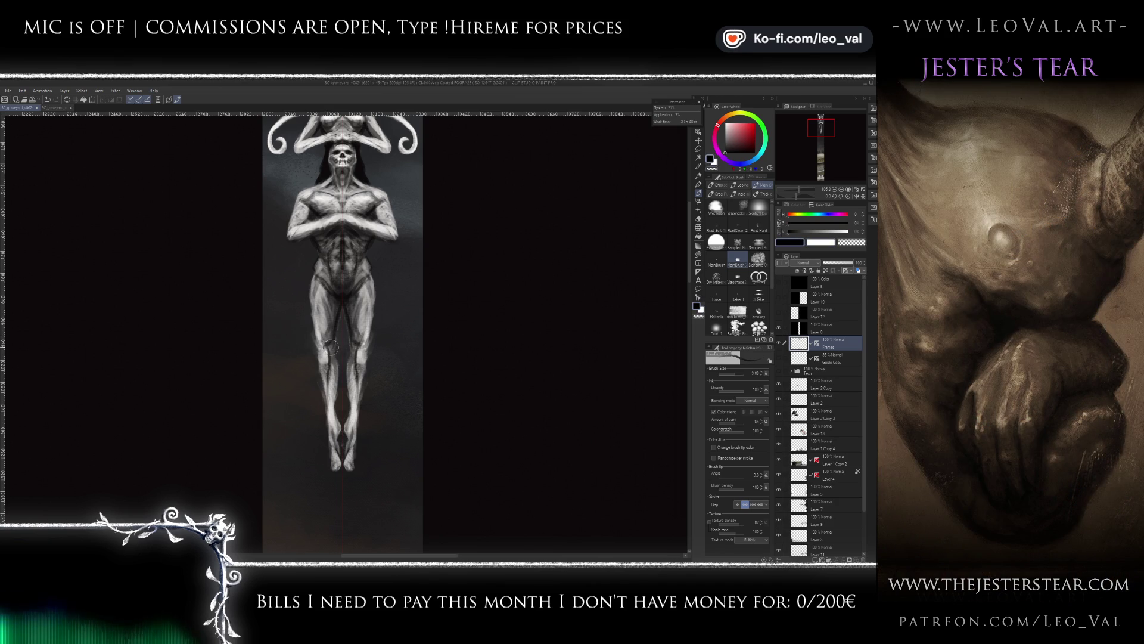
{"action": "left_click_drag", "start_coordinate": [338, 299], "coordinate": [345, 312]}
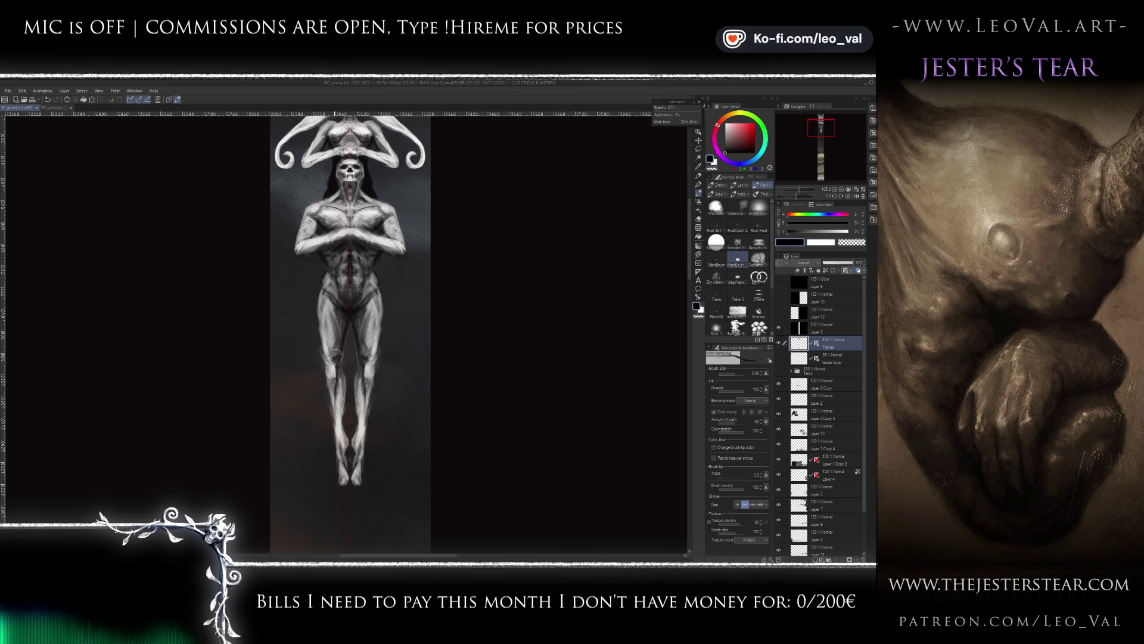
{"action": "key", "text": "x"}
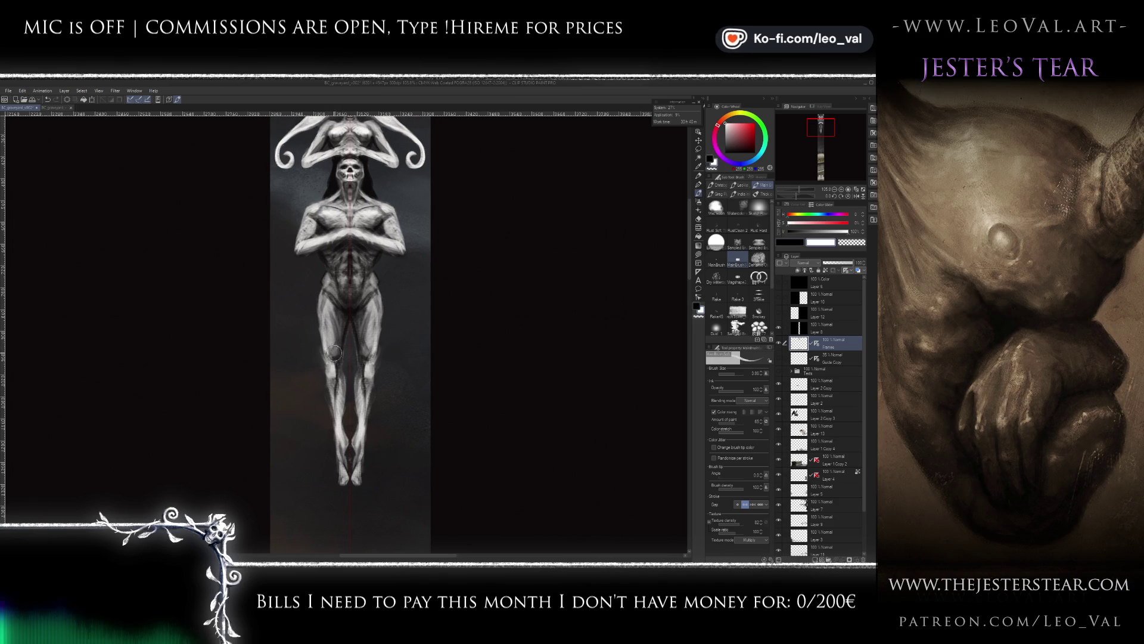
{"action": "key", "text": "x"}
{"action": "key", "text": "bracketleft"}
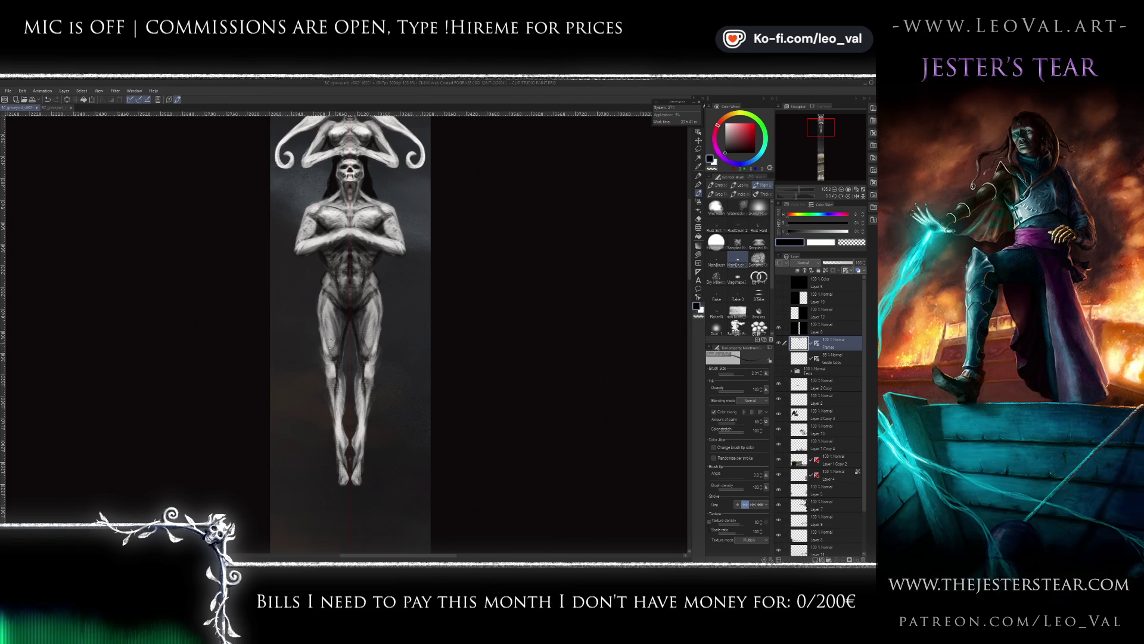
{"action": "key", "text": "x"}
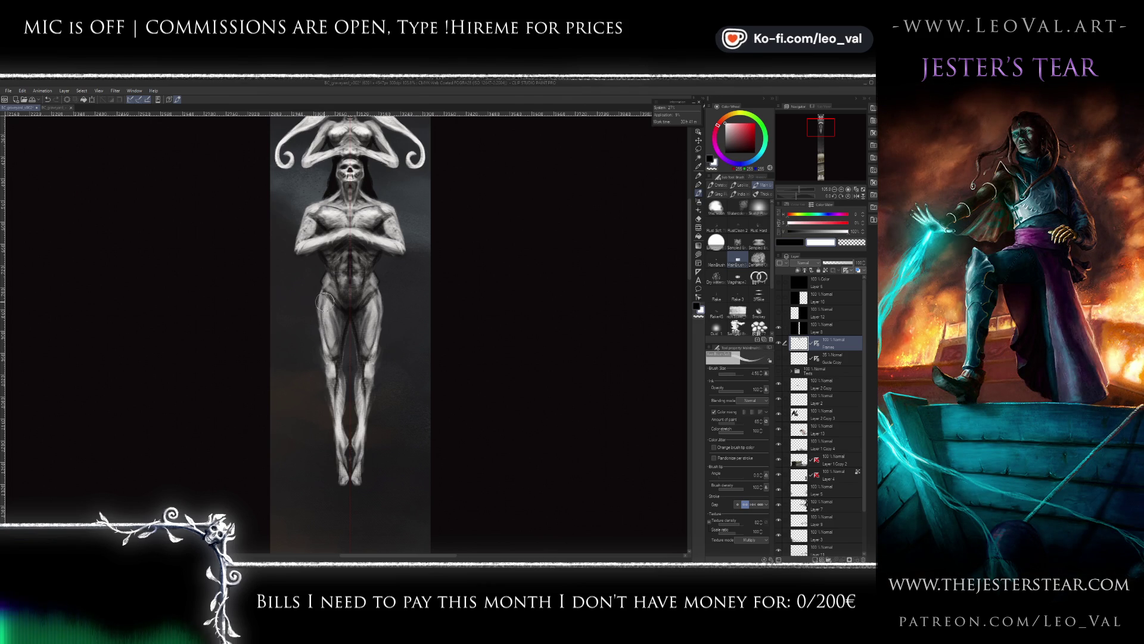
{"action": "key", "text": "bracketleft"}
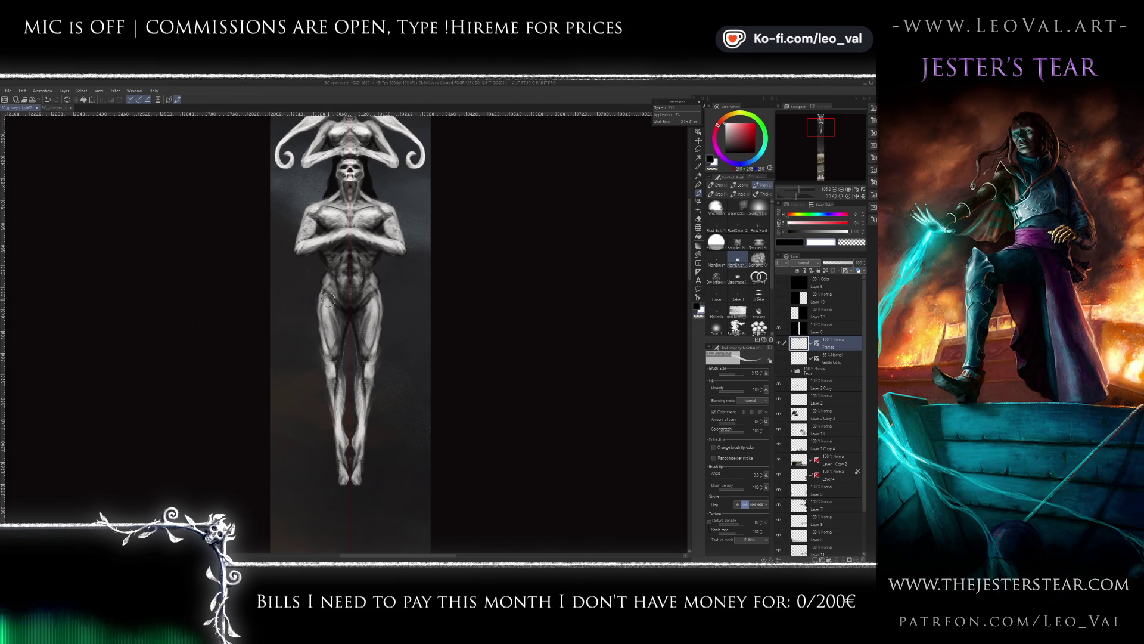
{"action": "key", "text": "x"}
{"action": "key", "text": "bracketright"}
{"action": "key", "text": "bracketright"}
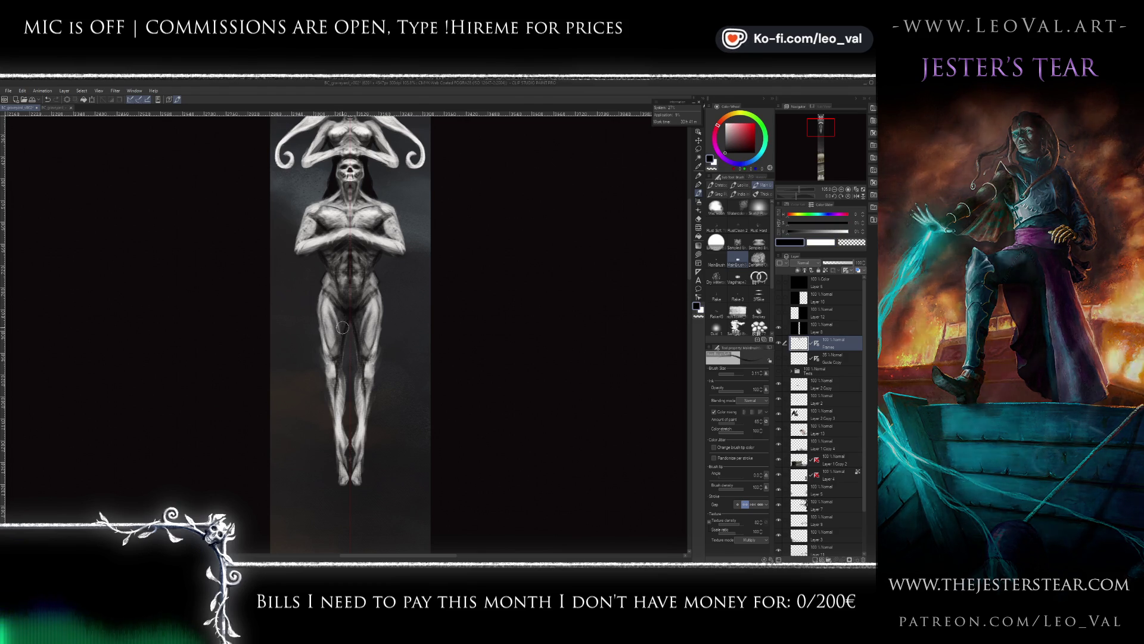
{"action": "scroll", "coordinate": [339, 328], "scroll_direction": "up", "scroll_amount": 1}
- Shade the idol's hips and legs, adding fine mid-grey detail with a small brush
{"action": "key", "text": "x"}
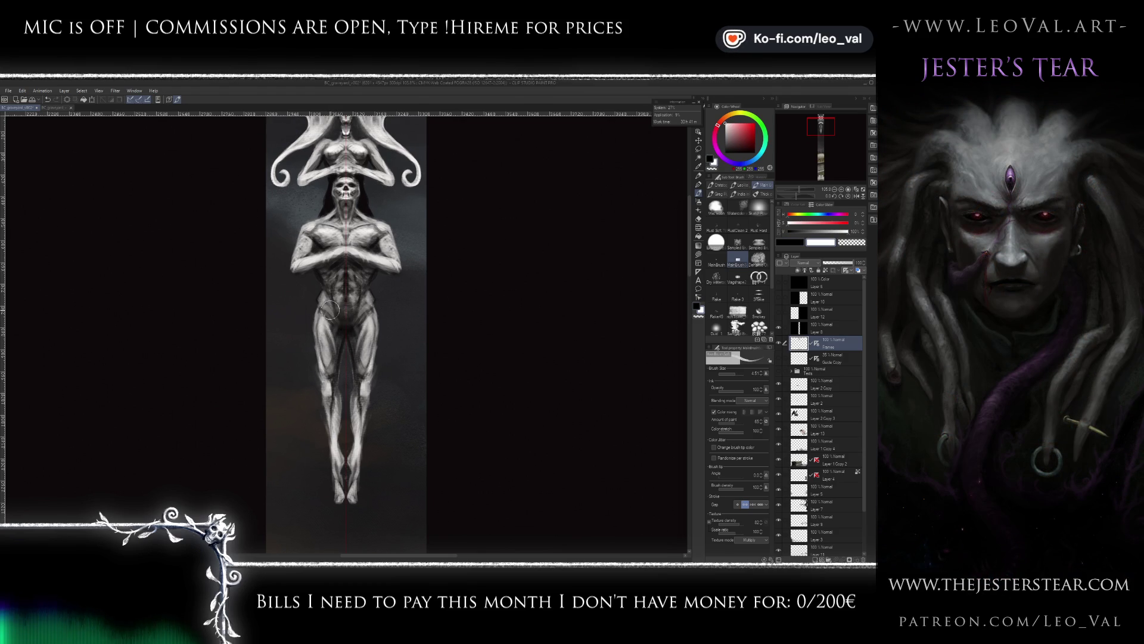
{"action": "key", "text": "x"}
{"action": "key", "text": "bracketright"}
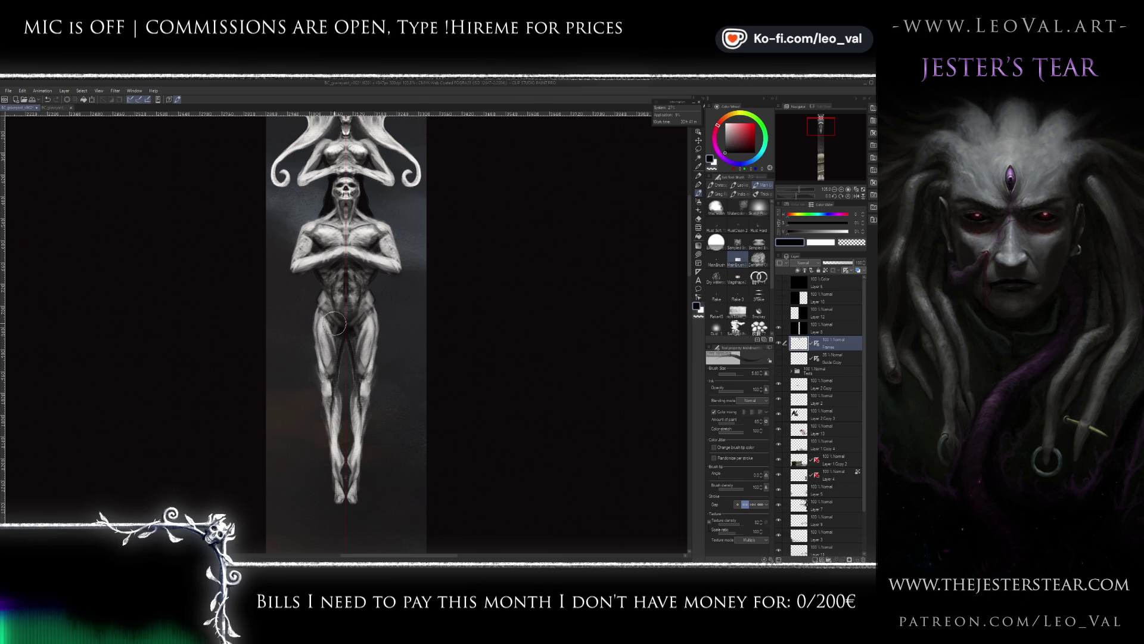
{"action": "key", "text": "x"}
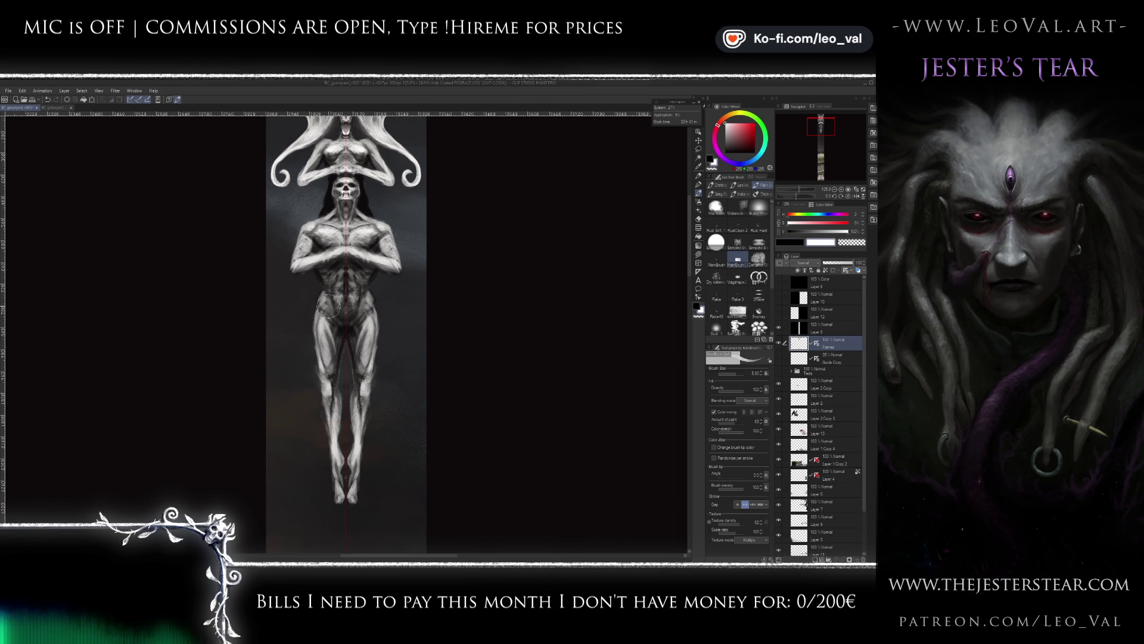
{"action": "key", "text": "bracketleft"}
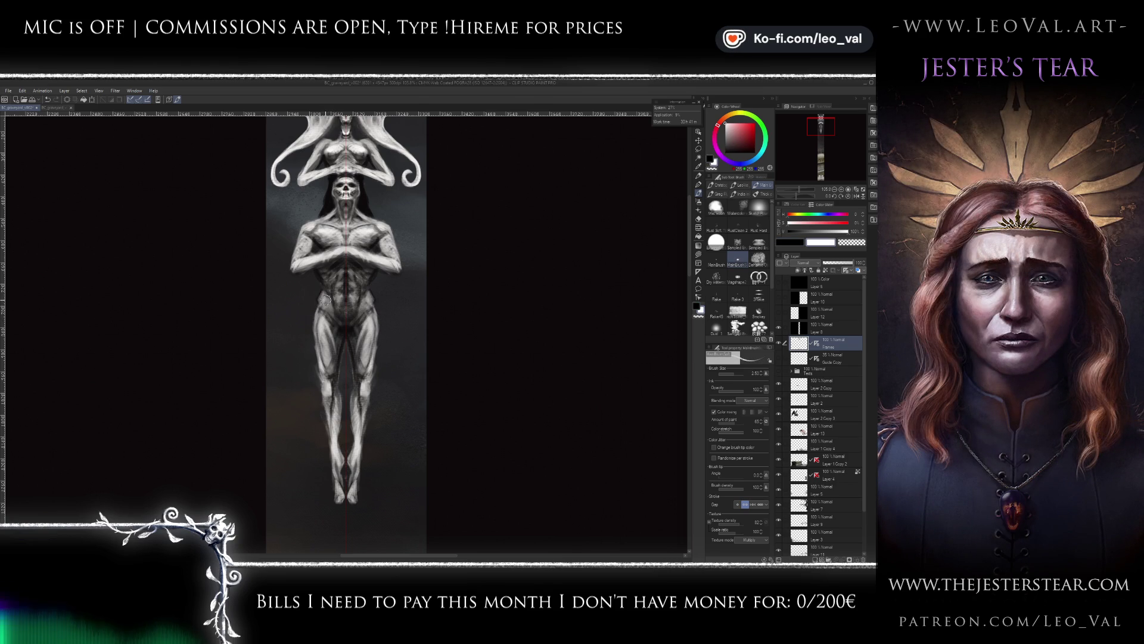
{"action": "key", "text": "x"}
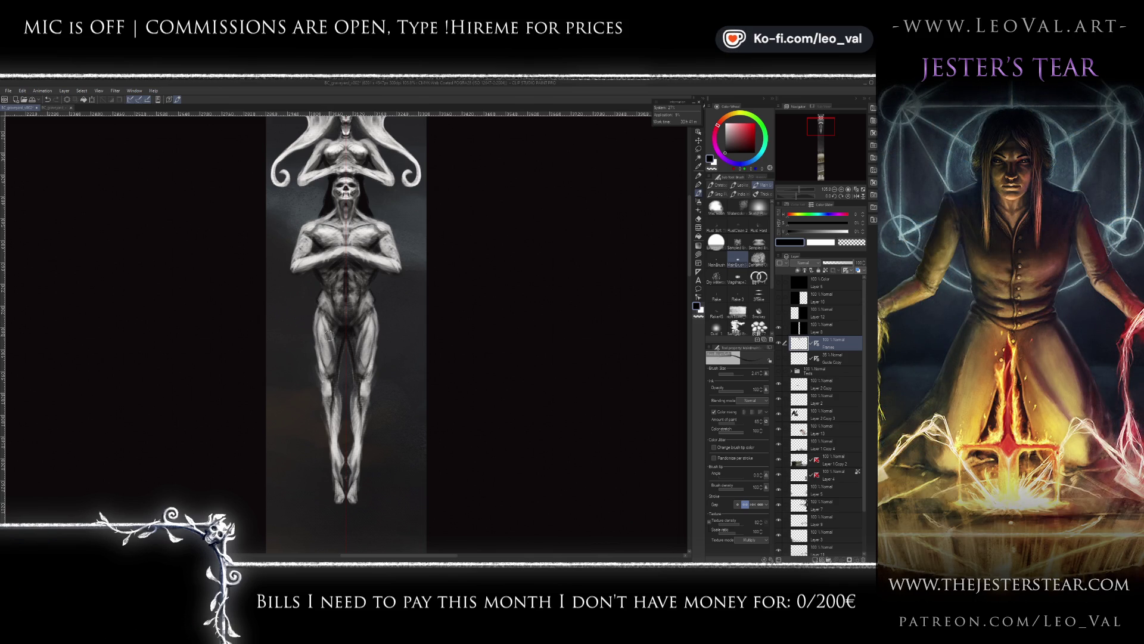
{"action": "key", "text": "x"}
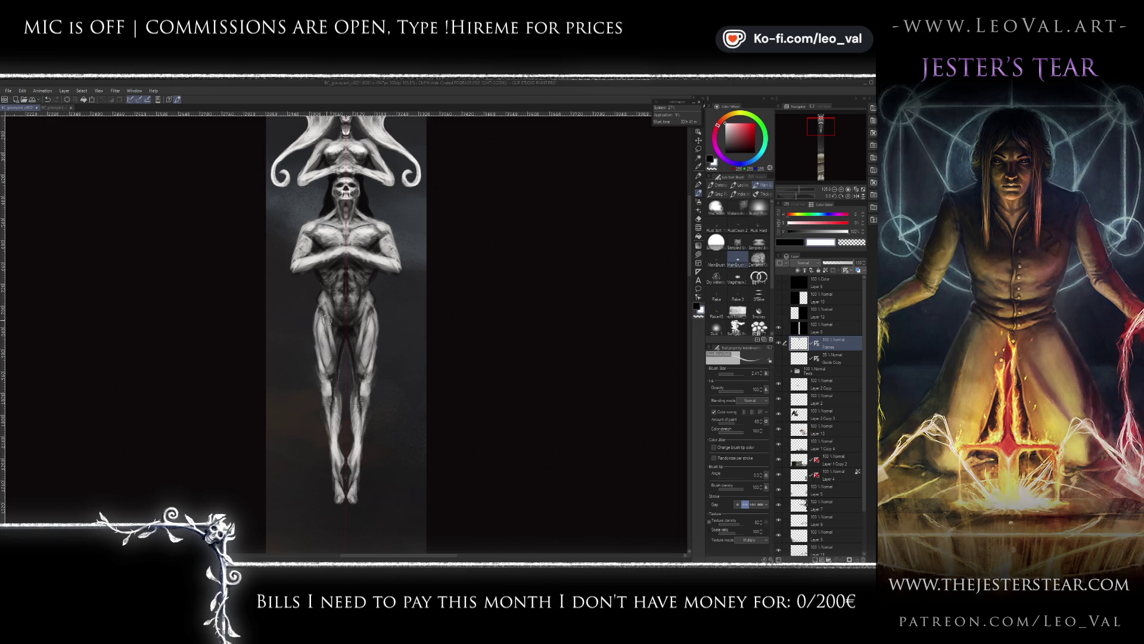
{"action": "key", "text": "x"}
{"action": "key", "text": "bracketright"}
{"action": "key", "text": "bracketright"}
{"action": "key", "text": "bracketright"}
{"action": "key", "text": "bracketleft"}
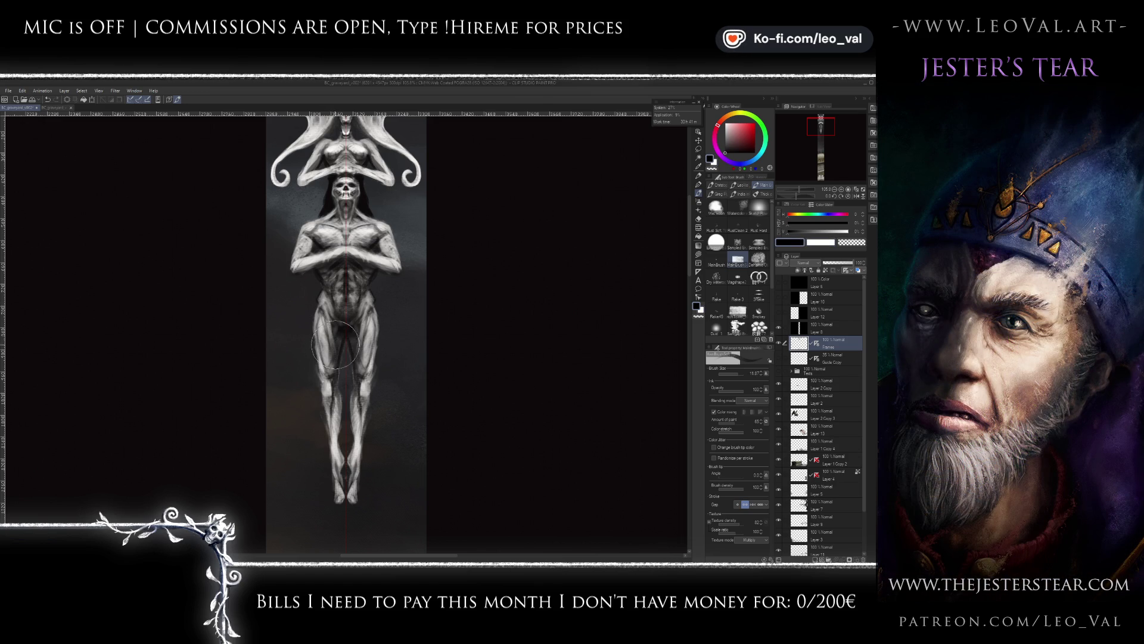
{"action": "key", "text": "x"}
{"action": "left_click", "coordinate": [321, 333], "text": "alt"}
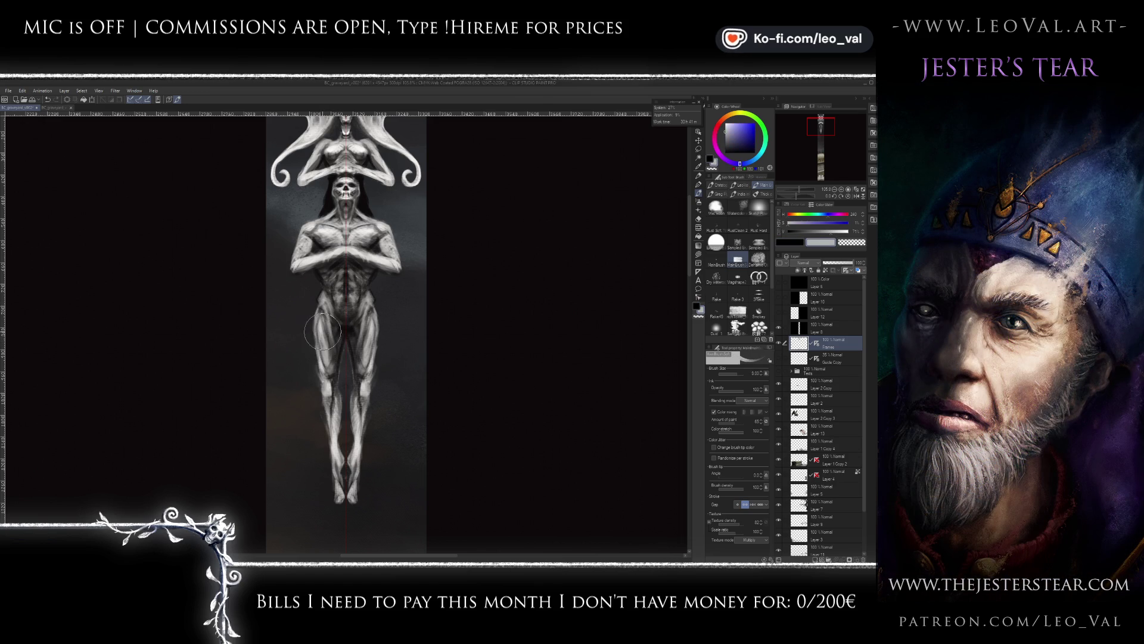
{"action": "key", "text": "bracketleft"}
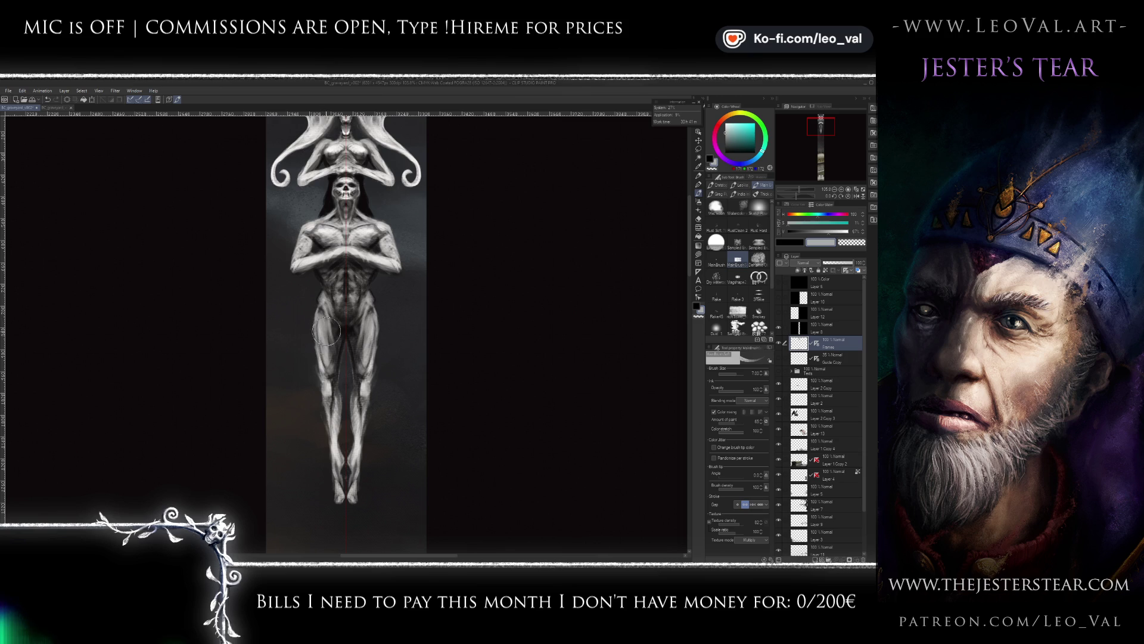
{"action": "key", "text": "bracketleft"}
{"action": "key", "text": "bracketleft"}
{"action": "key", "text": "bracketleft"}
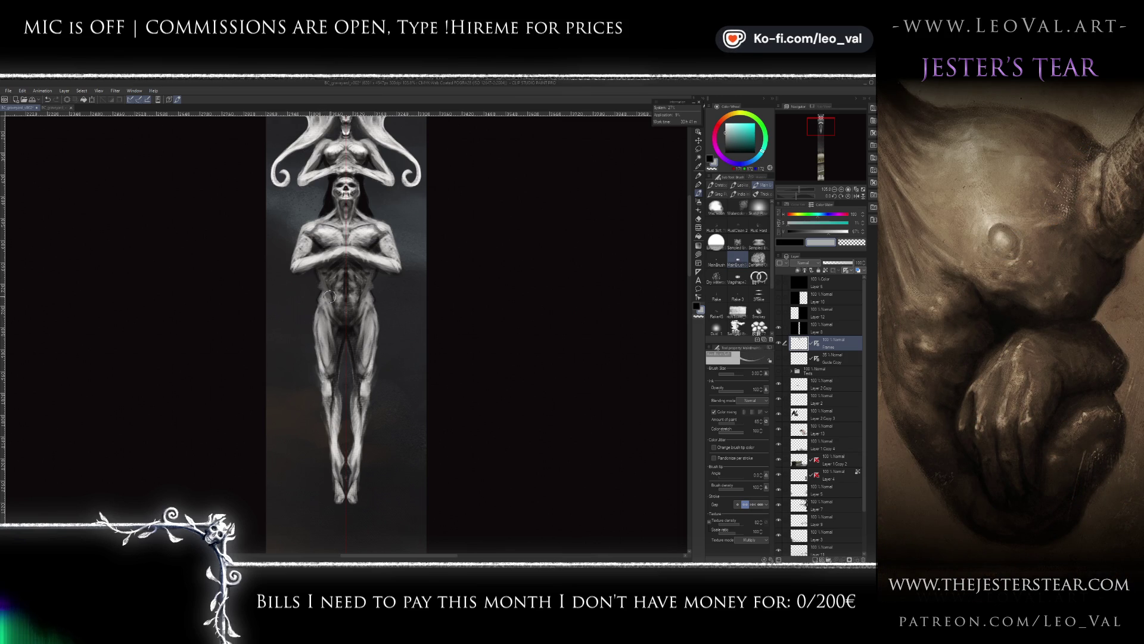
{"action": "scroll", "coordinate": [331, 298], "scroll_direction": "down", "scroll_amount": 3}
- Refine light and dark shading along the idol's hips and upper thighs with a larger brush
{"action": "scroll", "coordinate": [320, 357], "scroll_direction": "down", "scroll_amount": 1}
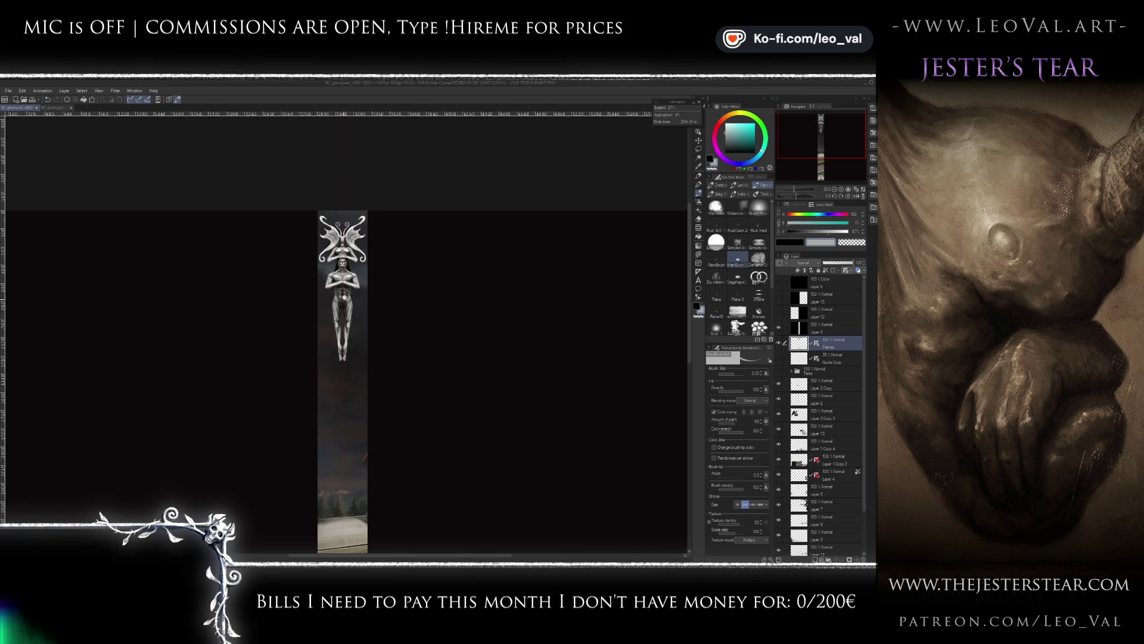
{"action": "scroll", "coordinate": [322, 278], "scroll_direction": "up", "scroll_amount": 3}
{"action": "scroll", "coordinate": [322, 278], "scroll_direction": "up", "scroll_amount": 1}
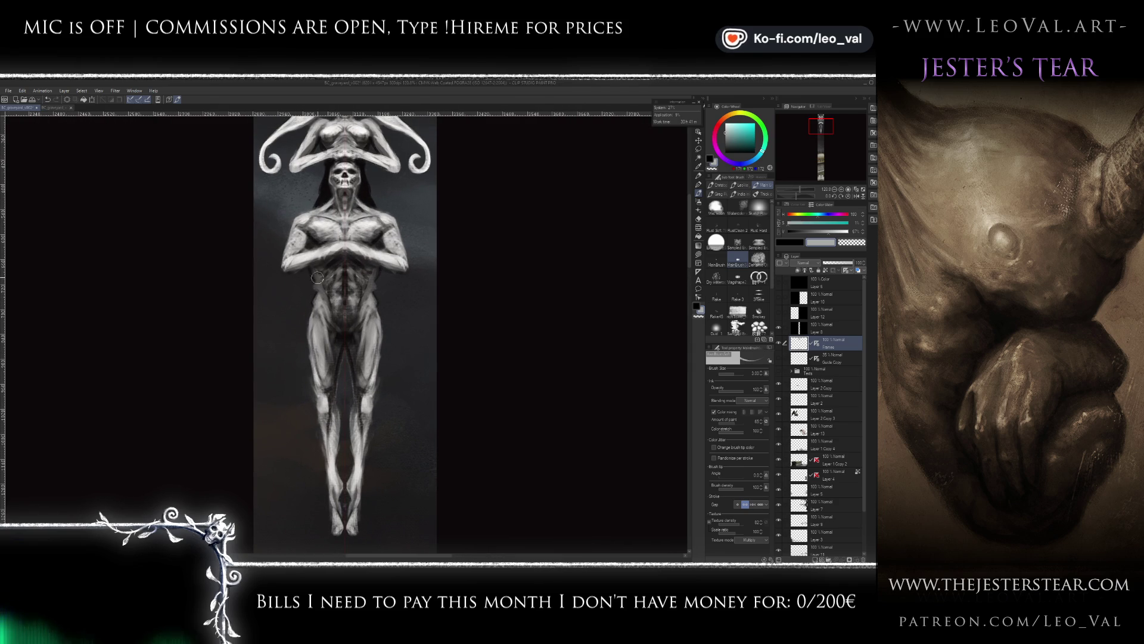
{"action": "key", "text": "x"}
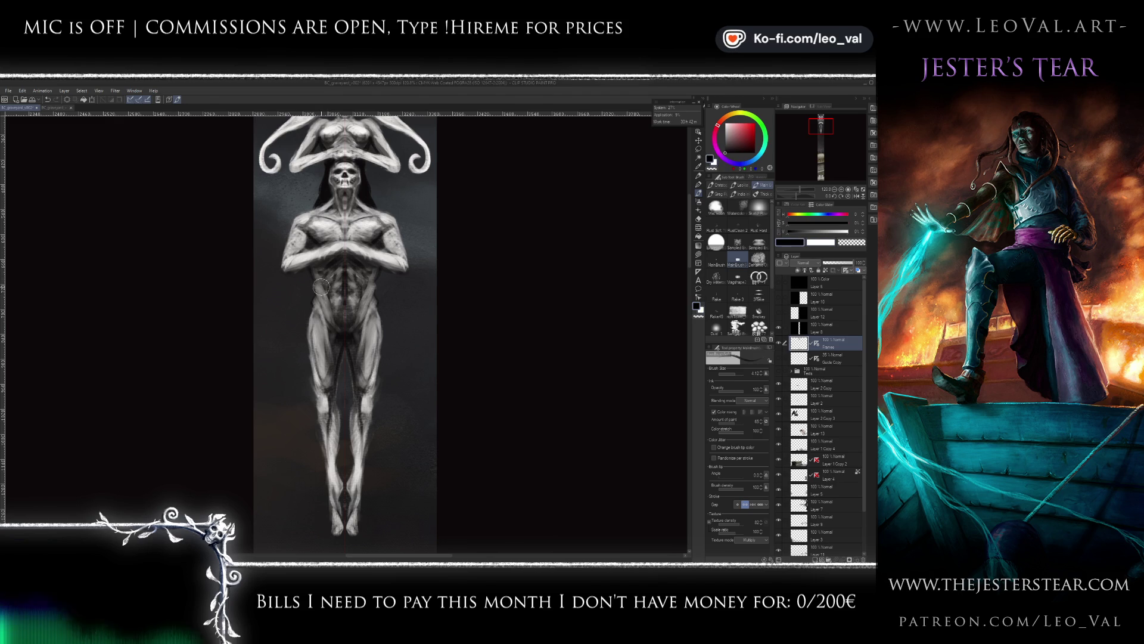
{"action": "key", "text": "x"}
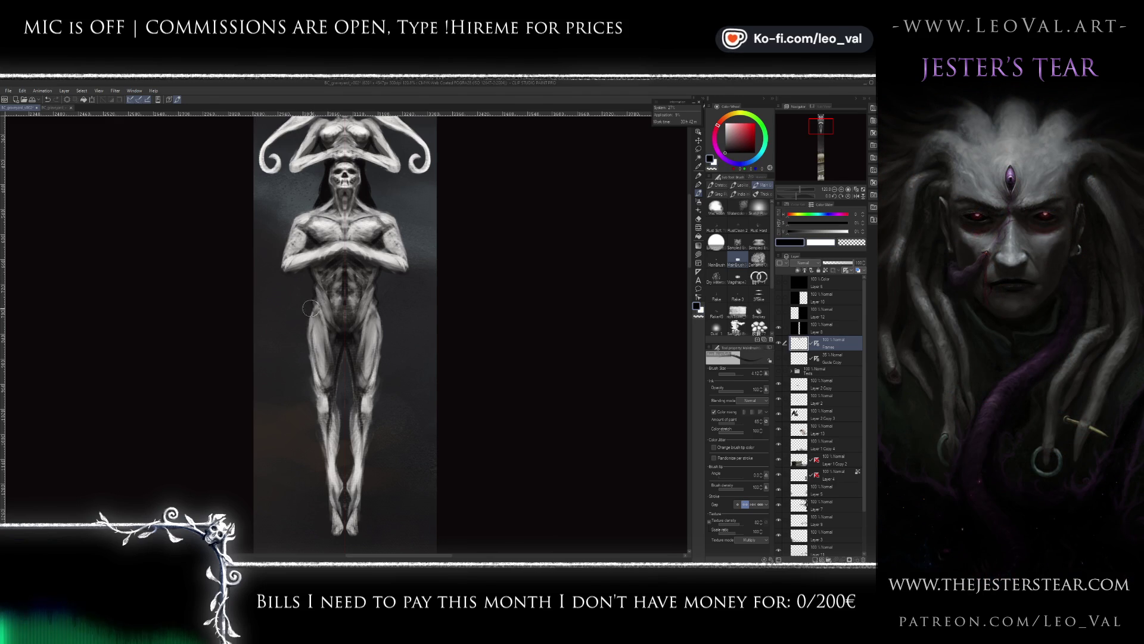
{"action": "key", "text": "bracketright"}
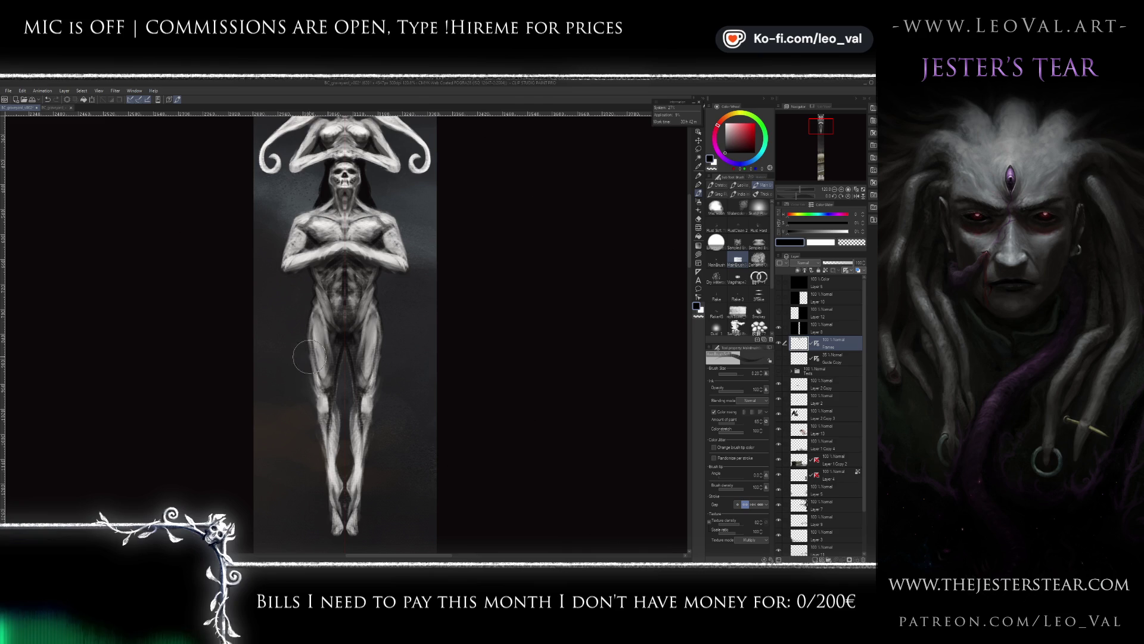
{"action": "key", "text": "x"}
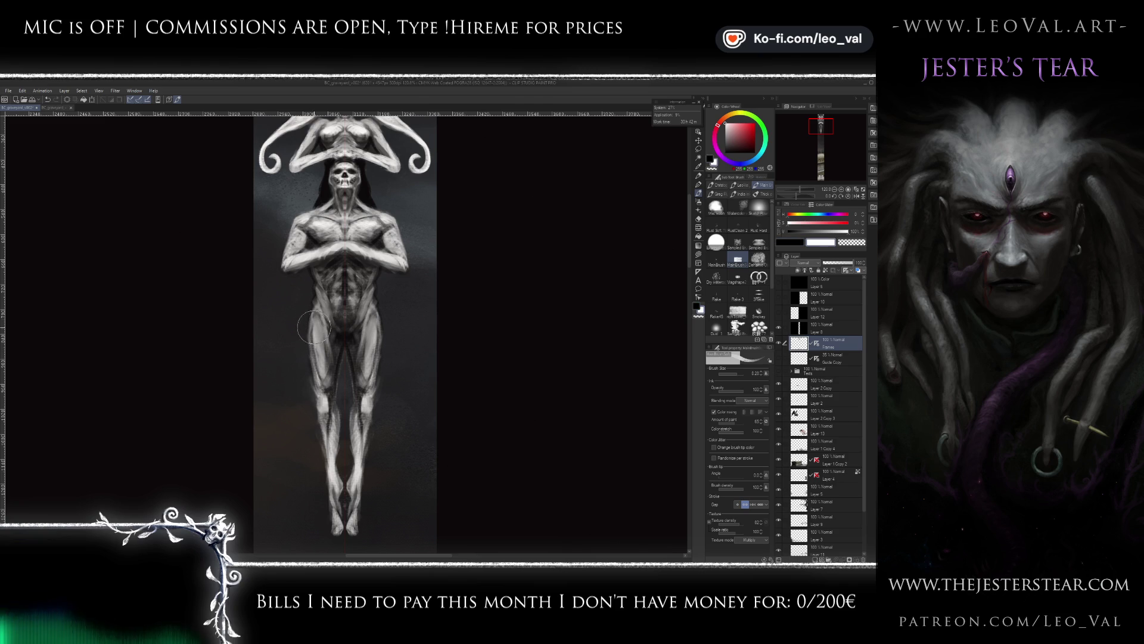
{"action": "key", "text": "bracketright"}
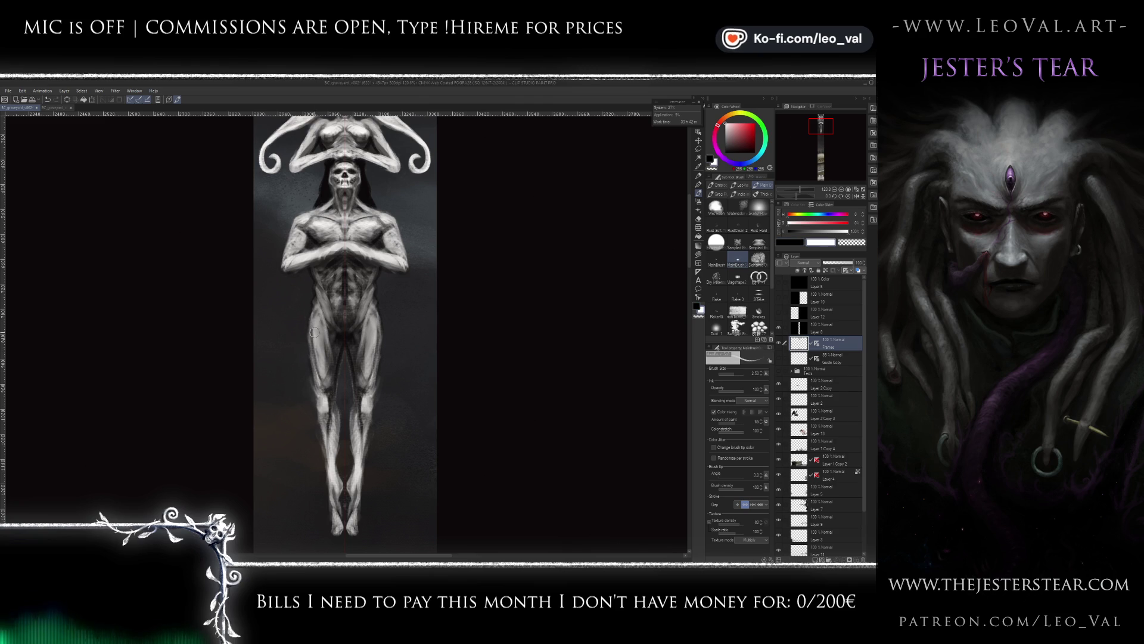
{"action": "left_click_drag", "start_coordinate": [315, 352], "coordinate": [302, 309]}
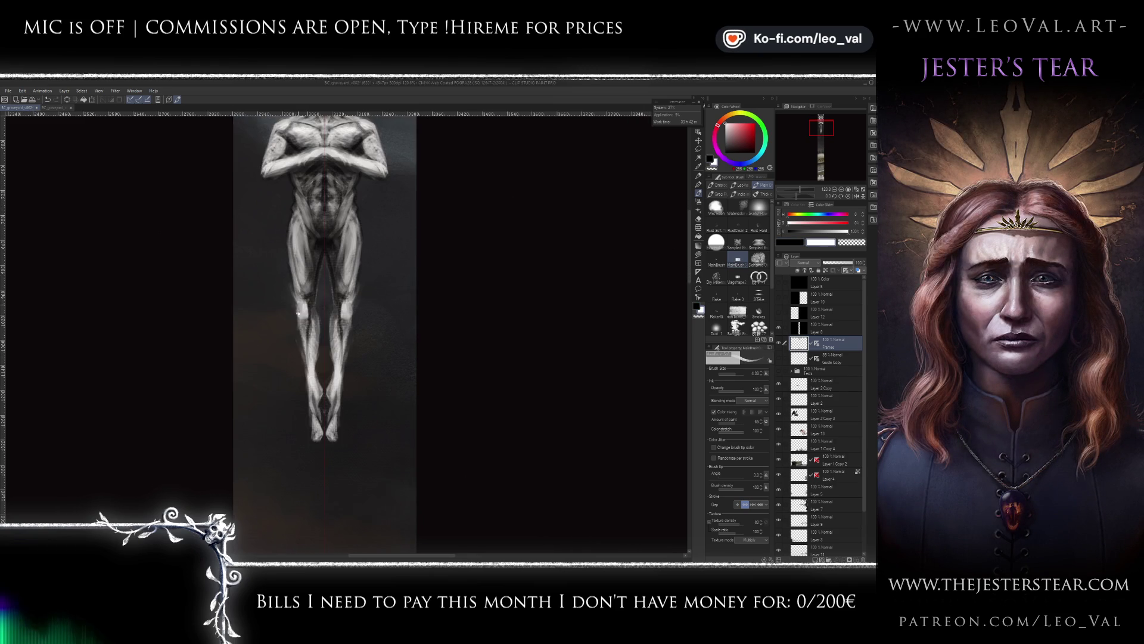
- Reduce the brush to size 3.00 and brighten the idol's ankles and feet
{"action": "key", "text": "bracketleft"}
{"action": "mouse_move", "coordinate": [298, 316]}
{"action": "left_mouse_down"}
{"action": "mouse_move", "coordinate": [307, 369]}
{"action": "mouse_move", "coordinate": [304, 350]}
{"action": "left_mouse_up"}
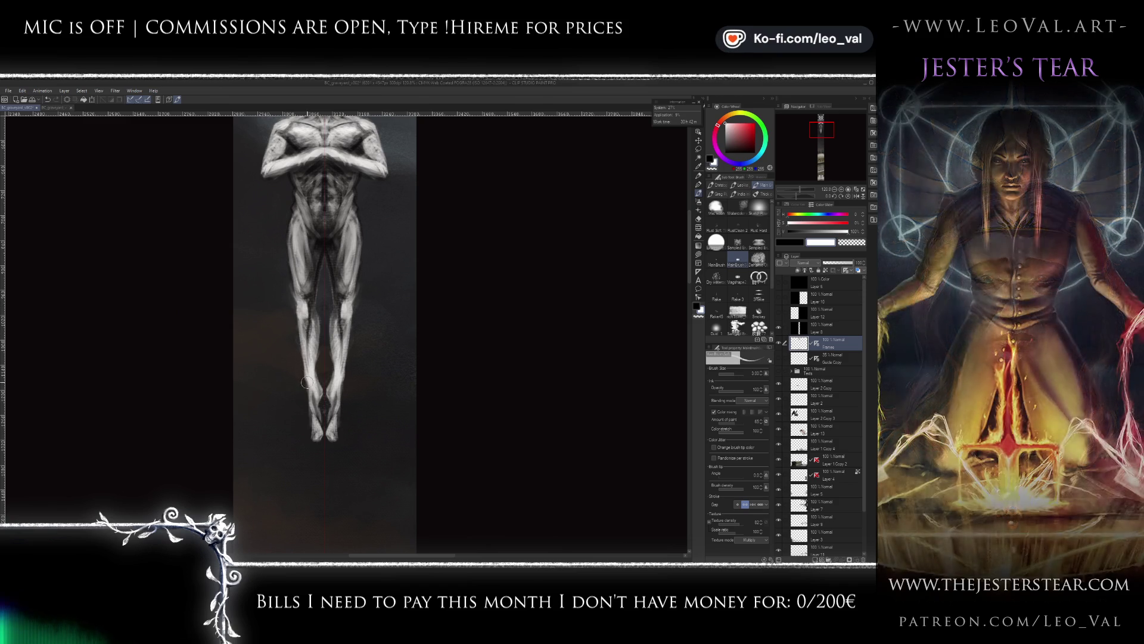
{"action": "left_click_drag", "start_coordinate": [304, 396], "coordinate": [304, 435]}
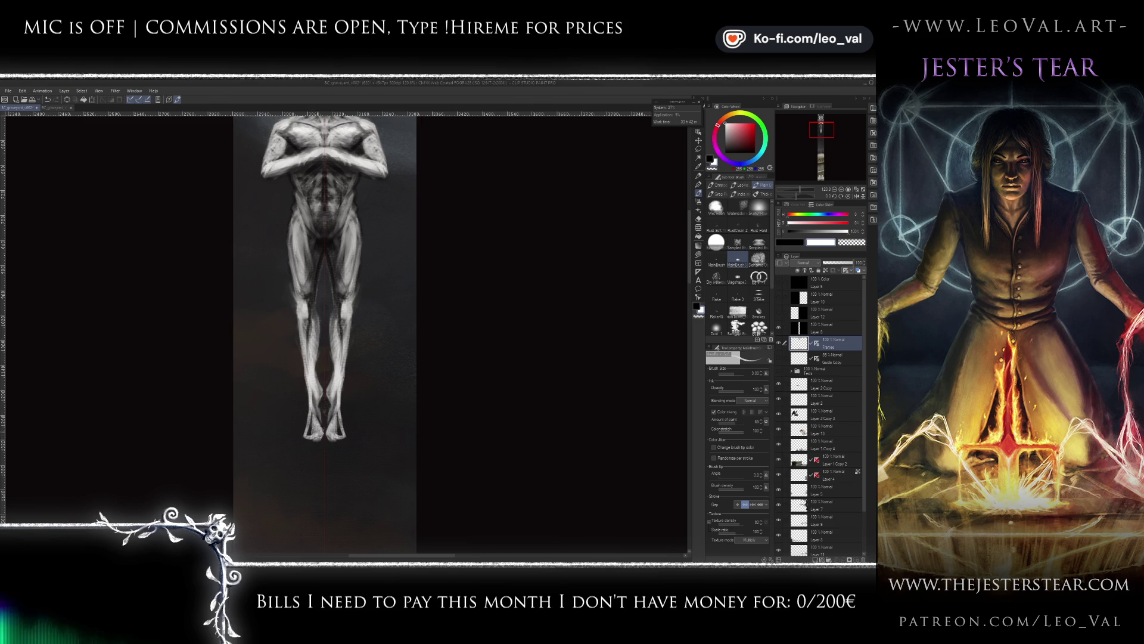
{"action": "left_click_drag", "start_coordinate": [306, 434], "coordinate": [312, 413]}
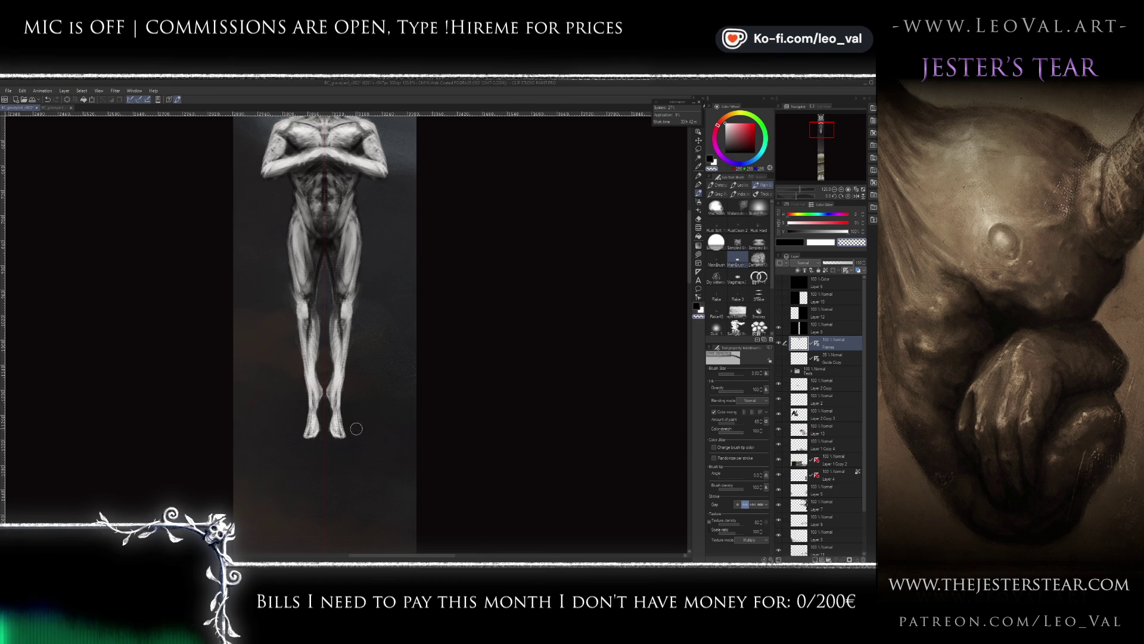
- Briefly try Liquify at size 15, then shade the right foot in dark grey
{"action": "key", "text": "j"}
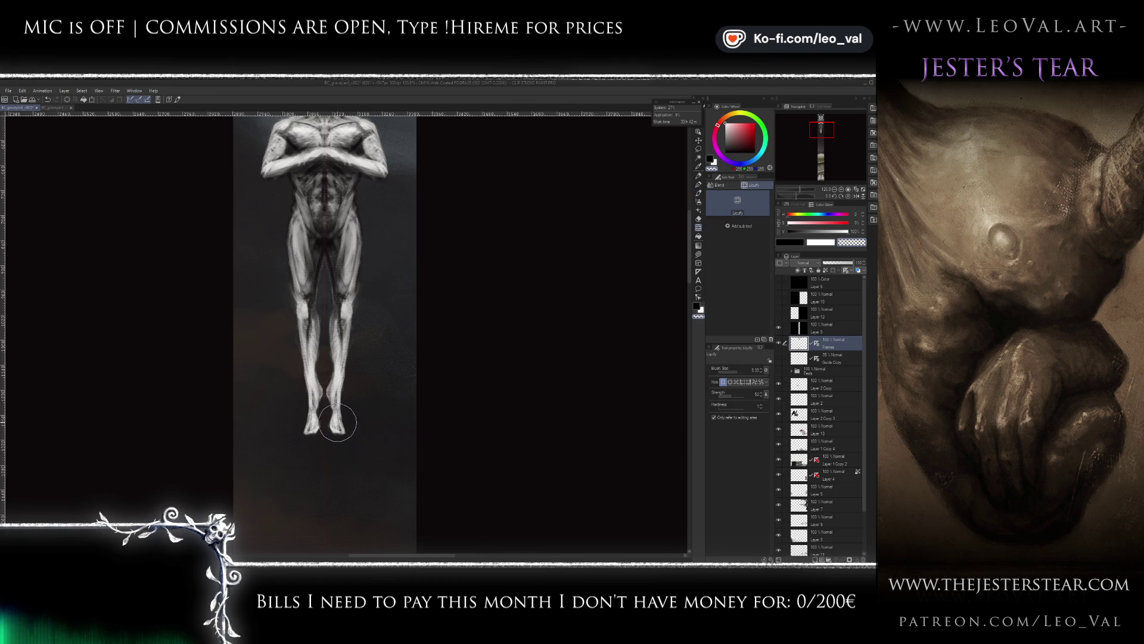
{"action": "key", "text": "bracketright"}
{"action": "key", "text": "bracketright"}
{"action": "key", "text": "bracketright"}
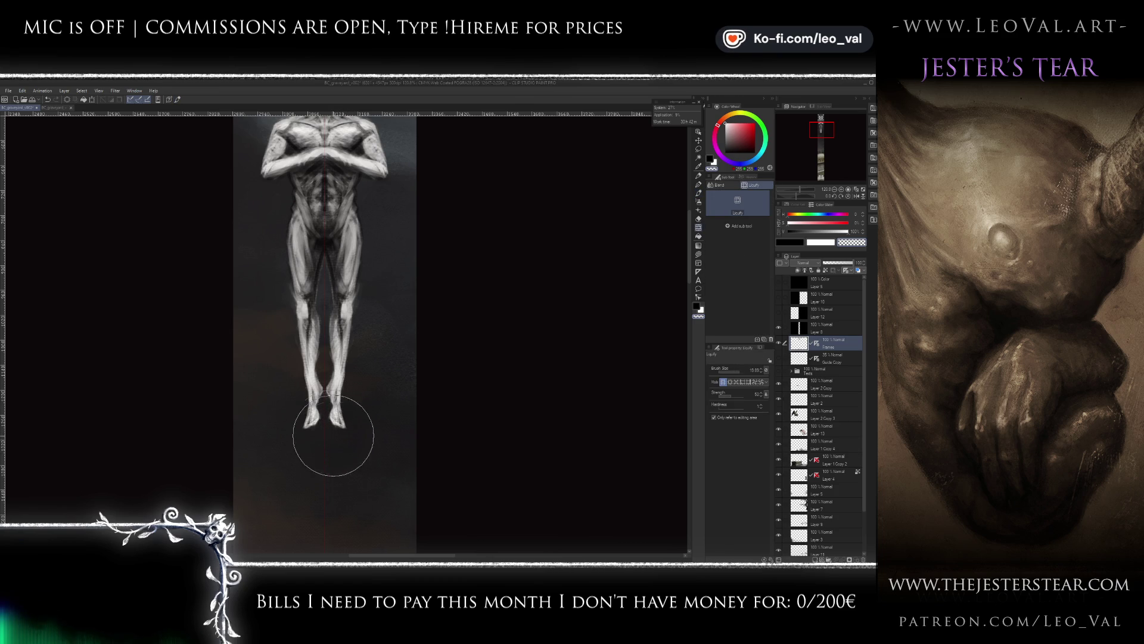
{"action": "key", "text": "b"}
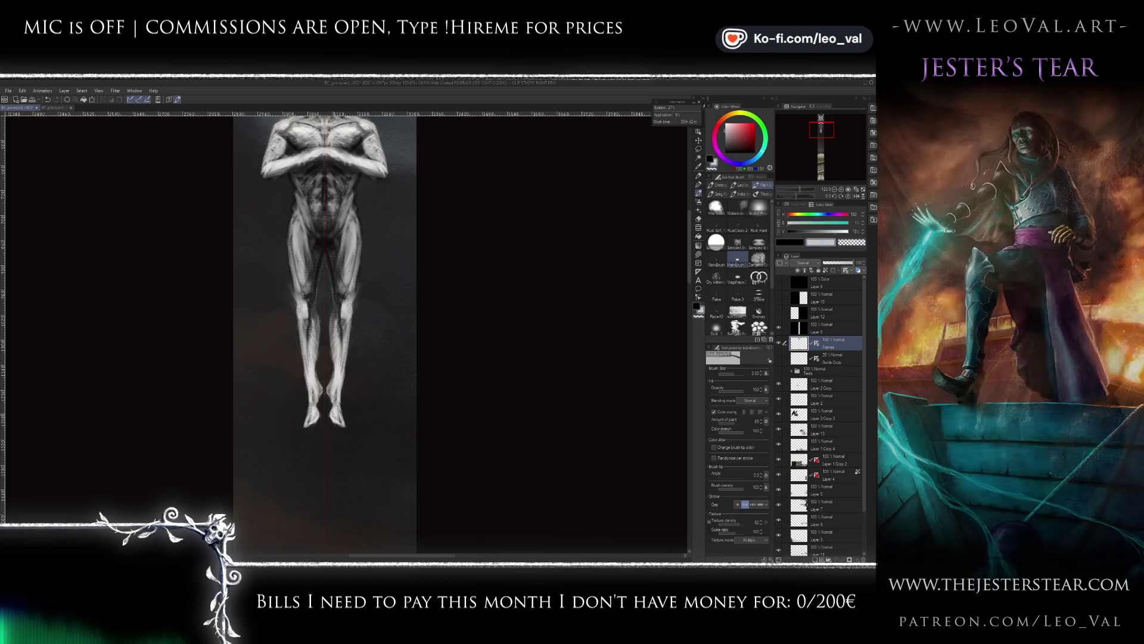
{"action": "left_click", "coordinate": [337, 400], "text": "alt"}
{"action": "left_click_drag", "start_coordinate": [337, 400], "coordinate": [337, 416]}
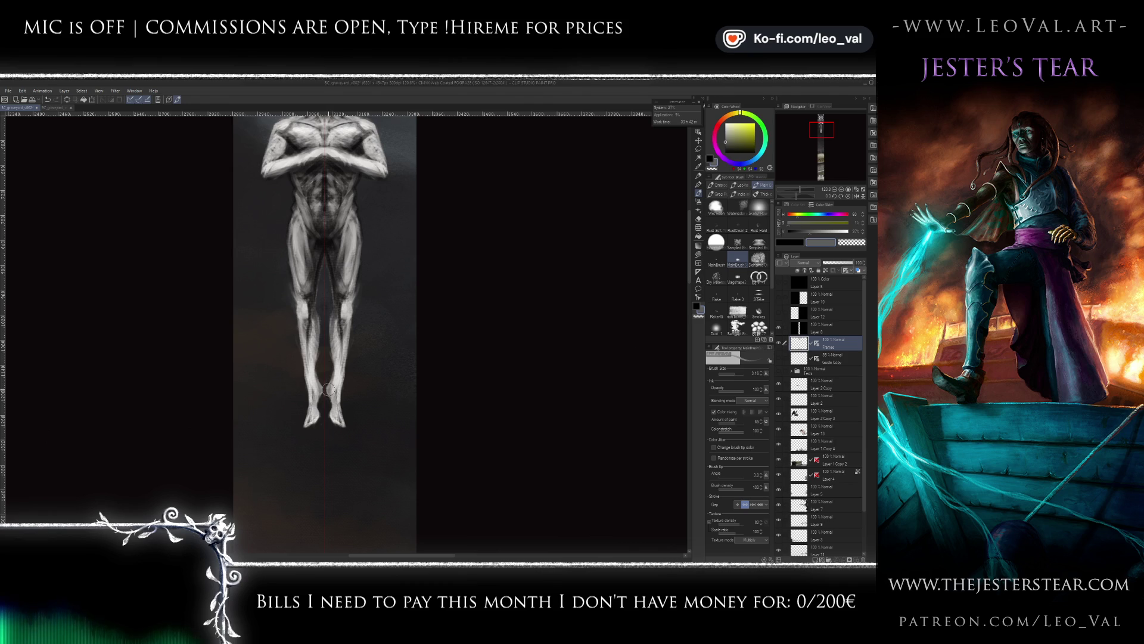
{"action": "left_click_drag", "start_coordinate": [340, 421], "coordinate": [335, 409]}
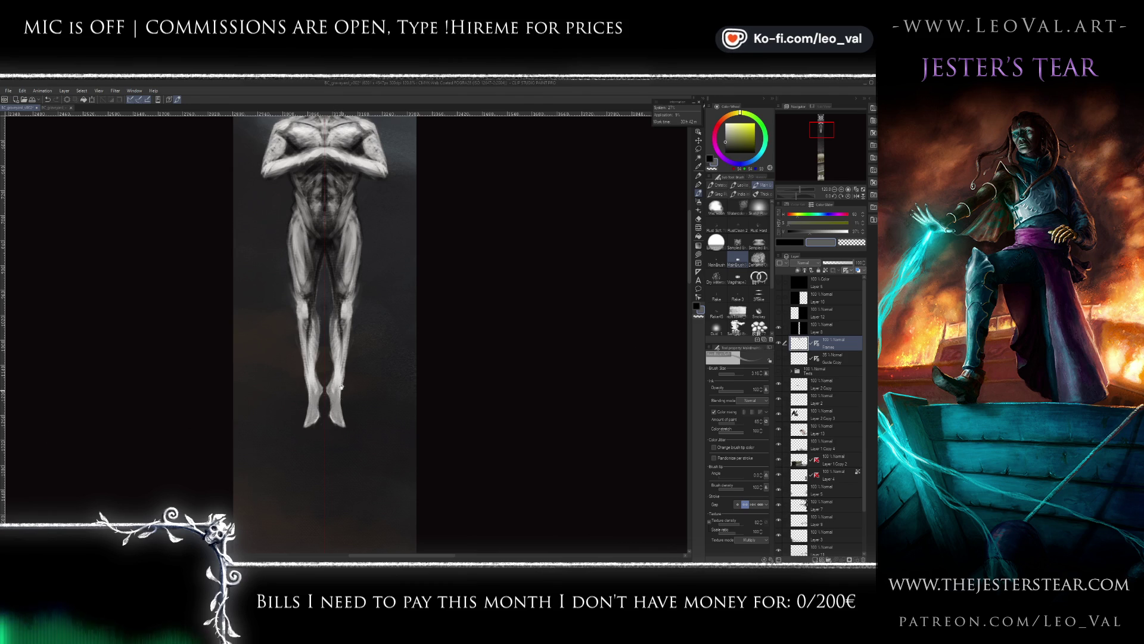
- Paint fine black detail on the idol's legs with a 1.75 brush
{"action": "scroll", "coordinate": [323, 446], "scroll_direction": "down", "scroll_amount": 2}
{"action": "scroll", "coordinate": [323, 447], "scroll_direction": "down", "scroll_amount": 2}
{"action": "scroll", "coordinate": [328, 455], "scroll_direction": "up", "scroll_amount": 2}
{"action": "scroll", "coordinate": [324, 429], "scroll_direction": "up", "scroll_amount": 2}
{"action": "left_click", "coordinate": [323, 418], "text": "alt"}
{"action": "scroll", "coordinate": [323, 418], "scroll_direction": "up", "scroll_amount": 2}
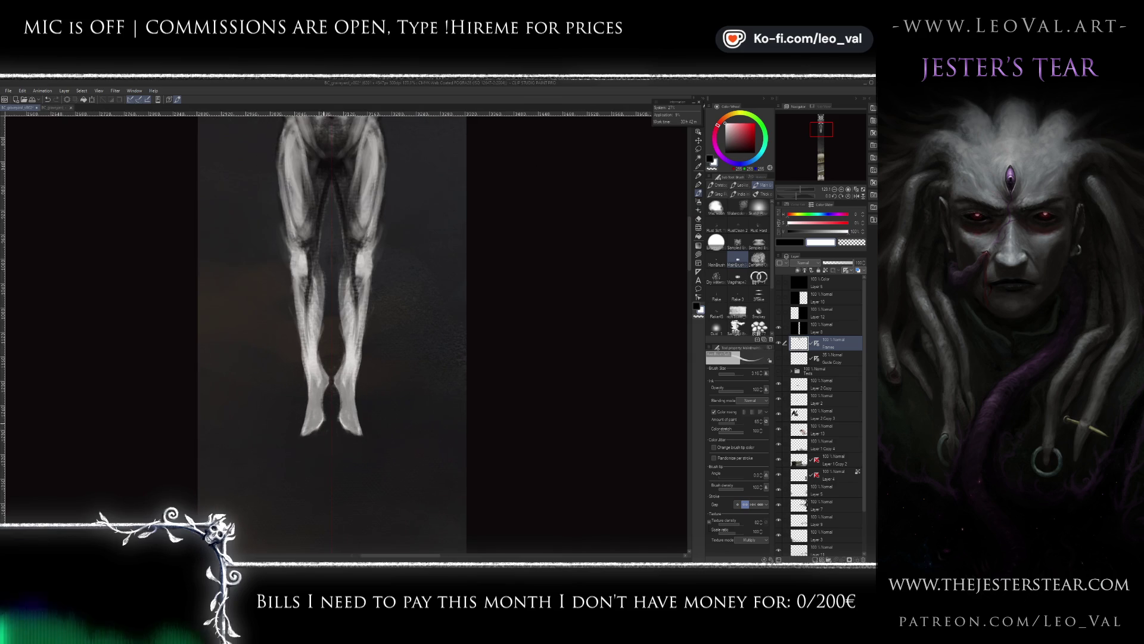
{"action": "key", "text": "bracketleft"}
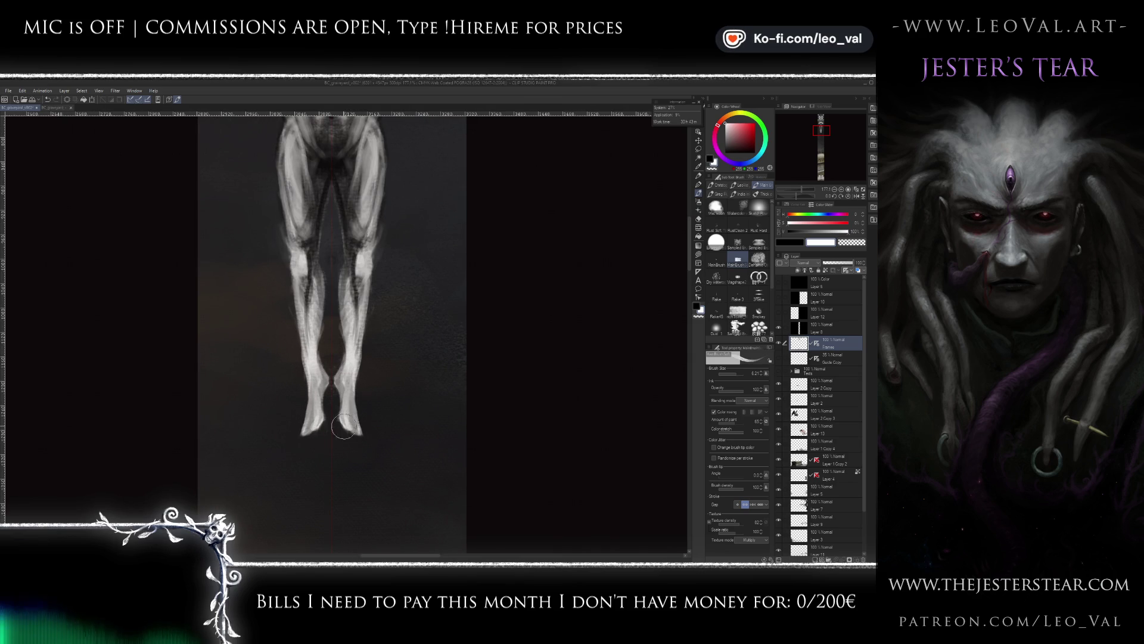
{"action": "key", "text": "x"}
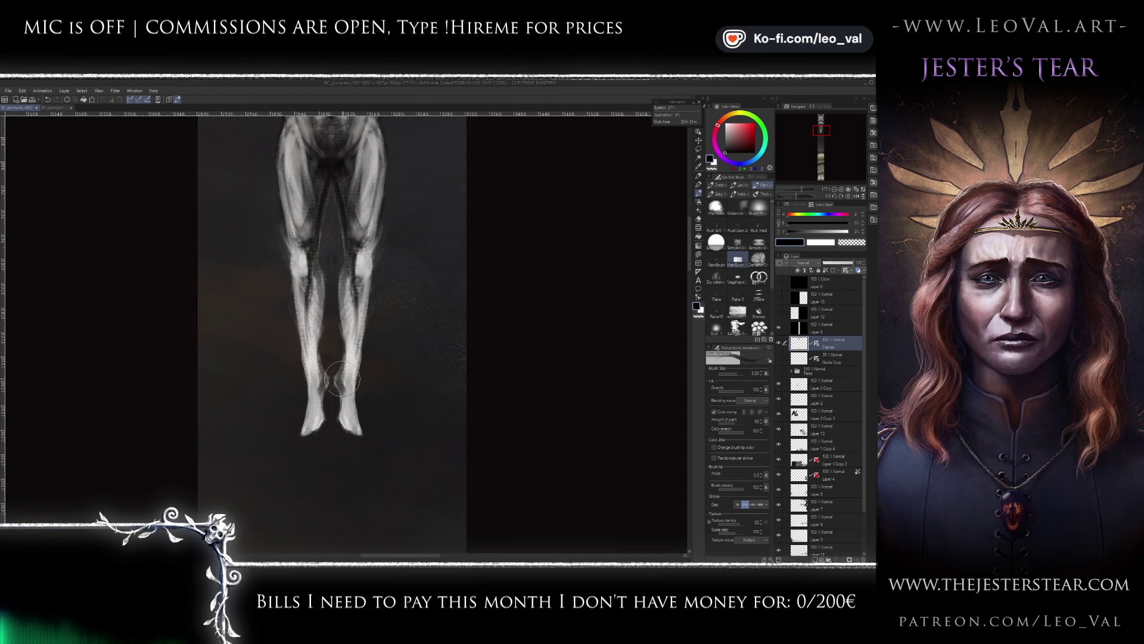
- Lighten the right knee and shin in white, then undo back to the stretched figure
{"action": "scroll", "coordinate": [332, 427], "scroll_direction": "down", "scroll_amount": 5}
{"action": "scroll", "coordinate": [354, 368], "scroll_direction": "up", "scroll_amount": 5}
{"action": "scroll", "coordinate": [353, 369], "scroll_direction": "up", "scroll_amount": 2}
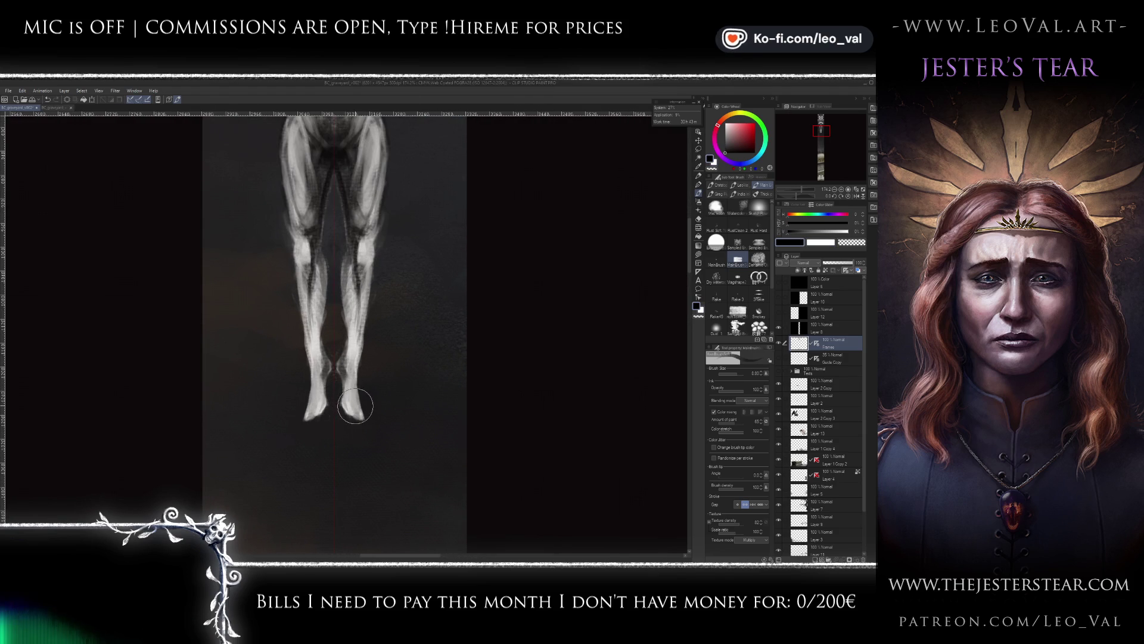
{"action": "key", "text": "x"}
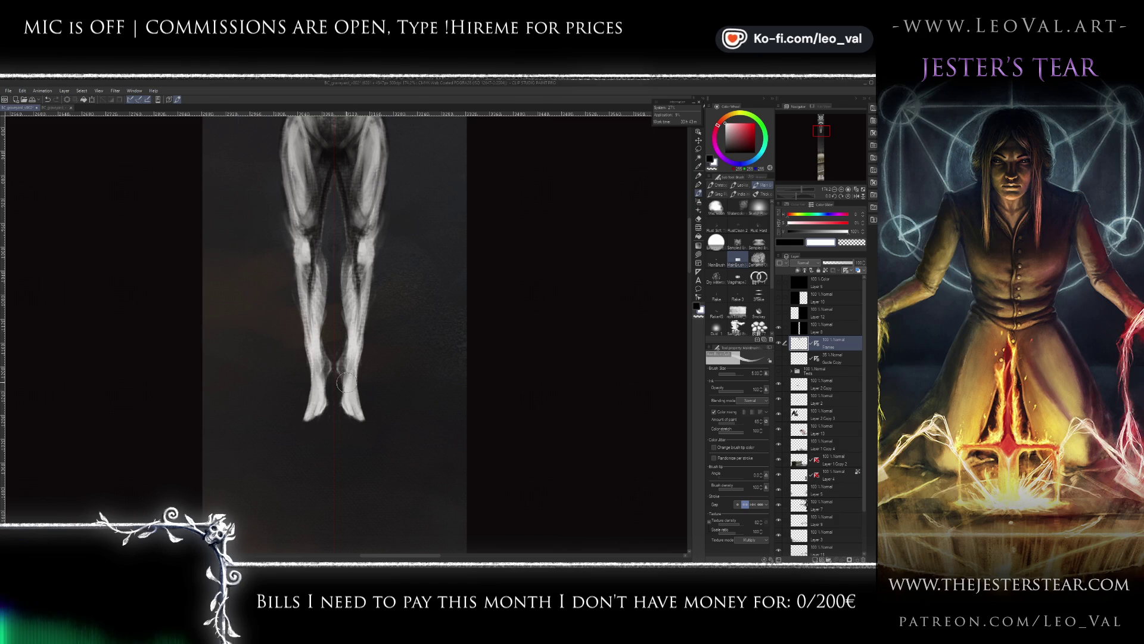
{"action": "key", "text": "bracketleft"}
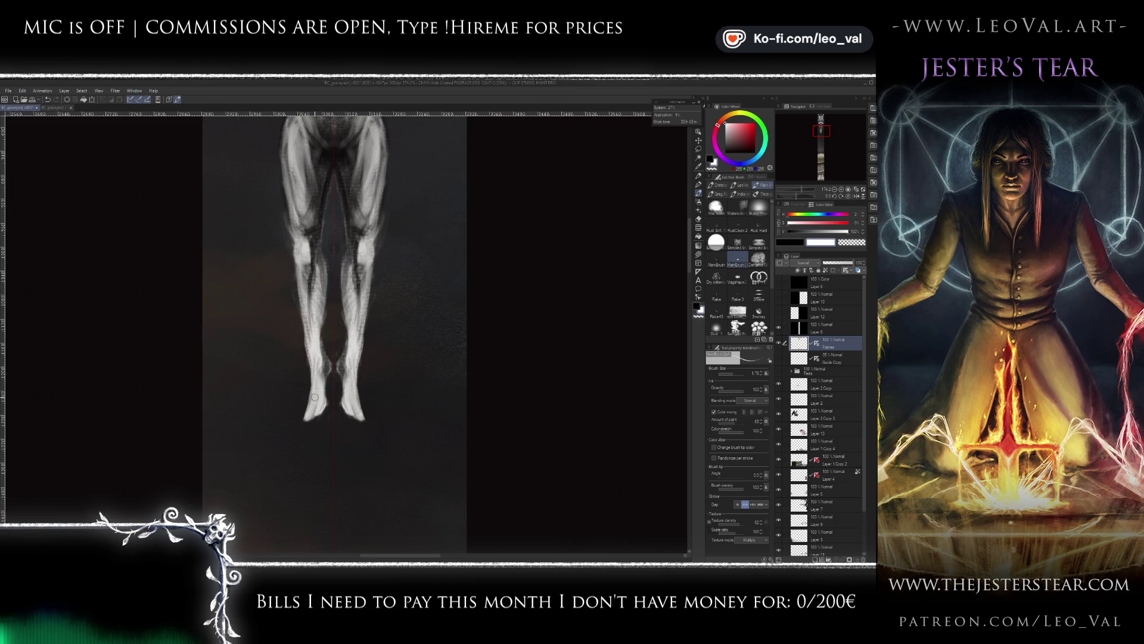
{"action": "left_click_drag", "start_coordinate": [315, 397], "coordinate": [297, 411]}
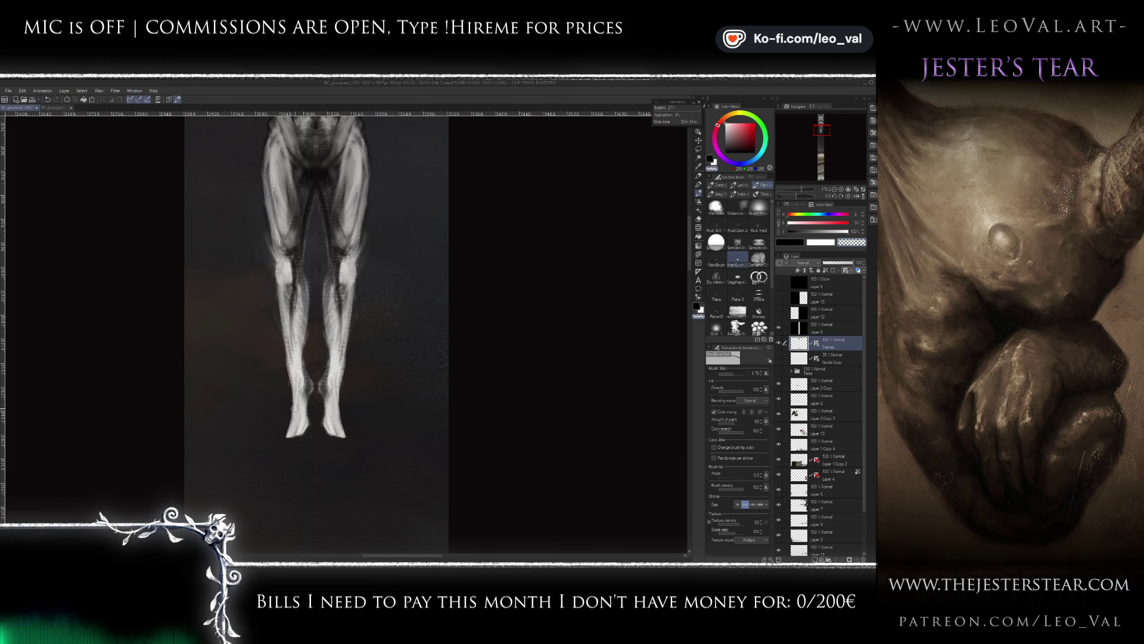
{"action": "key", "text": "bracketright"}
{"action": "key", "text": "bracketright"}
{"action": "key", "text": "bracketright"}
{"action": "key", "text": "bracketleft"}
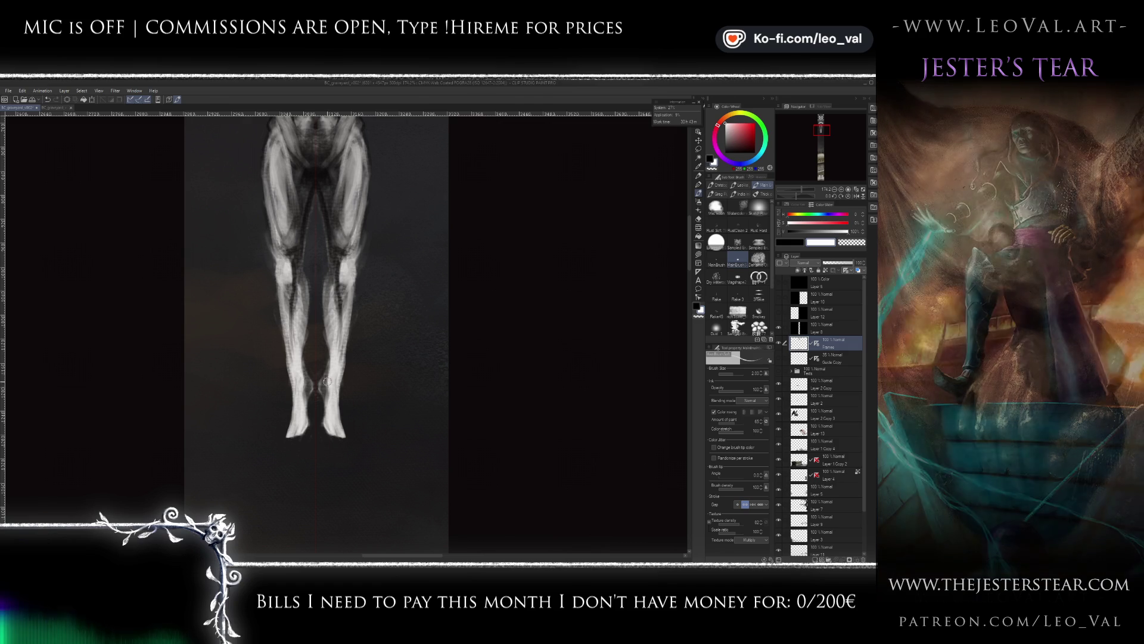
{"action": "key", "text": "bracketright"}
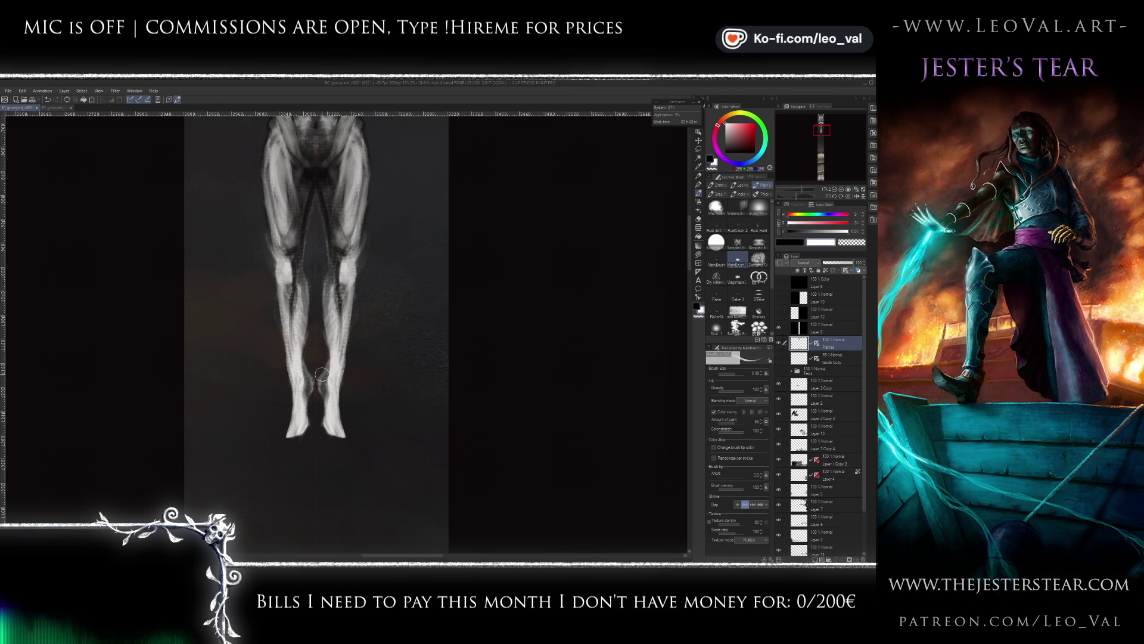
{"action": "left_click_drag", "start_coordinate": [328, 354], "coordinate": [332, 335]}
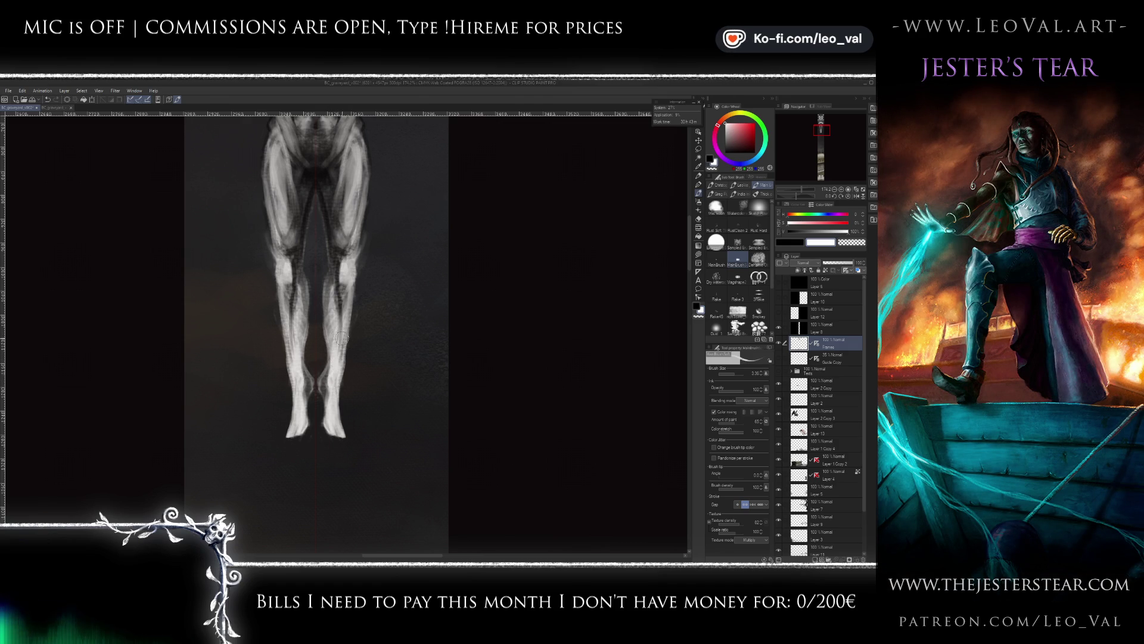
{"action": "key", "text": "ctrl+z"}
- Compare original and stretched figure proportions, keep the taller version, and pick a mid-grey colour
{"action": "key", "text": "x"}
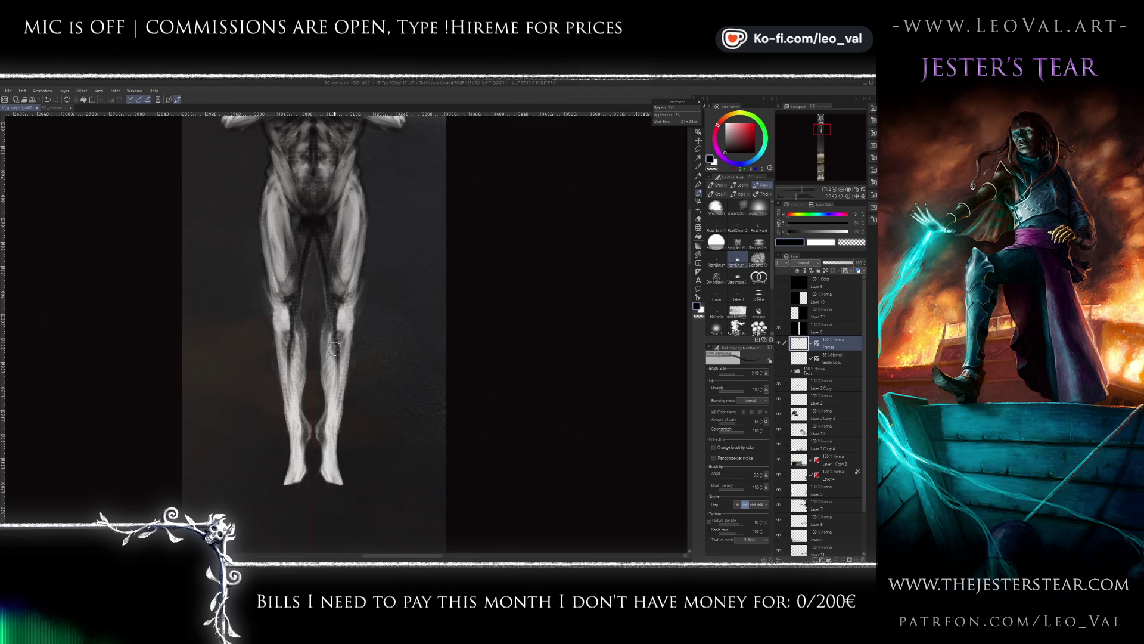
{"action": "key", "text": "x"}
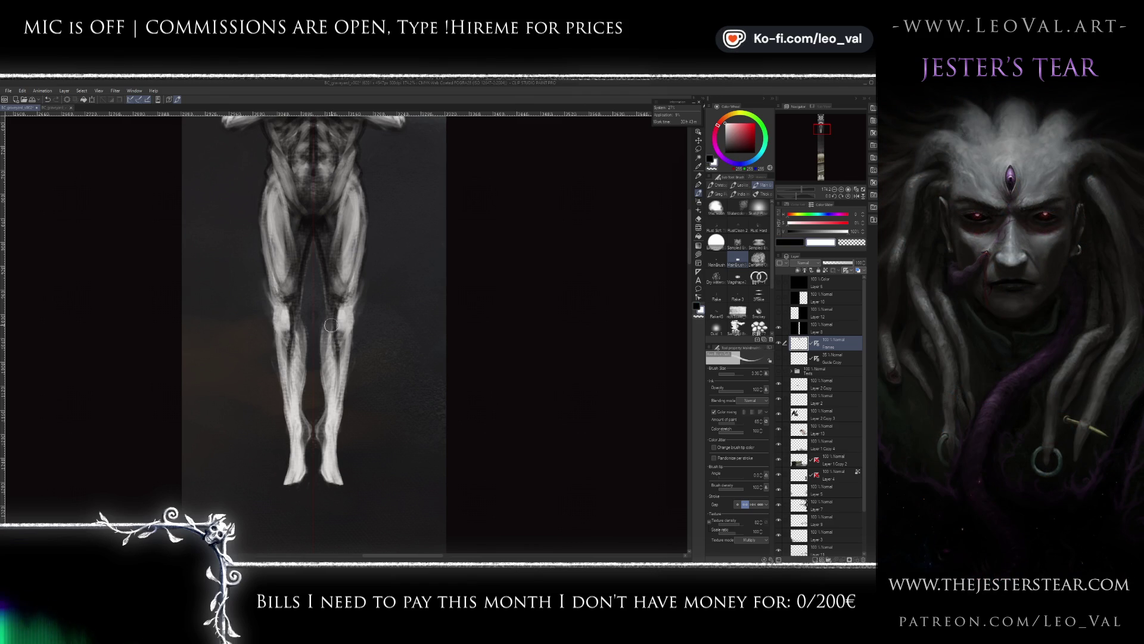
{"action": "left_click", "coordinate": [329, 364], "text": "alt"}
{"action": "key", "text": "bracketleft"}
{"action": "key", "text": "bracketleft"}
{"action": "key", "text": "bracketleft"}
{"action": "key", "text": "ctrl+z"}
{"action": "key", "text": "bracketleft"}
{"action": "key", "text": "x"}
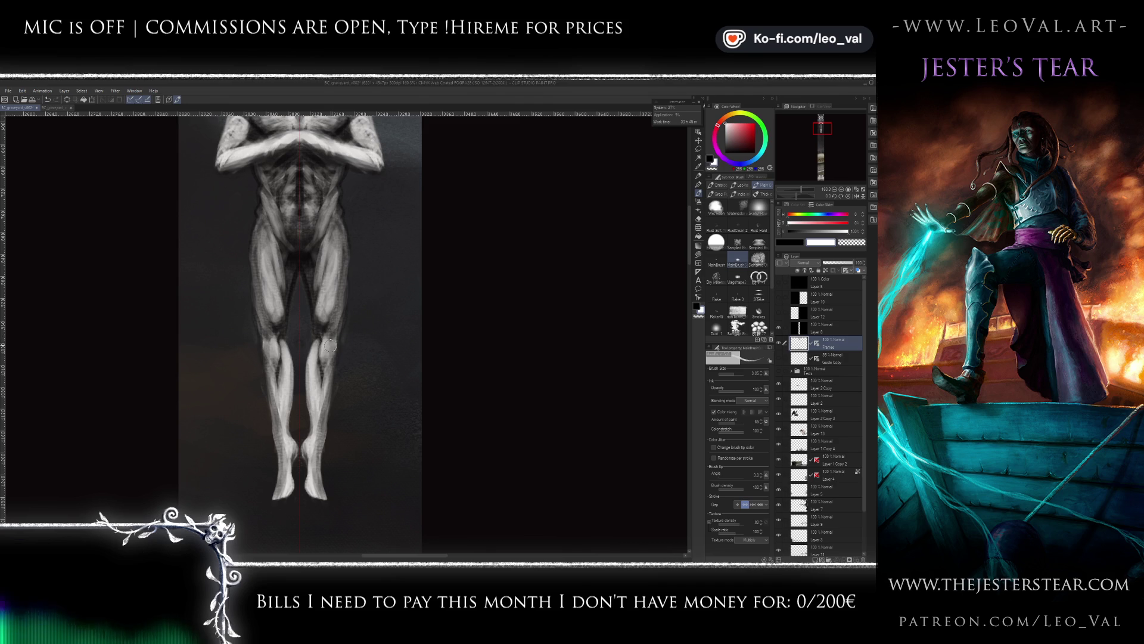
{"action": "key", "text": "ctrl+y"}
{"action": "key", "text": "x"}
{"action": "key", "text": "bracketright"}
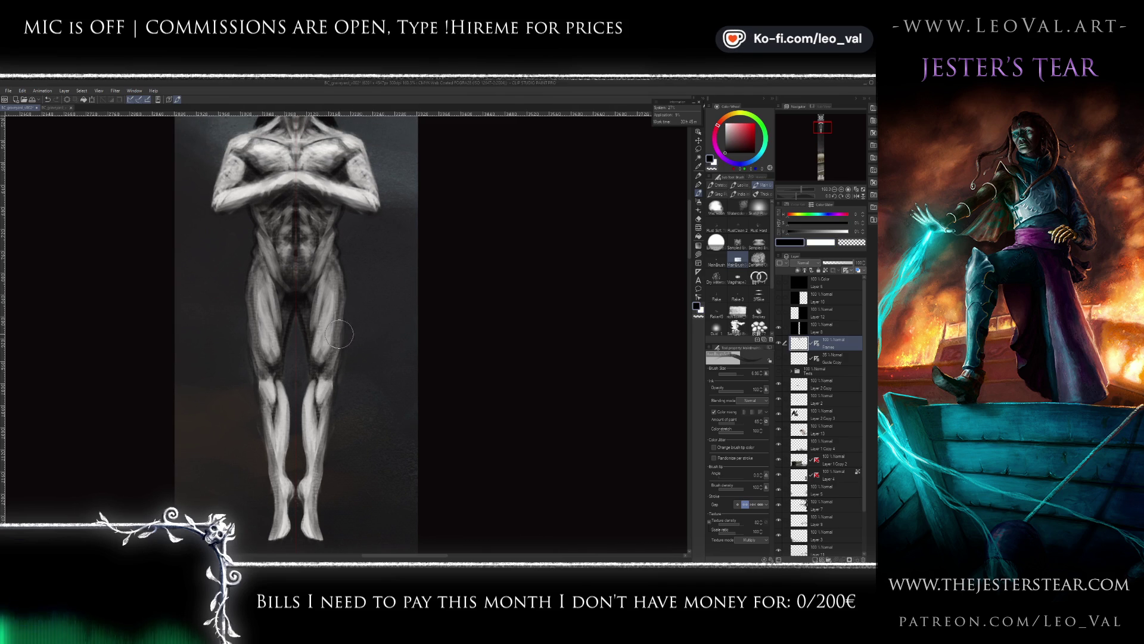
- Try brush sizes 4.50 and 1.75 while alternating between black and white
{"action": "key", "text": "bracketleft"}
{"action": "key", "text": "bracketleft"}
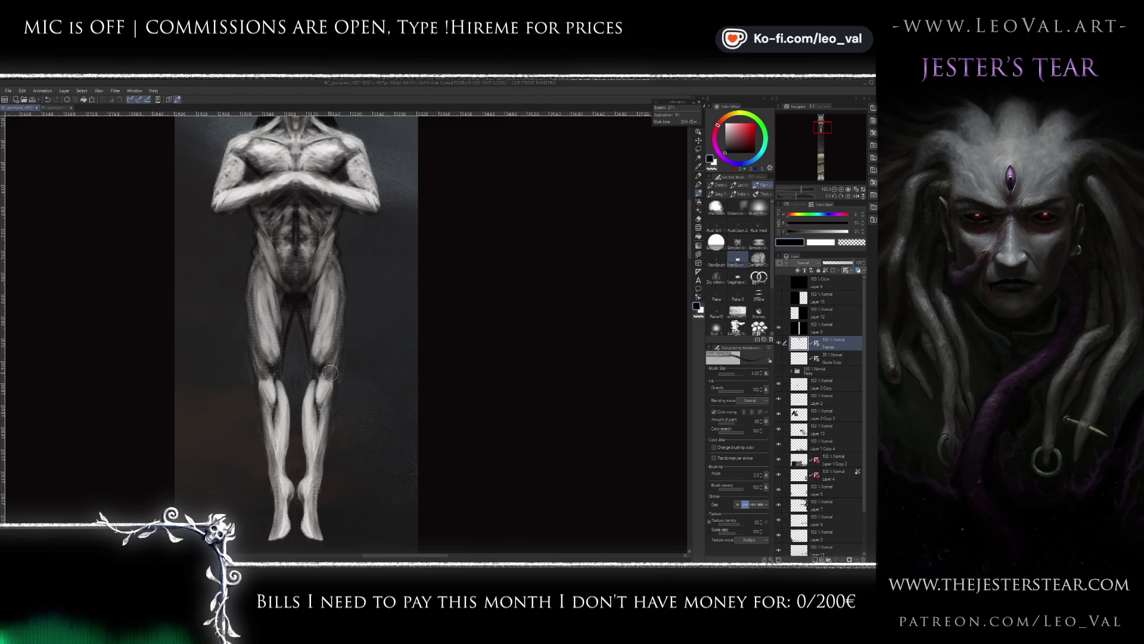
{"action": "key", "text": "x"}
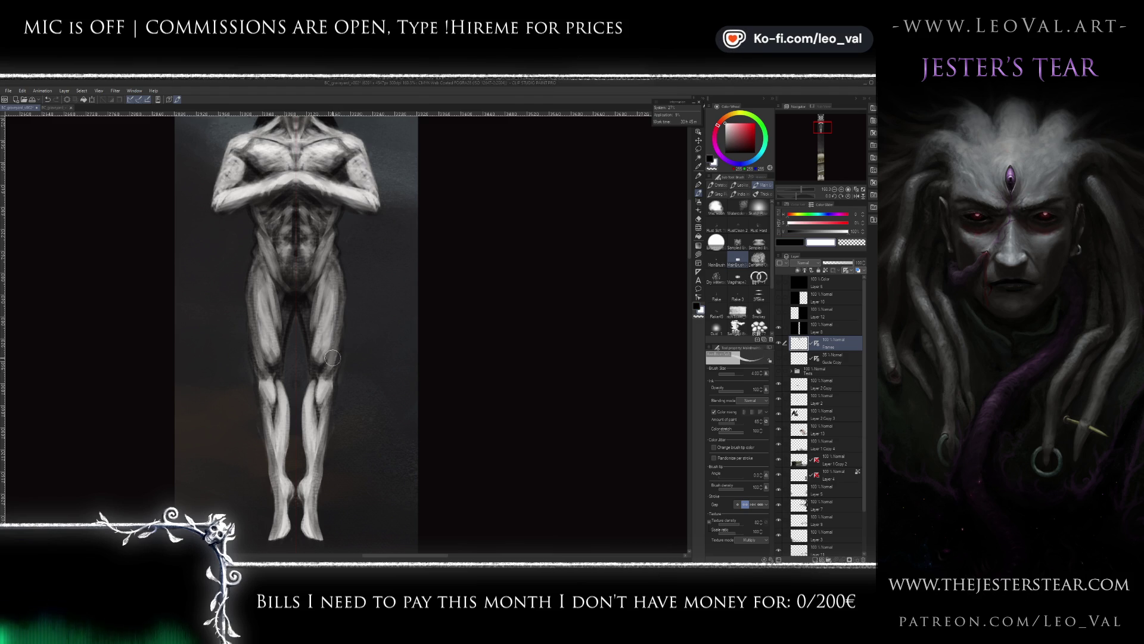
{"action": "key", "text": "x"}
{"action": "key", "text": "bracketleft"}
{"action": "key", "text": "bracketleft"}
{"action": "key", "text": "bracketleft"}
{"action": "key", "text": "x"}
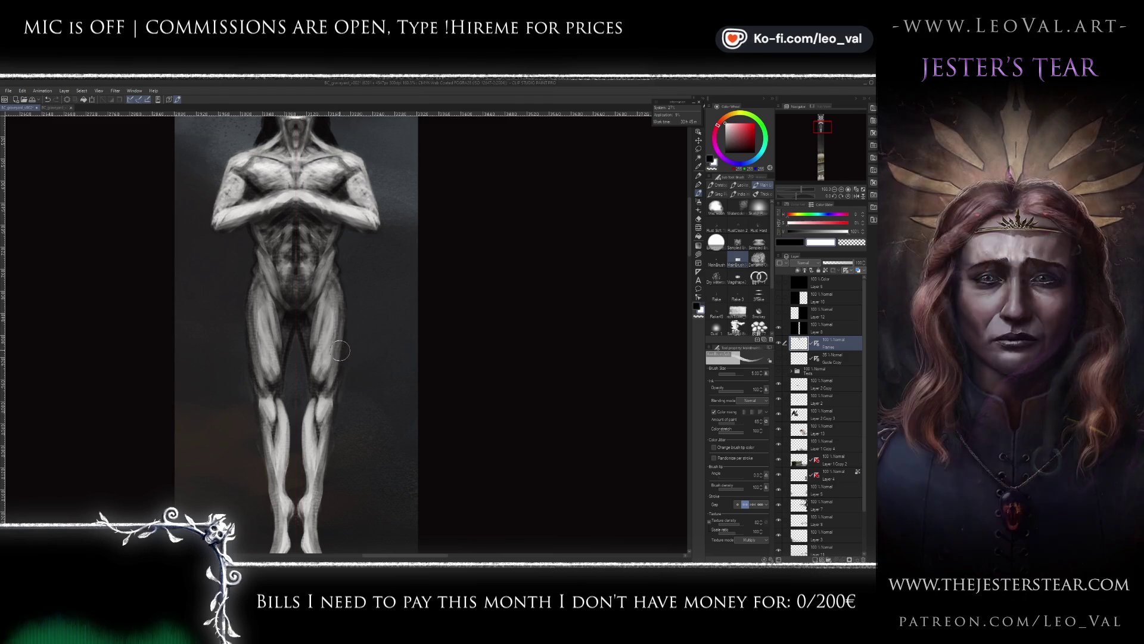
{"action": "key", "text": "x"}
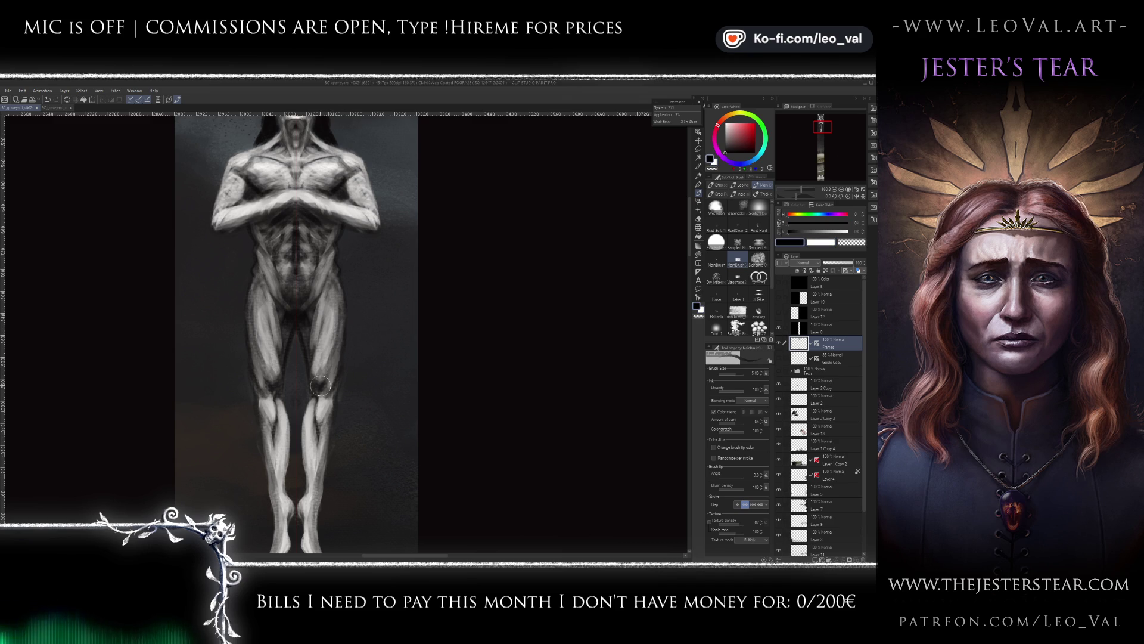
{"action": "key", "text": "x"}
{"action": "key", "text": "bracketleft"}
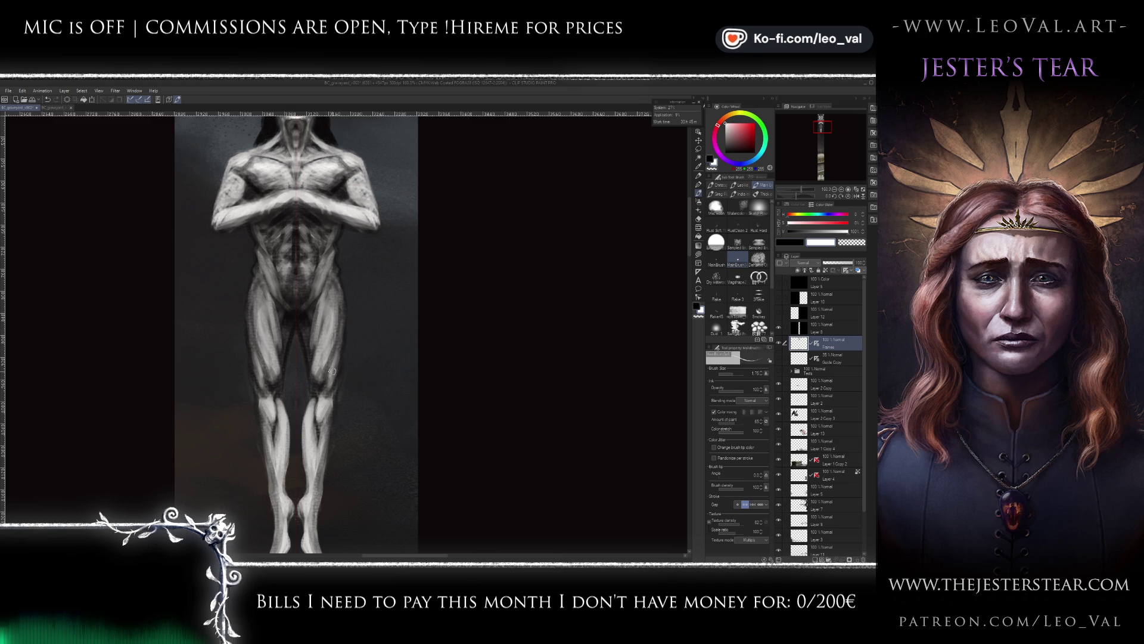
{"action": "key", "text": "x"}
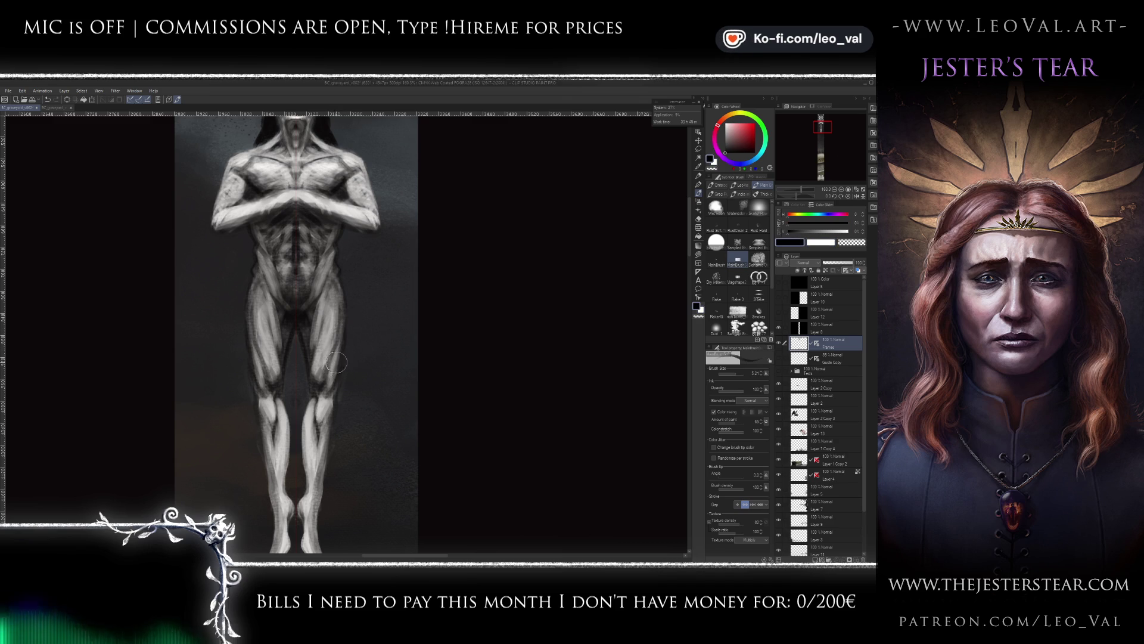
{"action": "key", "text": "bracketleft"}
{"action": "key", "text": "x"}
- With a 3.00 black brush, darken the inner thigh shading, then switch to white and zoom out
{"action": "left_click_drag", "start_coordinate": [311, 314], "coordinate": [319, 325]}
{"action": "key", "text": "bracketleft"}
{"action": "key", "text": "x"}
{"action": "key", "text": "x"}
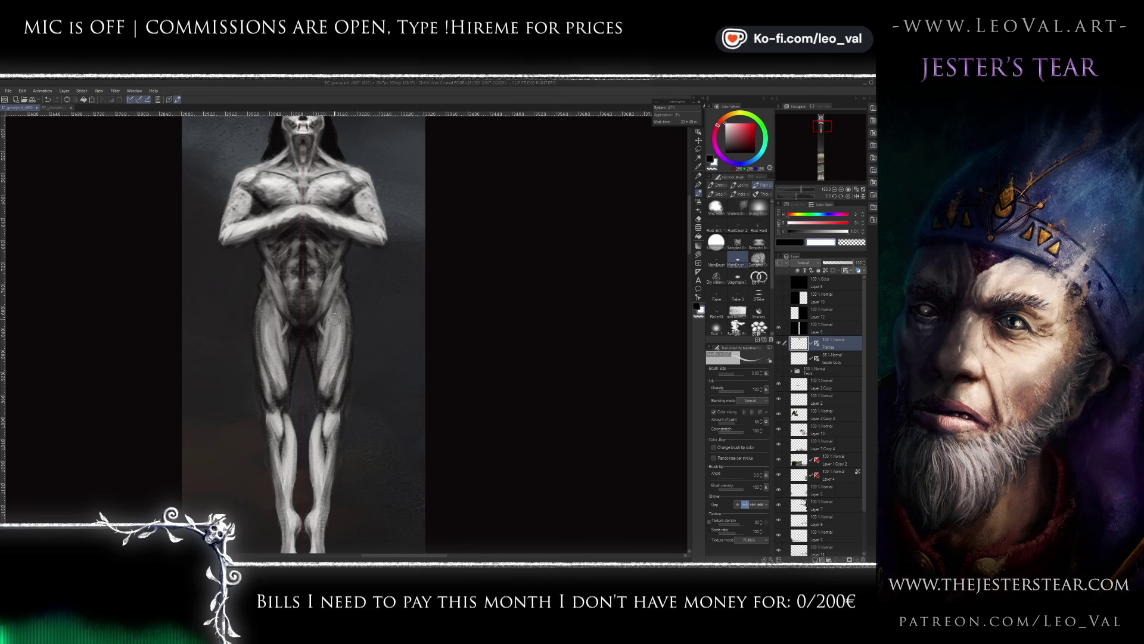
{"action": "key", "text": "x"}
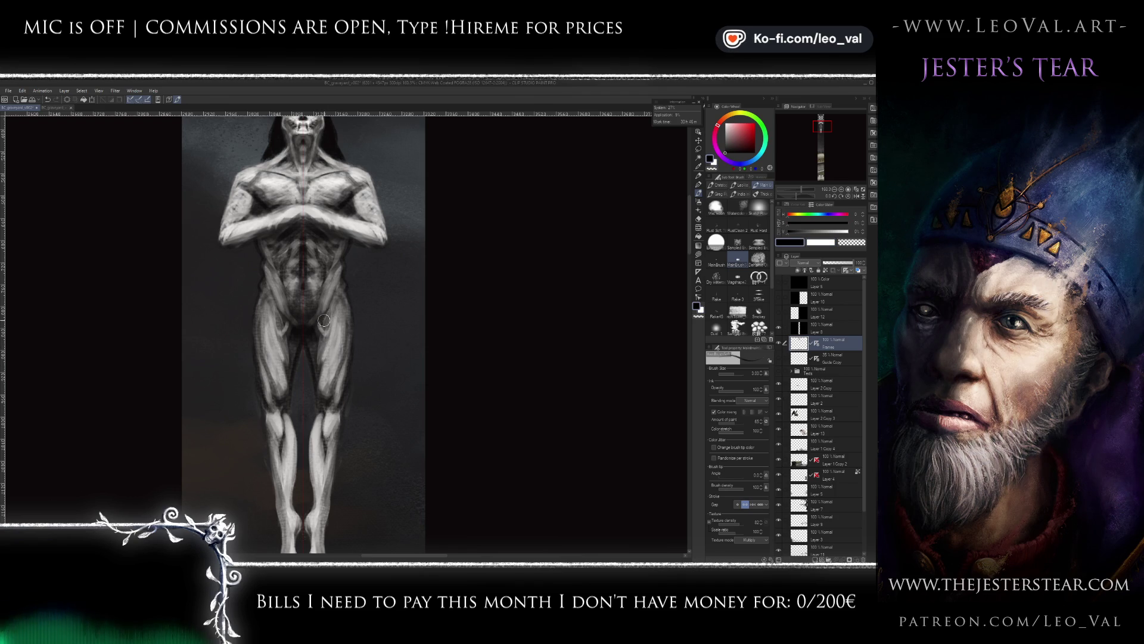
{"action": "left_click_drag", "start_coordinate": [280, 315], "coordinate": [279, 329]}
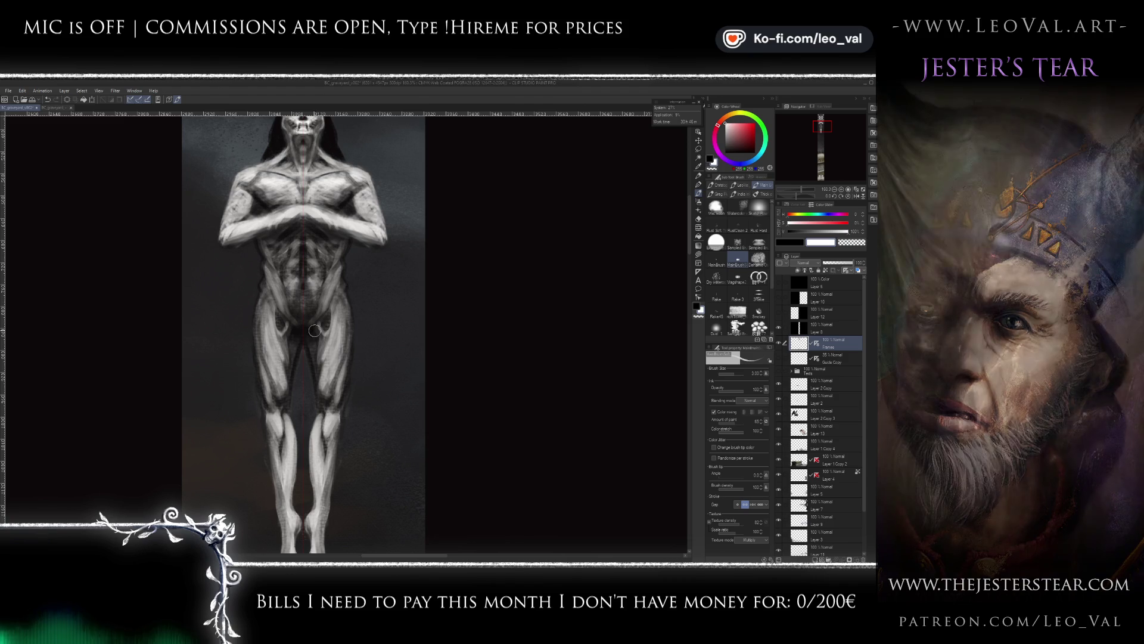
{"action": "key", "text": "x"}
{"action": "left_click_drag", "start_coordinate": [317, 342], "coordinate": [317, 340]}
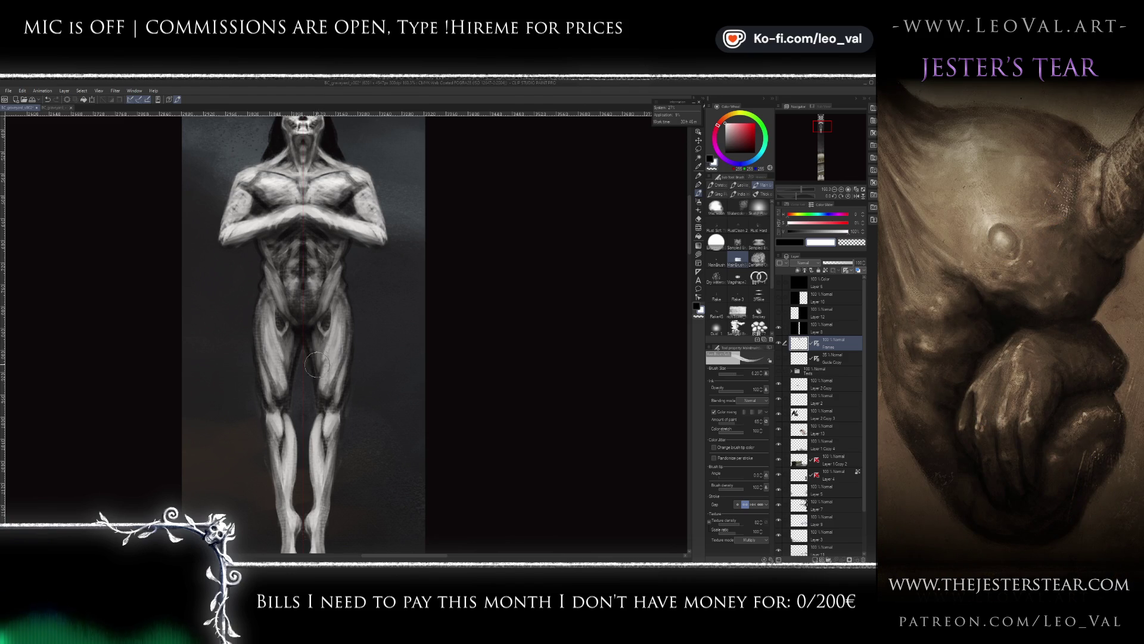
{"action": "scroll", "coordinate": [328, 358], "scroll_direction": "down", "scroll_amount": 2}
{"action": "scroll", "coordinate": [327, 359], "scroll_direction": "down", "scroll_amount": 2}
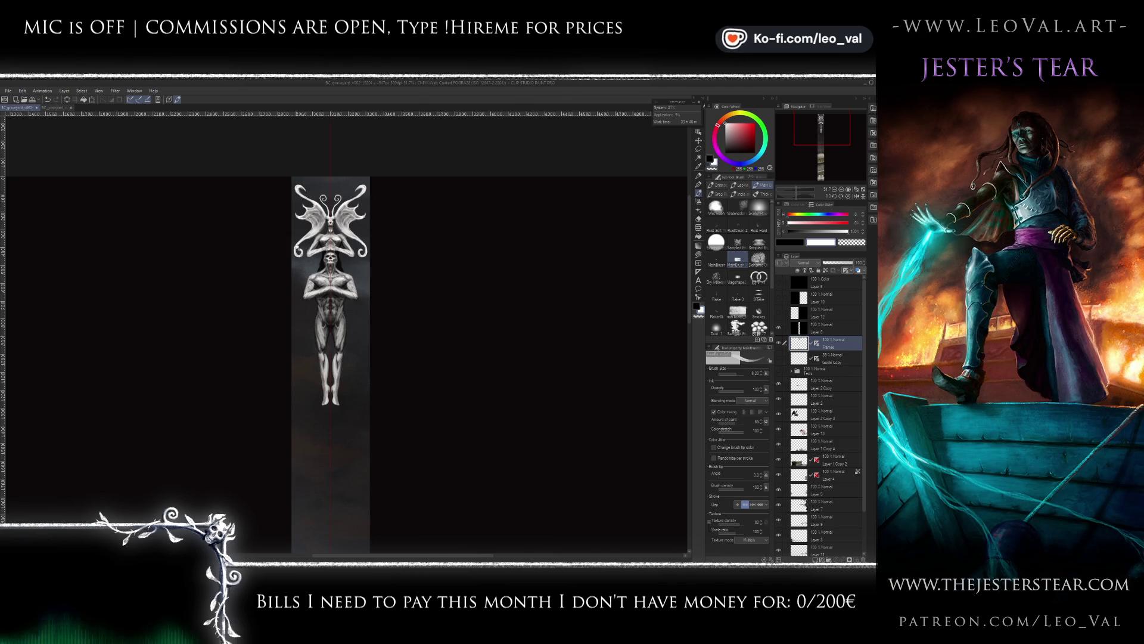
- Zoom in and use the Liquify blend tool to drag the skull's jaw and mouth downward
{"action": "scroll", "coordinate": [368, 296], "scroll_direction": "up", "scroll_amount": 5}
{"action": "key", "text": "j"}
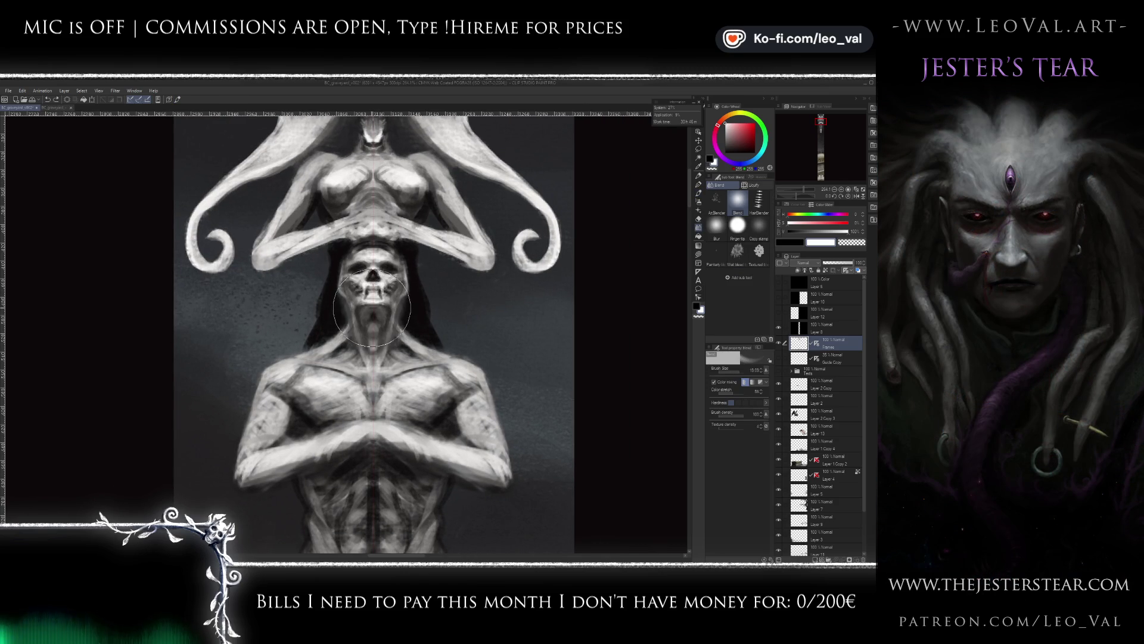
{"action": "key", "text": "j"}
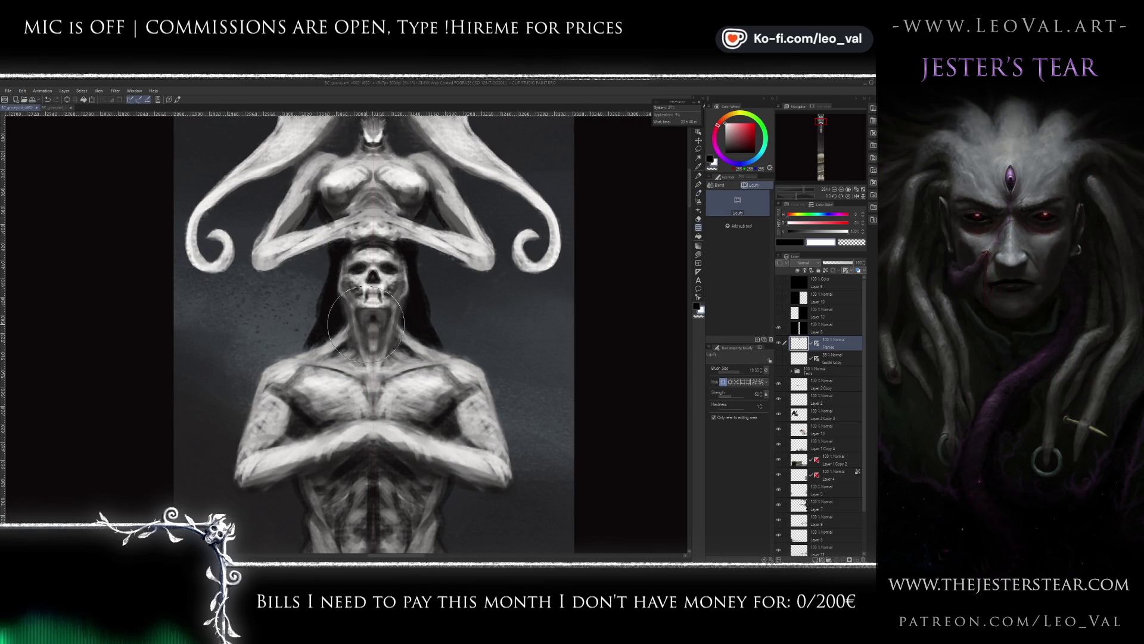
{"action": "left_click_drag", "start_coordinate": [367, 316], "coordinate": [359, 349]}
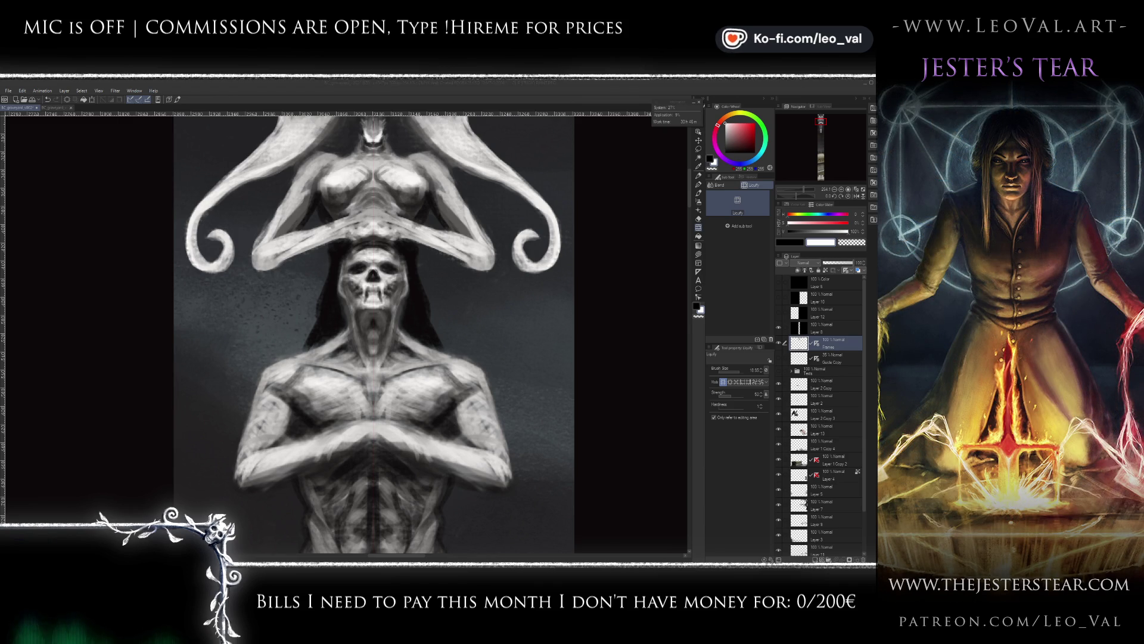
{"action": "left_click", "coordinate": [394, 310]}
{"action": "scroll", "coordinate": [384, 275], "scroll_direction": "up", "scroll_amount": 3}
- With a smaller brush, sample the near-black hair and paint a dark stroke under the headdress
{"action": "key", "text": "b"}
{"action": "key", "text": "bracketleft"}
{"action": "key", "text": "bracketleft"}
{"action": "key", "text": "bracketleft"}
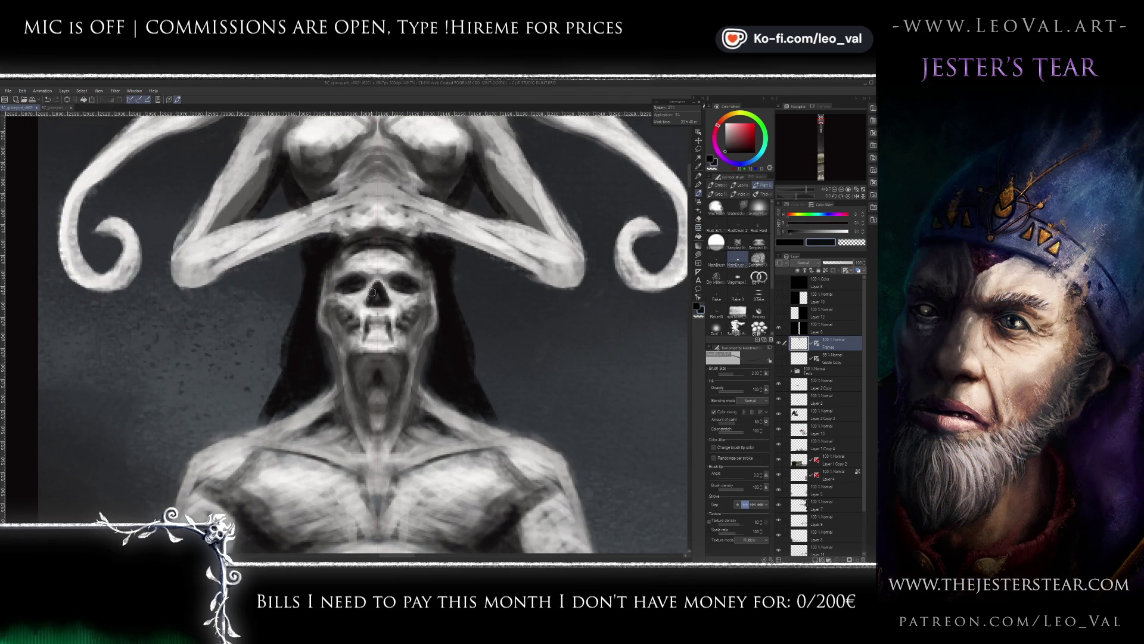
{"action": "left_click", "coordinate": [369, 308], "text": "alt"}
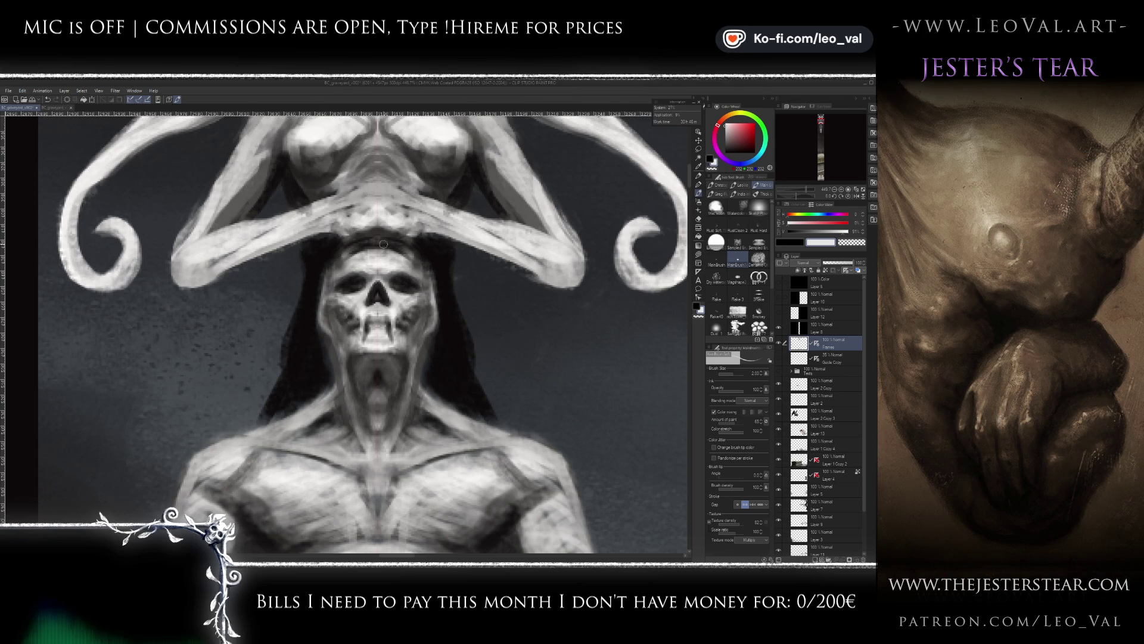
{"action": "left_click", "coordinate": [328, 252], "text": "alt"}
{"action": "mouse_move", "coordinate": [331, 254]}
{"action": "left_mouse_down"}
{"action": "mouse_move", "coordinate": [390, 238]}
{"action": "mouse_move", "coordinate": [321, 281]}
{"action": "mouse_move", "coordinate": [314, 302]}
{"action": "left_mouse_up"}
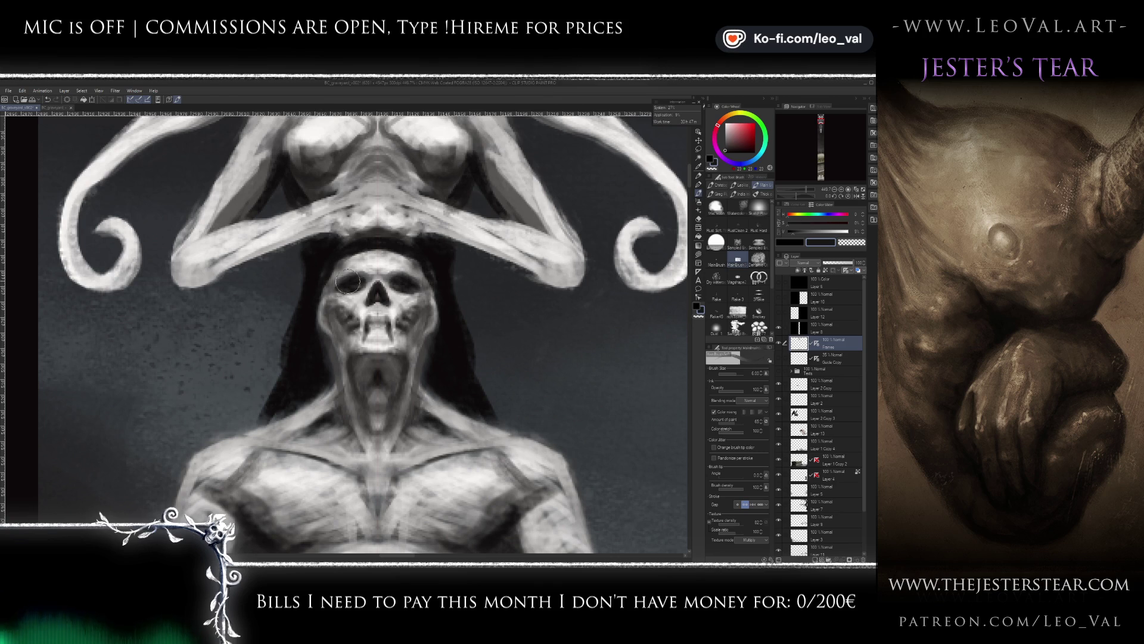
{"action": "key", "text": "x"}
{"action": "key", "text": "x"}
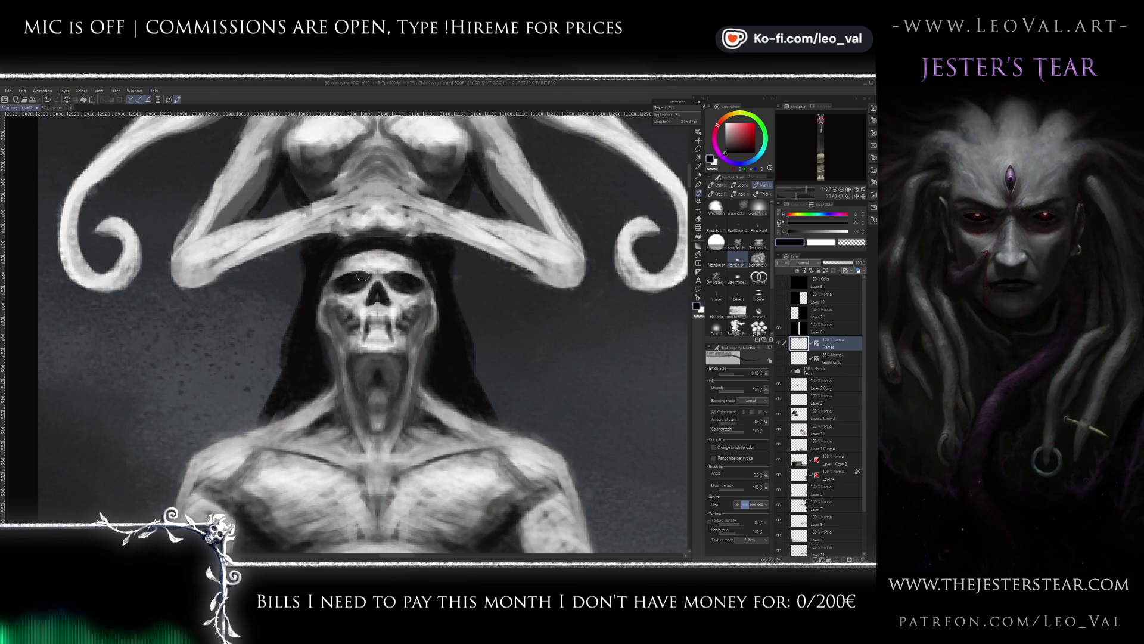
{"action": "key", "text": "ctrl+0"}
{"action": "scroll", "coordinate": [360, 276], "scroll_direction": "up", "scroll_amount": 2}
{"action": "scroll", "coordinate": [360, 280], "scroll_direction": "up", "scroll_amount": 3}
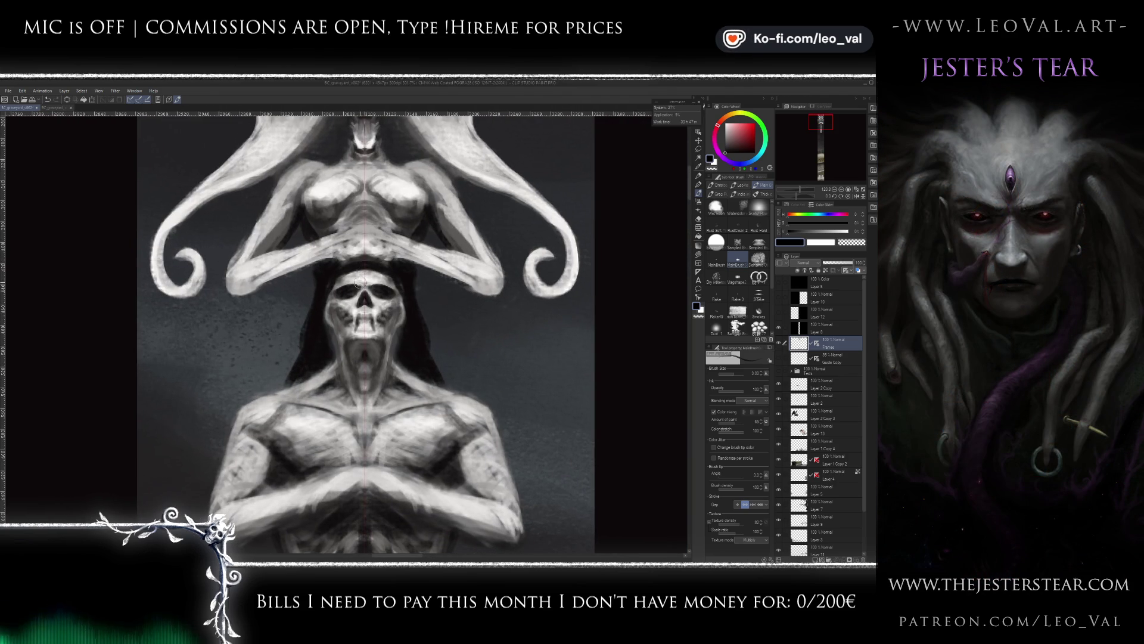
- Sample light and dark greys from the skull and deepen the shadows around its teeth and mouth
{"action": "scroll", "coordinate": [349, 289], "scroll_direction": "up", "scroll_amount": 1}
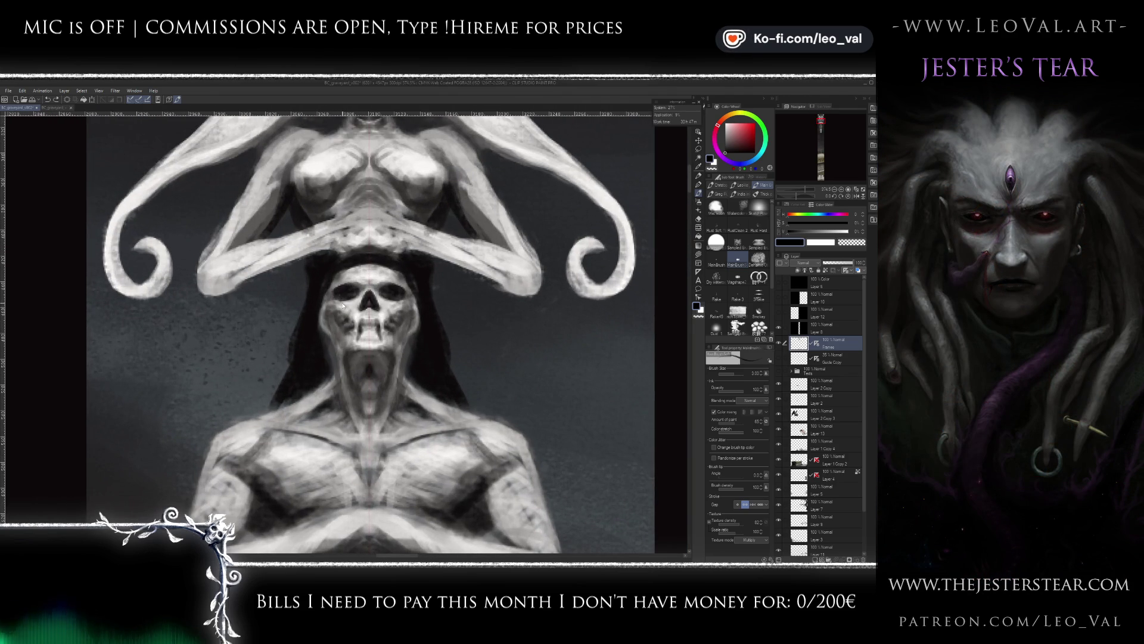
{"action": "scroll", "coordinate": [341, 303], "scroll_direction": "up", "scroll_amount": 1}
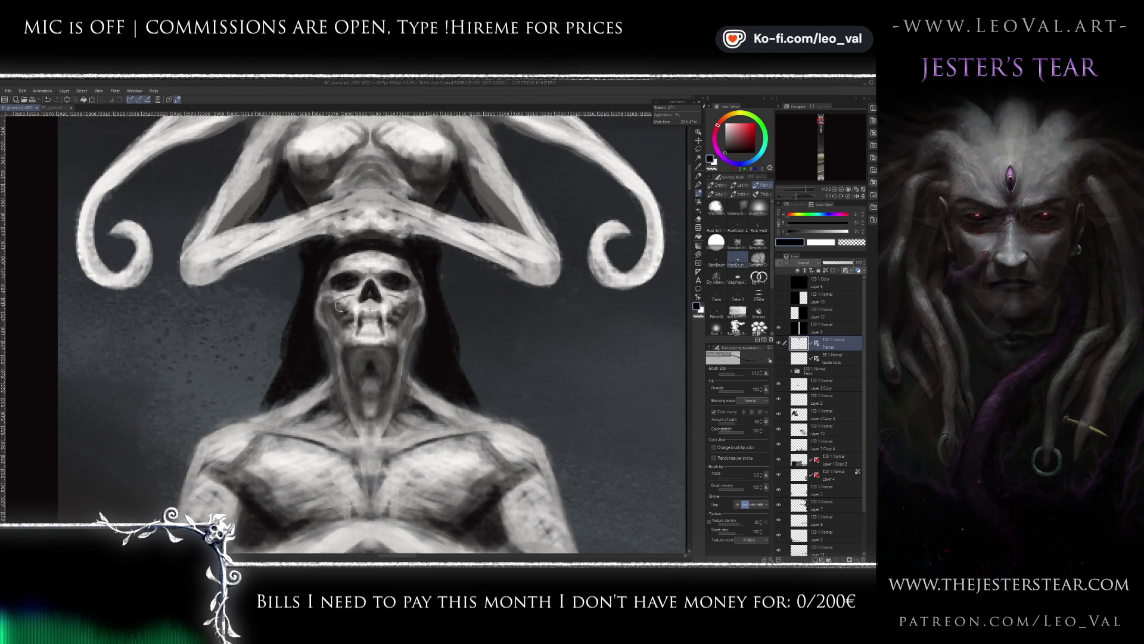
{"action": "left_click_drag", "start_coordinate": [342, 298], "coordinate": [341, 309]}
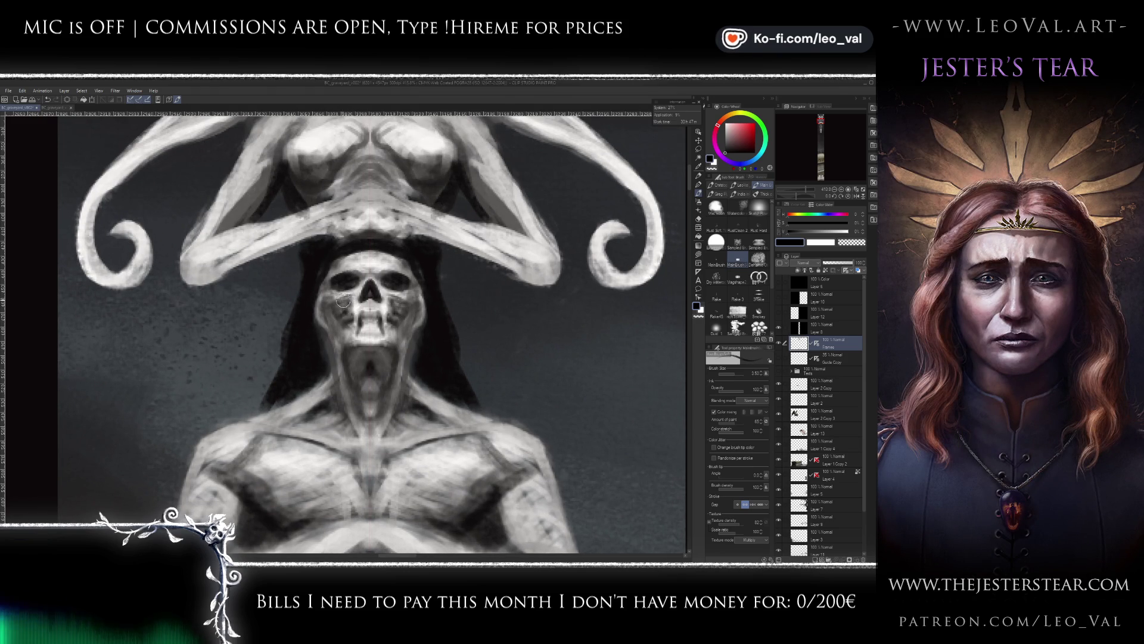
{"action": "left_click", "coordinate": [359, 307], "text": "alt"}
{"action": "key", "text": "x"}
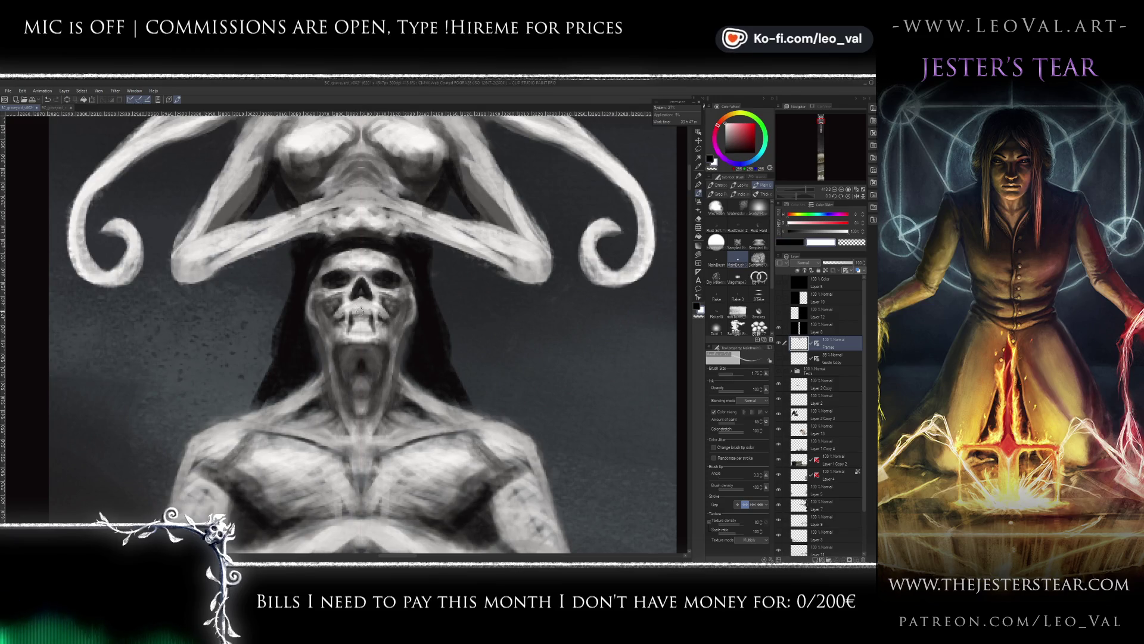
{"action": "key", "text": "x"}
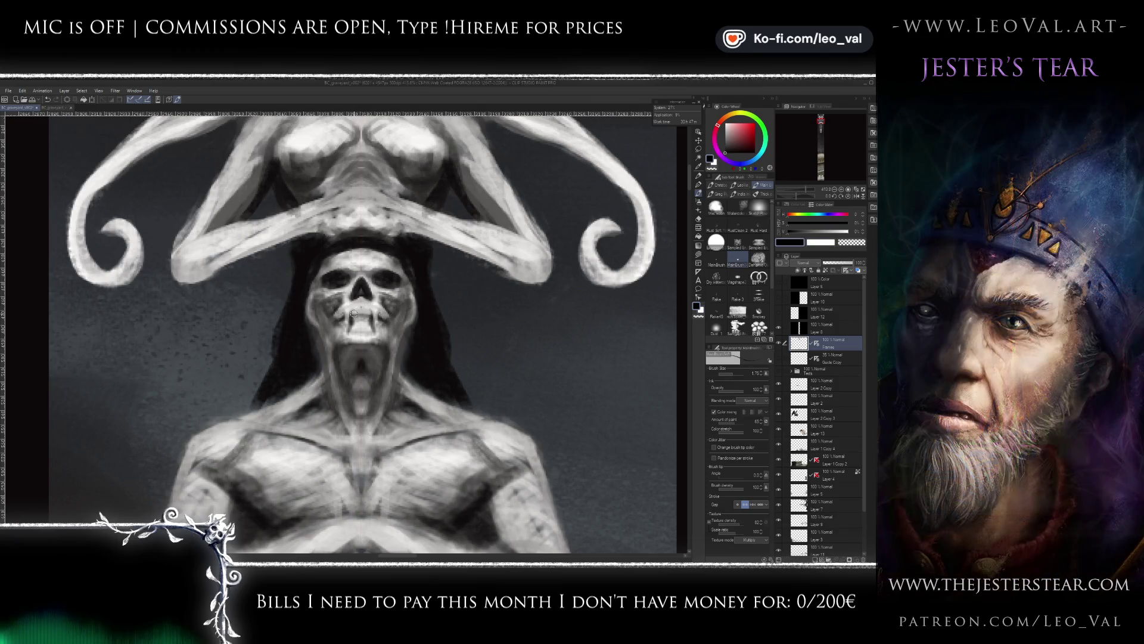
{"action": "key", "text": "x"}
{"action": "left_click_drag", "start_coordinate": [340, 317], "coordinate": [356, 335]}
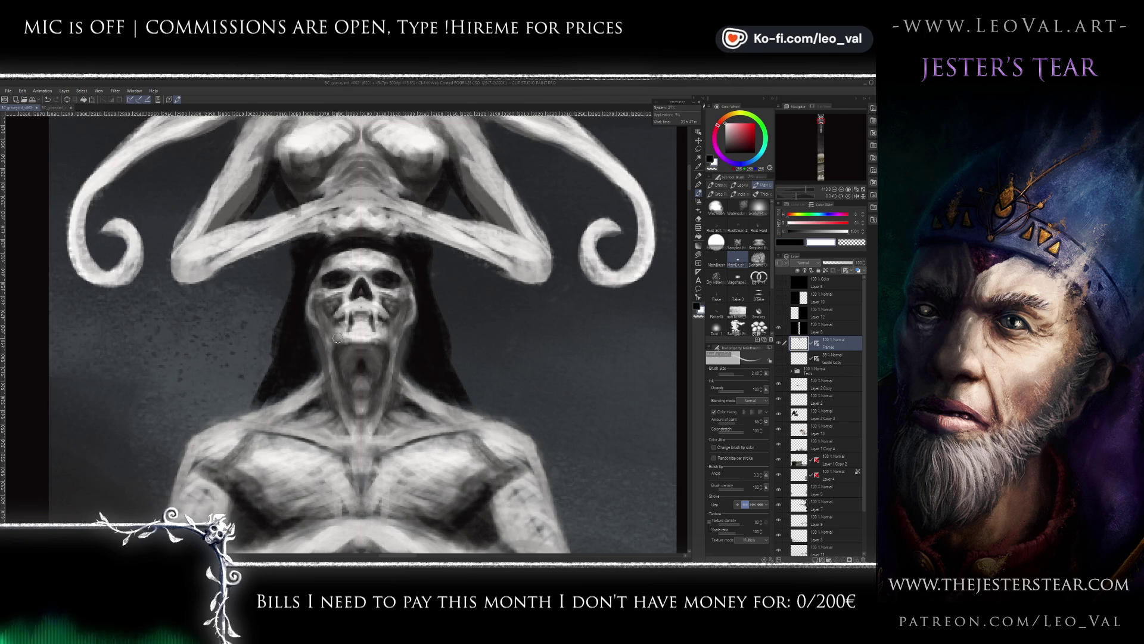
{"action": "left_click", "coordinate": [386, 347], "text": "alt"}
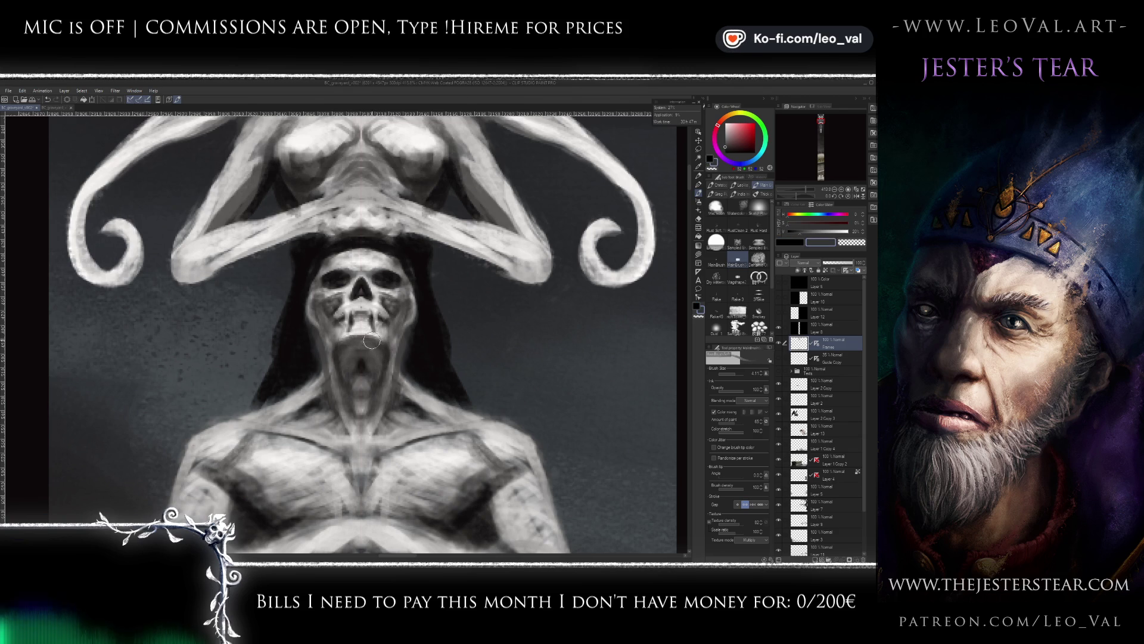
{"action": "key", "text": "x"}
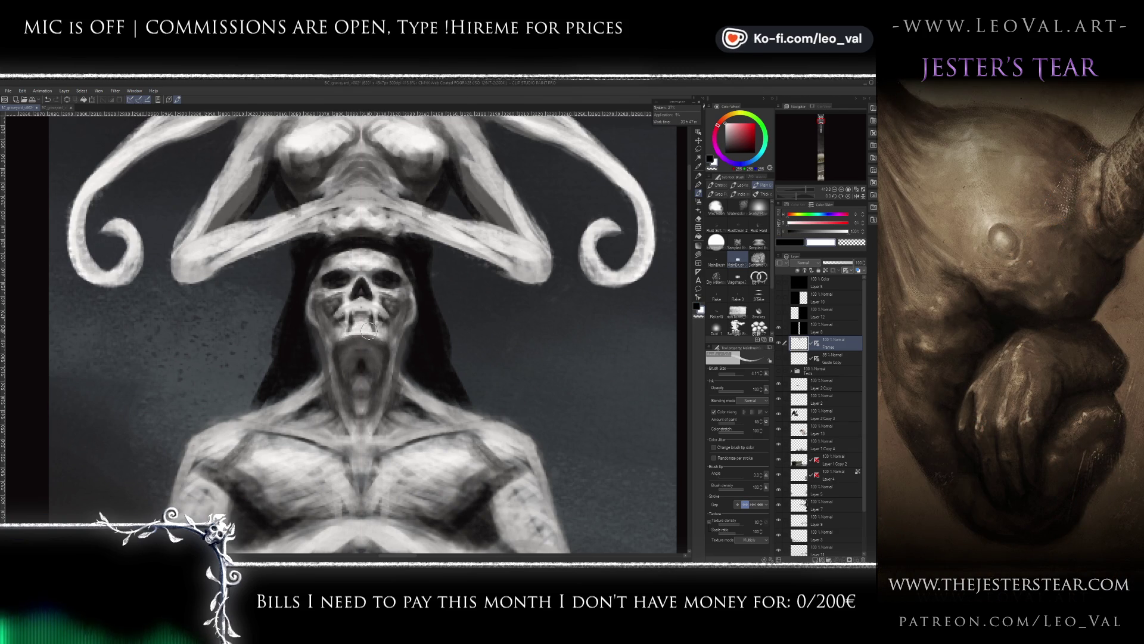
{"action": "key", "text": "x"}
{"action": "left_click_drag", "start_coordinate": [357, 319], "coordinate": [365, 326]}
- Refine the idol's shading with a 3.50 brush, alternating black and white and sampling hood greys
{"action": "key", "text": "bracketleft"}
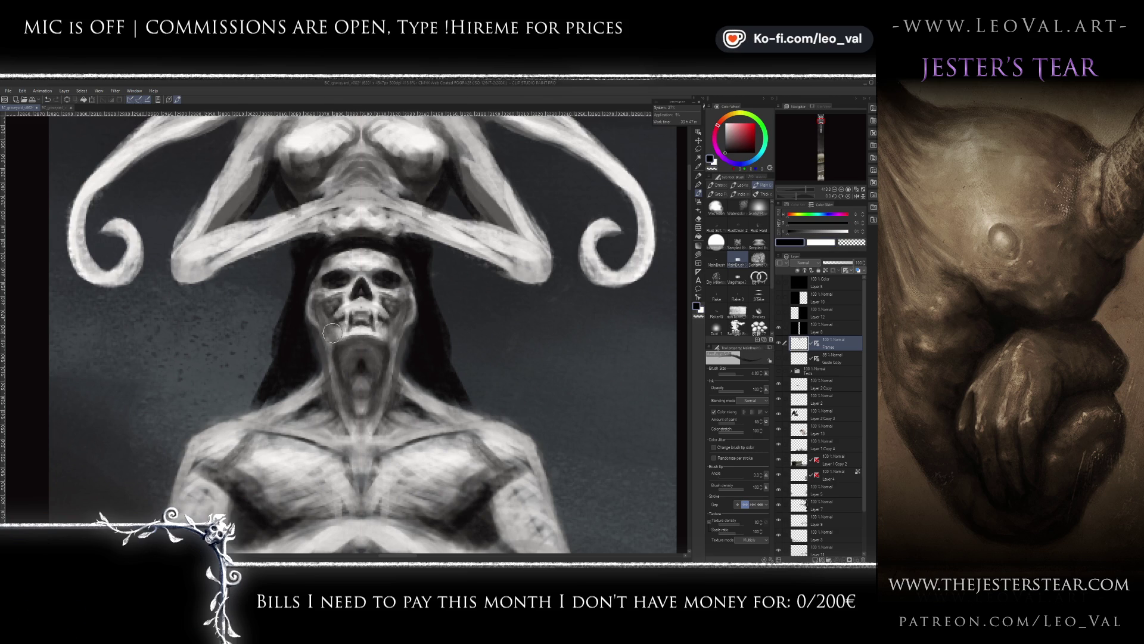
{"action": "key", "text": "bracketleft"}
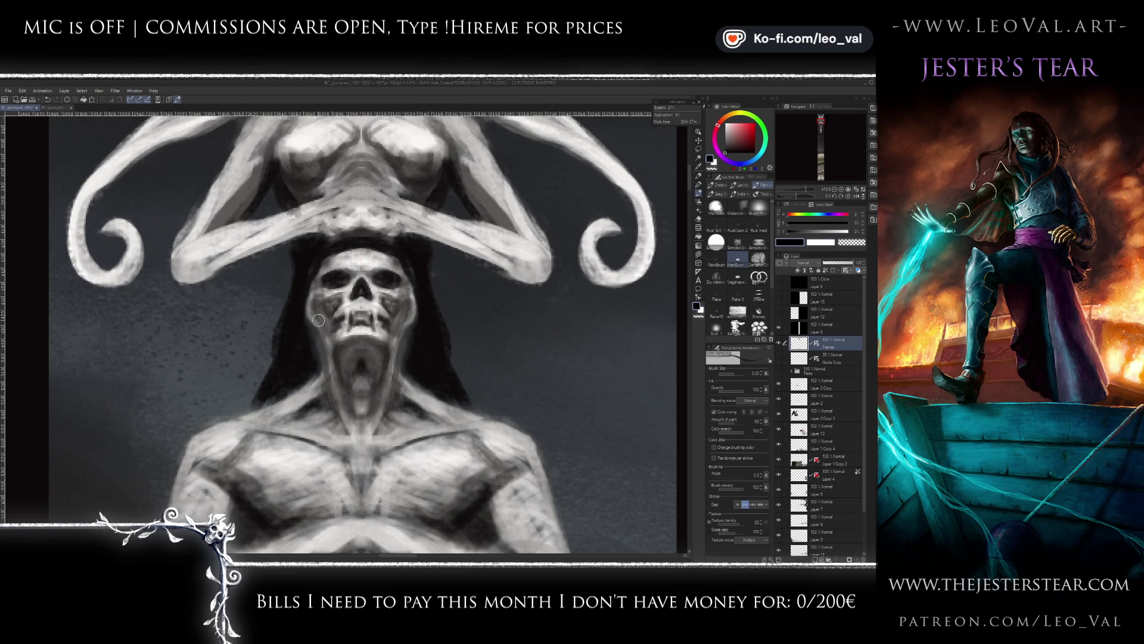
{"action": "key", "text": "x"}
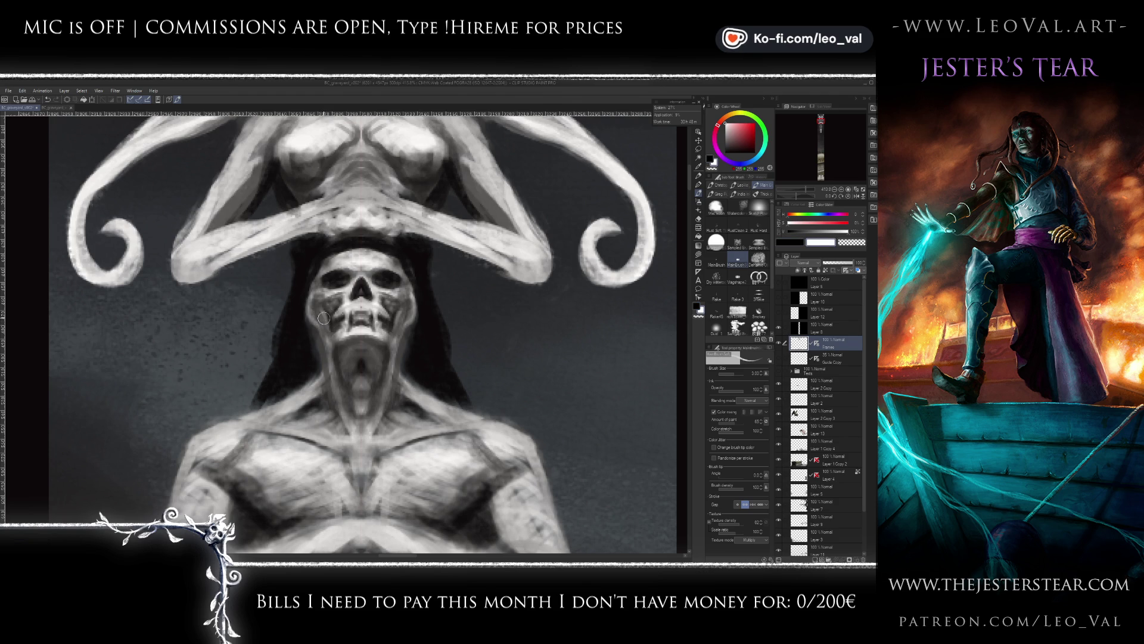
{"action": "key", "text": "x"}
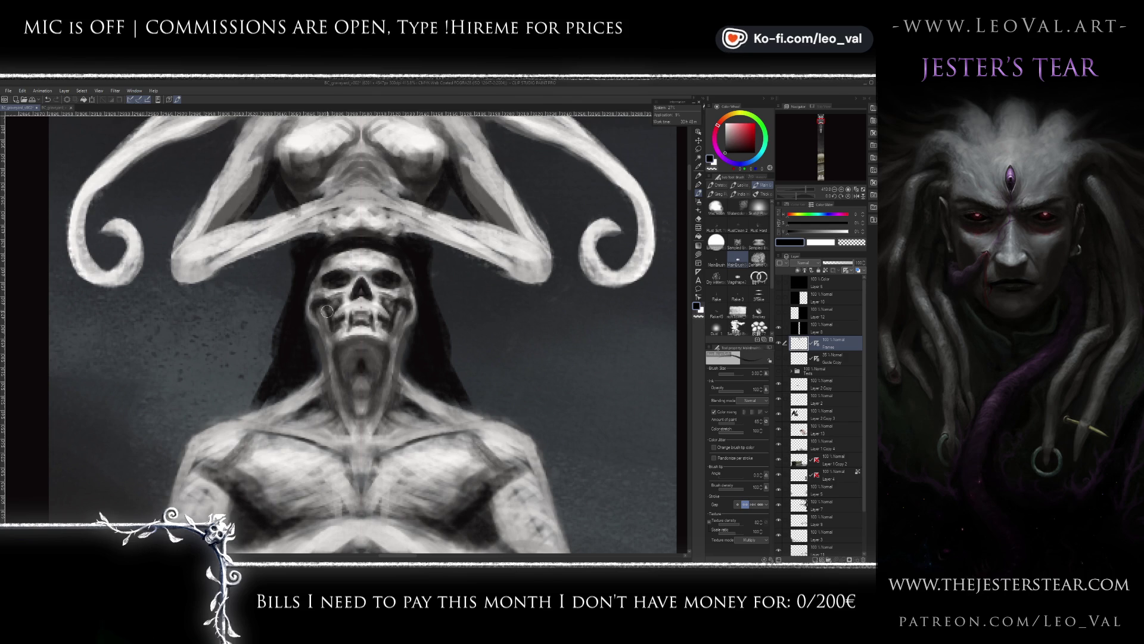
{"action": "key", "text": "x"}
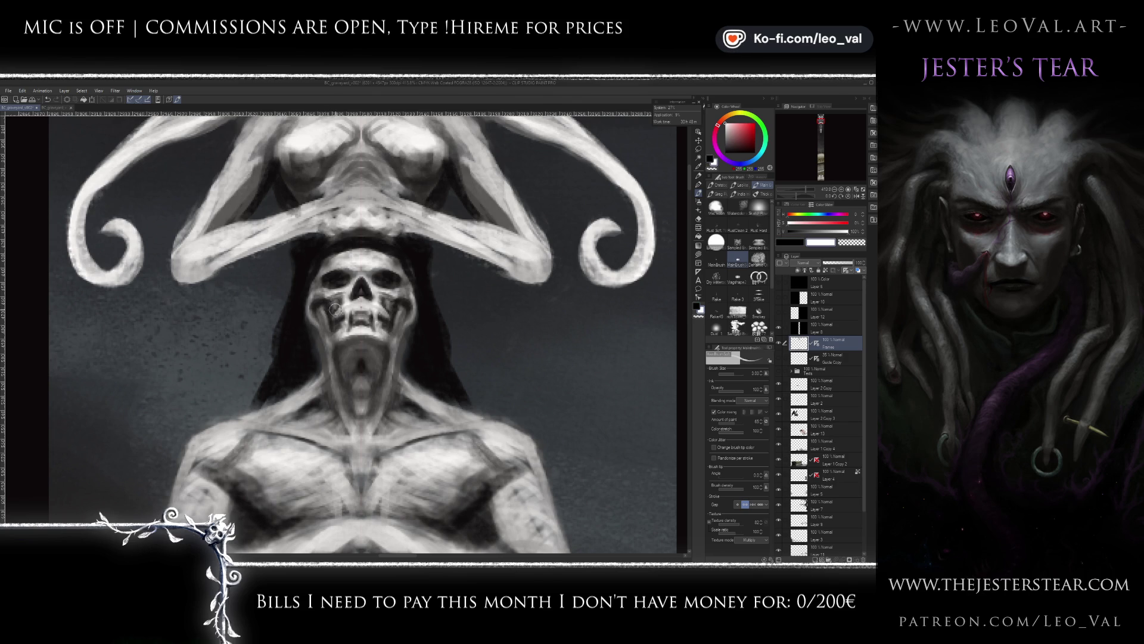
{"action": "key", "text": "x"}
{"action": "key", "text": "x"}
{"action": "key", "text": "bracketleft"}
{"action": "key", "text": "bracketleft"}
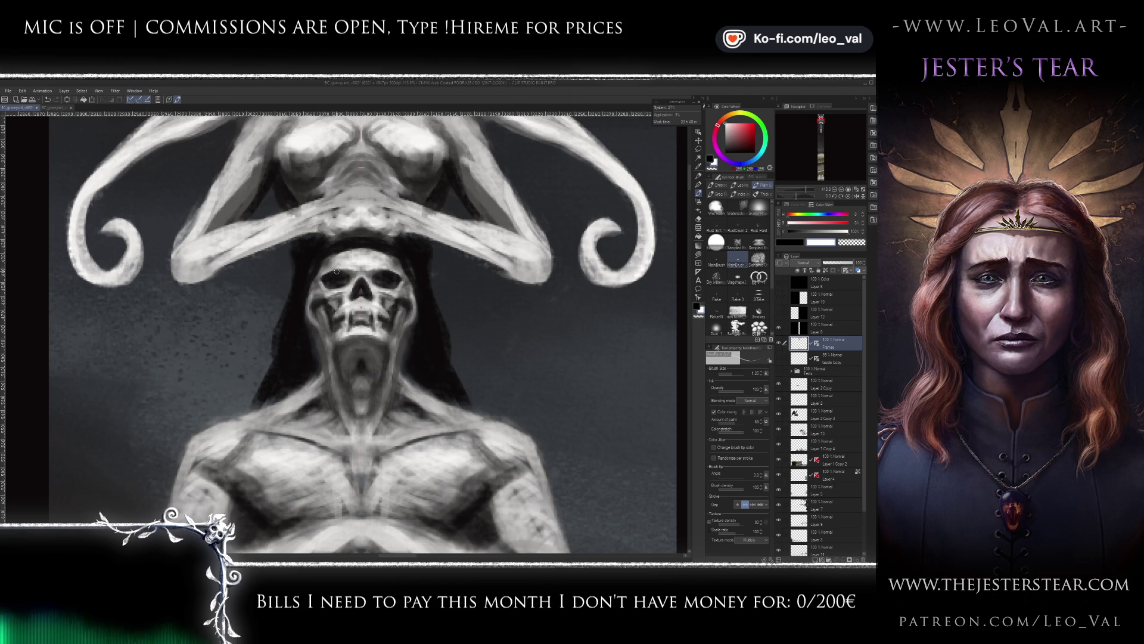
{"action": "key", "text": "bracketright"}
{"action": "key", "text": "bracketright"}
{"action": "key", "text": "bracketright"}
{"action": "left_click", "coordinate": [343, 256], "text": "alt"}
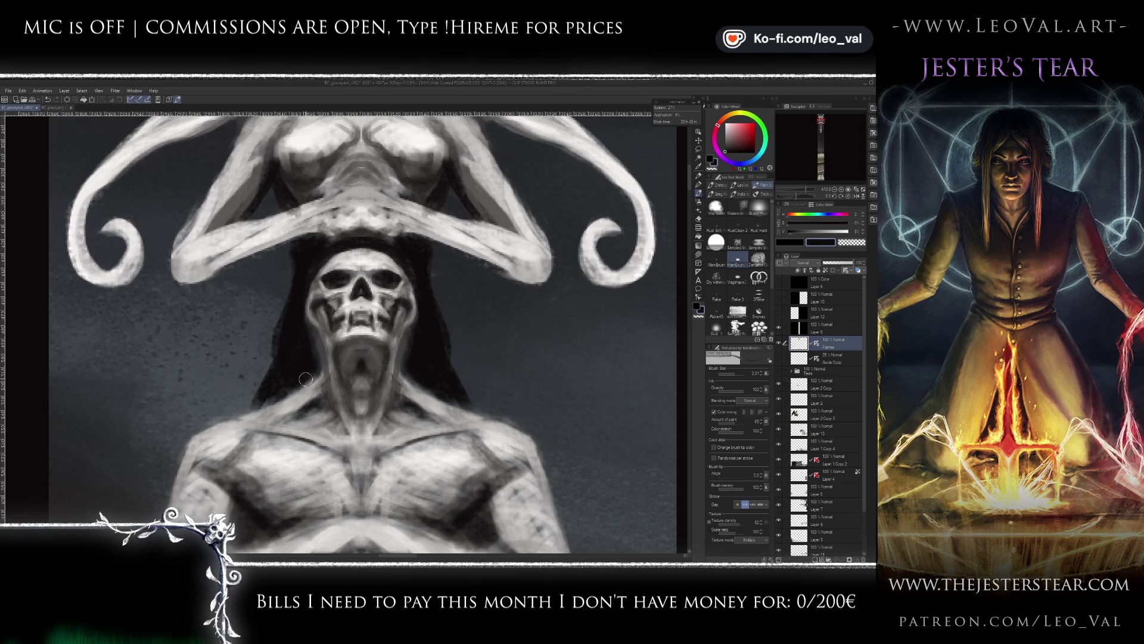
{"action": "left_click", "coordinate": [304, 335], "text": "alt"}
{"action": "key", "text": "bracketleft"}
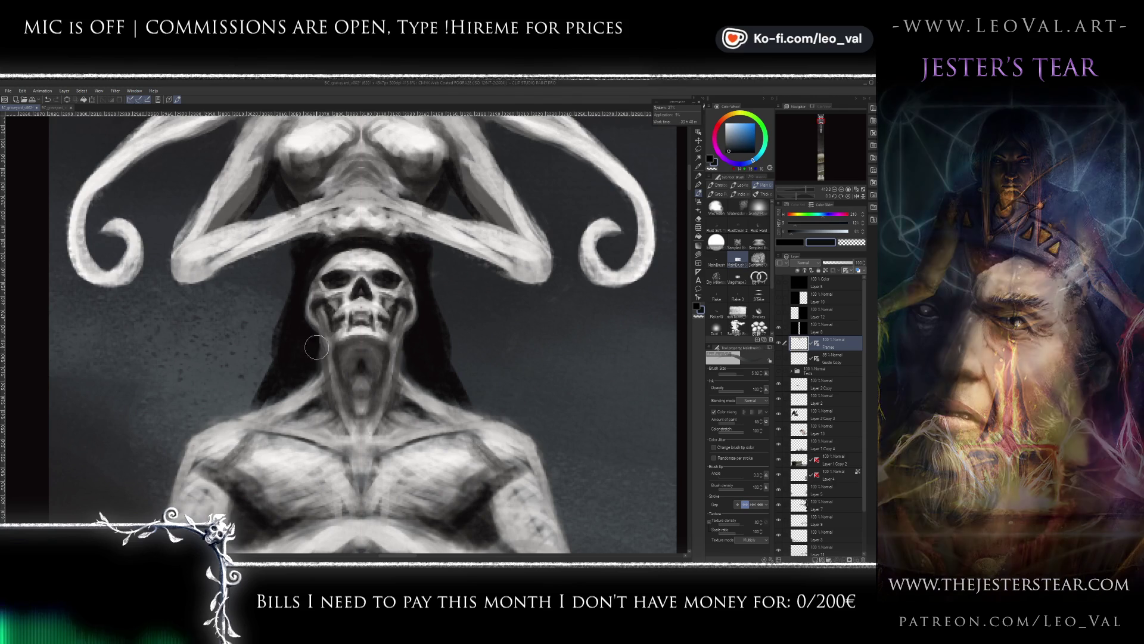
{"action": "key", "text": "bracketright"}
{"action": "key", "text": "bracketright"}
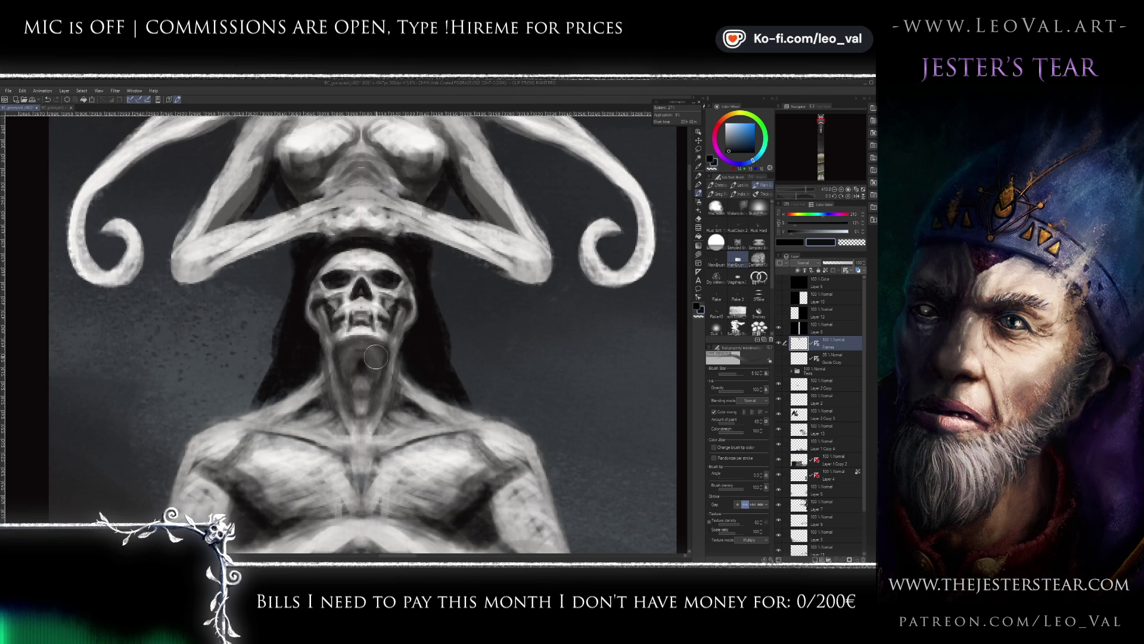
{"action": "left_click", "coordinate": [388, 313], "text": "alt"}
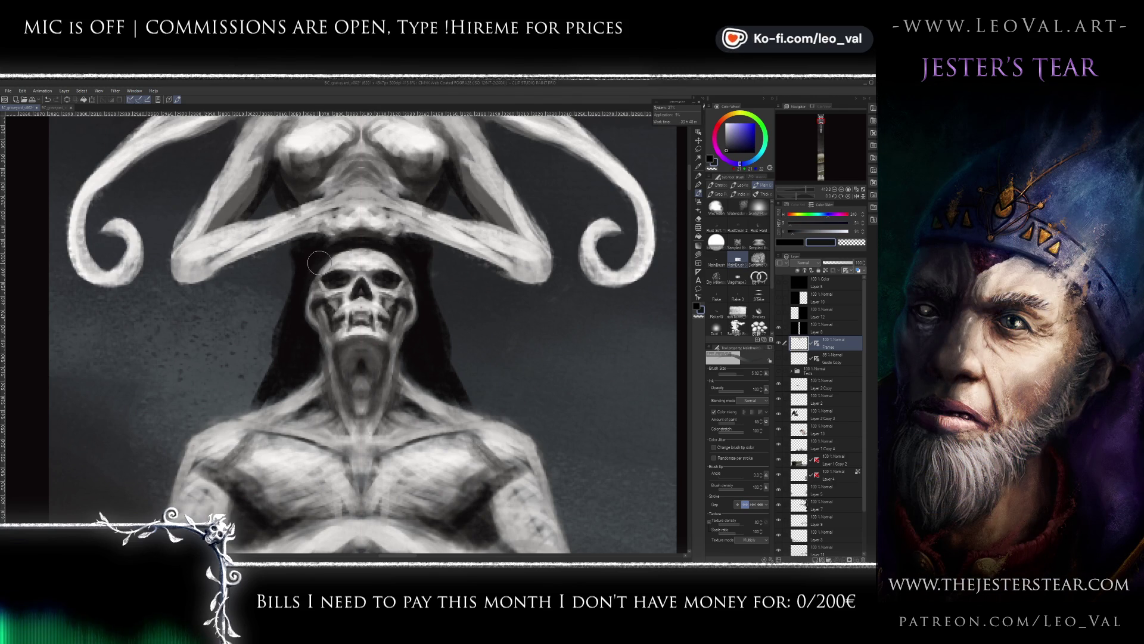
- Paint white highlights and black accents on the skull's teeth and jaw with a finer brush, then zoom out
{"action": "scroll", "coordinate": [295, 331], "scroll_direction": "up", "scroll_amount": 2}
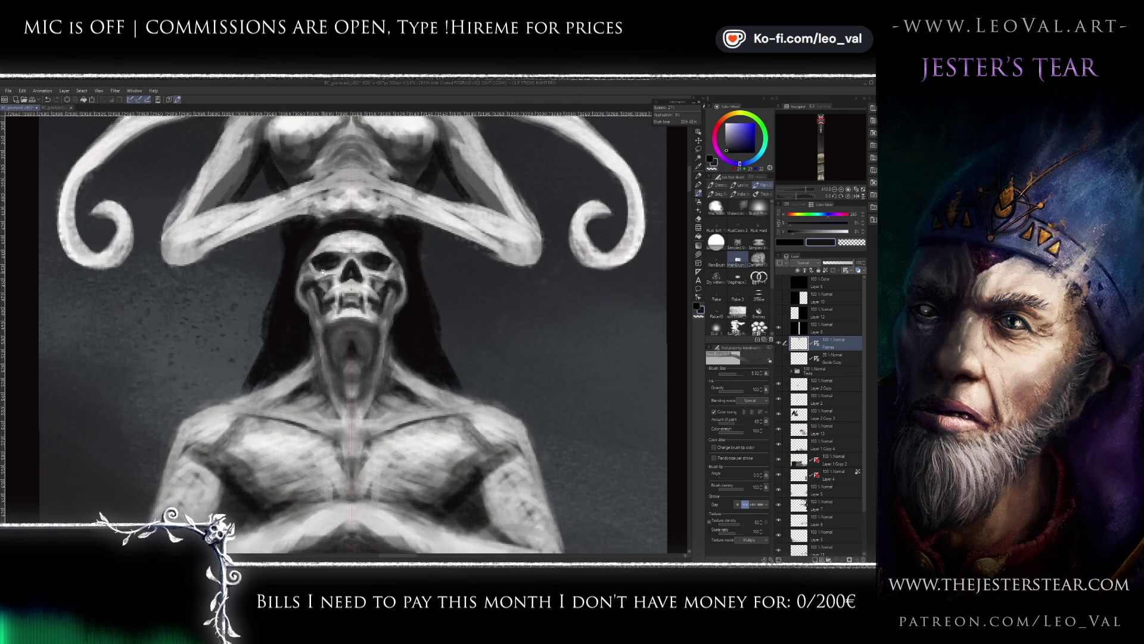
{"action": "scroll", "coordinate": [340, 263], "scroll_direction": "up", "scroll_amount": 2}
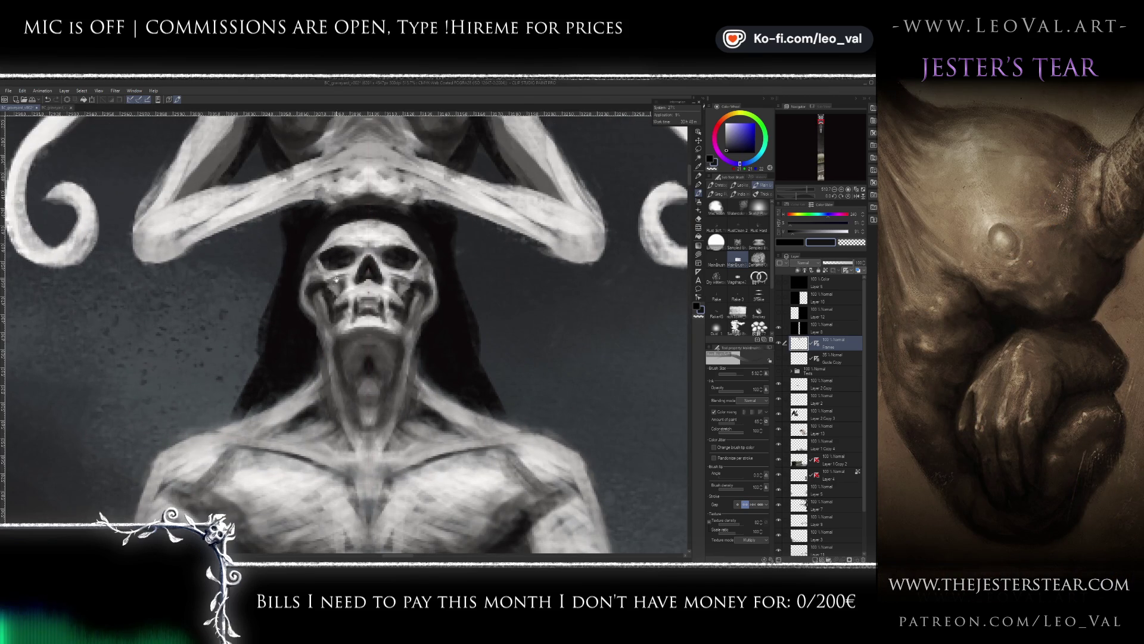
{"action": "left_click_drag", "start_coordinate": [335, 278], "coordinate": [305, 279]}
{"action": "left_click", "coordinate": [343, 252], "text": "alt"}
{"action": "key", "text": "x"}
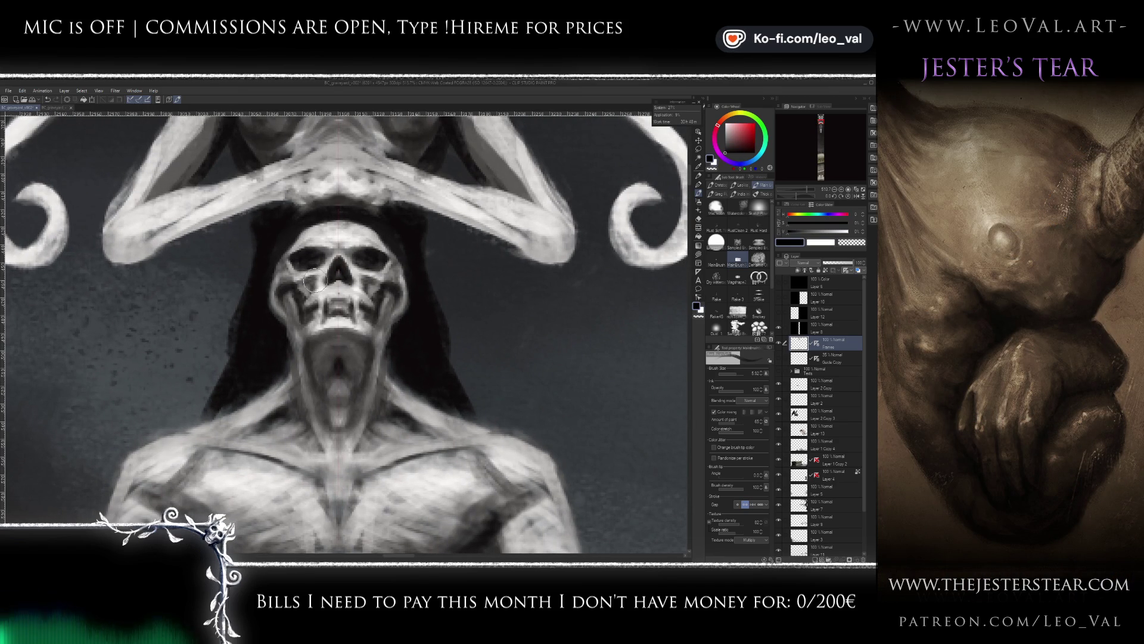
{"action": "left_click_drag", "start_coordinate": [311, 287], "coordinate": [331, 295]}
{"action": "key", "text": "x"}
{"action": "key", "text": "bracketleft"}
{"action": "key", "text": "bracketleft"}
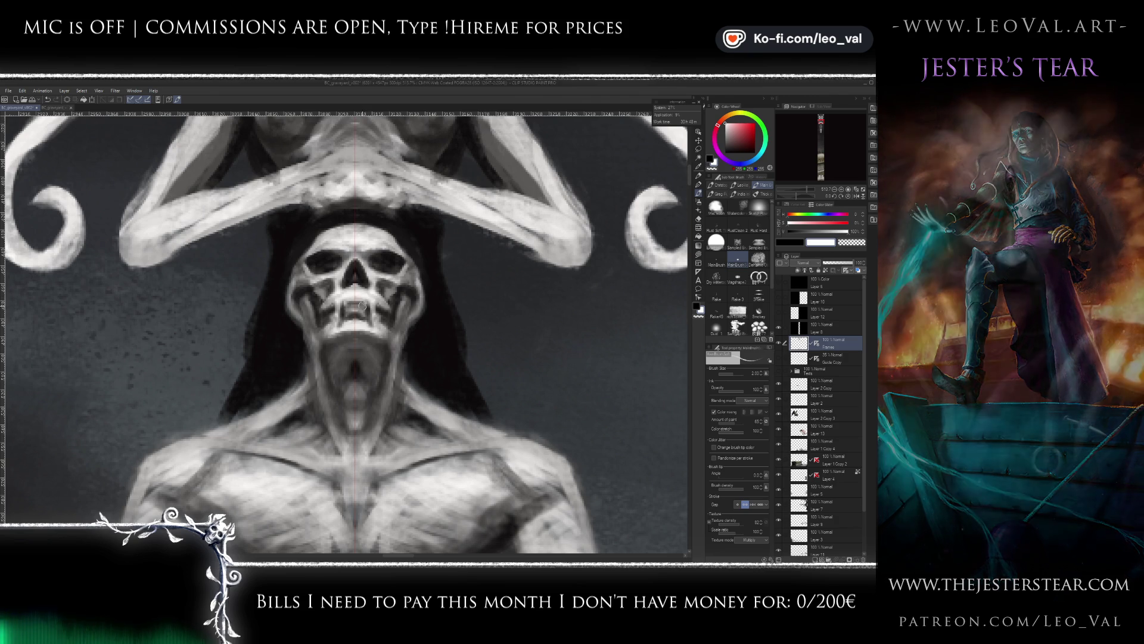
{"action": "key", "text": "x"}
{"action": "key", "text": "x"}
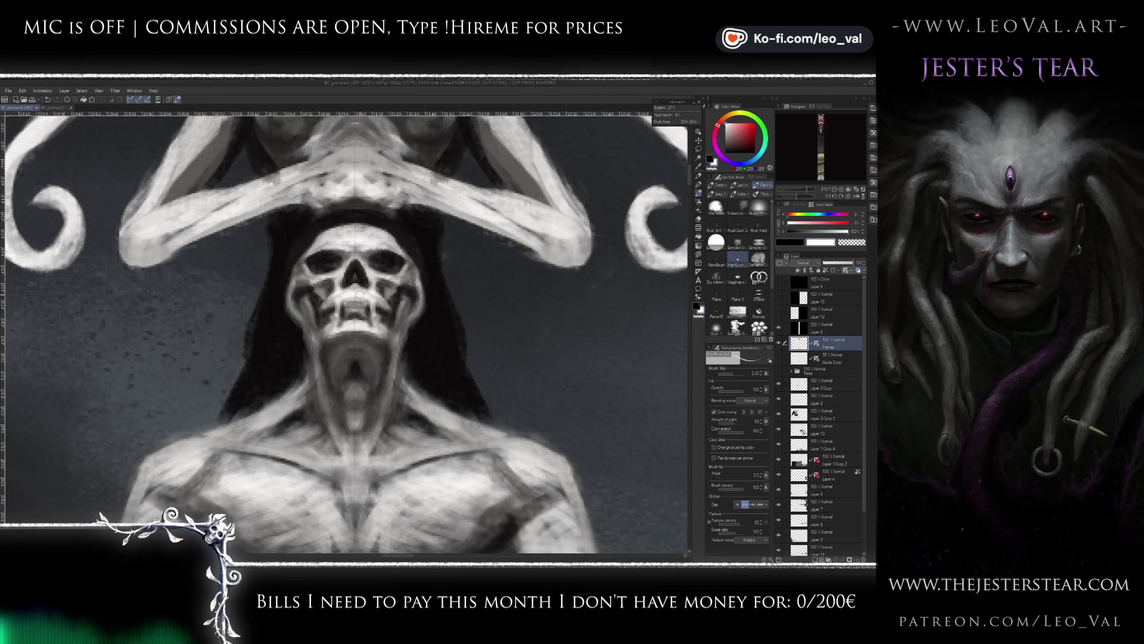
{"action": "key", "text": "x"}
{"action": "key", "text": "bracketleft"}
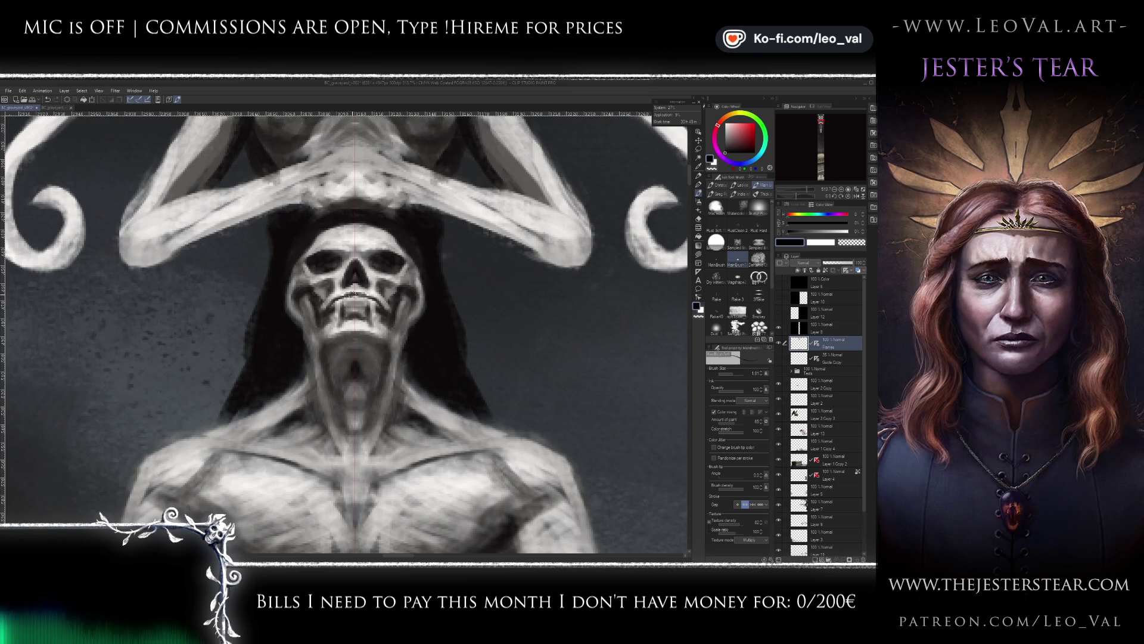
{"action": "scroll", "coordinate": [381, 287], "scroll_direction": "down", "scroll_amount": 8}
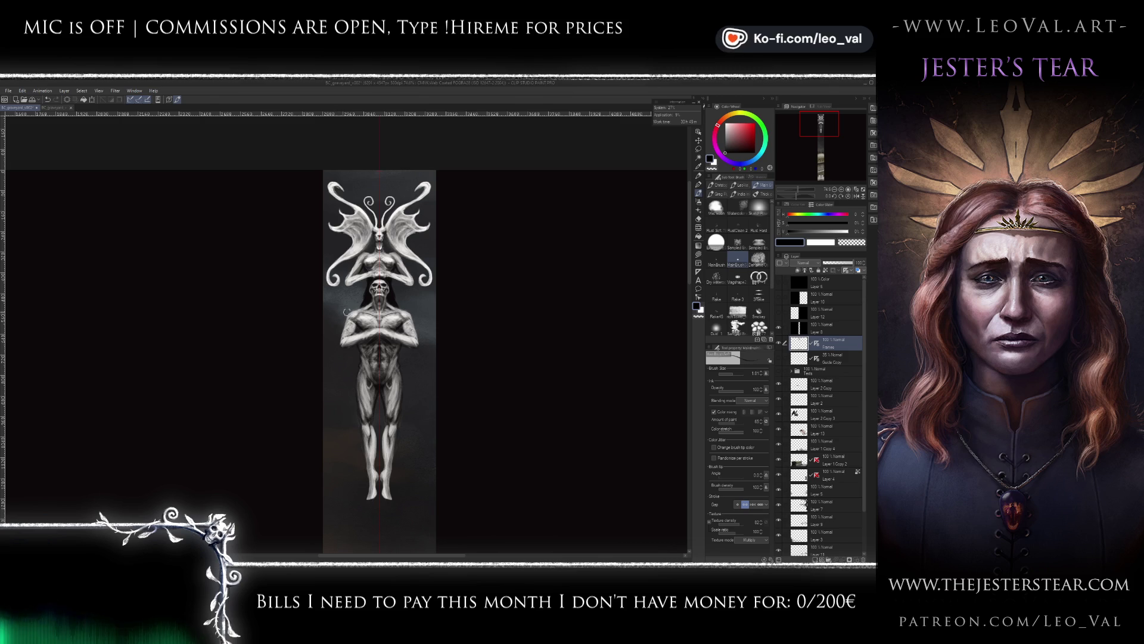
- Zoom in and use Liquify to push both of the skull's cheeks inward
{"action": "scroll", "coordinate": [391, 262], "scroll_direction": "up", "scroll_amount": 4}
{"action": "scroll", "coordinate": [392, 262], "scroll_direction": "up", "scroll_amount": 2}
{"action": "scroll", "coordinate": [369, 286], "scroll_direction": "up", "scroll_amount": 2}
{"action": "scroll", "coordinate": [352, 307], "scroll_direction": "up", "scroll_amount": 1}
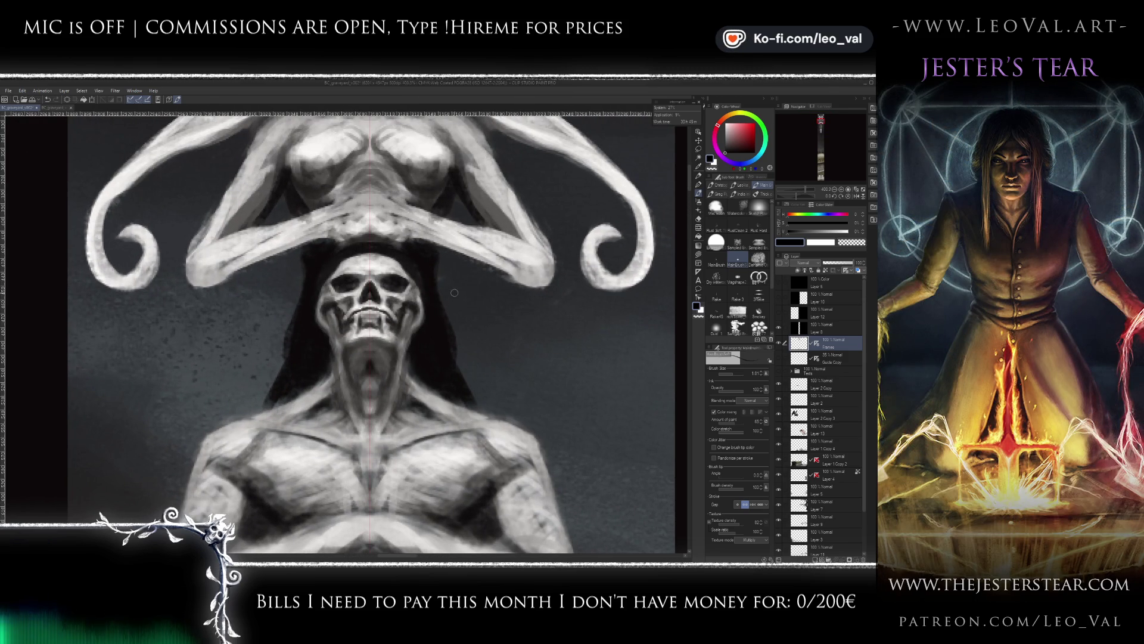
{"action": "key", "text": "j"}
{"action": "left_click_drag", "start_coordinate": [438, 301], "coordinate": [421, 304]}
{"action": "left_click_drag", "start_coordinate": [313, 301], "coordinate": [330, 301]}
{"action": "mouse_move", "coordinate": [438, 298]}
{"action": "left_mouse_down"}
{"action": "mouse_move", "coordinate": [418, 313]}
{"action": "mouse_move", "coordinate": [417, 339]}
{"action": "mouse_move", "coordinate": [350, 400]}
{"action": "left_mouse_up"}
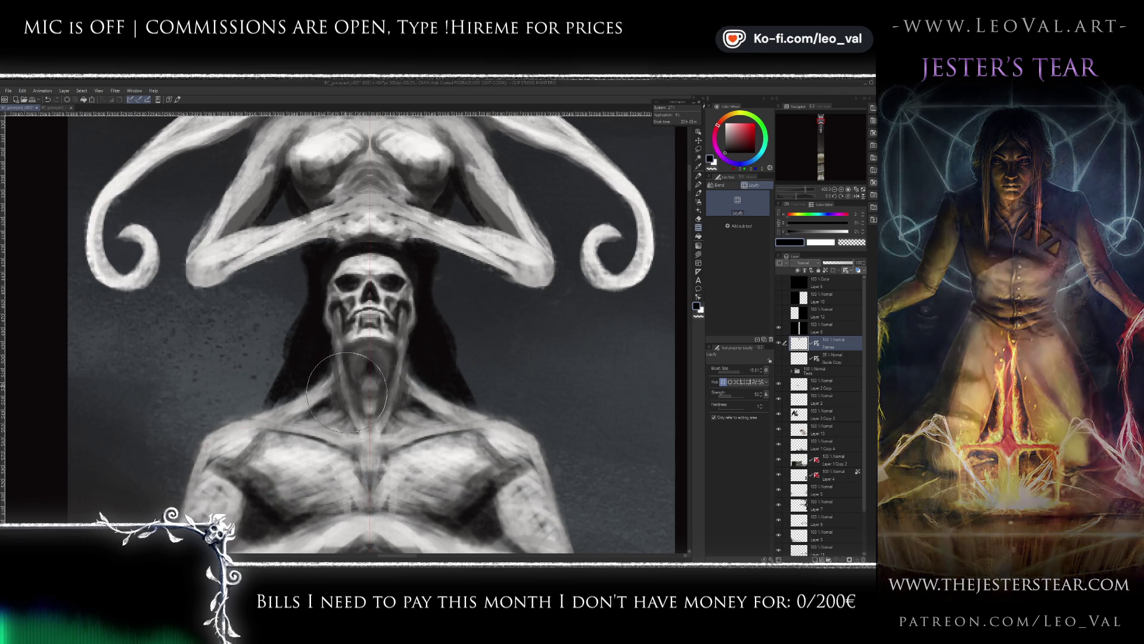
- Repaint the skull's cheek and jaw edge with forehead, eye-socket and background greys sampled from the canvas
{"action": "key", "text": "b"}
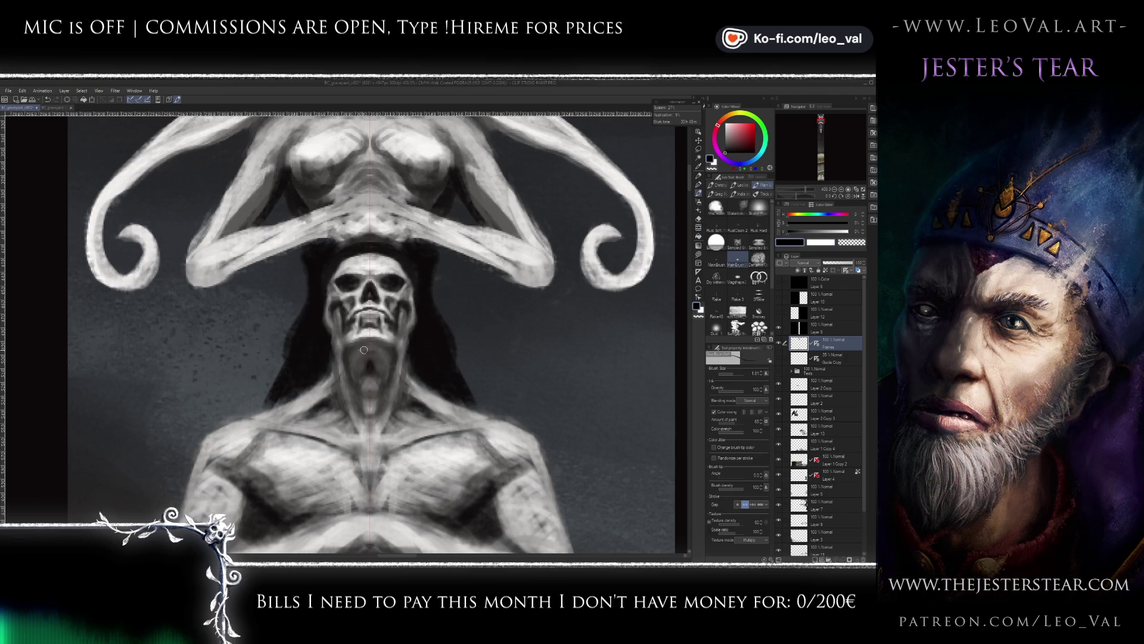
{"action": "left_click_drag", "start_coordinate": [368, 351], "coordinate": [354, 358]}
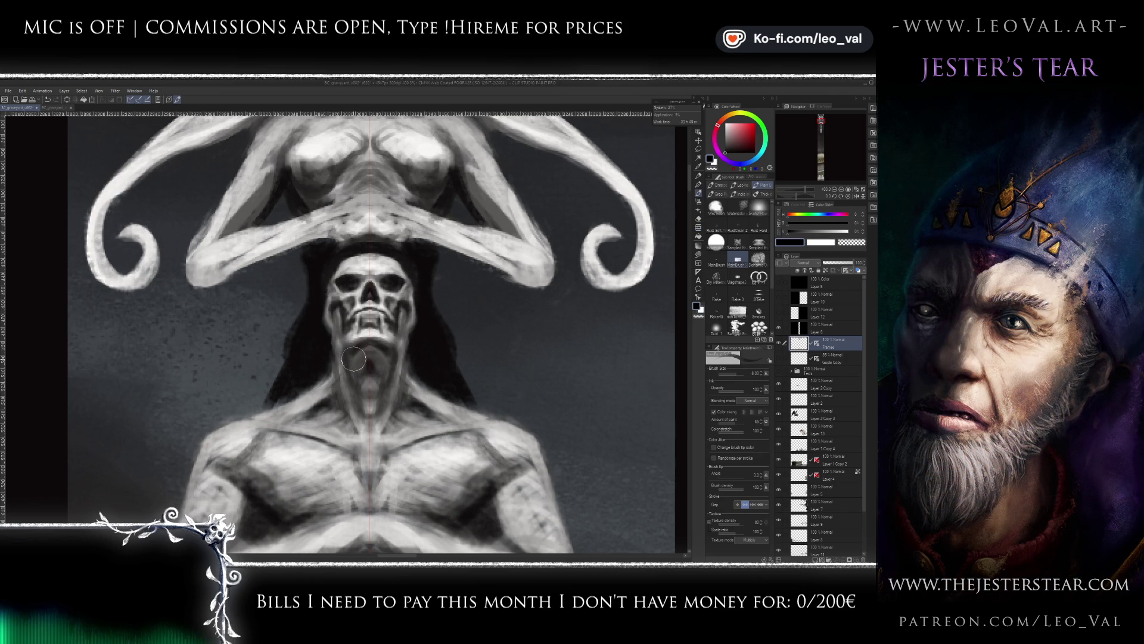
{"action": "left_click_drag", "start_coordinate": [366, 351], "coordinate": [347, 354]}
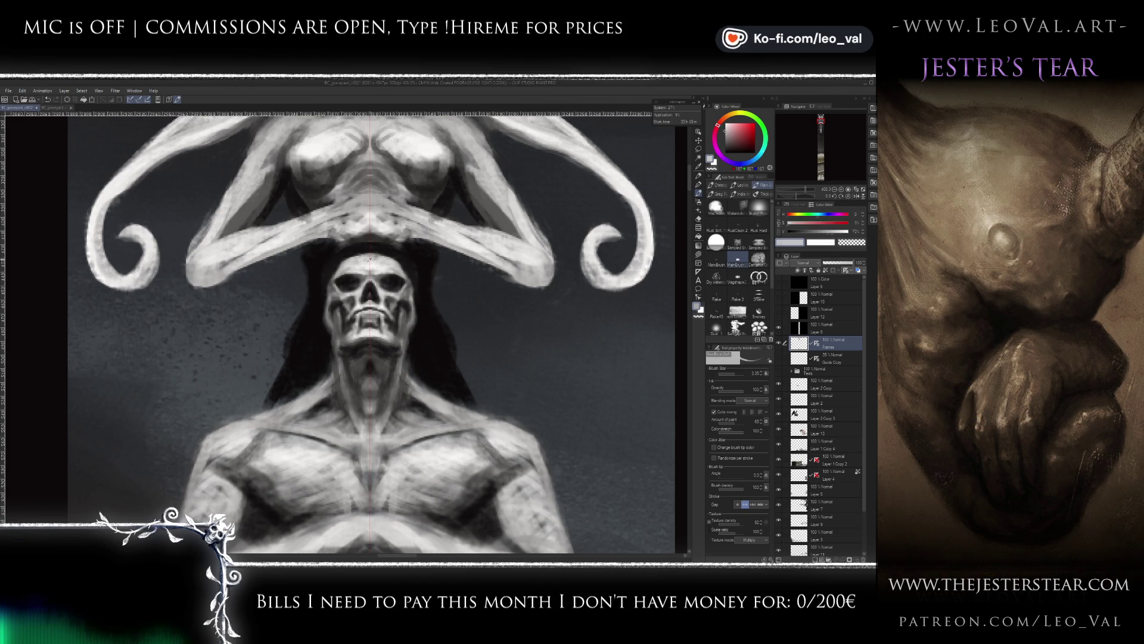
{"action": "left_click", "coordinate": [365, 265], "text": "alt"}
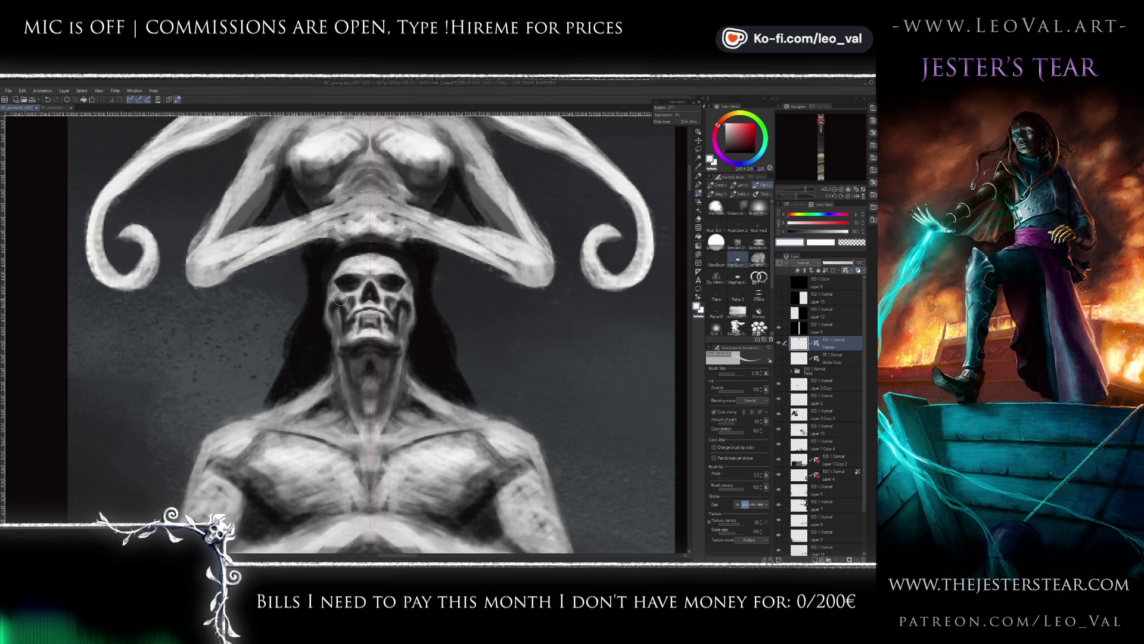
{"action": "key", "text": "x"}
{"action": "key", "text": "x"}
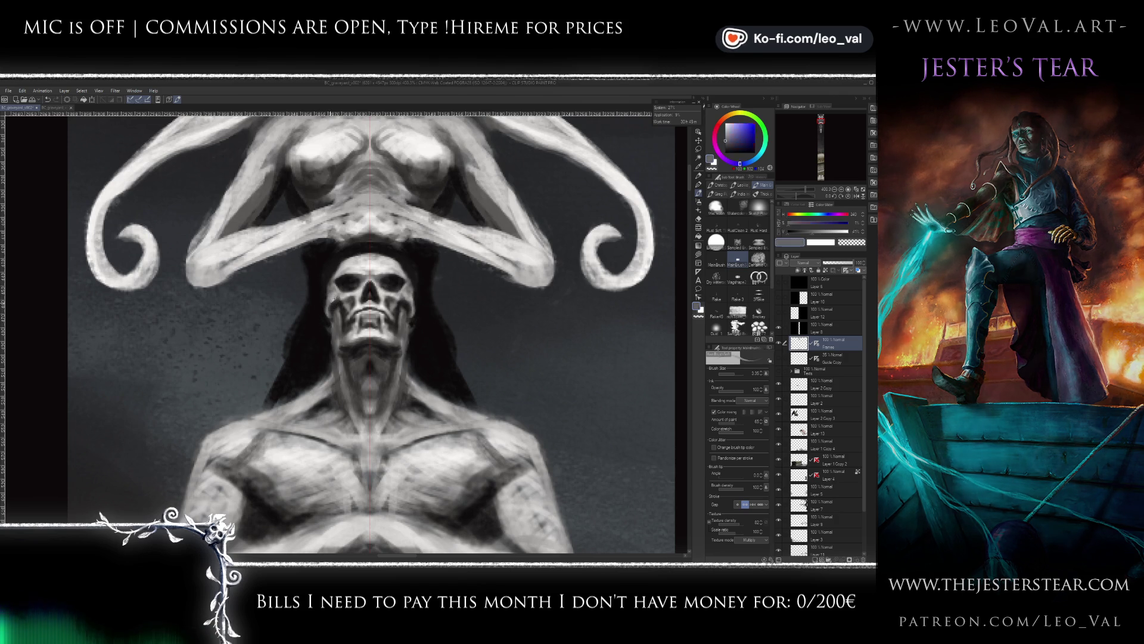
{"action": "left_click", "coordinate": [329, 317], "text": "alt"}
{"action": "left_click", "coordinate": [323, 318], "text": "alt"}
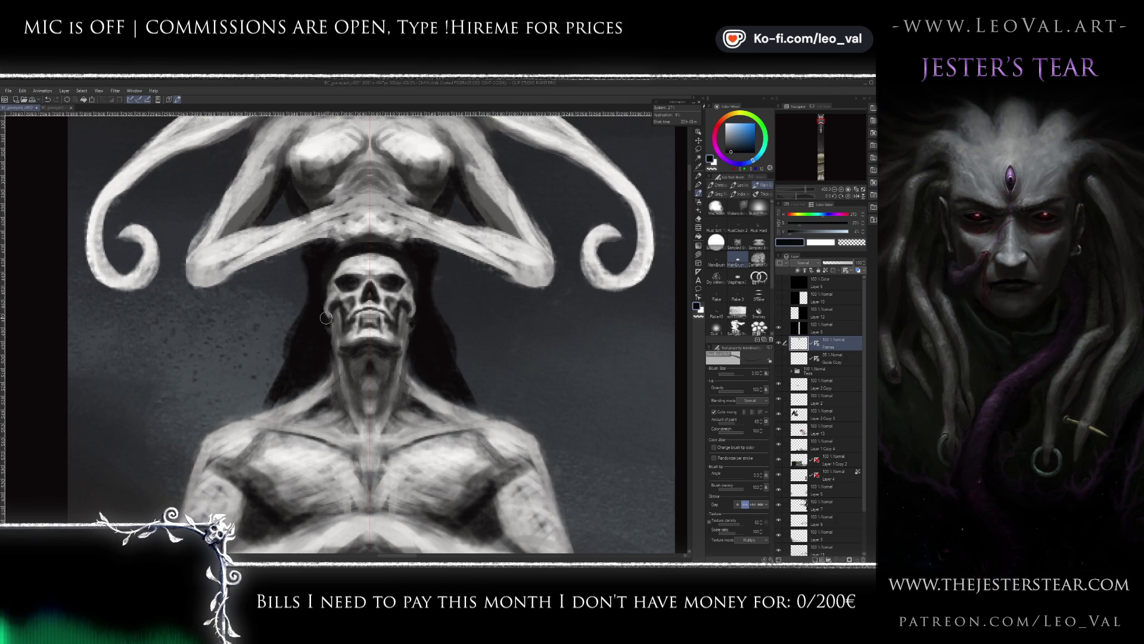
{"action": "left_click", "coordinate": [343, 286], "text": "alt"}
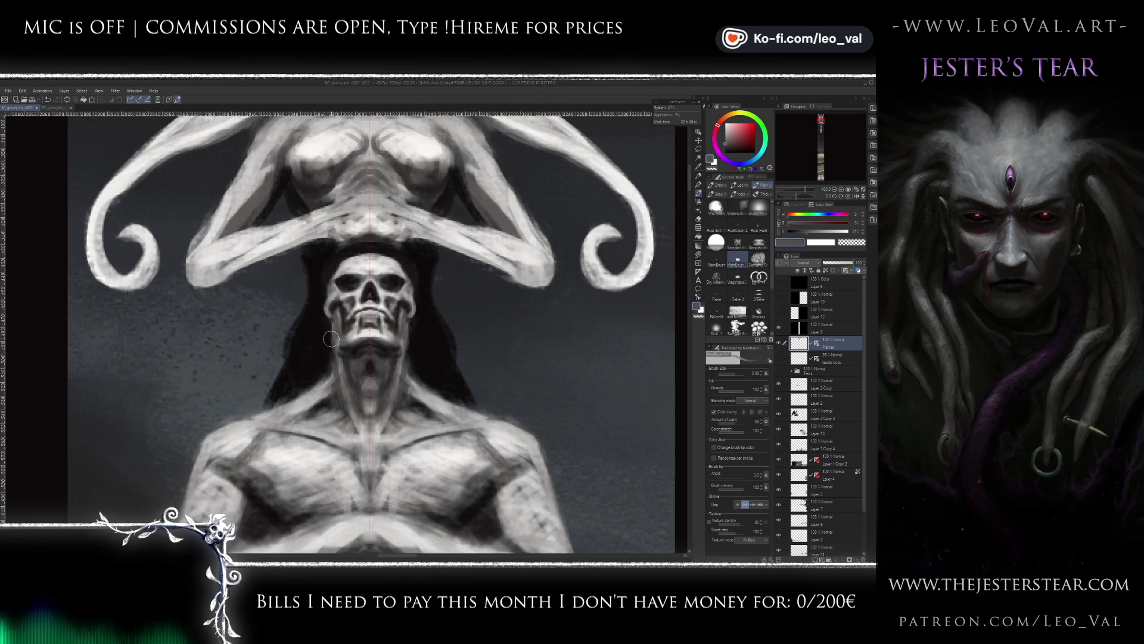
{"action": "key", "text": "x"}
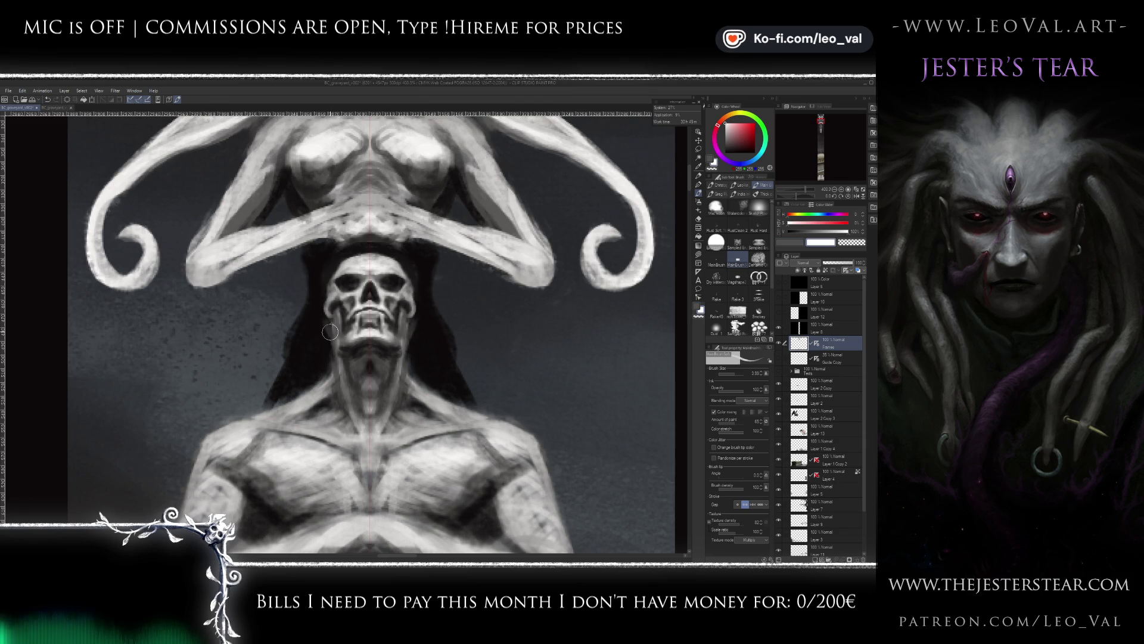
{"action": "left_click", "coordinate": [328, 333], "text": "alt"}
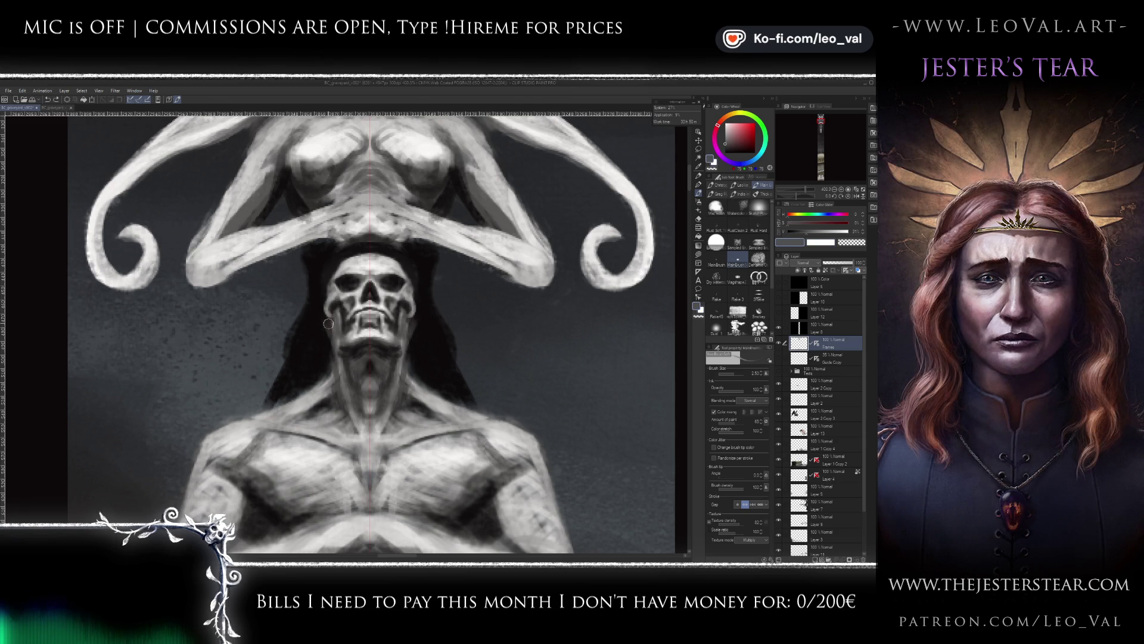
{"action": "key", "text": "ctrl+0"}
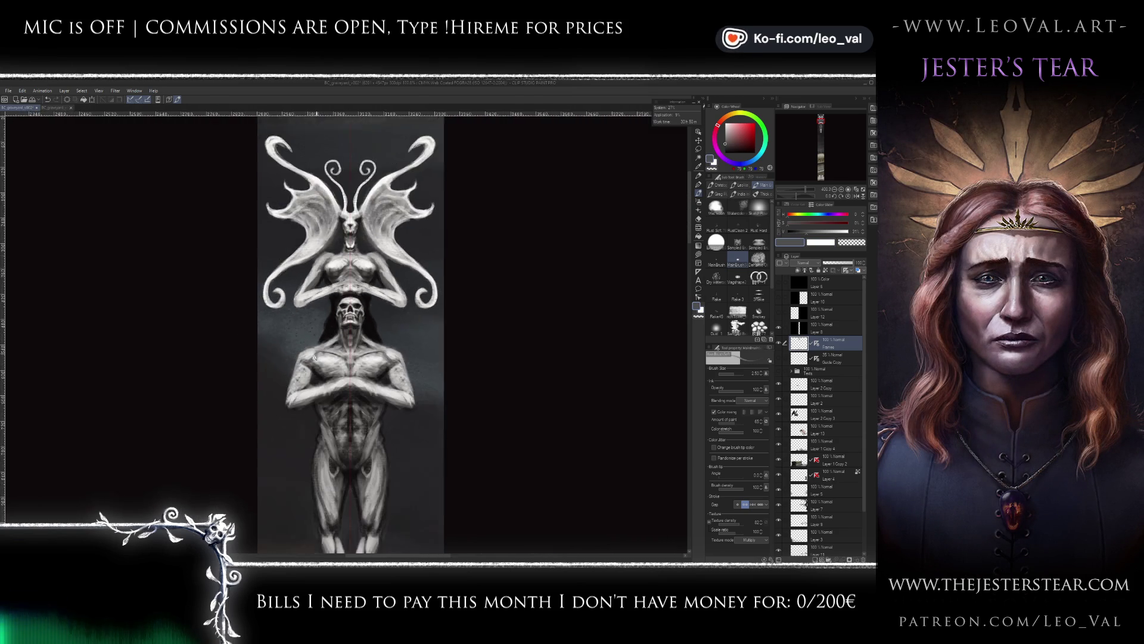
- Sample the dark blue-grey background, reframe the view on the idol, and repaint its crossed arms and torso
{"action": "scroll", "coordinate": [367, 274], "scroll_direction": "up", "scroll_amount": 2}
{"action": "scroll", "coordinate": [367, 274], "scroll_direction": "up", "scroll_amount": 3}
{"action": "scroll", "coordinate": [367, 274], "scroll_direction": "up", "scroll_amount": 3}
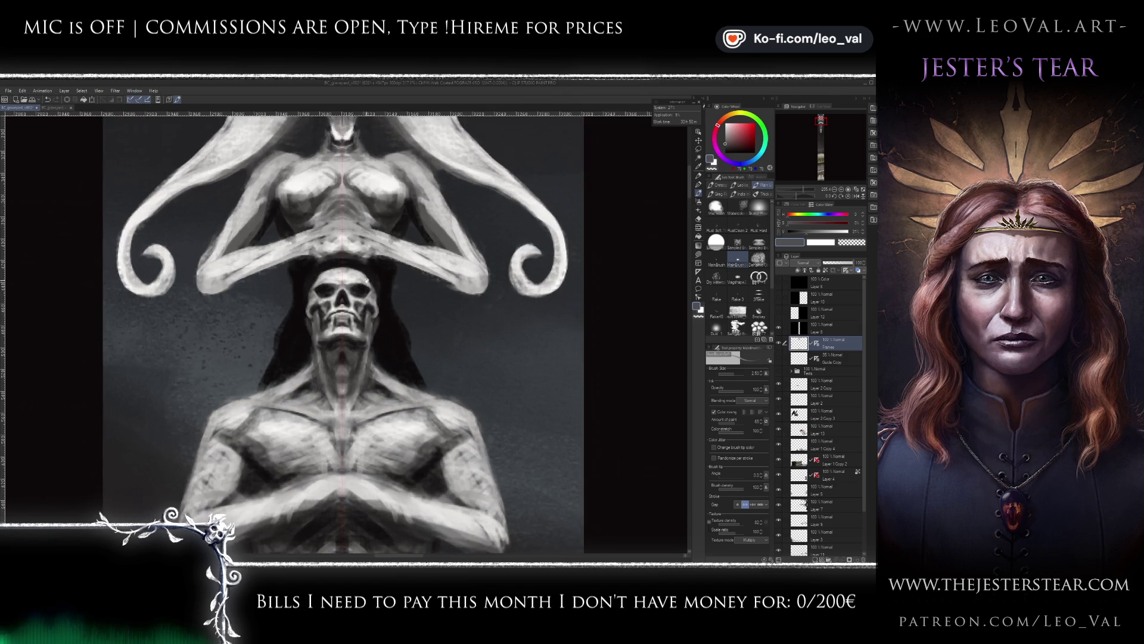
{"action": "left_click", "coordinate": [389, 291], "text": "alt"}
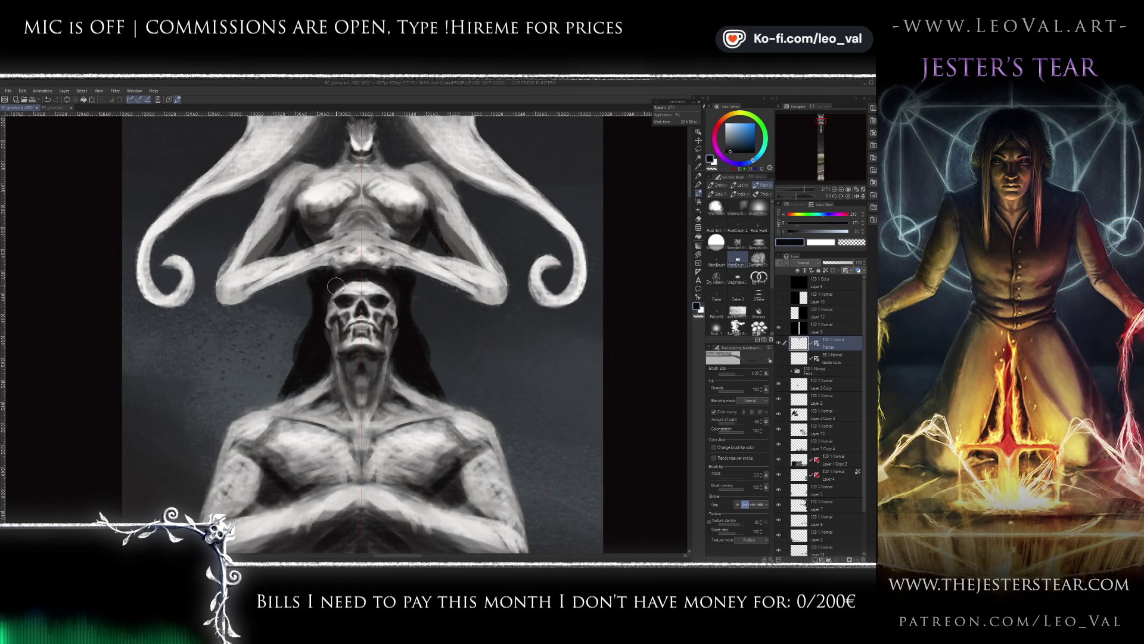
{"action": "left_click_drag", "start_coordinate": [331, 290], "coordinate": [331, 308]}
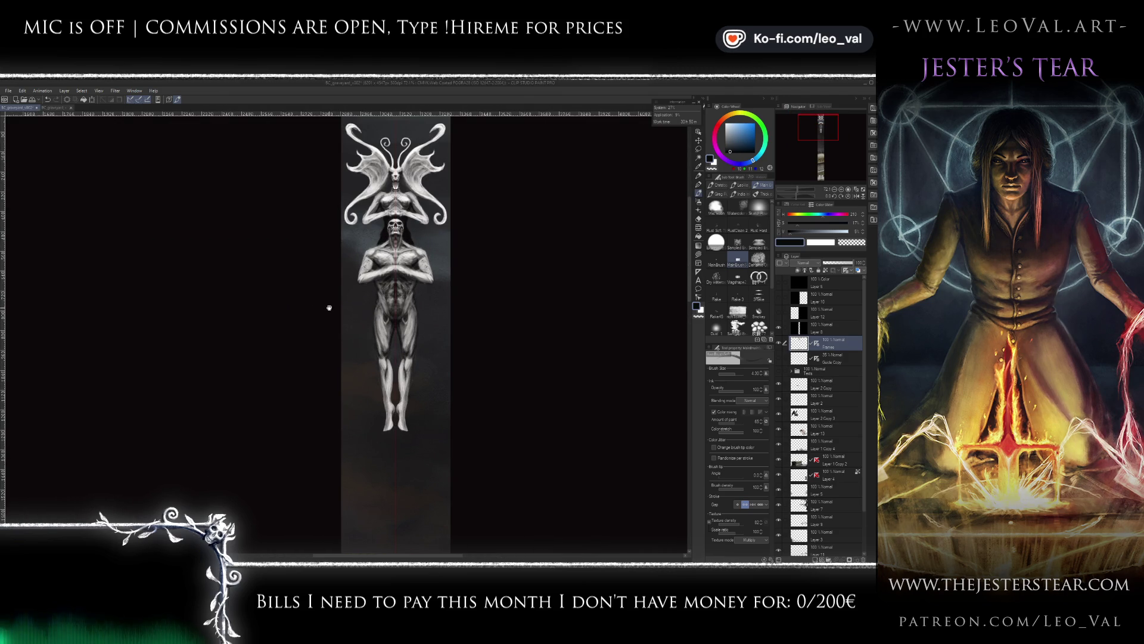
{"action": "left_click_drag", "start_coordinate": [327, 306], "coordinate": [293, 306]}
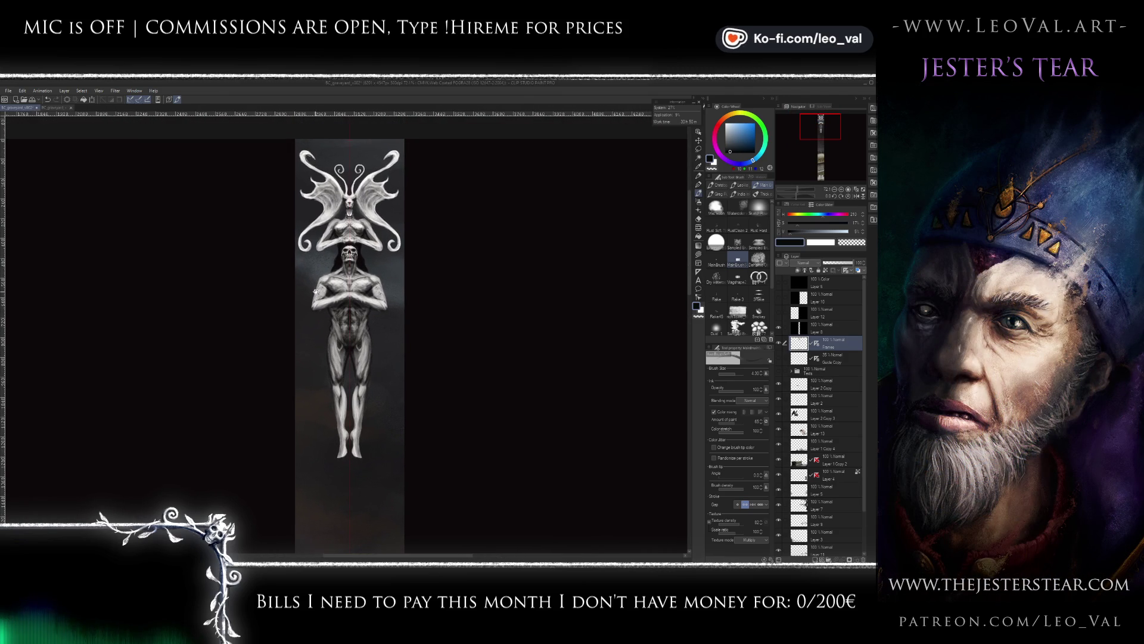
{"action": "mouse_move", "coordinate": [329, 279]}
{"action": "left_mouse_down"}
{"action": "mouse_move", "coordinate": [321, 322]}
{"action": "mouse_move", "coordinate": [327, 293]}
{"action": "left_mouse_up"}
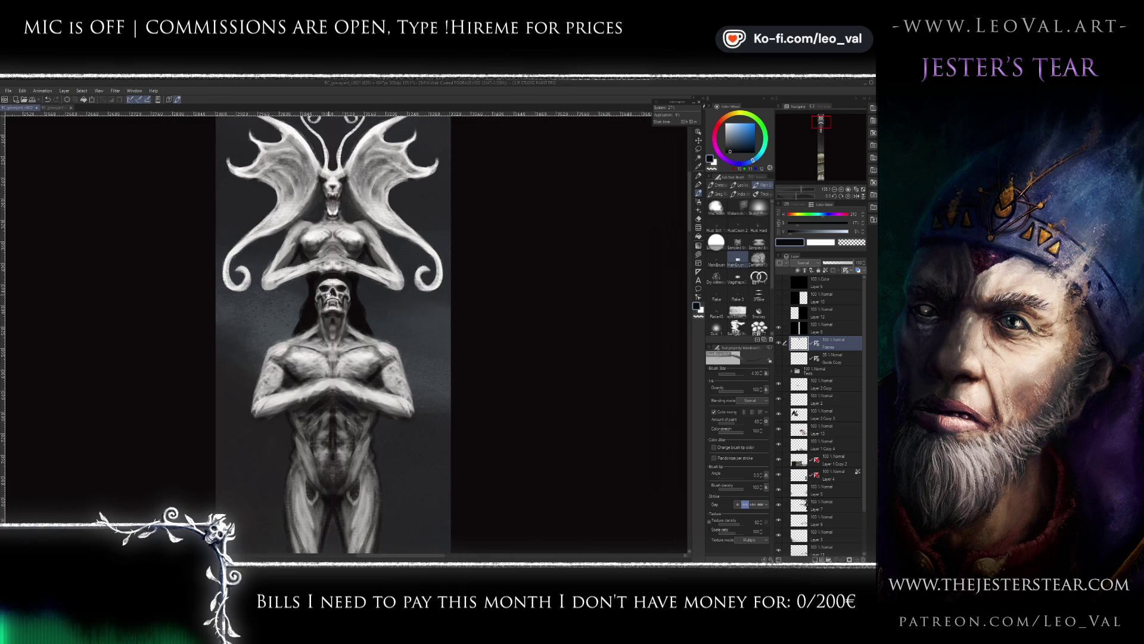
{"action": "left_click_drag", "start_coordinate": [326, 297], "coordinate": [331, 290]}
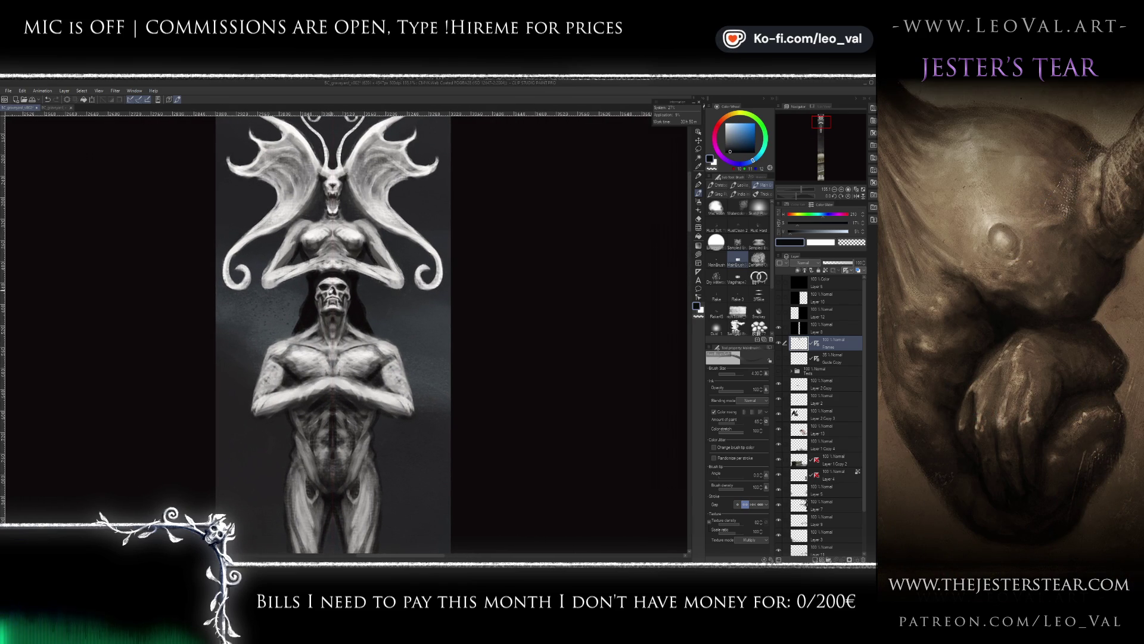
{"action": "scroll", "coordinate": [340, 275], "scroll_direction": "up", "scroll_amount": 2}
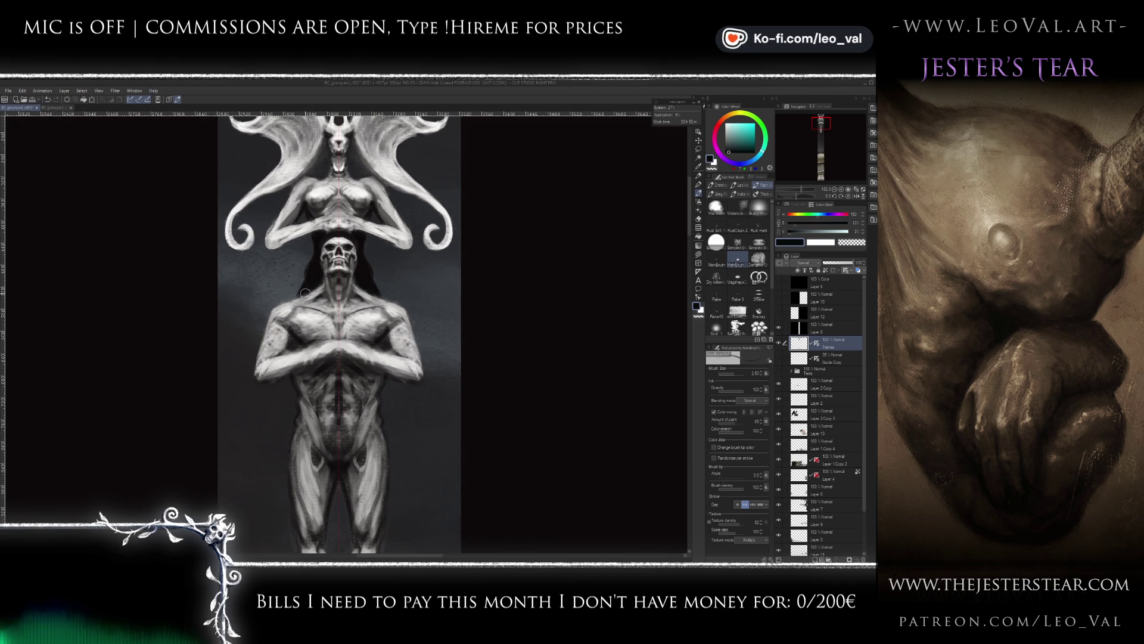
{"action": "key", "text": "bracketleft"}
{"action": "key", "text": "bracketleft"}
{"action": "key", "text": "bracketleft"}
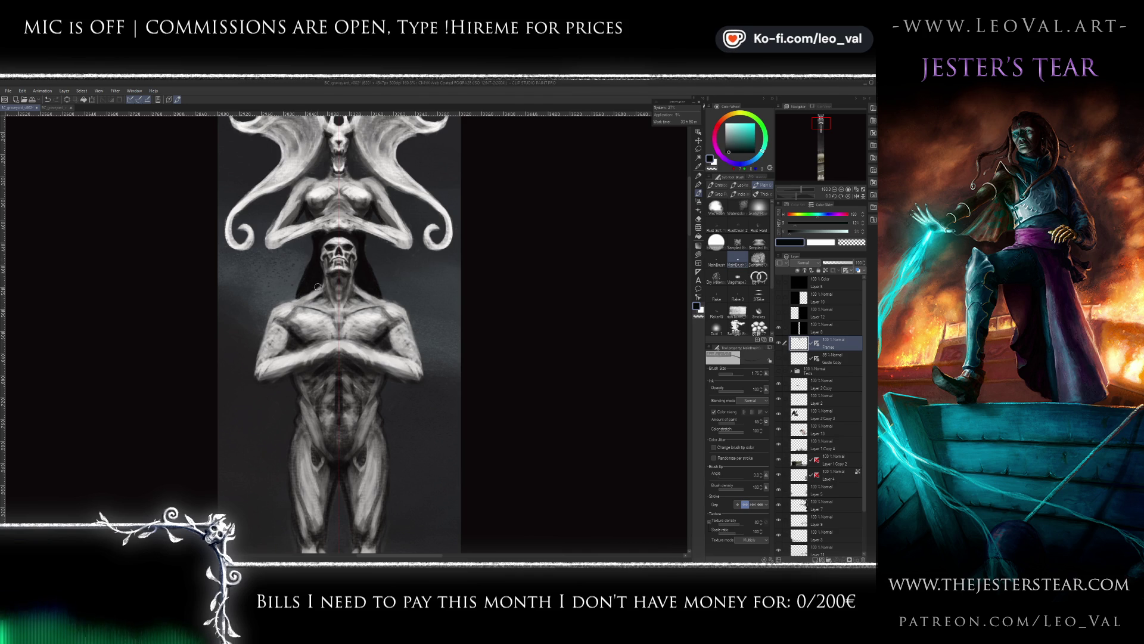
- Sample light grey from the idol's shoulder and black, setting the brush to about 3
{"action": "scroll", "coordinate": [314, 289], "scroll_direction": "up", "scroll_amount": 3}
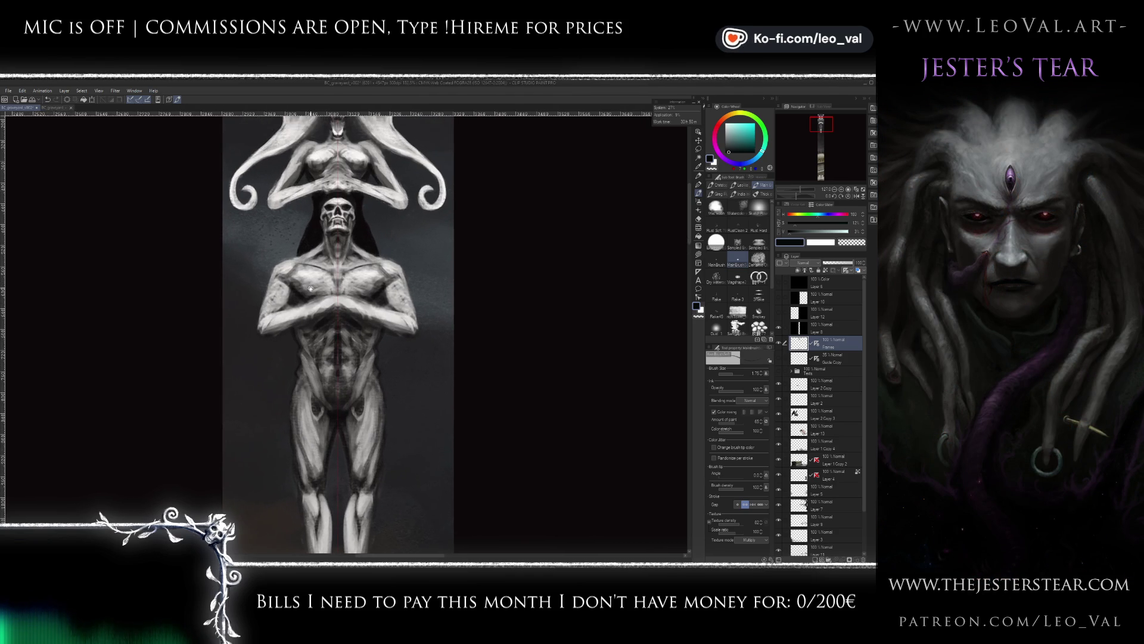
{"action": "scroll", "coordinate": [310, 289], "scroll_direction": "up", "scroll_amount": 2}
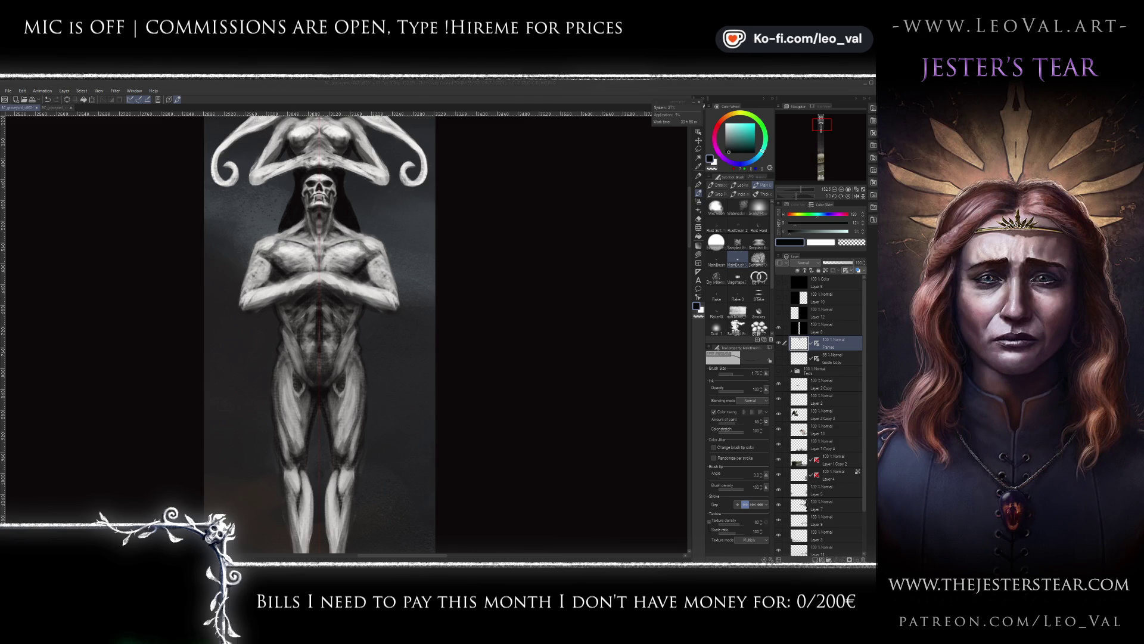
{"action": "left_click", "coordinate": [442, 278]}
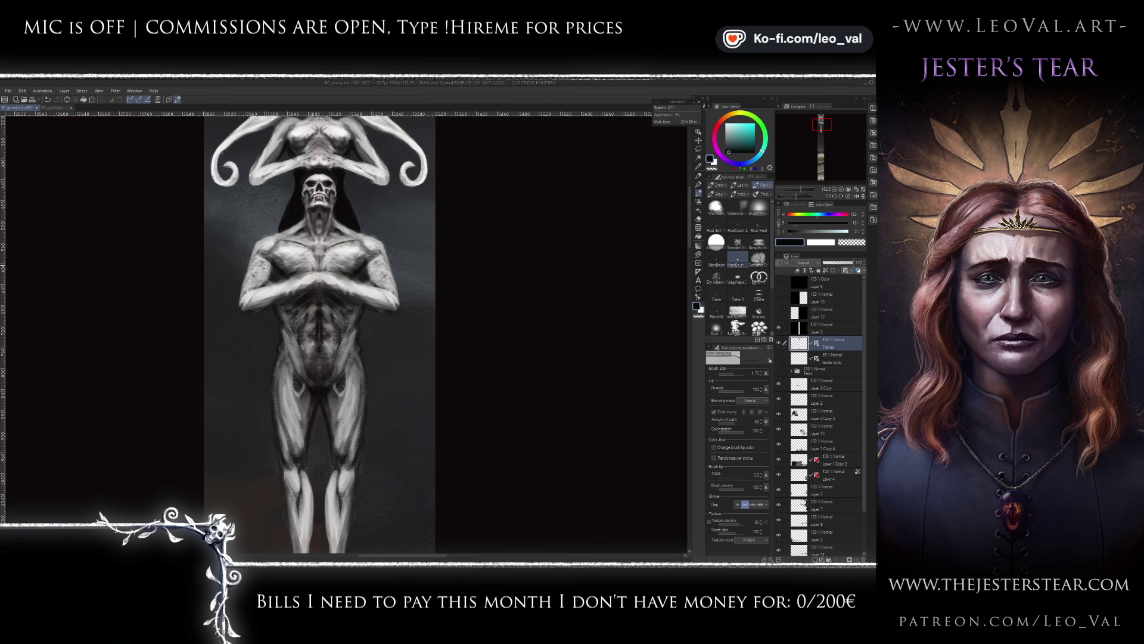
{"action": "key", "text": "c"}
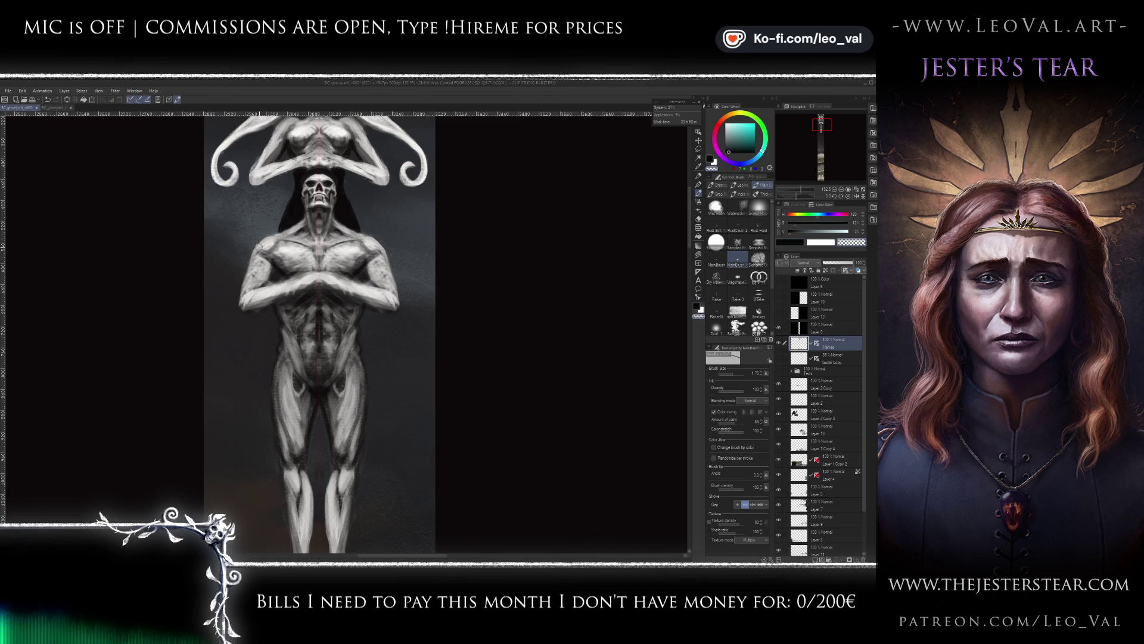
{"action": "key", "text": "c"}
{"action": "left_click_drag", "start_coordinate": [266, 253], "coordinate": [263, 257], "text": "ctrl+alt"}
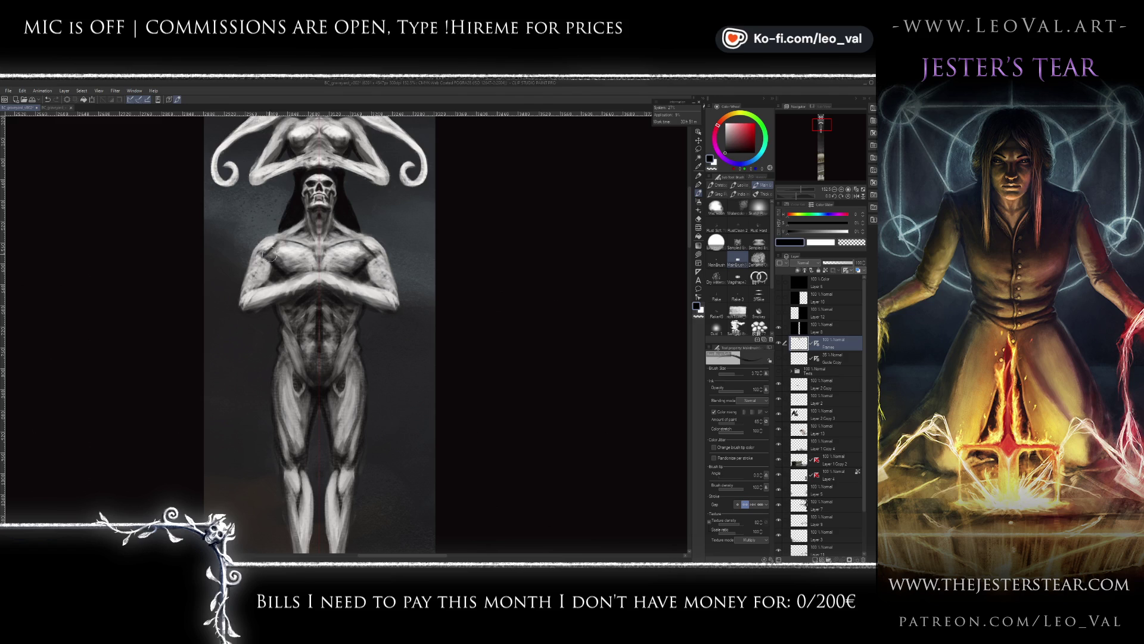
{"action": "left_click", "coordinate": [265, 257], "text": "alt"}
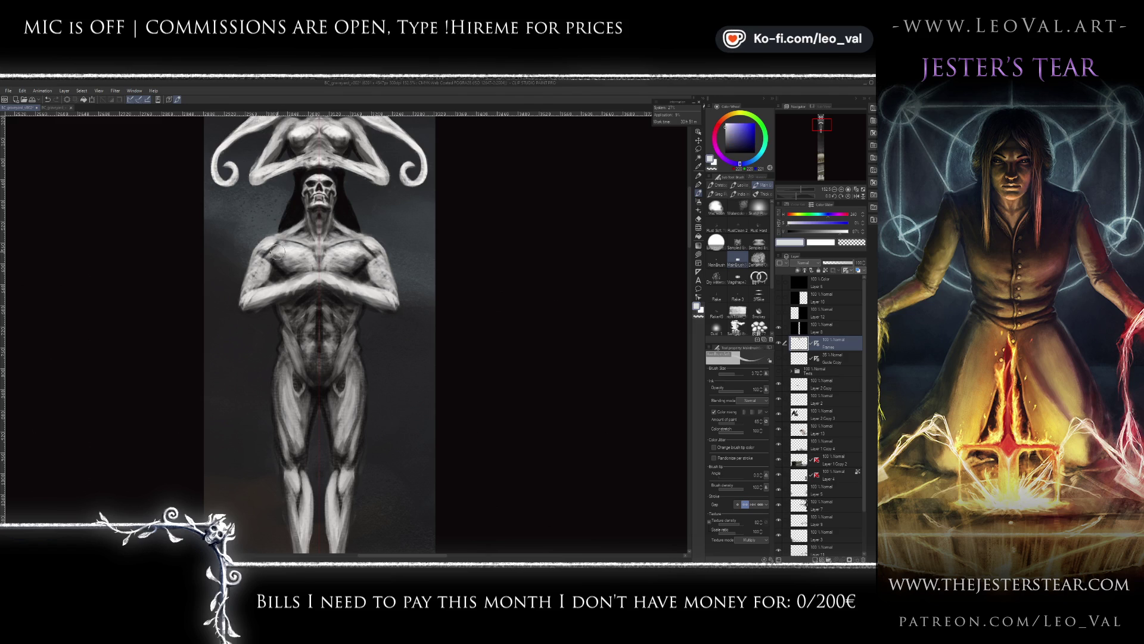
{"action": "left_click", "coordinate": [322, 248], "text": "alt"}
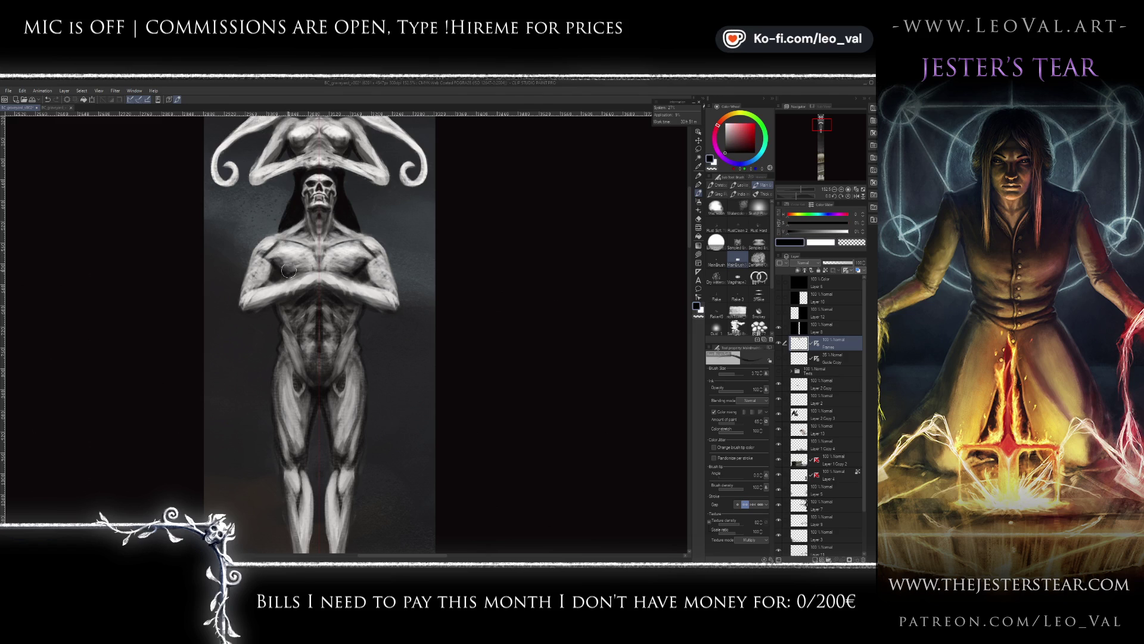
{"action": "key", "text": "bracketleft"}
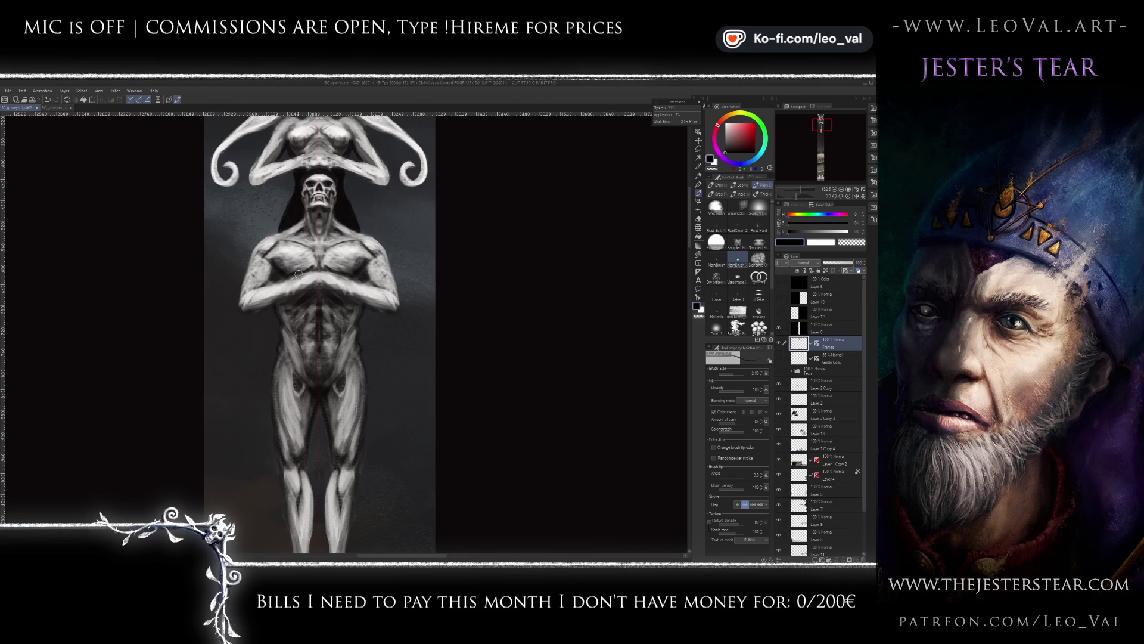
{"action": "scroll", "coordinate": [292, 266], "scroll_direction": "left", "scroll_amount": 1}
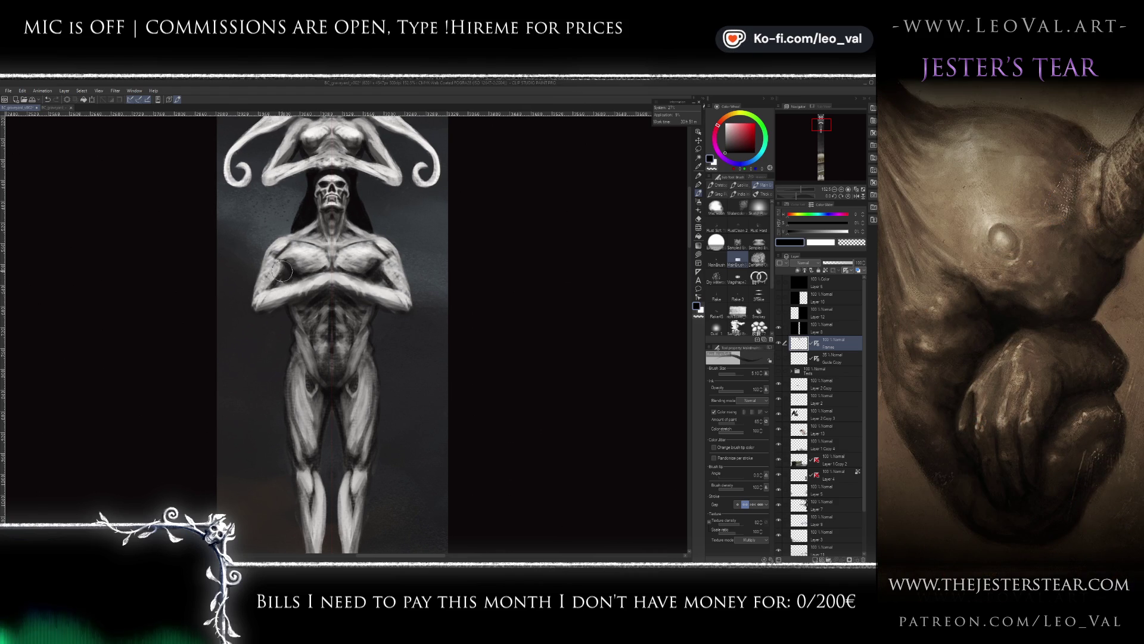
- Shade the idol's arm with sampled light grey highlights and dark grey and black shadows
{"action": "left_click", "coordinate": [263, 290], "text": "alt"}
{"action": "left_click", "coordinate": [256, 294], "text": "alt"}
{"action": "key", "text": "bracketleft"}
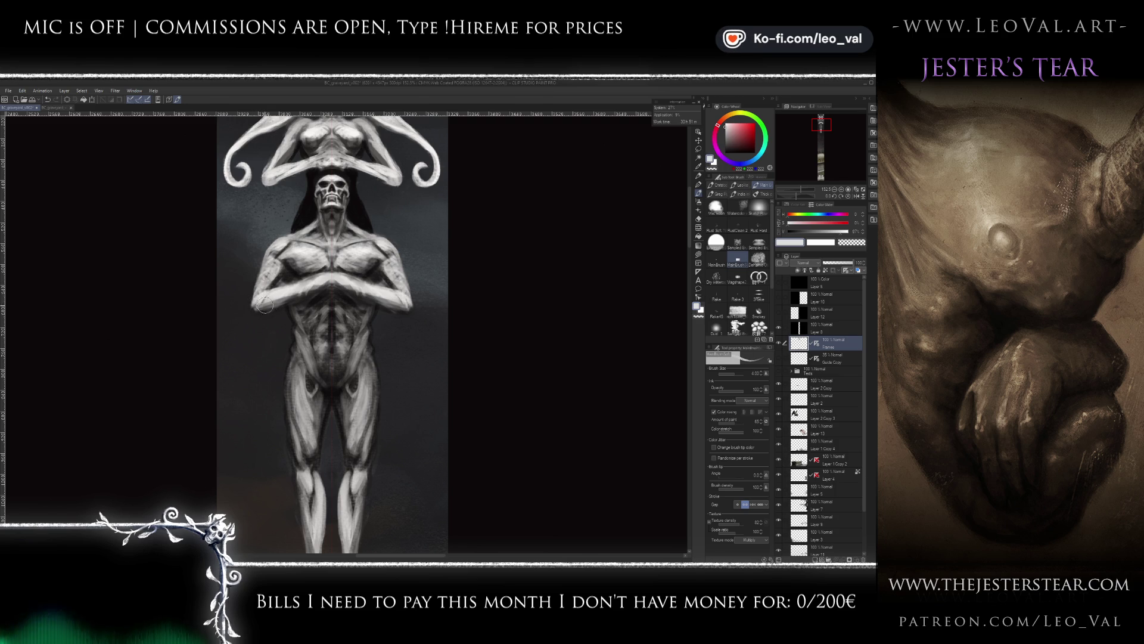
{"action": "left_click", "coordinate": [268, 304], "text": "alt"}
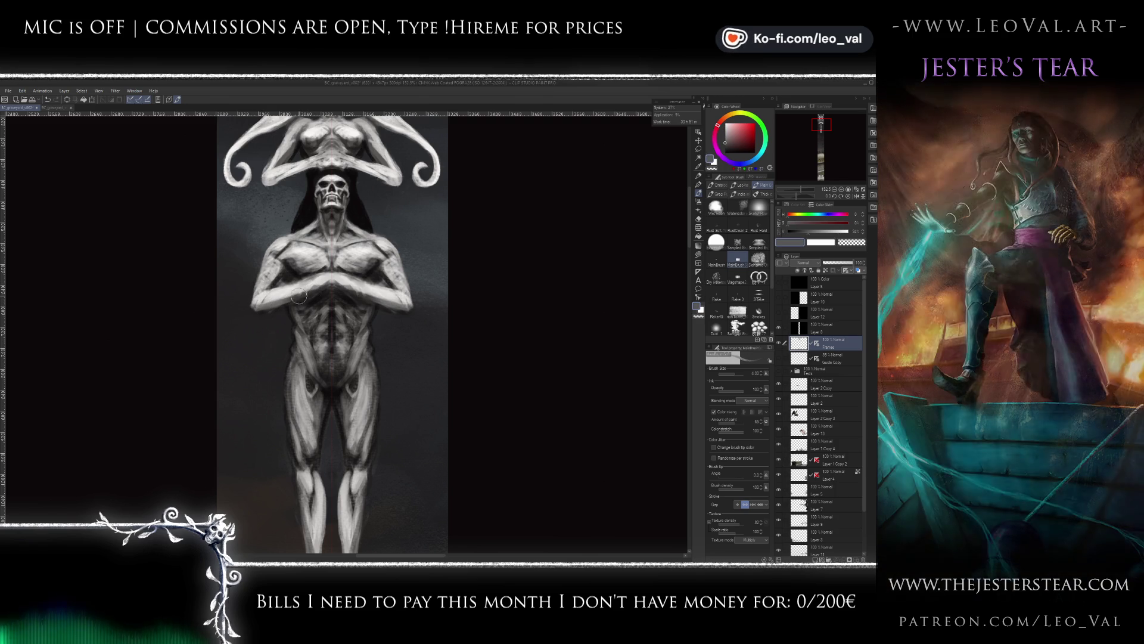
{"action": "mouse_move", "coordinate": [256, 306]}
{"action": "left_mouse_down"}
{"action": "mouse_move", "coordinate": [224, 292]}
{"action": "mouse_move", "coordinate": [257, 324]}
{"action": "left_mouse_up"}
{"action": "left_click", "coordinate": [260, 297], "text": "alt"}
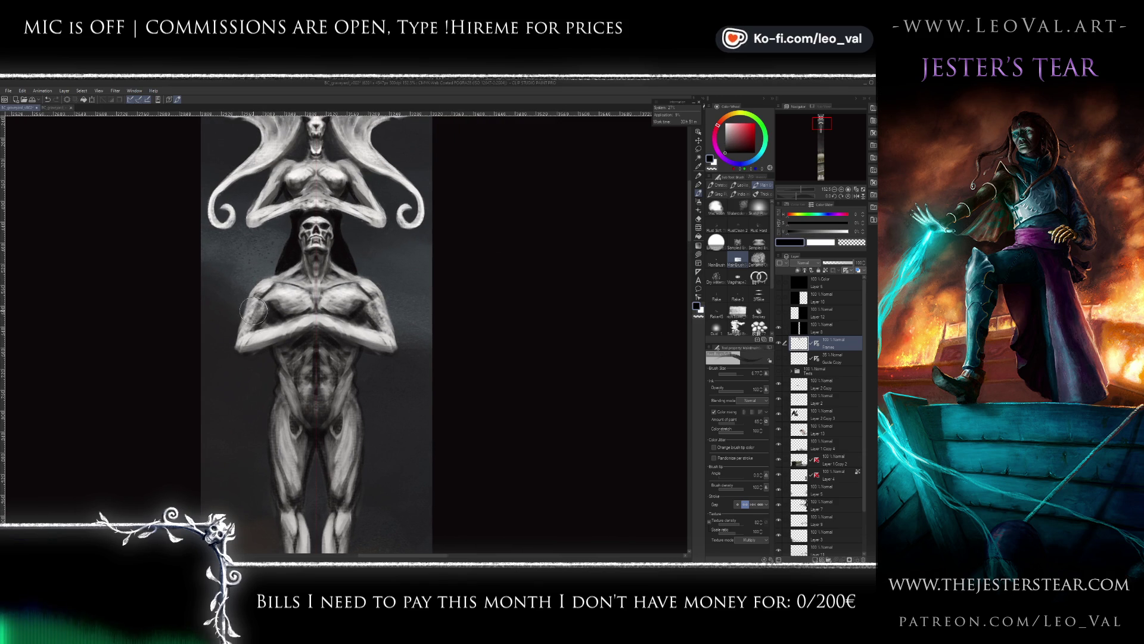
- Paint fine white and black muscle detail with a 1.5 brush and background grey-teal
{"action": "key", "text": "x"}
{"action": "key", "text": "x"}
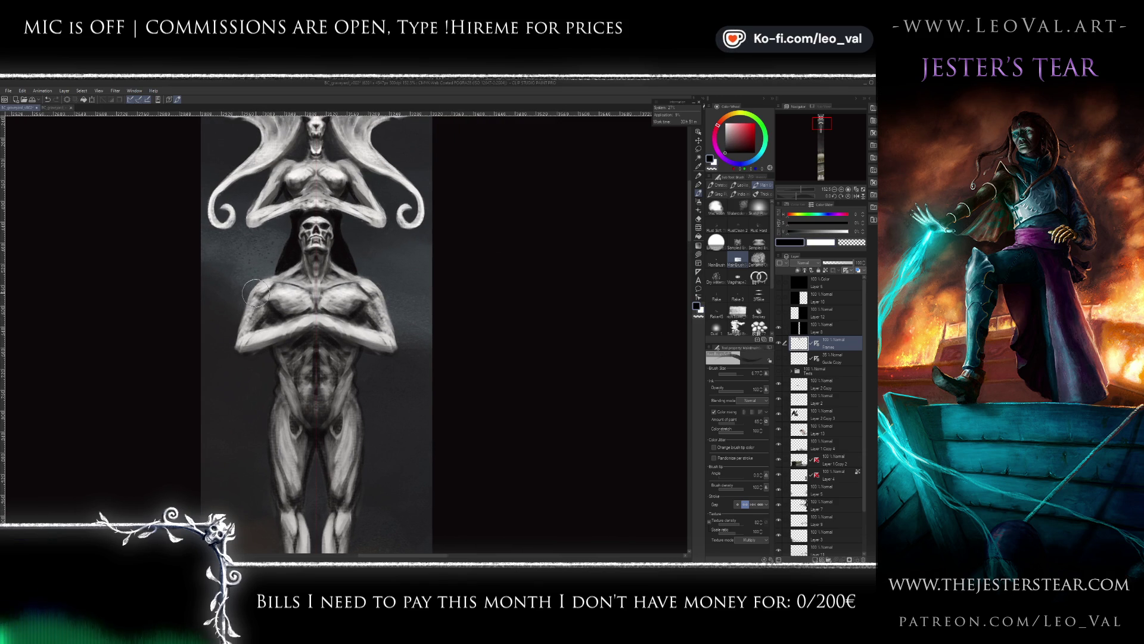
{"action": "key", "text": "x"}
{"action": "key", "text": "x"}
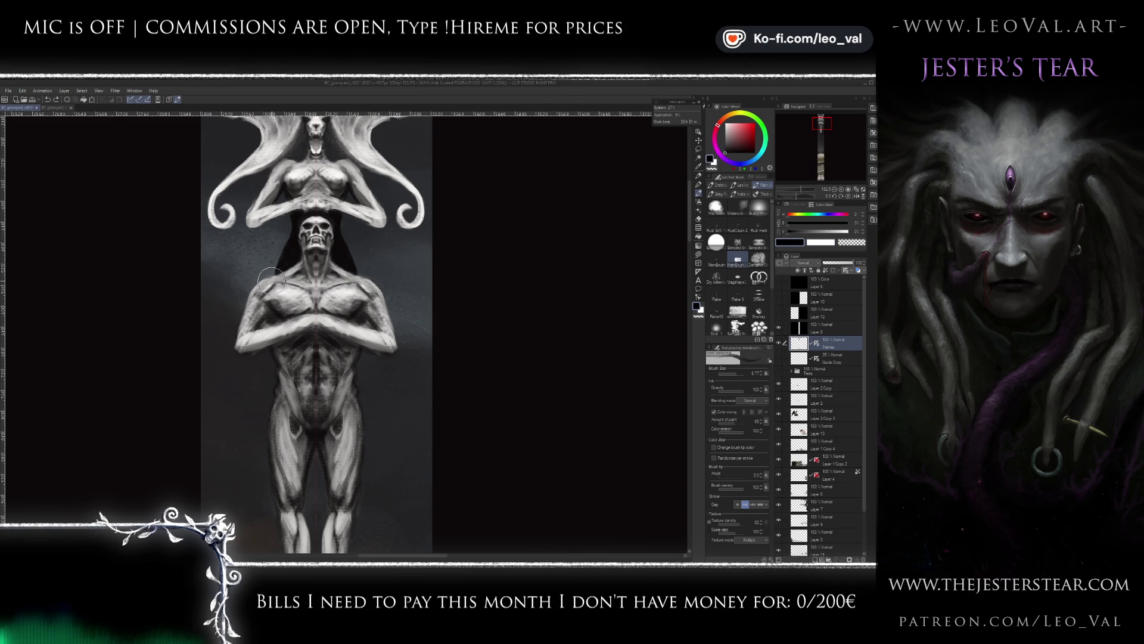
{"action": "key", "text": "x"}
{"action": "key", "text": "bracketleft"}
{"action": "key", "text": "bracketleft"}
{"action": "key", "text": "bracketleft"}
{"action": "key", "text": "bracketleft"}
{"action": "key", "text": "bracketleft"}
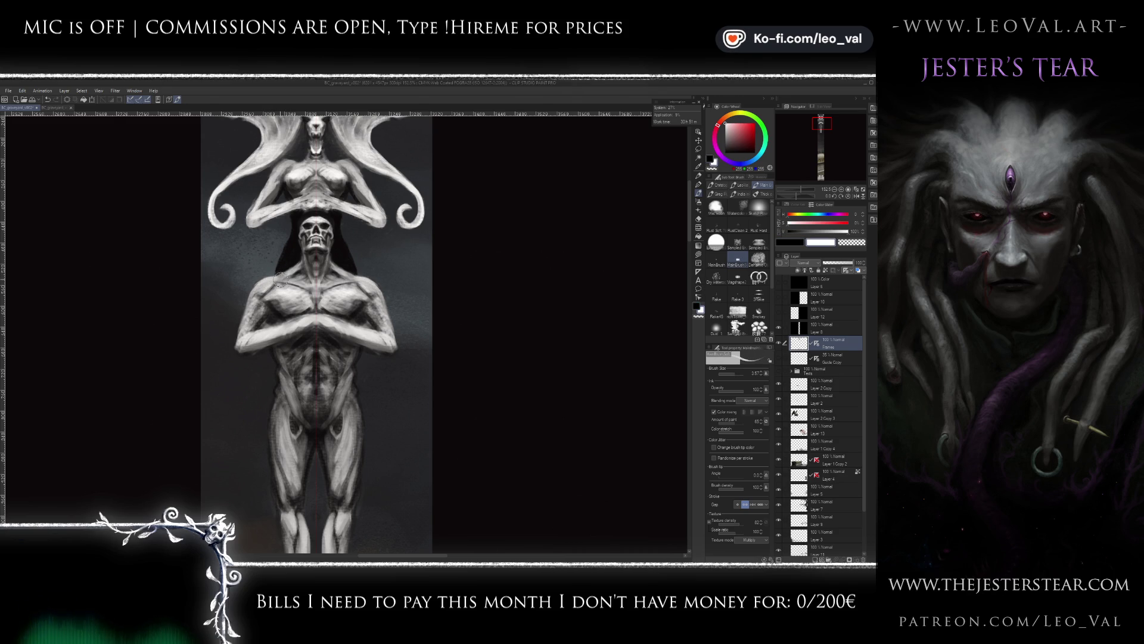
{"action": "key", "text": "bracketleft"}
{"action": "key", "text": "bracketleft"}
{"action": "key", "text": "bracketleft"}
{"action": "key", "text": "bracketleft"}
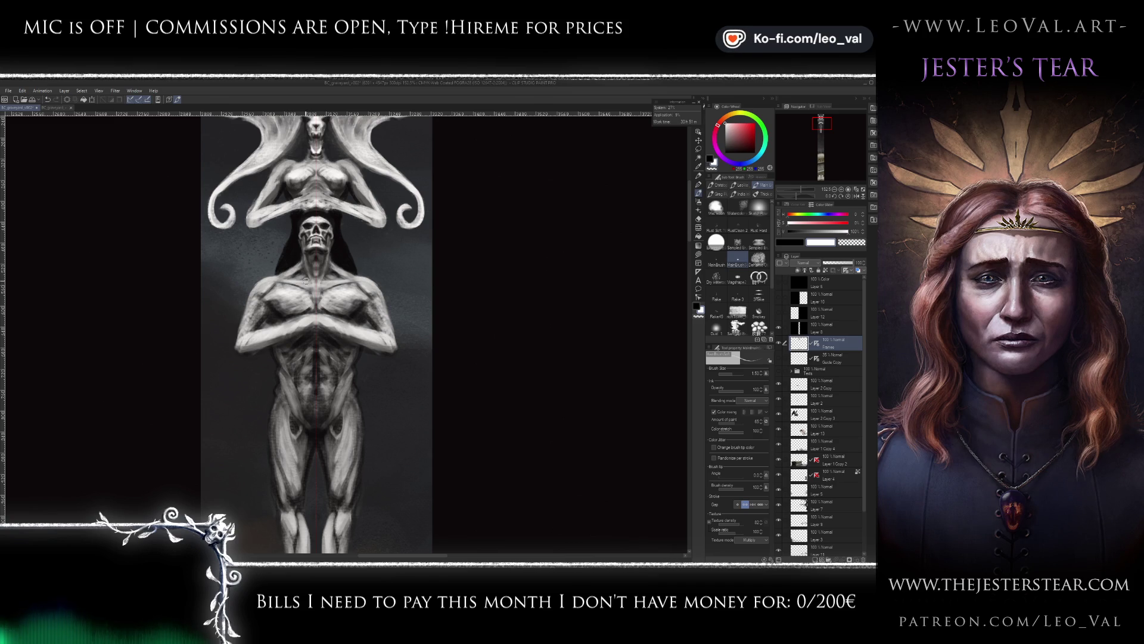
{"action": "left_click", "coordinate": [276, 279], "text": "alt"}
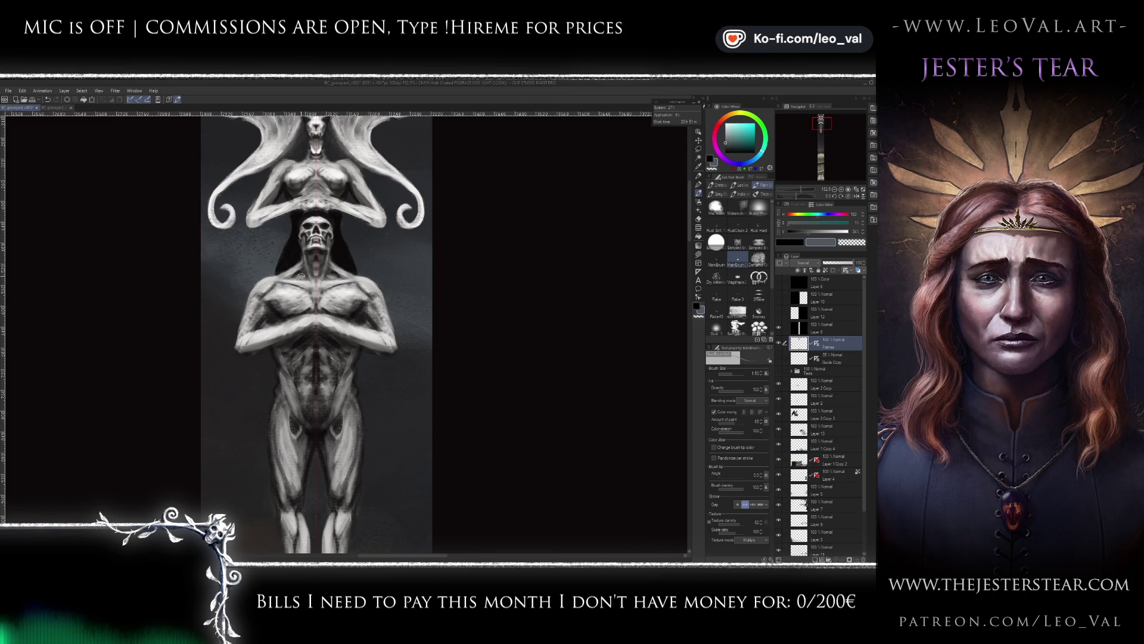
{"action": "key", "text": "bracketright"}
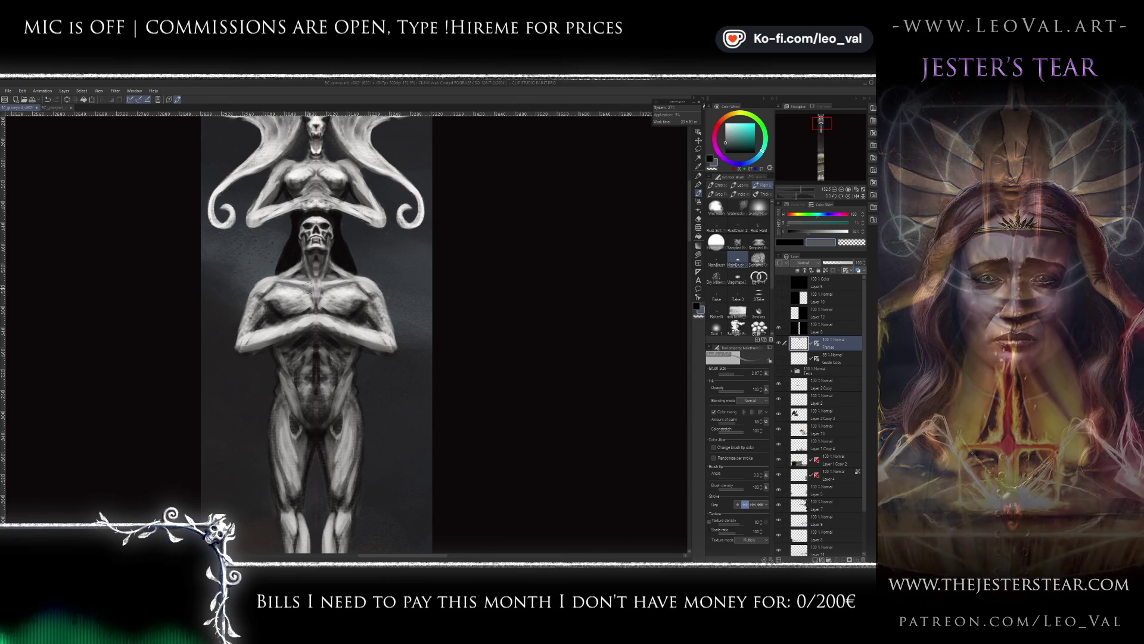
{"action": "key", "text": "x"}
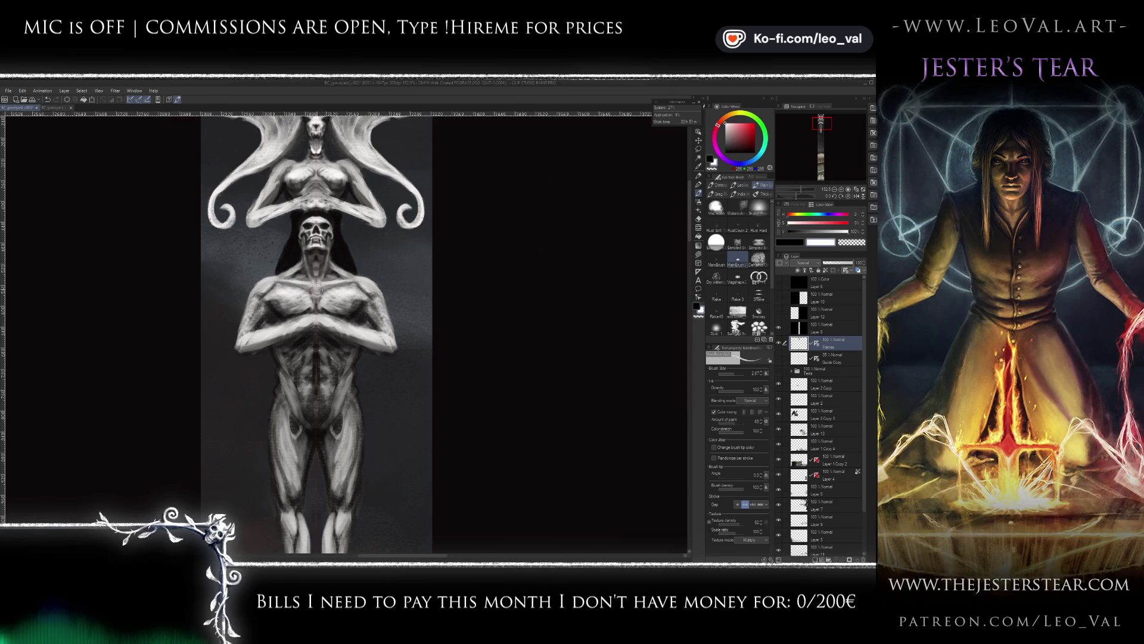
{"action": "key", "text": "x"}
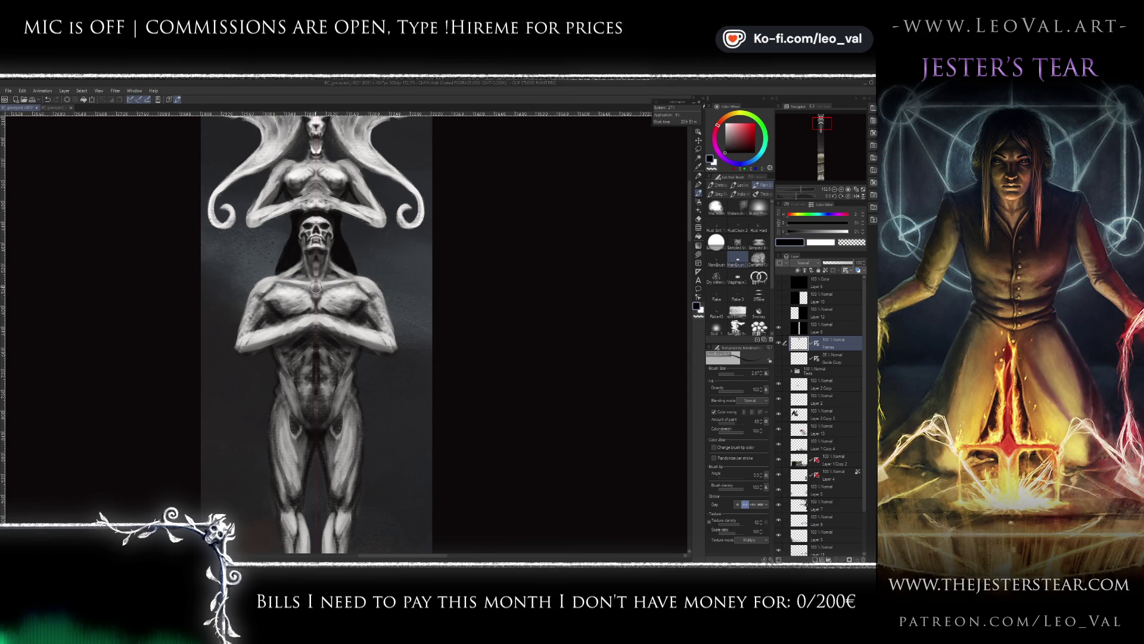
- Zoom back in and touch up the torso in black and white with a 1.75 brush
{"action": "scroll", "coordinate": [317, 305], "scroll_direction": "down", "scroll_amount": 3}
{"action": "scroll", "coordinate": [324, 295], "scroll_direction": "up", "scroll_amount": 1}
{"action": "scroll", "coordinate": [323, 295], "scroll_direction": "up", "scroll_amount": 1}
{"action": "scroll", "coordinate": [324, 295], "scroll_direction": "up", "scroll_amount": 1}
{"action": "key", "text": "x"}
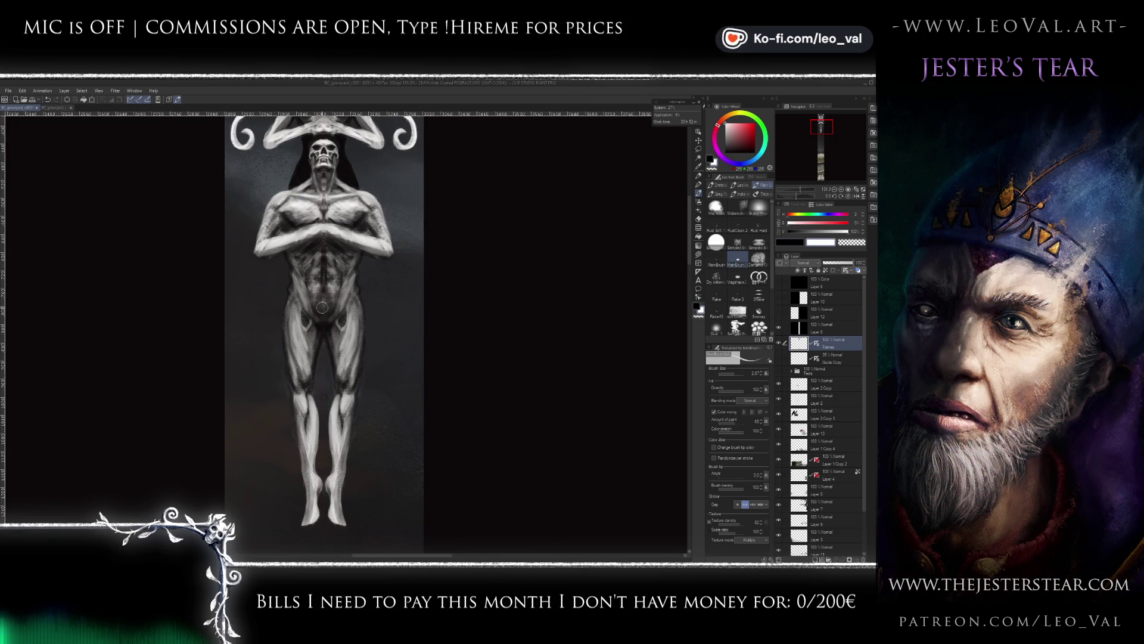
{"action": "key", "text": "x"}
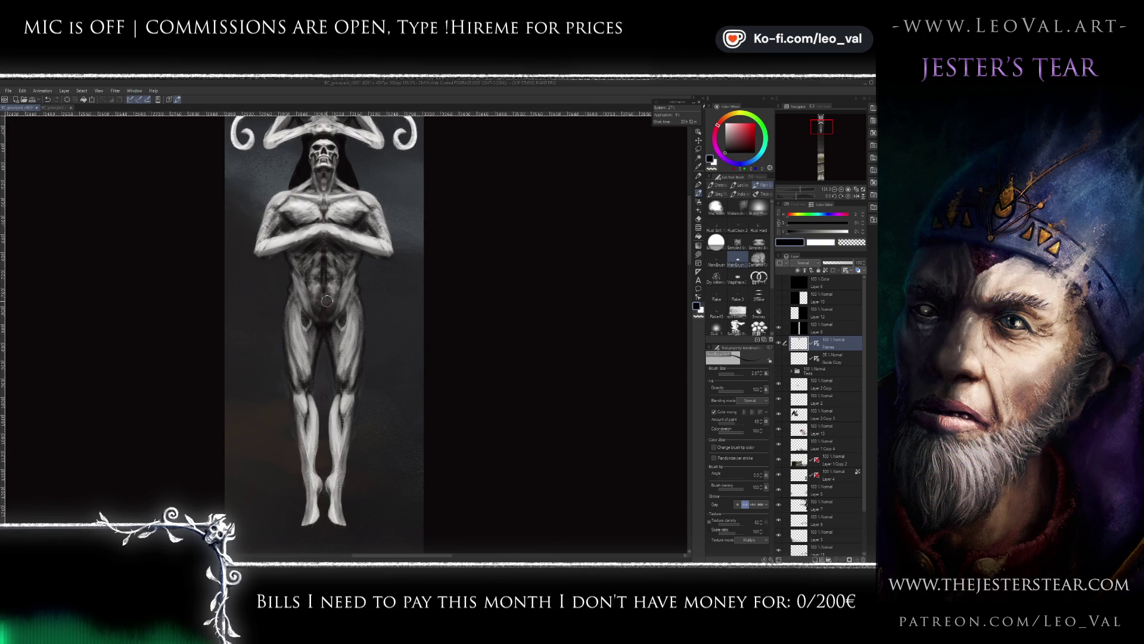
{"action": "key", "text": "x"}
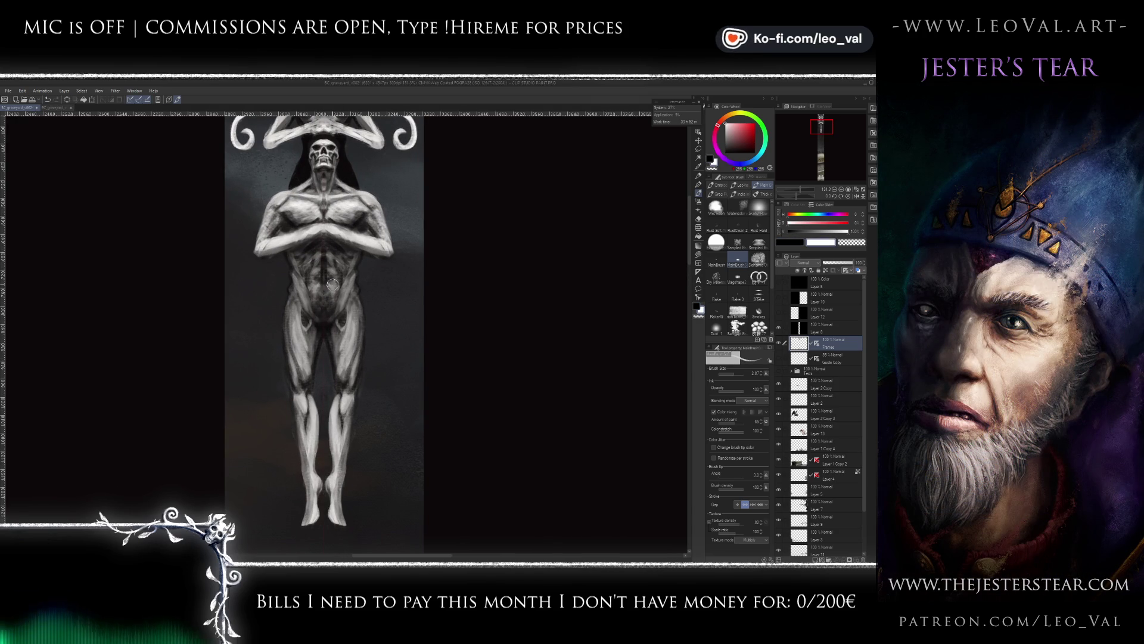
{"action": "key", "text": "bracketleft"}
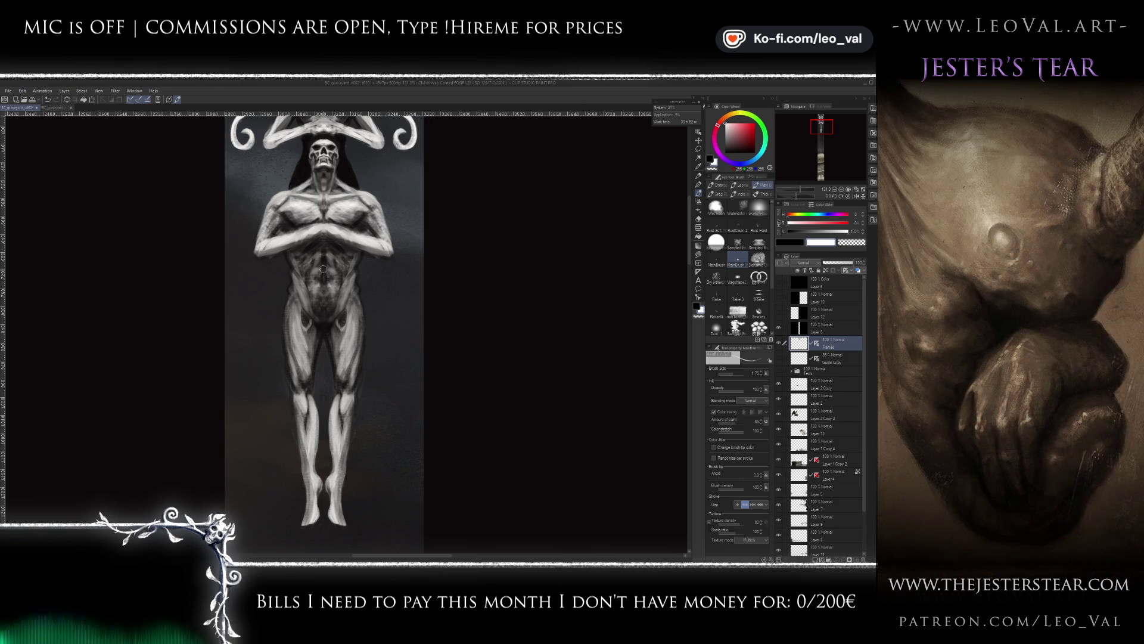
{"action": "scroll", "coordinate": [323, 257], "scroll_direction": "down", "scroll_amount": 2}
- Zoom in on the left smoke column's skull, enlarging the brush and toggling black and white
{"action": "scroll", "coordinate": [340, 286], "scroll_direction": "down", "scroll_amount": 2}
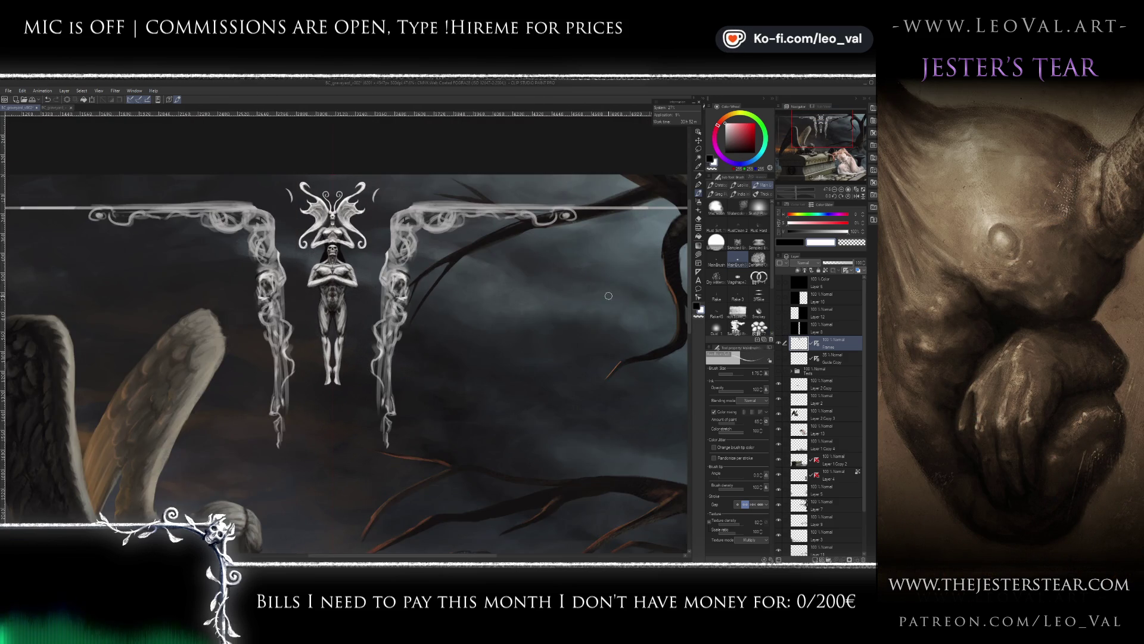
{"action": "scroll", "coordinate": [571, 281], "scroll_direction": "down", "scroll_amount": 2}
{"action": "scroll", "coordinate": [571, 281], "scroll_direction": "up", "scroll_amount": 1}
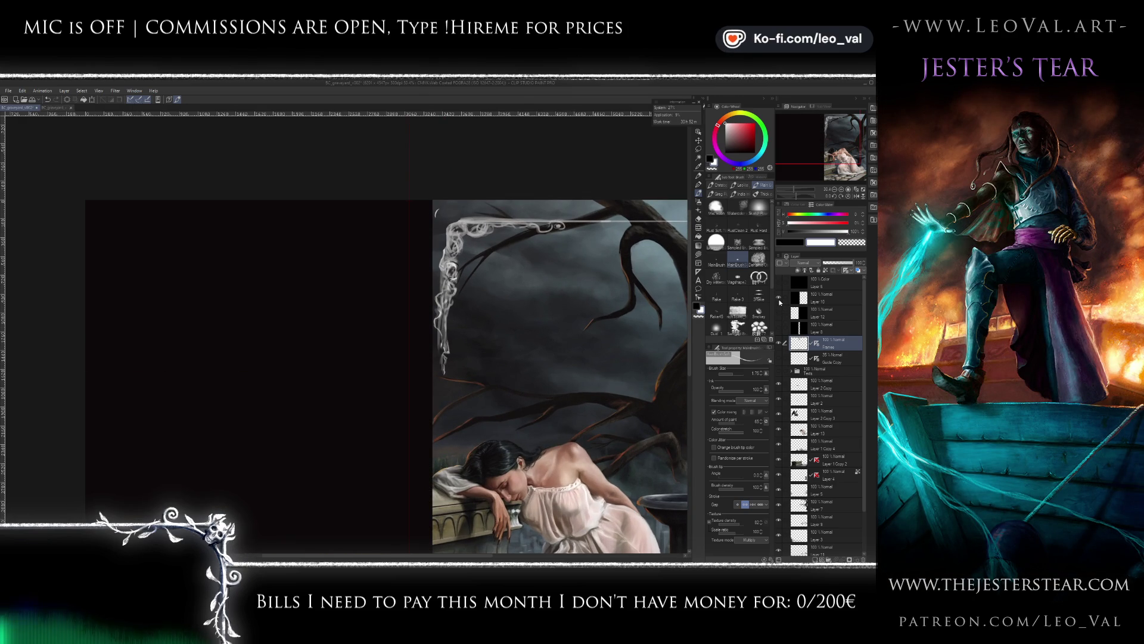
{"action": "scroll", "coordinate": [391, 250], "scroll_direction": "up", "scroll_amount": 1}
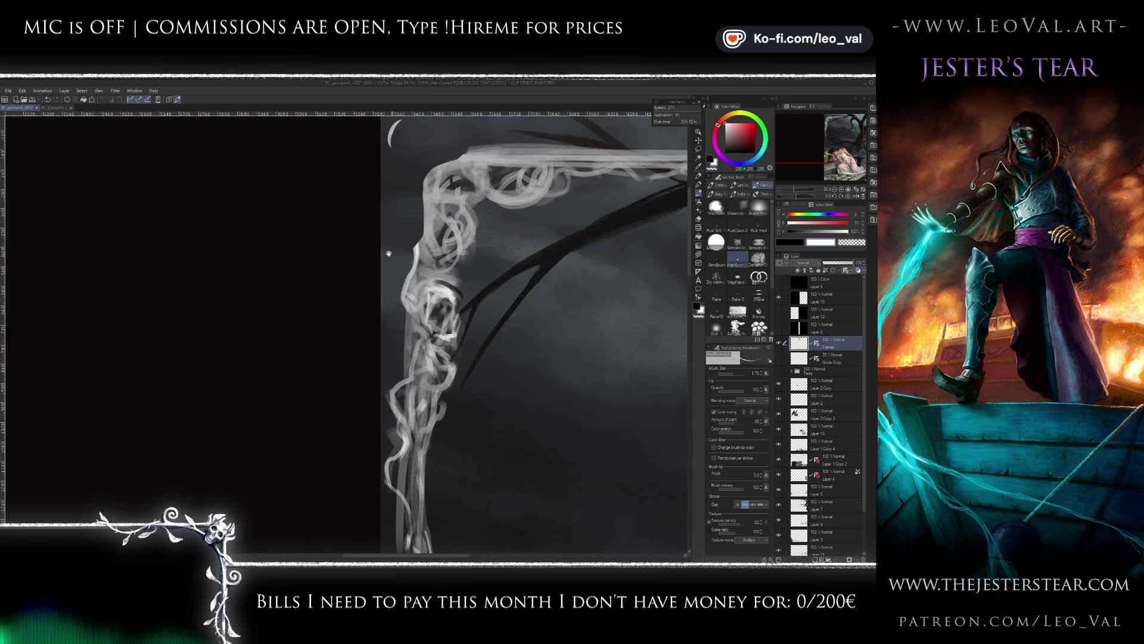
{"action": "scroll", "coordinate": [390, 245], "scroll_direction": "up", "scroll_amount": 1}
{"action": "scroll", "coordinate": [389, 242], "scroll_direction": "up", "scroll_amount": 1}
{"action": "key", "text": "bracketright"}
{"action": "key", "text": "bracketright"}
{"action": "key", "text": "bracketright"}
{"action": "key", "text": "x"}
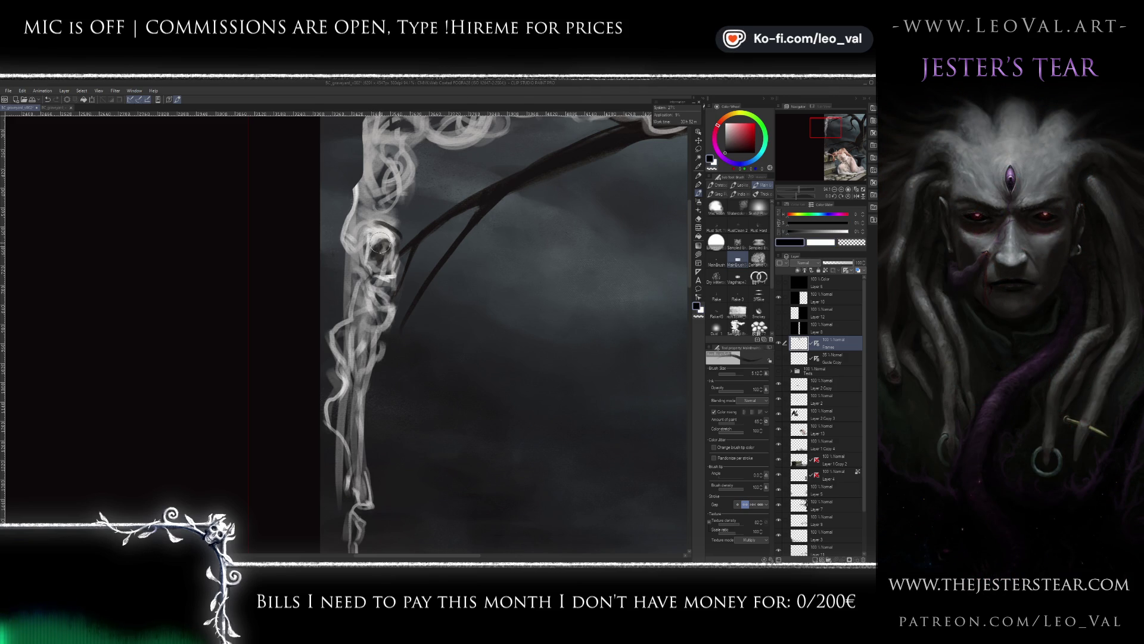
{"action": "key", "text": "x"}
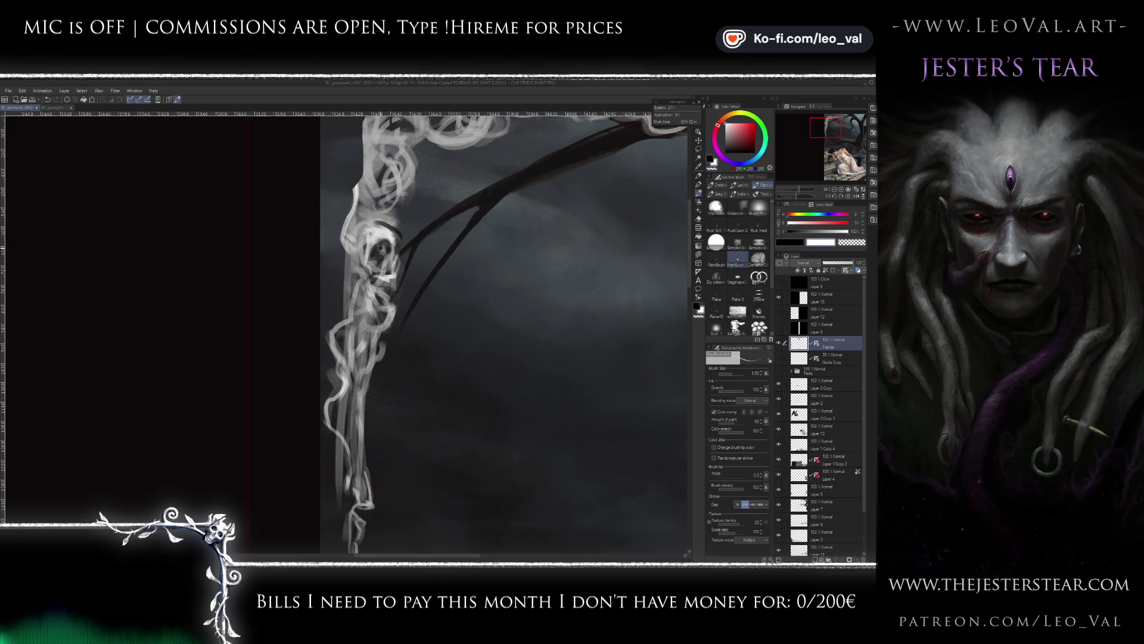
{"action": "key", "text": "x"}
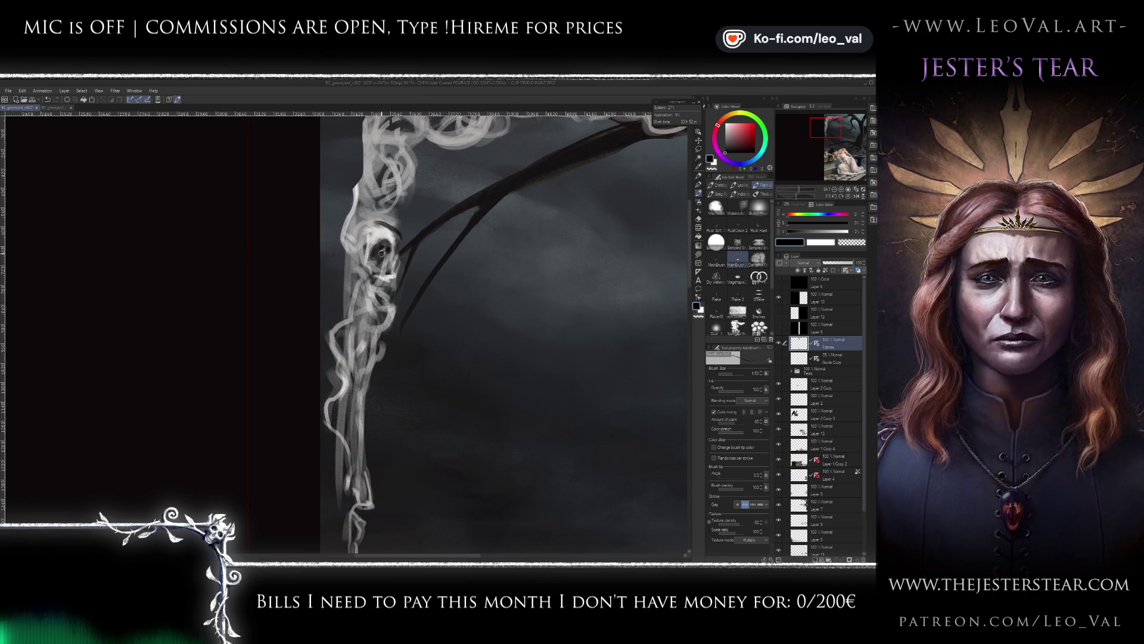
- Darken the skull's eye area and add a thin white stroke at its upper left
{"action": "key", "text": "x"}
{"action": "key", "text": "bracketright"}
{"action": "key", "text": "bracketright"}
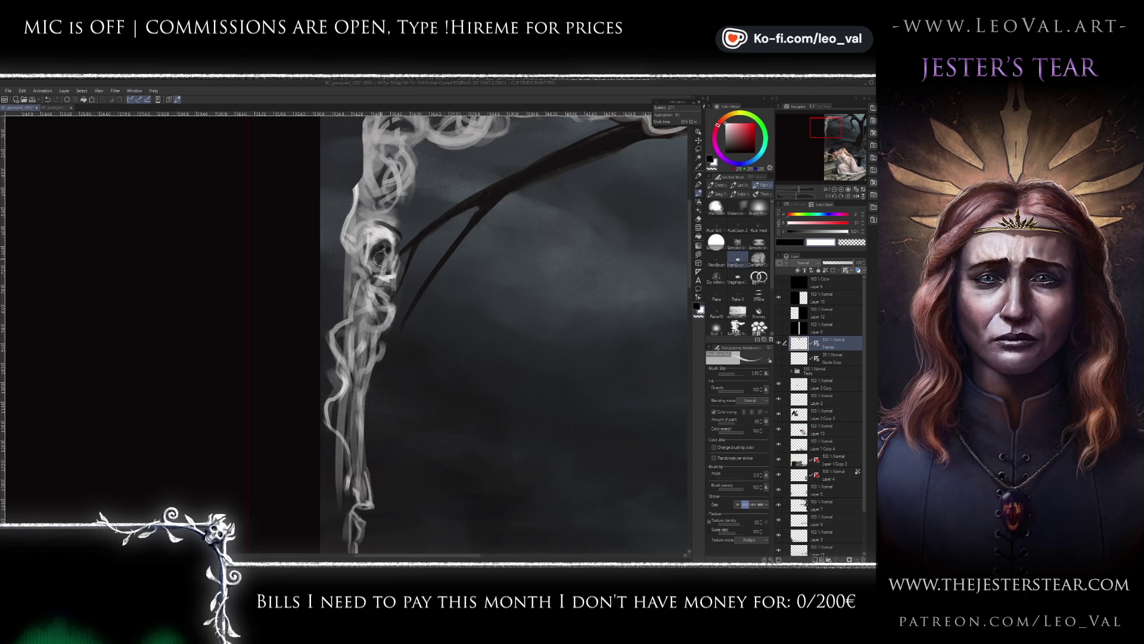
{"action": "key", "text": "x"}
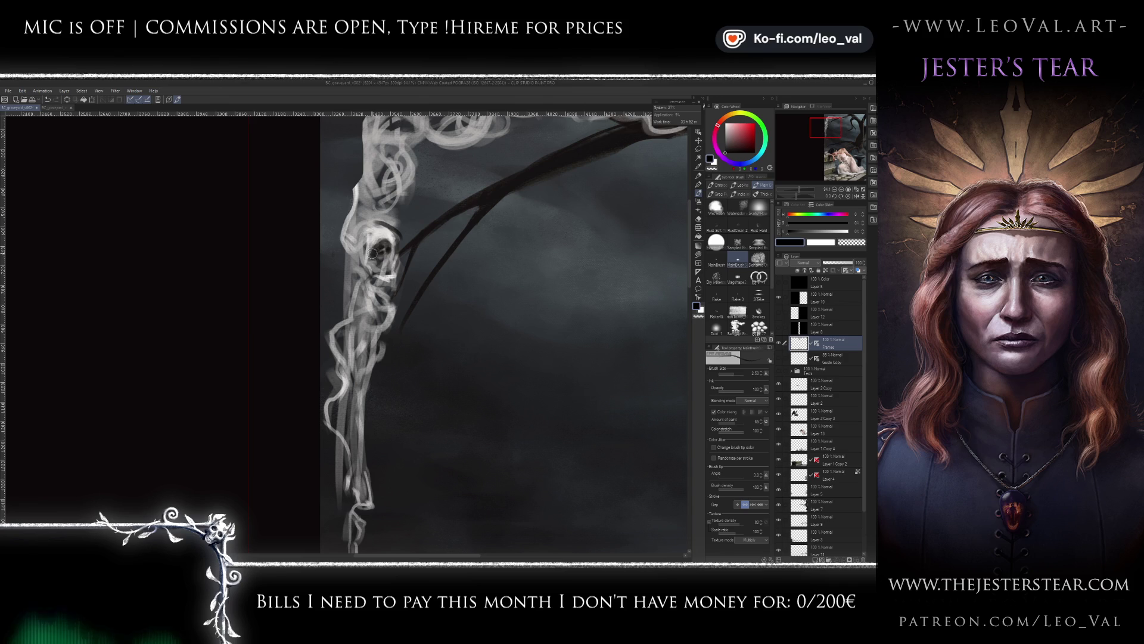
{"action": "left_click_drag", "start_coordinate": [385, 242], "coordinate": [390, 258]}
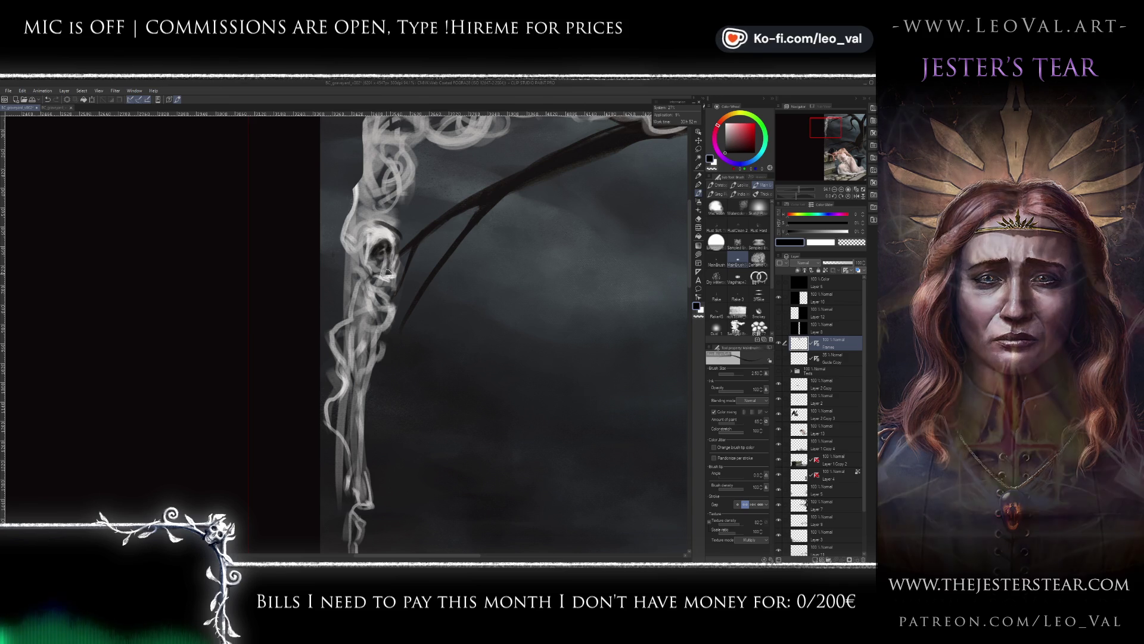
{"action": "key", "text": "x"}
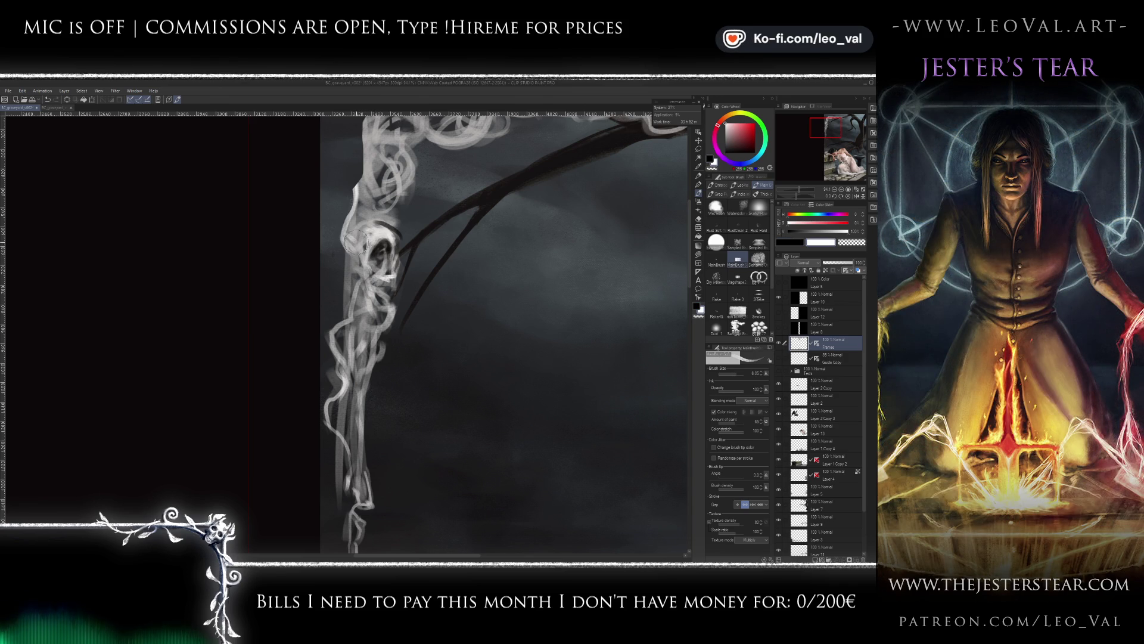
{"action": "key", "text": "bracketleft"}
{"action": "key", "text": "bracketleft"}
{"action": "key", "text": "bracketleft"}
{"action": "left_click_drag", "start_coordinate": [360, 245], "coordinate": [360, 216]}
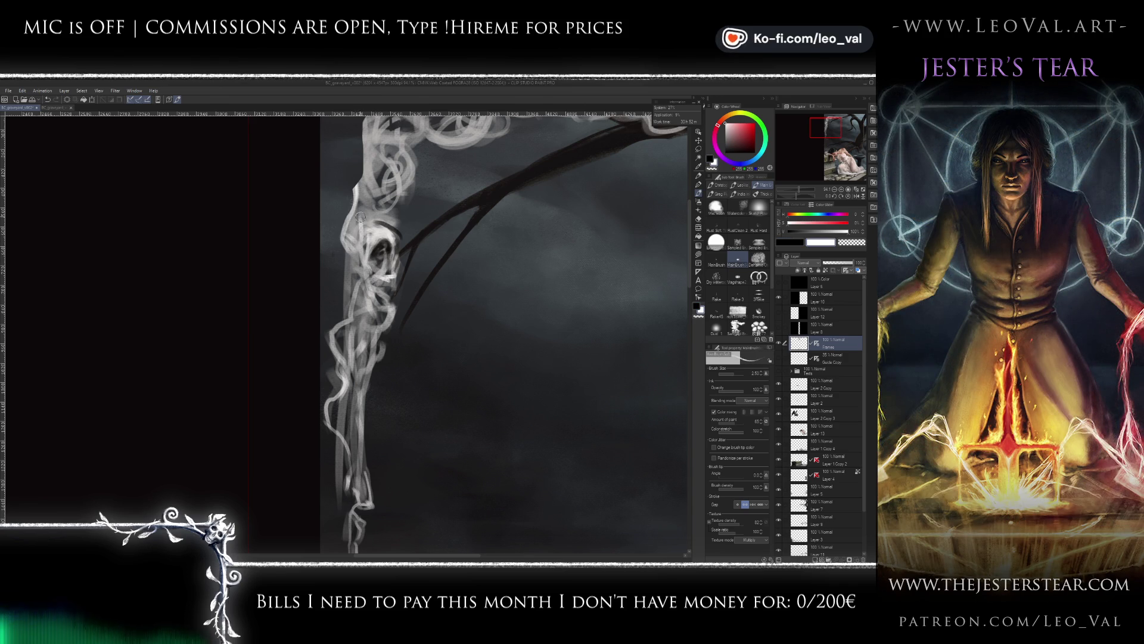
{"action": "left_click", "coordinate": [363, 224], "text": "alt"}
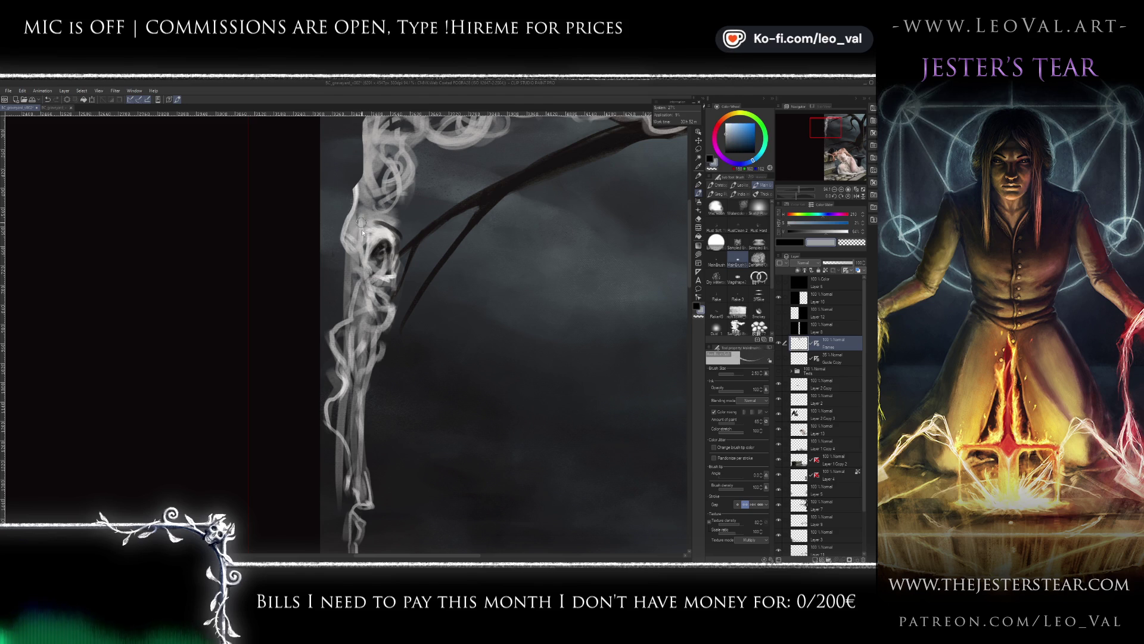
{"action": "key", "text": "x"}
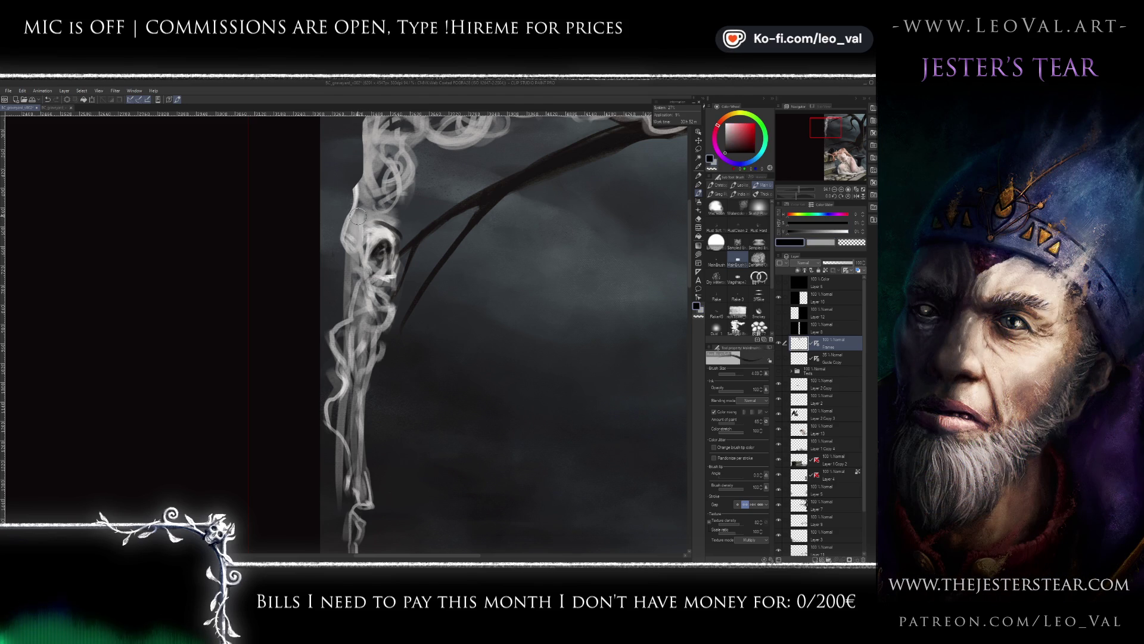
{"action": "left_click", "coordinate": [356, 216], "text": "alt"}
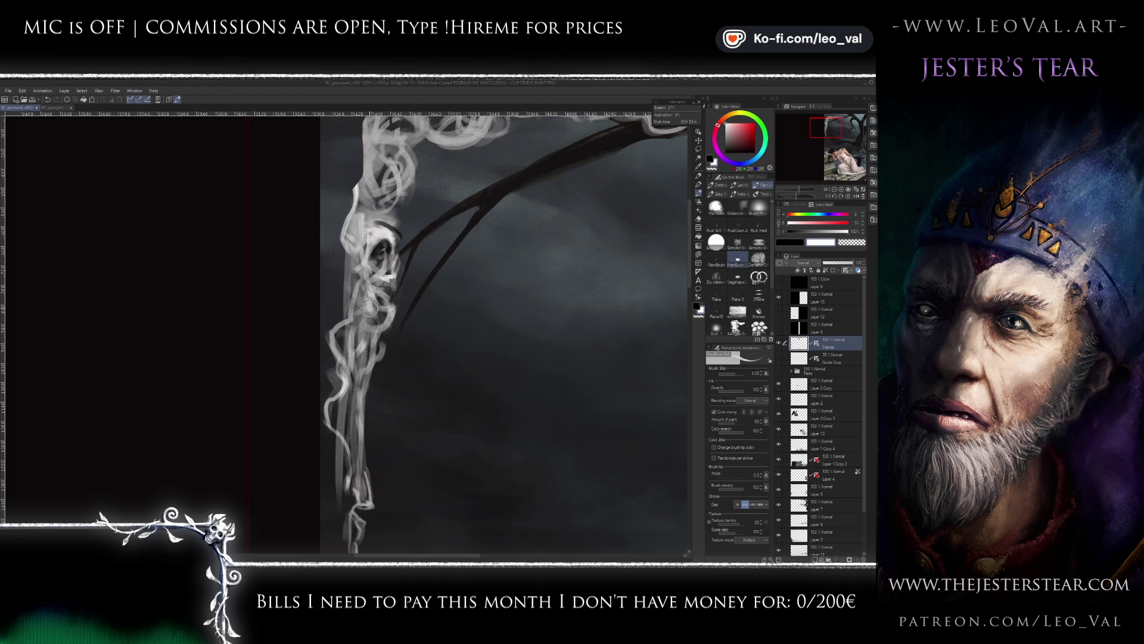
{"action": "scroll", "coordinate": [376, 274], "scroll_direction": "down", "scroll_amount": 4}
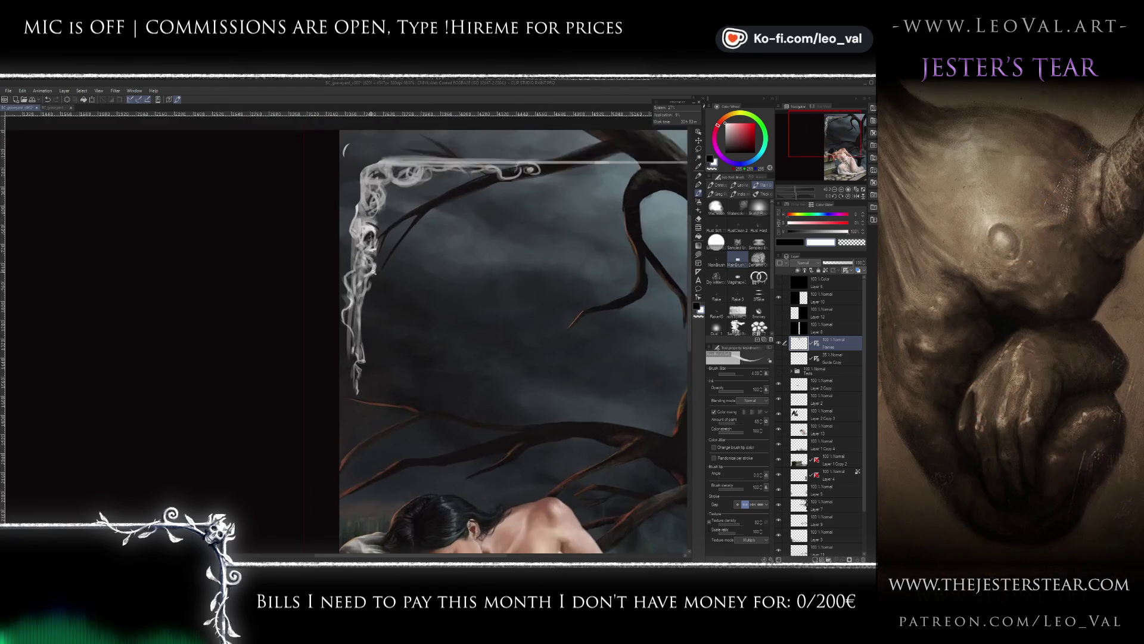
- Paint pale smoke wisps at the frame's lower left, then sample sky blue-grey, white and dark grey
{"action": "scroll", "coordinate": [375, 269], "scroll_direction": "up", "scroll_amount": 1}
{"action": "scroll", "coordinate": [358, 245], "scroll_direction": "up", "scroll_amount": 1}
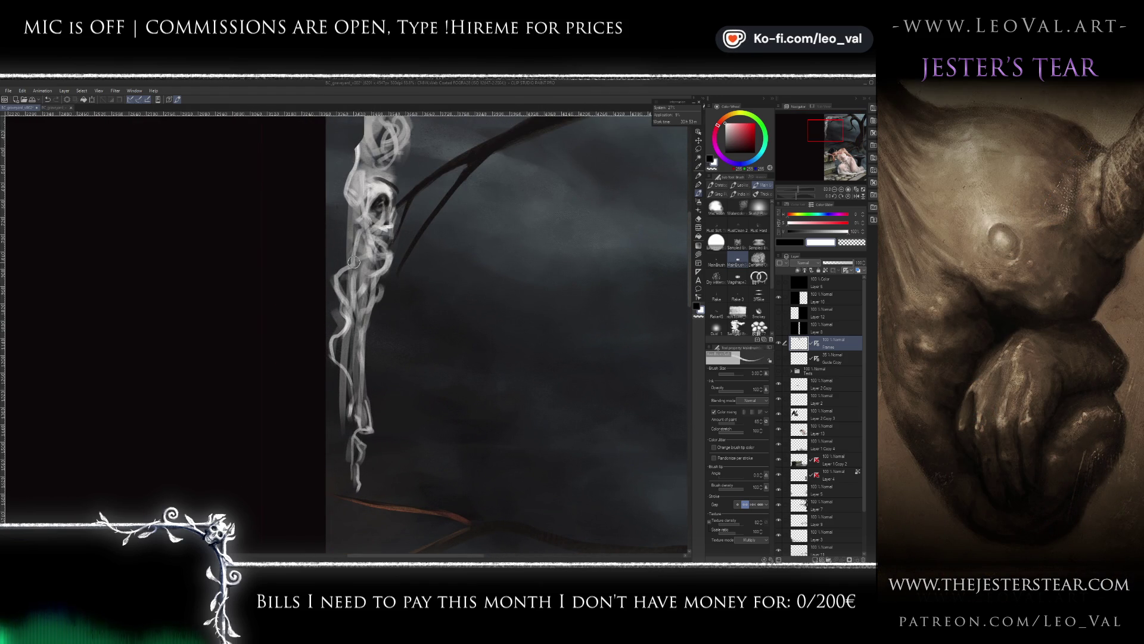
{"action": "left_click_drag", "start_coordinate": [329, 340], "coordinate": [352, 406]}
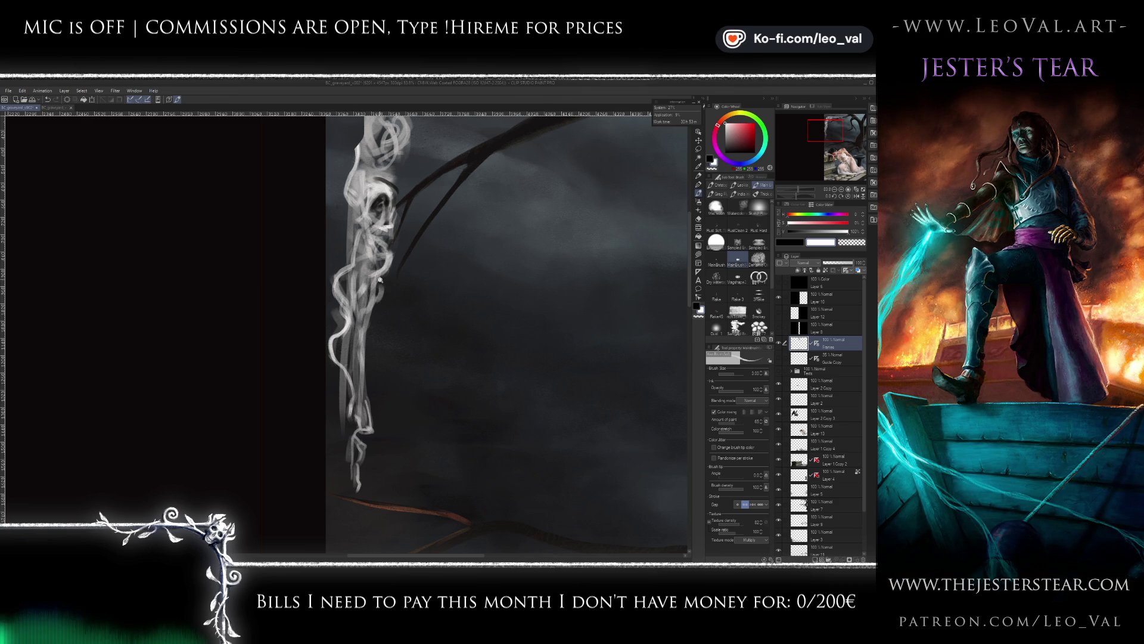
{"action": "scroll", "coordinate": [380, 280], "scroll_direction": "down", "scroll_amount": 2}
{"action": "scroll", "coordinate": [333, 336], "scroll_direction": "down", "scroll_amount": 2}
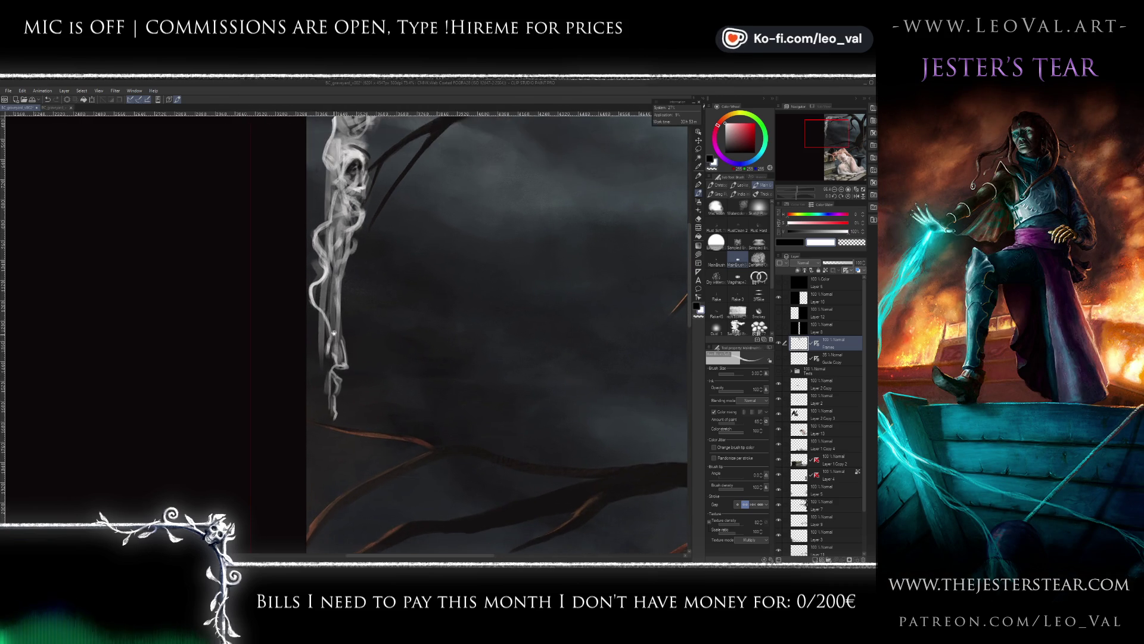
{"action": "scroll", "coordinate": [333, 337], "scroll_direction": "down", "scroll_amount": 2}
{"action": "left_click", "coordinate": [330, 290], "text": "alt"}
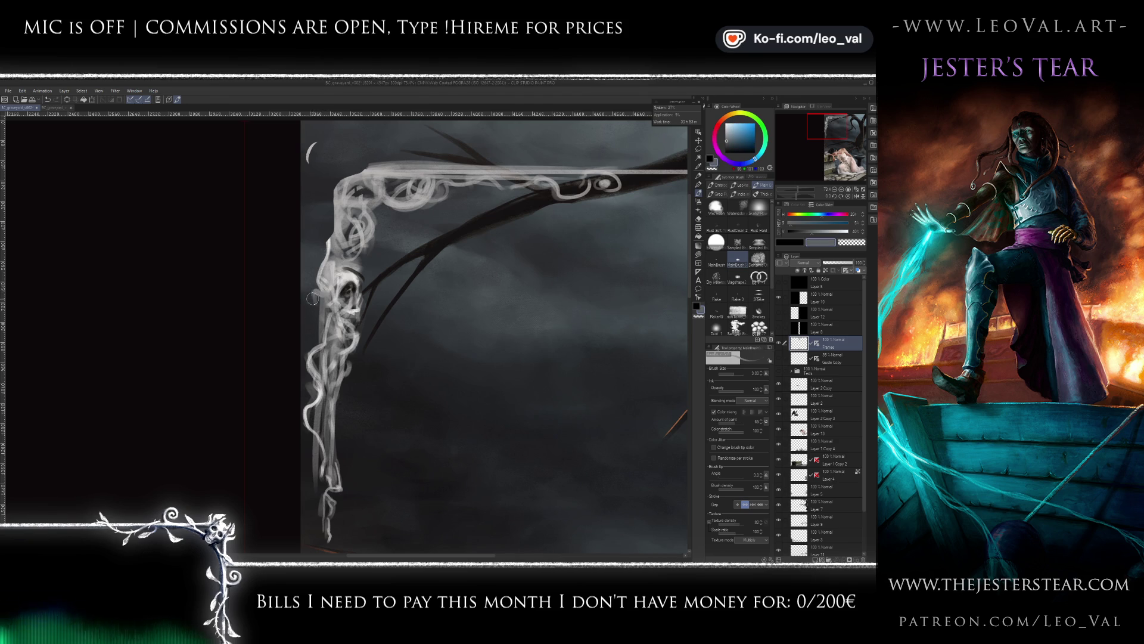
{"action": "left_click", "coordinate": [320, 296], "text": "alt"}
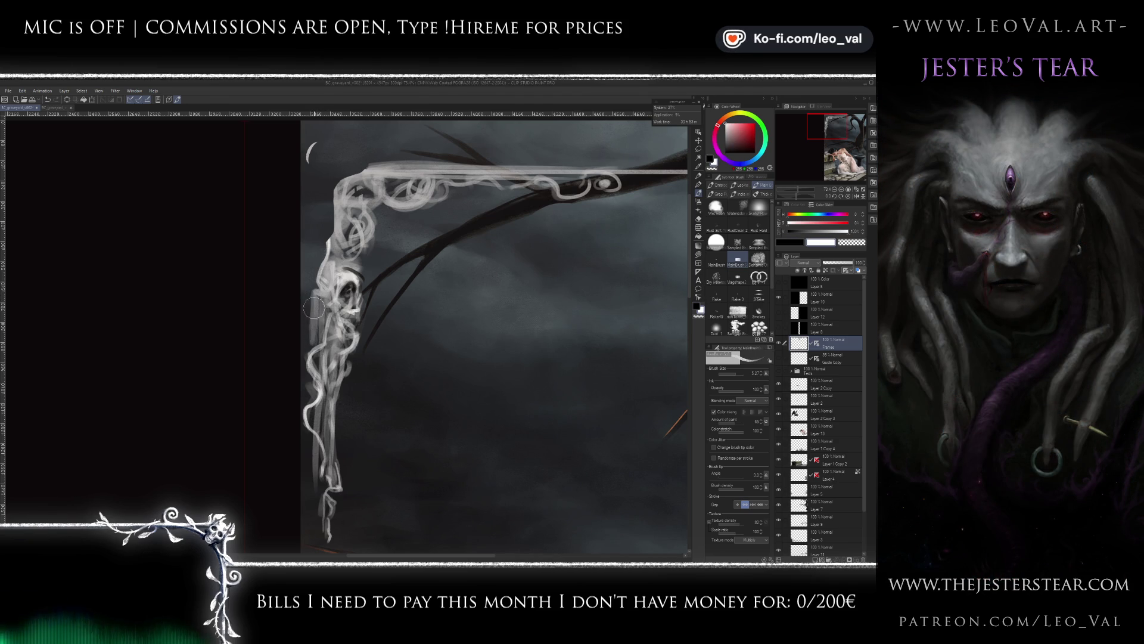
{"action": "left_click", "coordinate": [321, 307], "text": "alt"}
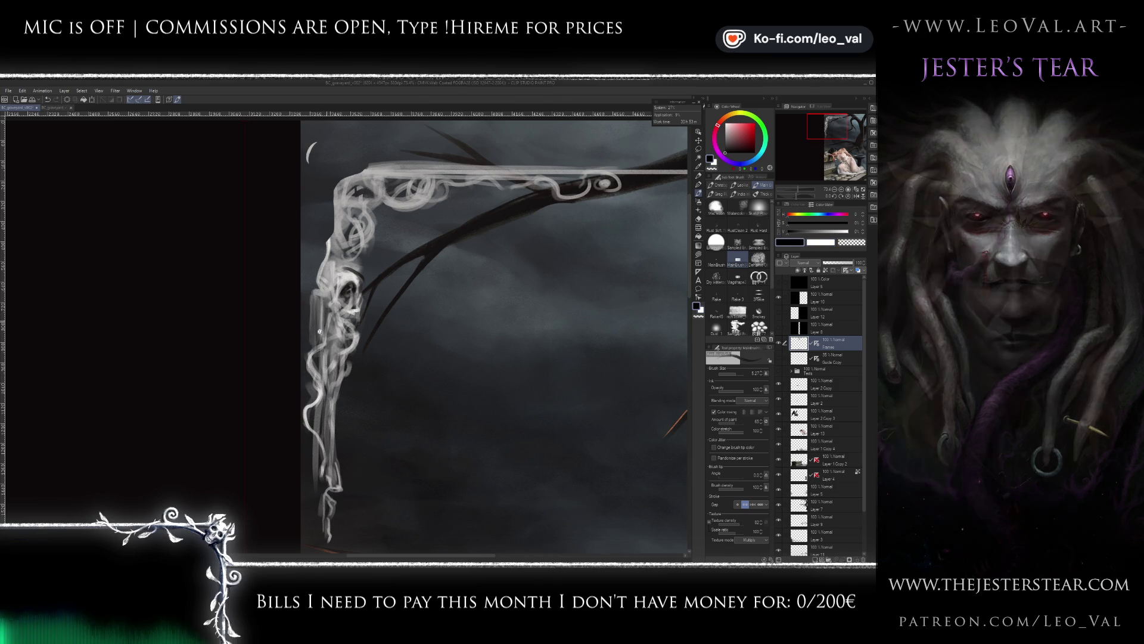
{"action": "scroll", "coordinate": [320, 331], "scroll_direction": "down", "scroll_amount": 5}
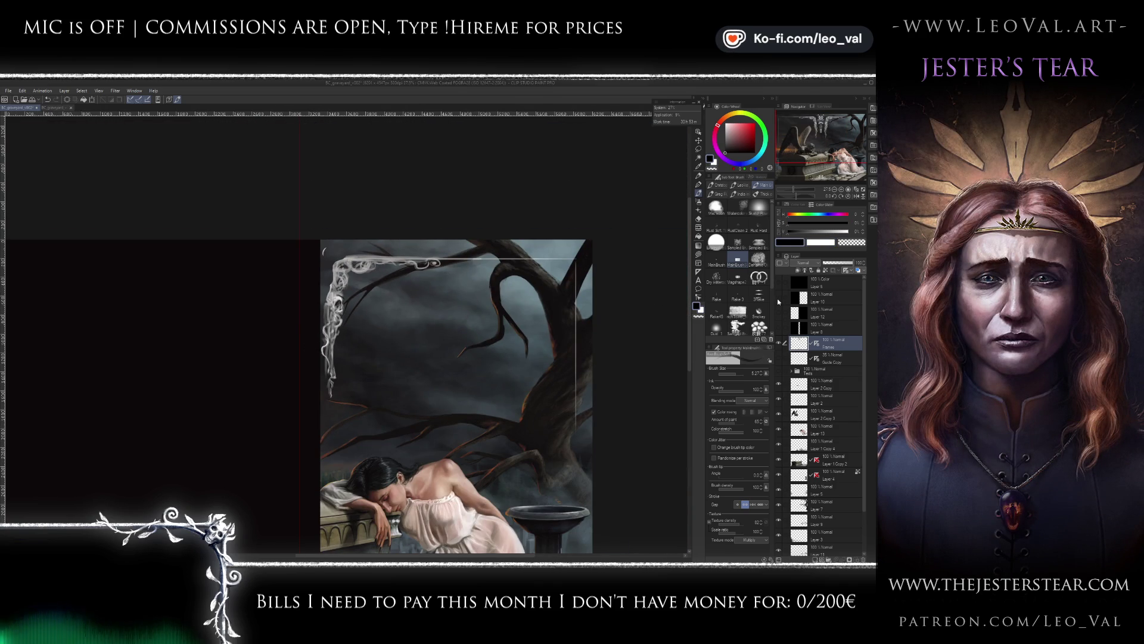
{"action": "scroll", "coordinate": [322, 304], "scroll_direction": "up", "scroll_amount": 3}
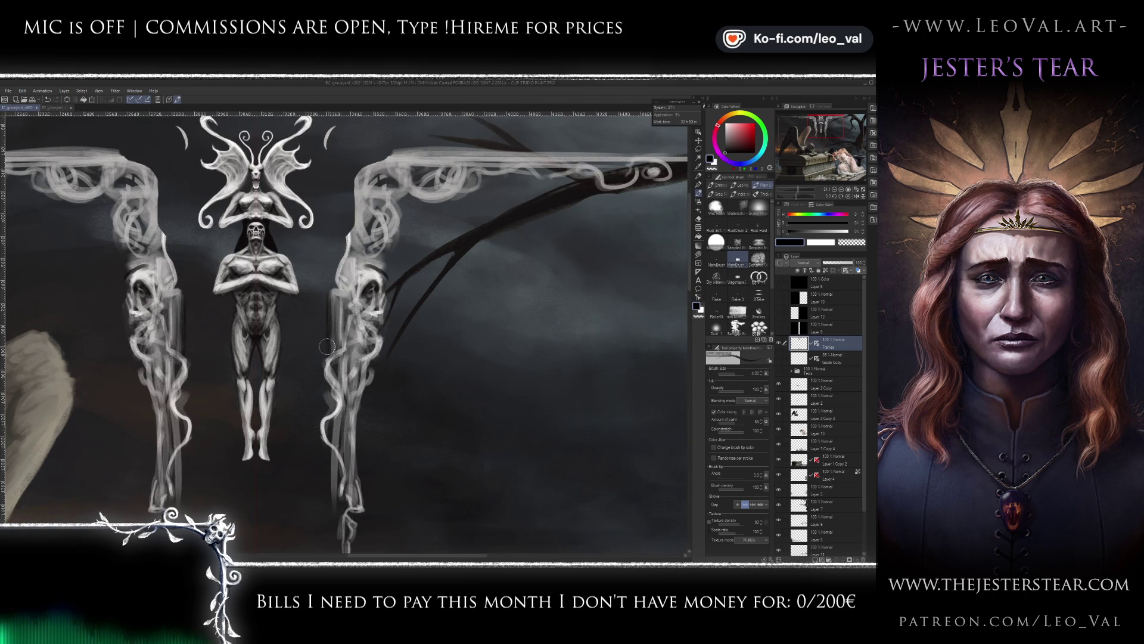
{"action": "left_click_drag", "start_coordinate": [333, 392], "coordinate": [336, 358]}
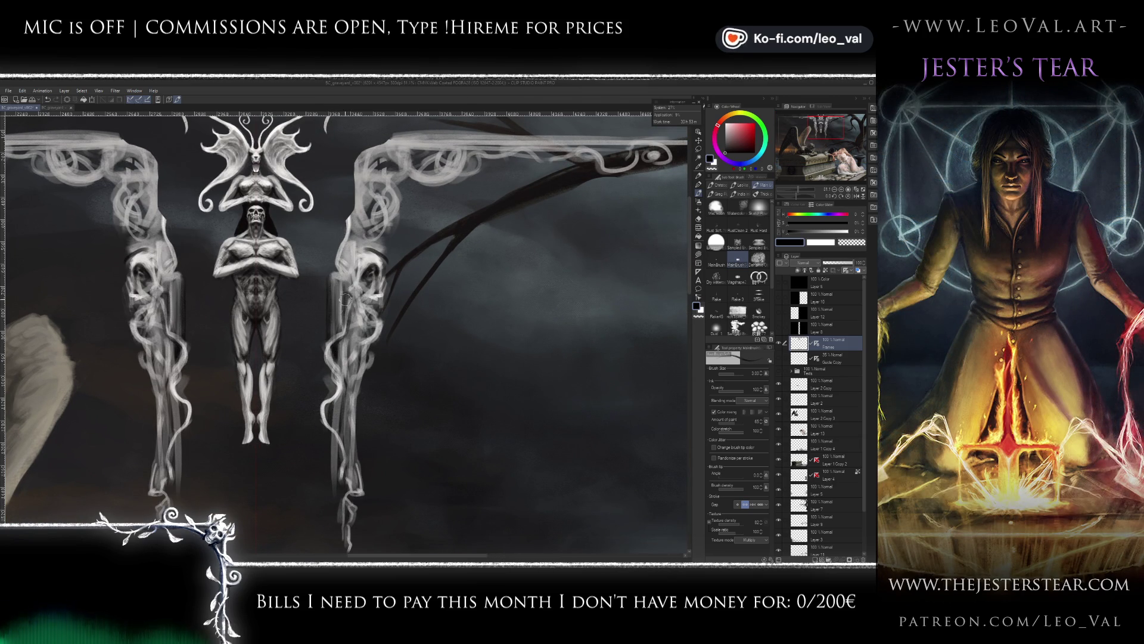
{"action": "scroll", "coordinate": [346, 304], "scroll_direction": "up", "scroll_amount": 1}
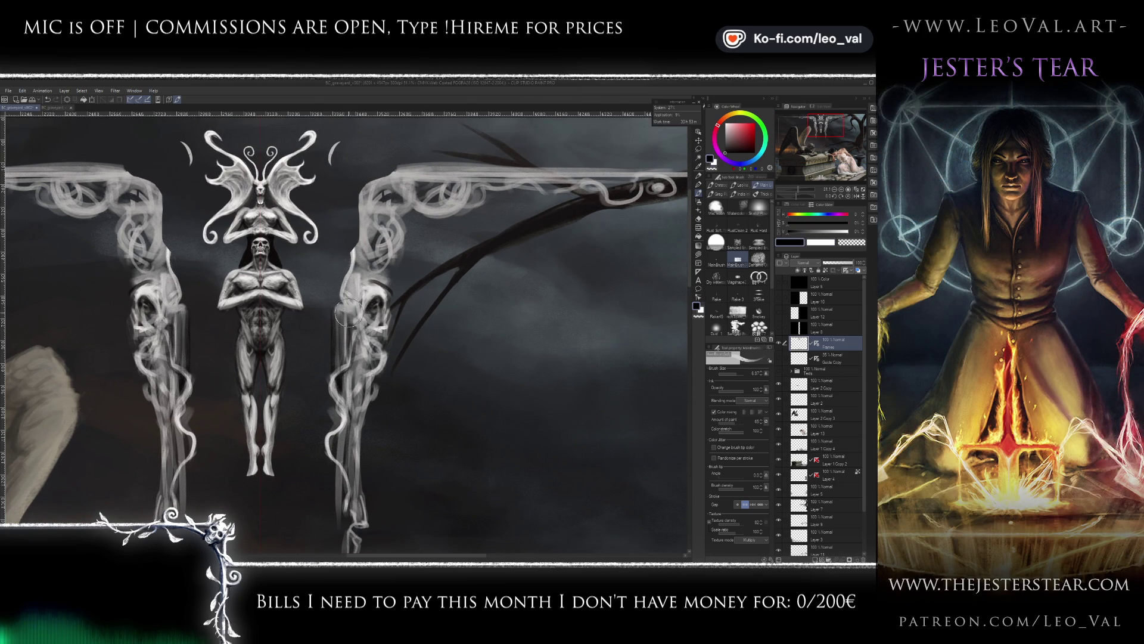
{"action": "key", "text": "x"}
{"action": "key", "text": "bracketleft"}
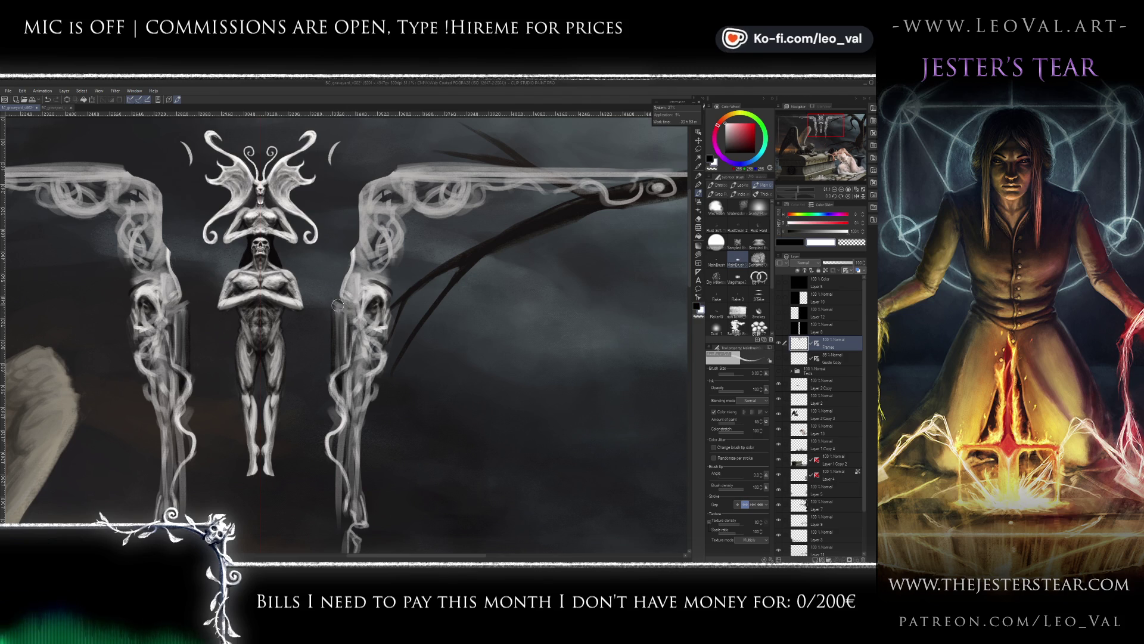
{"action": "key", "text": "x"}
{"action": "left_click_drag", "start_coordinate": [341, 372], "coordinate": [337, 315]}
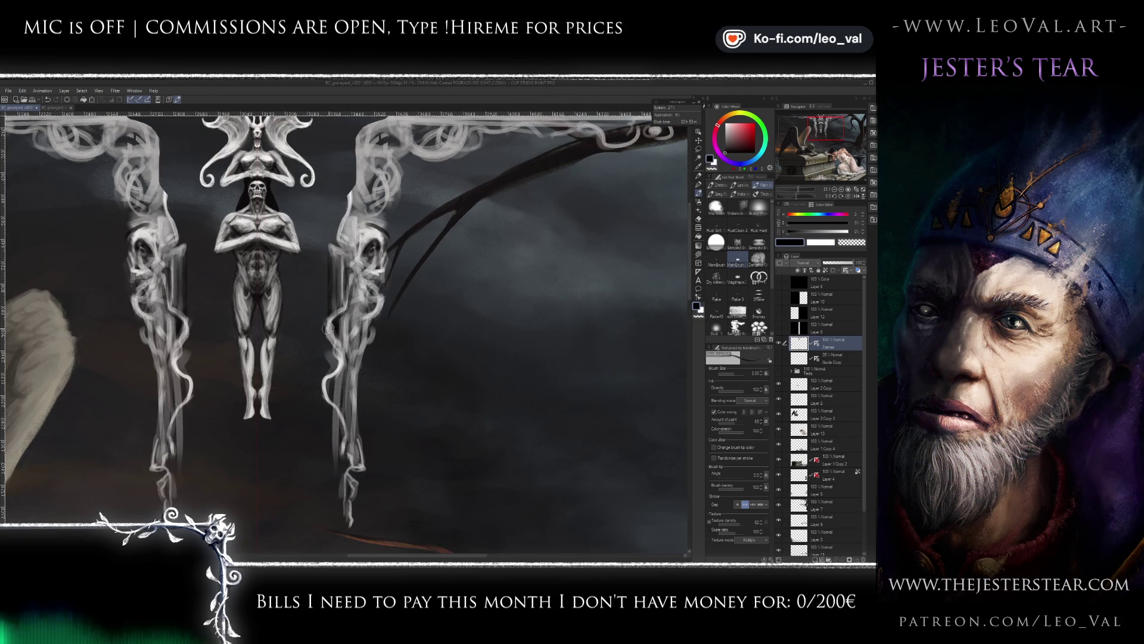
{"action": "left_click", "coordinate": [332, 329], "text": "alt"}
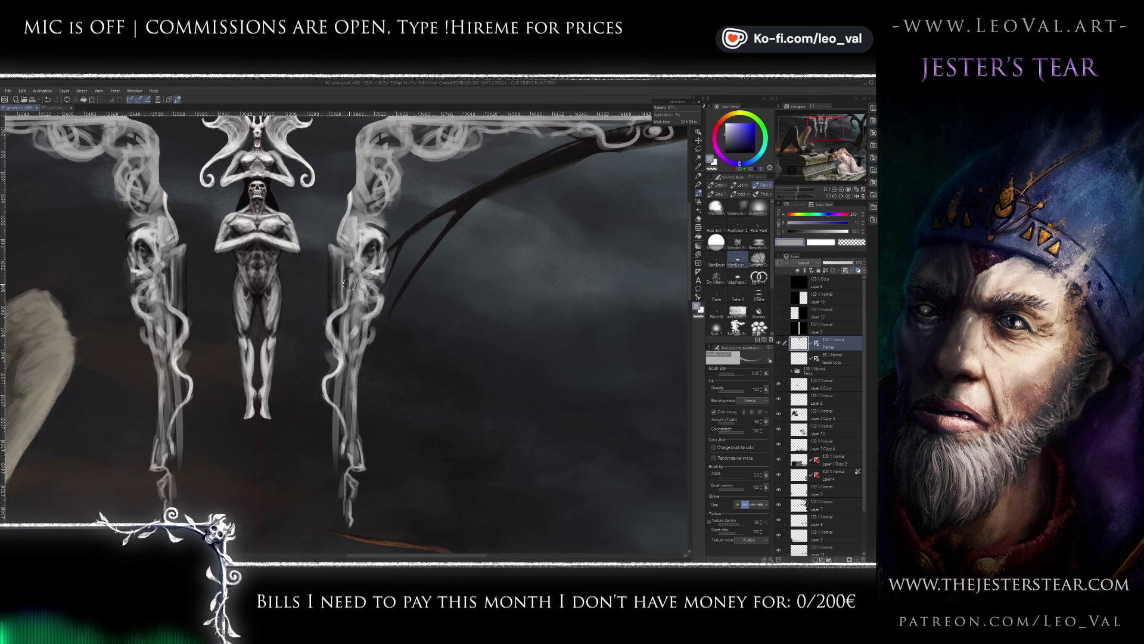
{"action": "left_click_drag", "start_coordinate": [348, 286], "coordinate": [325, 343]}
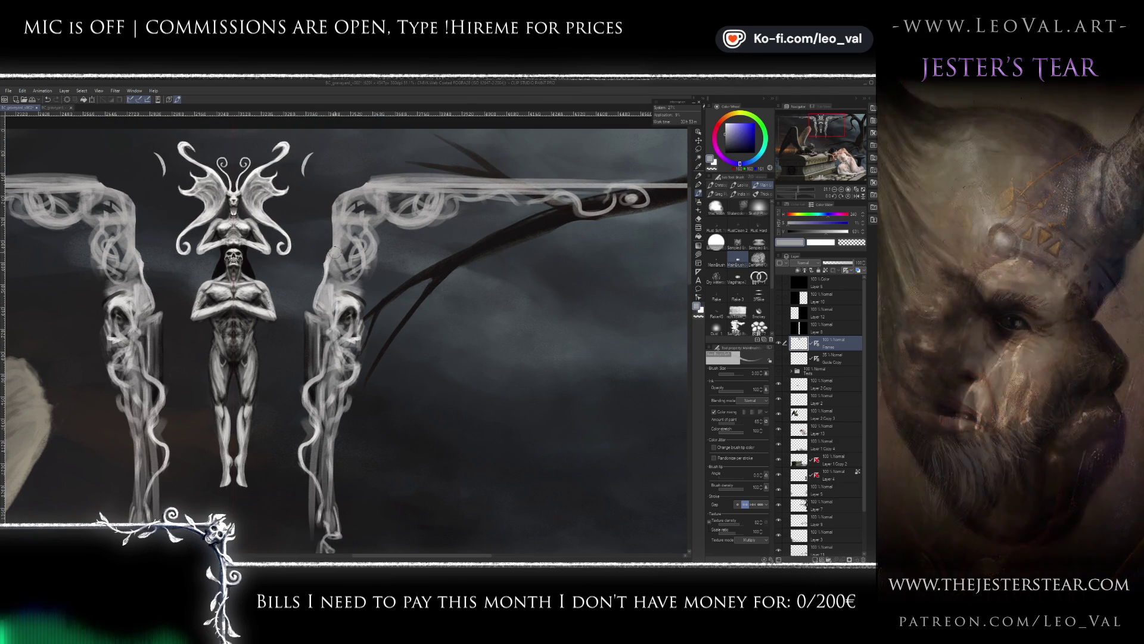
{"action": "left_click_drag", "start_coordinate": [331, 250], "coordinate": [323, 288]}
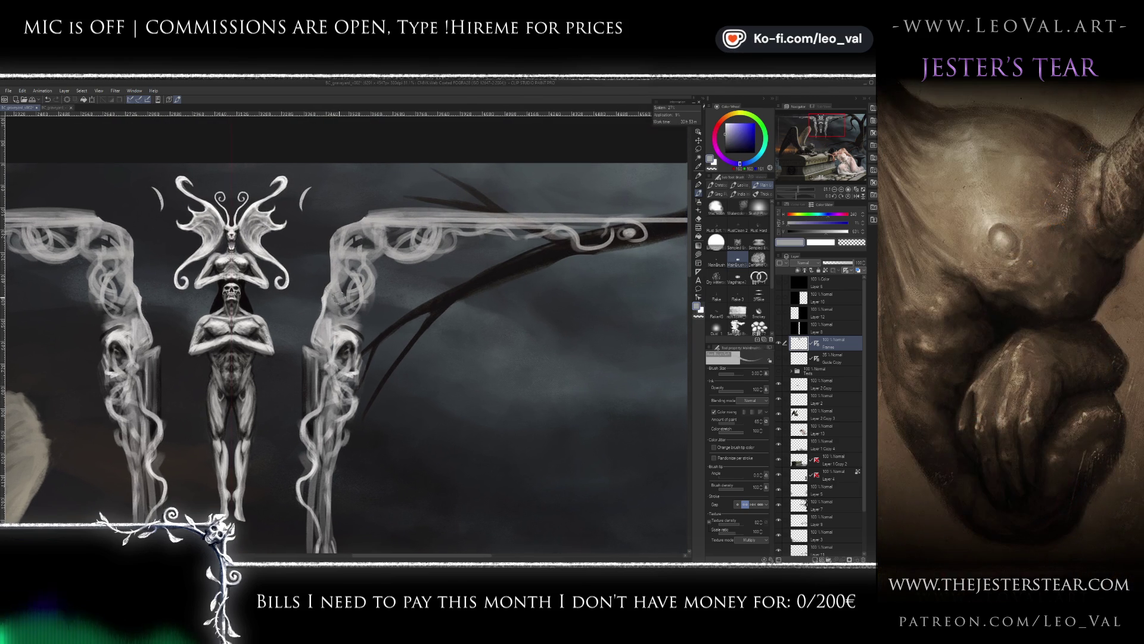
{"action": "left_click", "coordinate": [335, 267], "text": "alt"}
{"action": "mouse_move", "coordinate": [329, 236]}
{"action": "left_mouse_down"}
{"action": "mouse_move", "coordinate": [331, 286]}
{"action": "mouse_move", "coordinate": [332, 230]}
{"action": "mouse_move", "coordinate": [344, 222]}
{"action": "mouse_move", "coordinate": [332, 248]}
{"action": "left_mouse_up"}
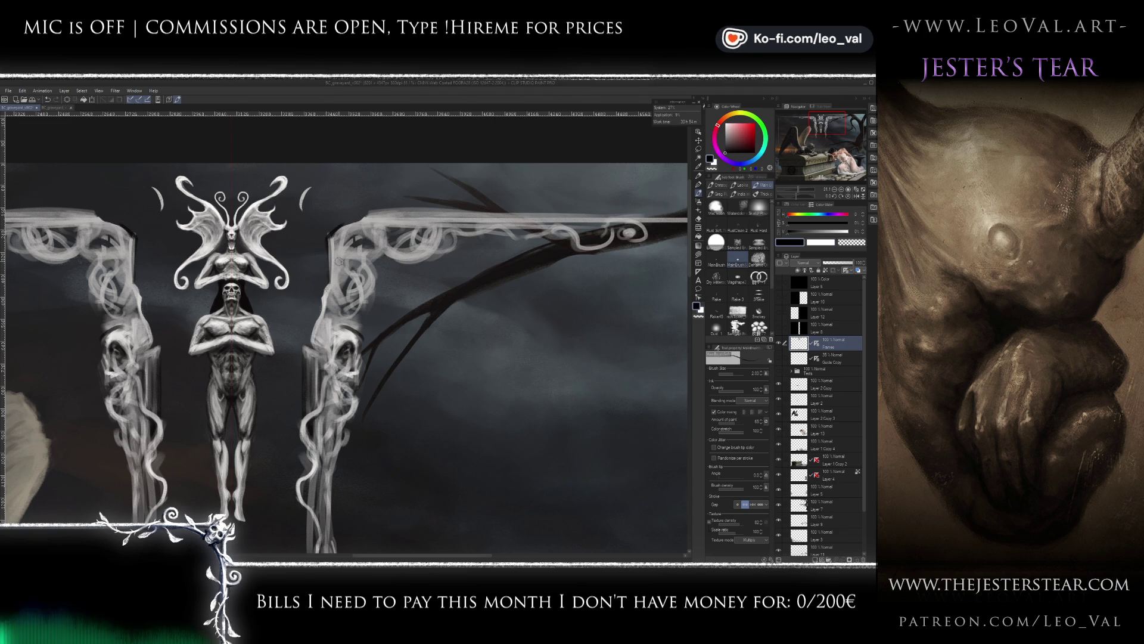
{"action": "left_click", "coordinate": [335, 241], "text": "alt"}
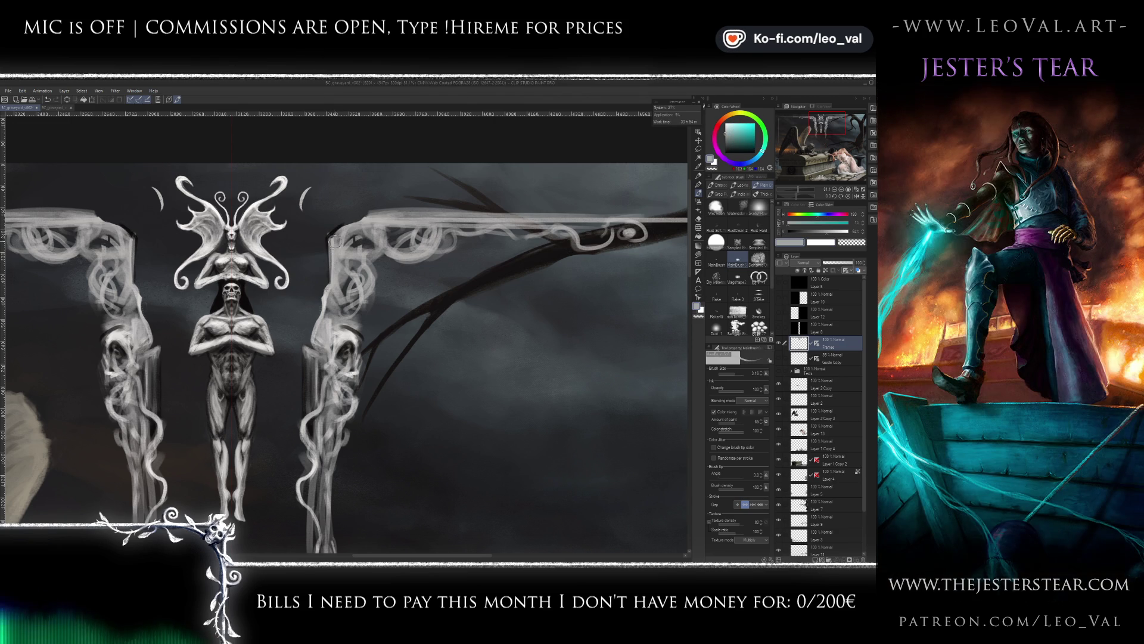
{"action": "left_click", "coordinate": [369, 214], "text": "alt"}
{"action": "left_click_drag", "start_coordinate": [370, 209], "coordinate": [461, 208]}
{"action": "key", "text": "ctrl+z"}
{"action": "left_click_drag", "start_coordinate": [388, 208], "coordinate": [572, 210]}
{"action": "left_click_drag", "start_coordinate": [435, 242], "coordinate": [402, 244]}
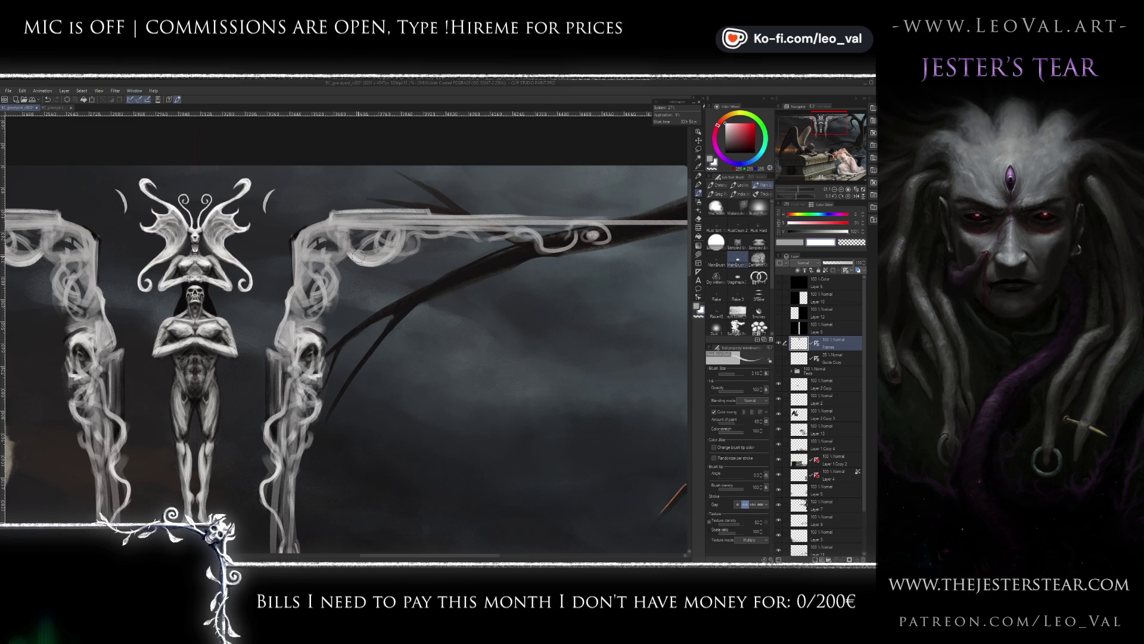
{"action": "left_click", "coordinate": [378, 254], "text": "alt"}
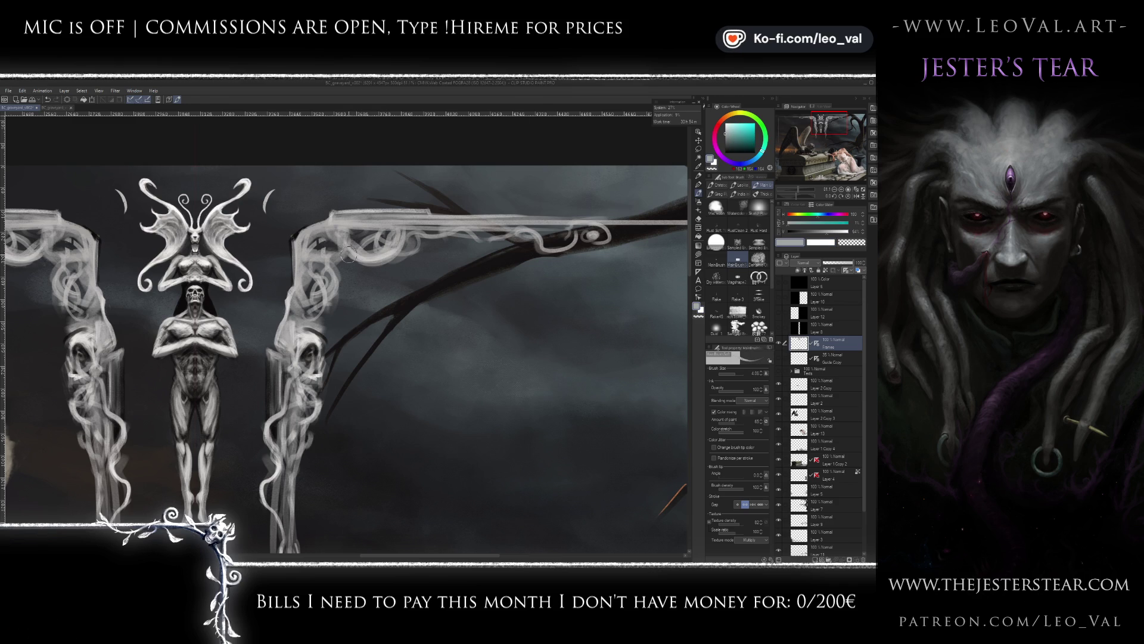
{"action": "key", "text": "d"}
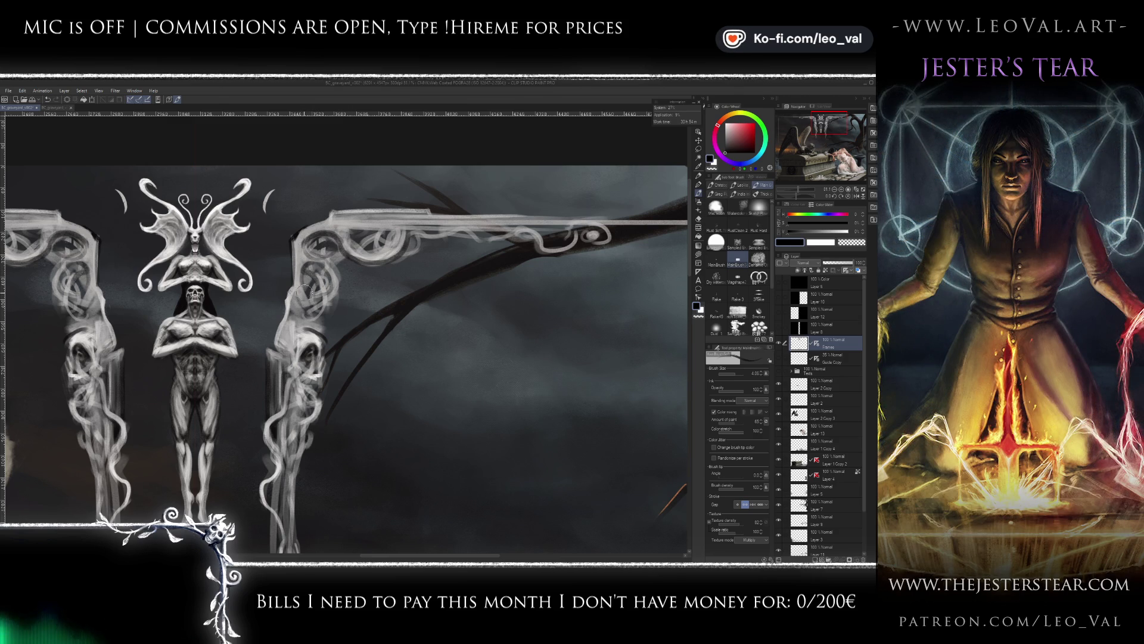
{"action": "scroll", "coordinate": [302, 311], "scroll_direction": "down", "scroll_amount": 3}
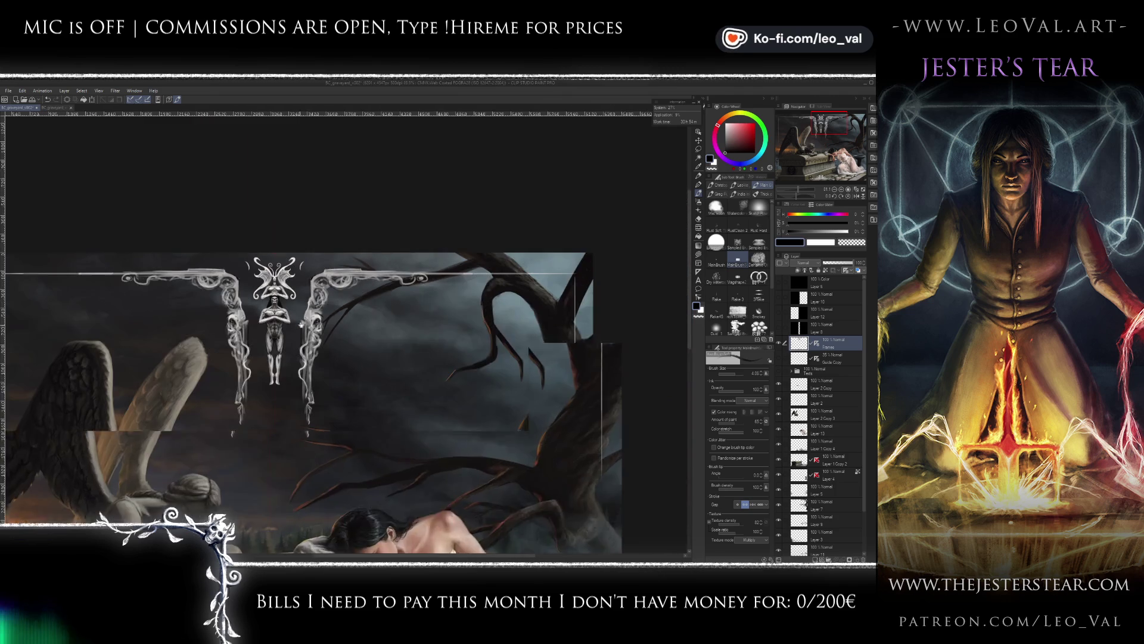
{"action": "scroll", "coordinate": [295, 340], "scroll_direction": "down", "scroll_amount": 2}
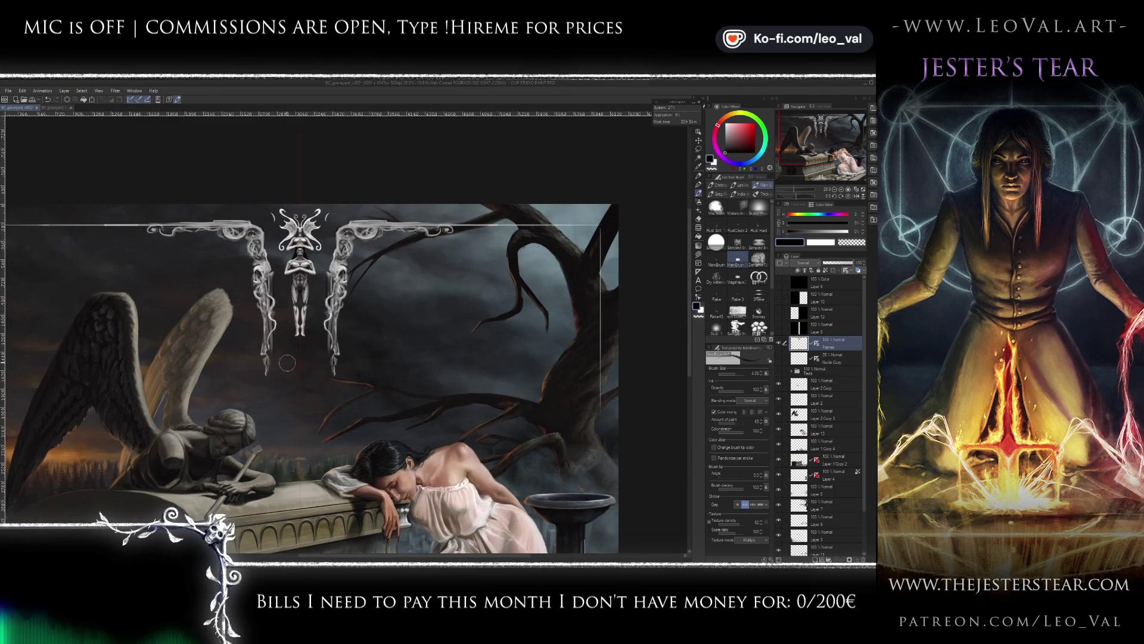
{"action": "scroll", "coordinate": [362, 318], "scroll_direction": "up", "scroll_amount": 3}
{"action": "scroll", "coordinate": [343, 313], "scroll_direction": "up", "scroll_amount": 2}
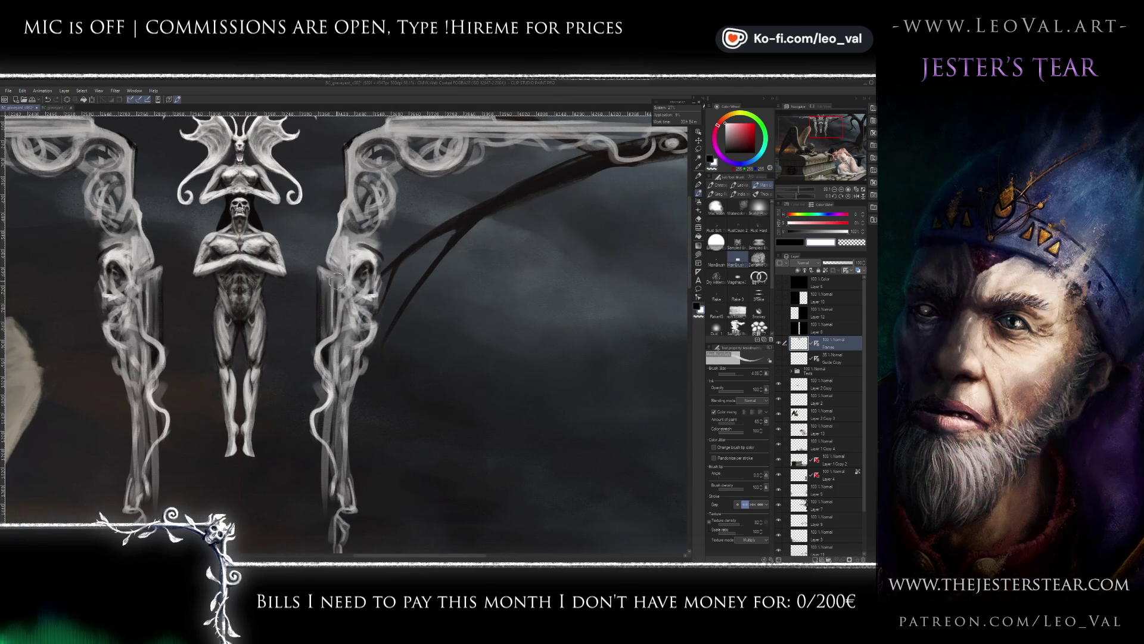
- Paint mirrored white then dark grey strokes on the right pillar at brush sizes 5 and 7.8
{"action": "key", "text": "x"}
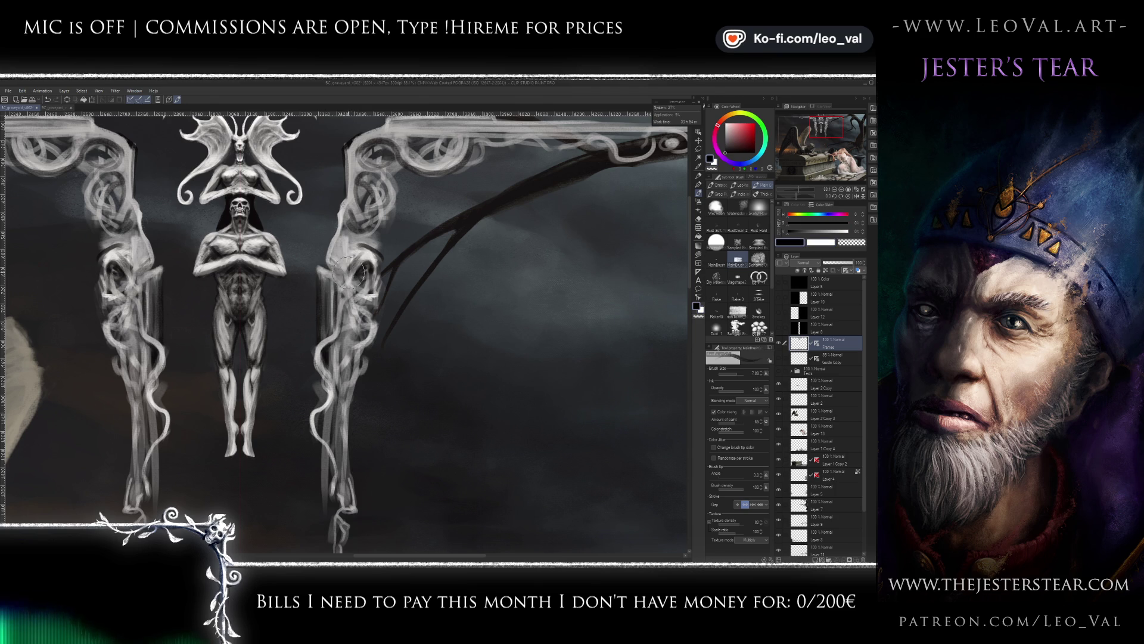
{"action": "key", "text": "x"}
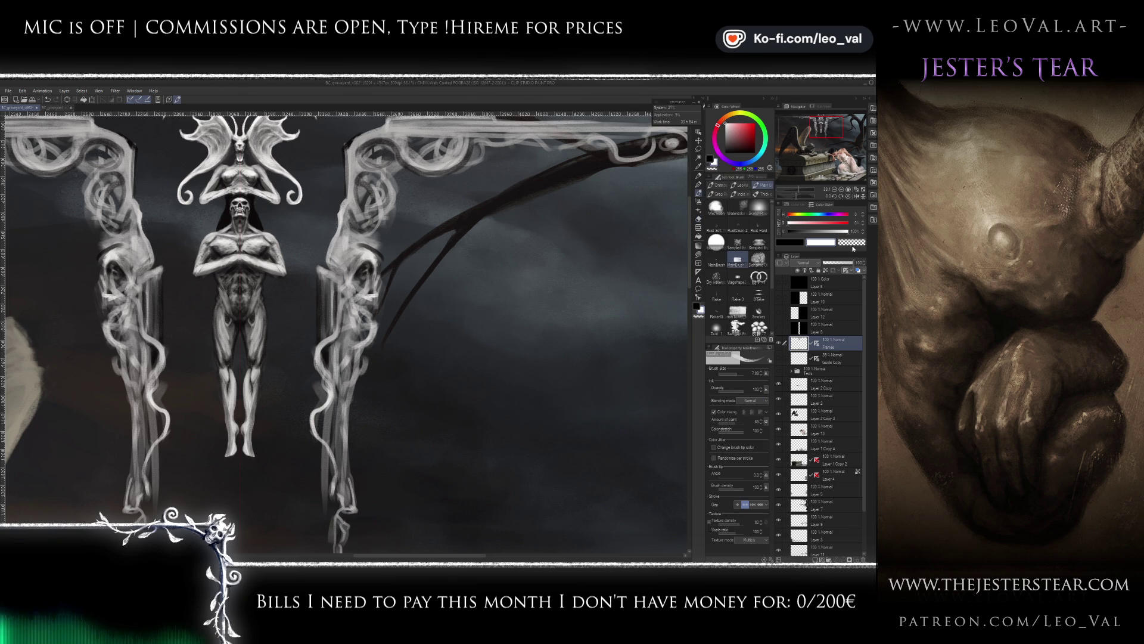
{"action": "key", "text": "bracketleft"}
{"action": "key", "text": "bracketleft"}
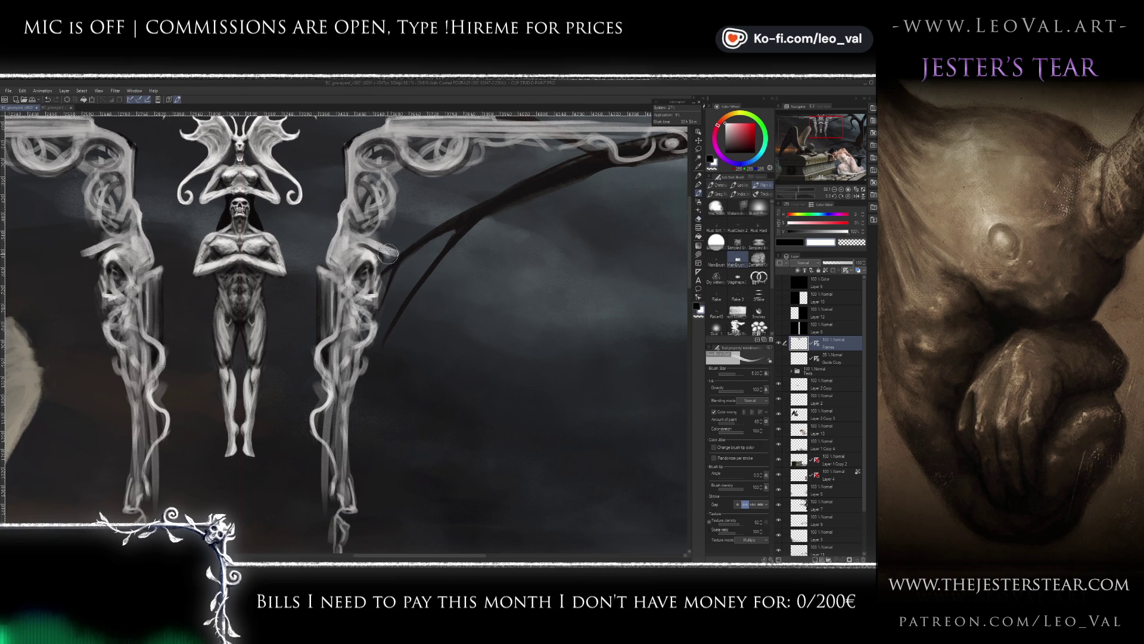
{"action": "mouse_move", "coordinate": [384, 257]}
{"action": "left_mouse_down"}
{"action": "mouse_move", "coordinate": [398, 249]}
{"action": "mouse_move", "coordinate": [383, 249]}
{"action": "left_mouse_up"}
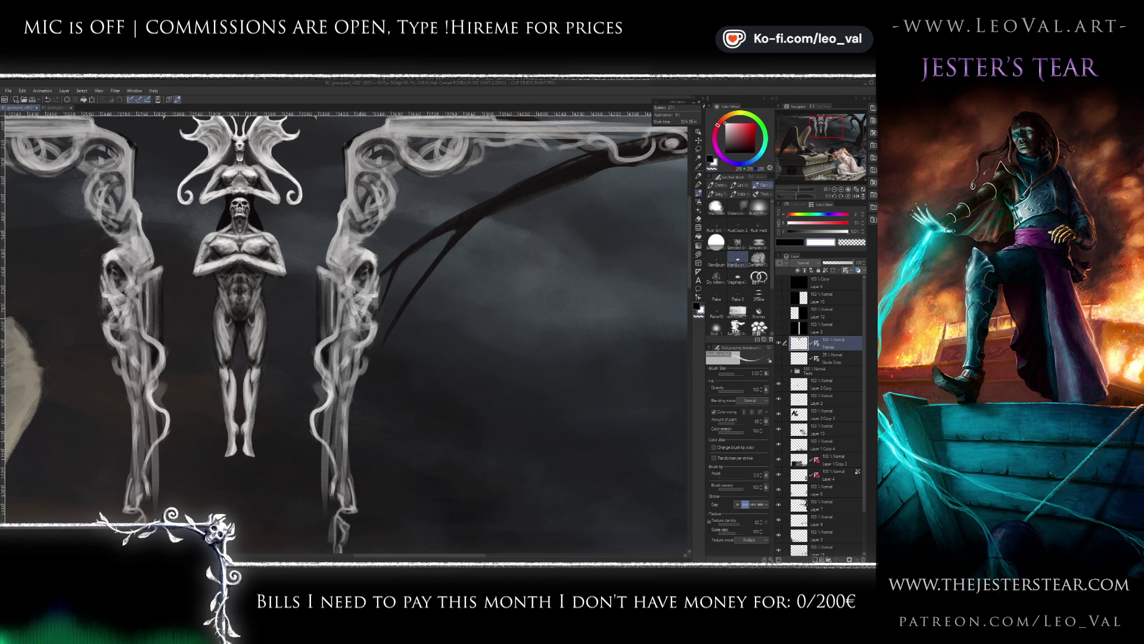
{"action": "left_click", "coordinate": [363, 313], "text": "alt"}
{"action": "left_click_drag", "start_coordinate": [362, 293], "coordinate": [373, 293]}
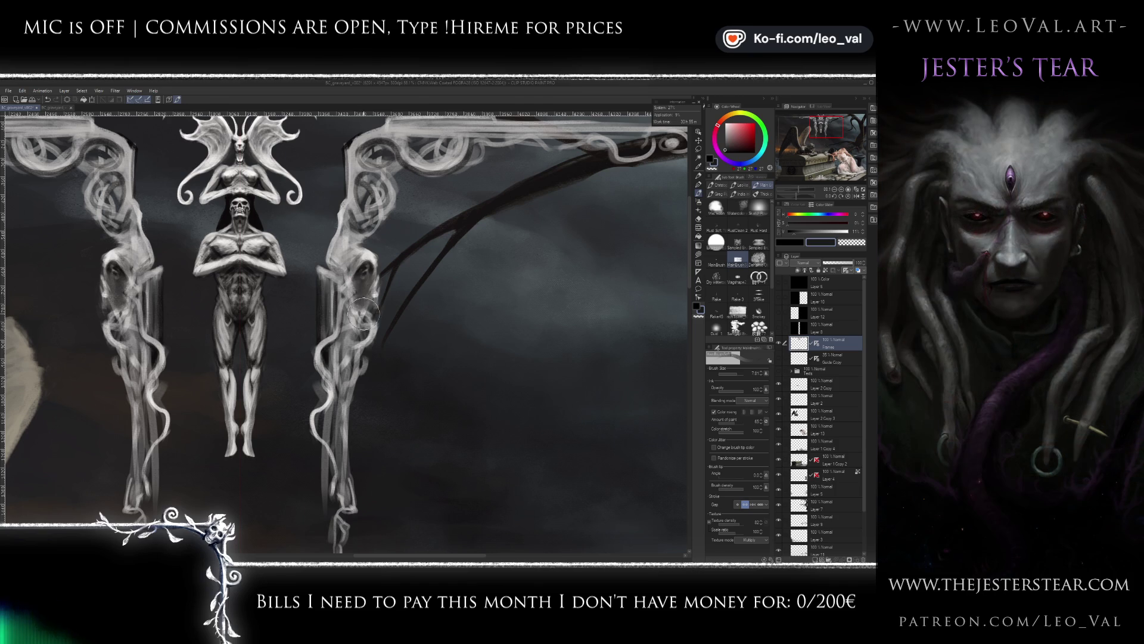
{"action": "mouse_move", "coordinate": [363, 317]}
{"action": "left_mouse_down"}
{"action": "mouse_move", "coordinate": [358, 284]}
{"action": "mouse_move", "coordinate": [358, 322]}
{"action": "left_mouse_up"}
- Add a light grey edge to the right pillar, darken it with near-black, and zoom out
{"action": "left_click", "coordinate": [373, 256], "text": "alt"}
{"action": "left_click", "coordinate": [375, 256], "text": "alt"}
{"action": "mouse_move", "coordinate": [367, 251]}
{"action": "left_mouse_down"}
{"action": "mouse_move", "coordinate": [377, 260]}
{"action": "mouse_move", "coordinate": [356, 239]}
{"action": "mouse_move", "coordinate": [352, 251]}
{"action": "left_mouse_up"}
{"action": "left_click", "coordinate": [357, 253], "text": "alt"}
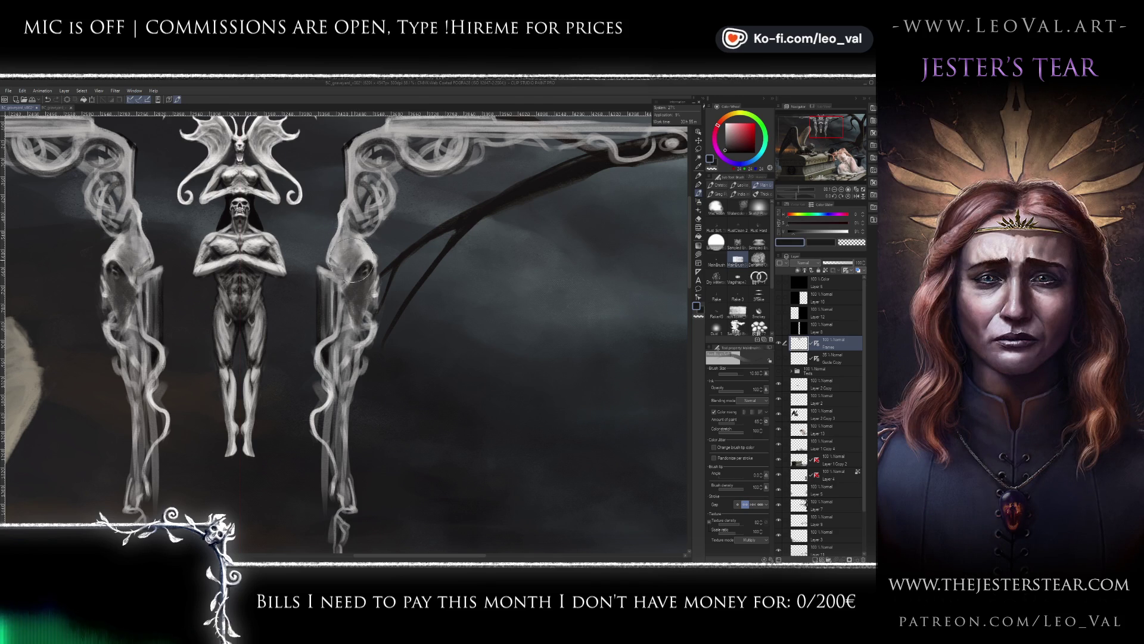
{"action": "scroll", "coordinate": [352, 251], "scroll_direction": "down", "scroll_amount": 1}
{"action": "scroll", "coordinate": [334, 357], "scroll_direction": "down", "scroll_amount": 2}
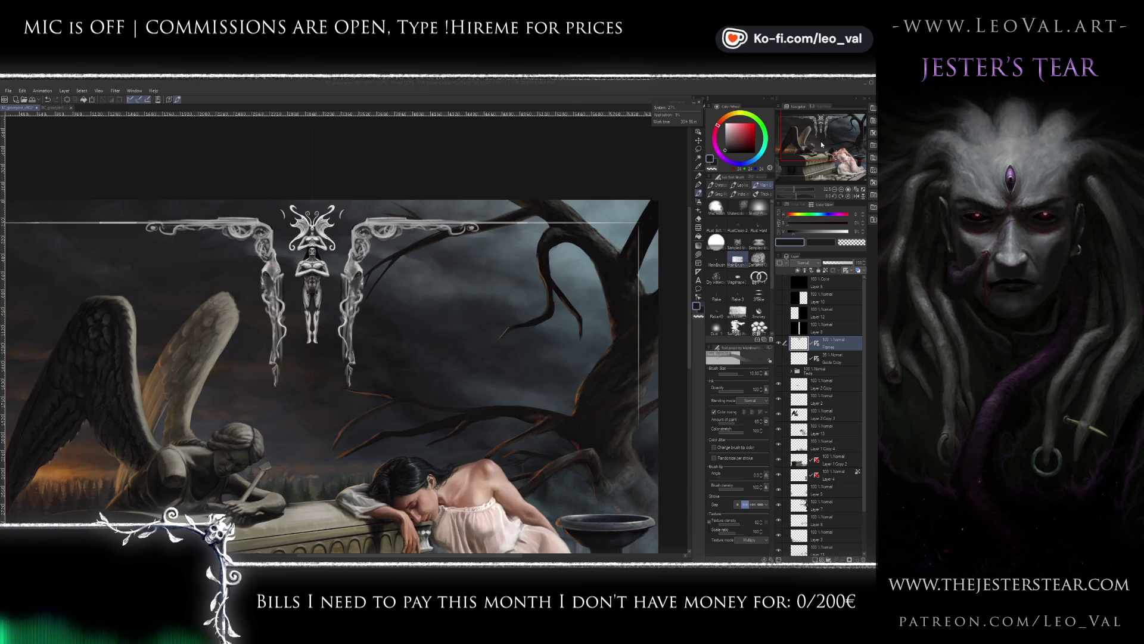
- Zoom in on the pillars and switch to transparent colour with a size 2 brush
{"action": "scroll", "coordinate": [544, 253], "scroll_direction": "up", "scroll_amount": 2}
{"action": "scroll", "coordinate": [407, 259], "scroll_direction": "up", "scroll_amount": 2}
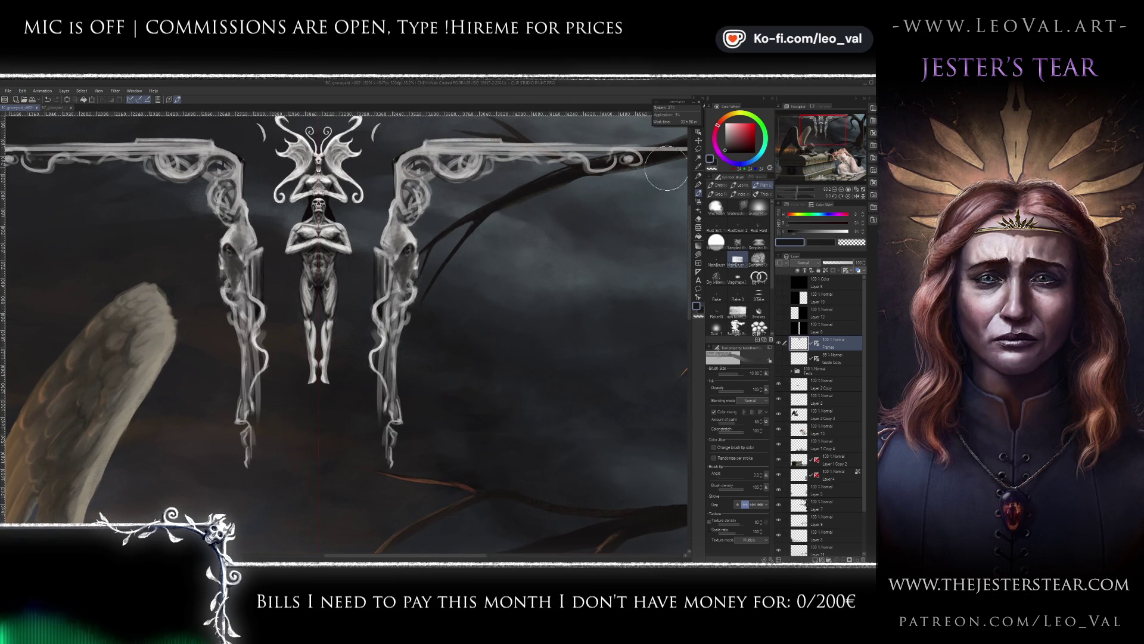
{"action": "key", "text": "c"}
{"action": "key", "text": "bracketleft"}
{"action": "key", "text": "bracketleft"}
{"action": "key", "text": "bracketleft"}
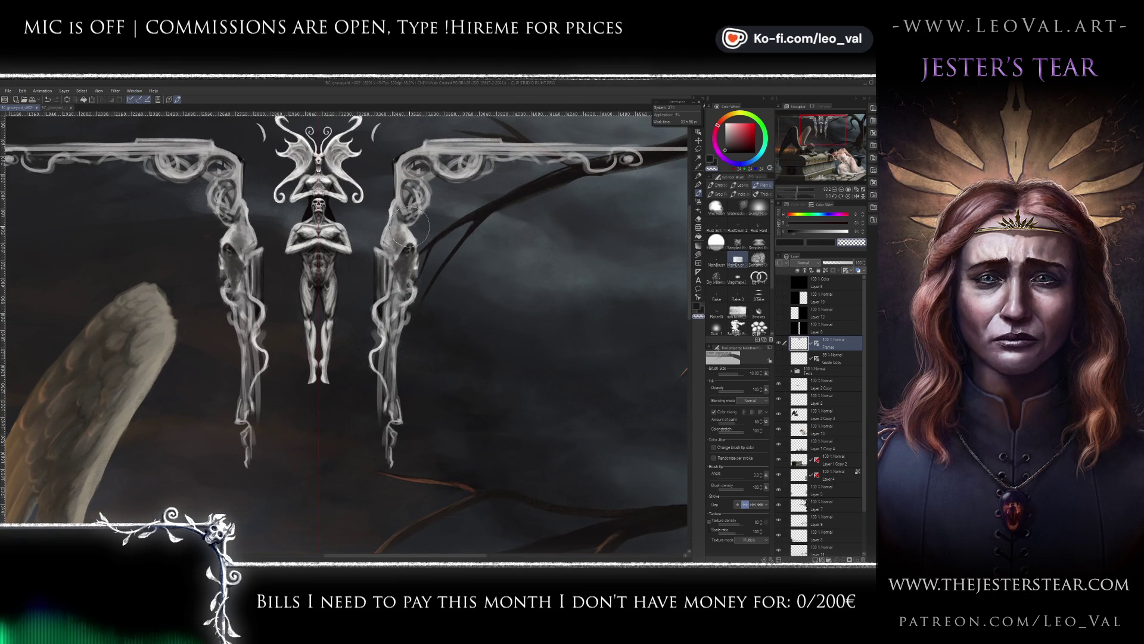
{"action": "key", "text": "bracketleft"}
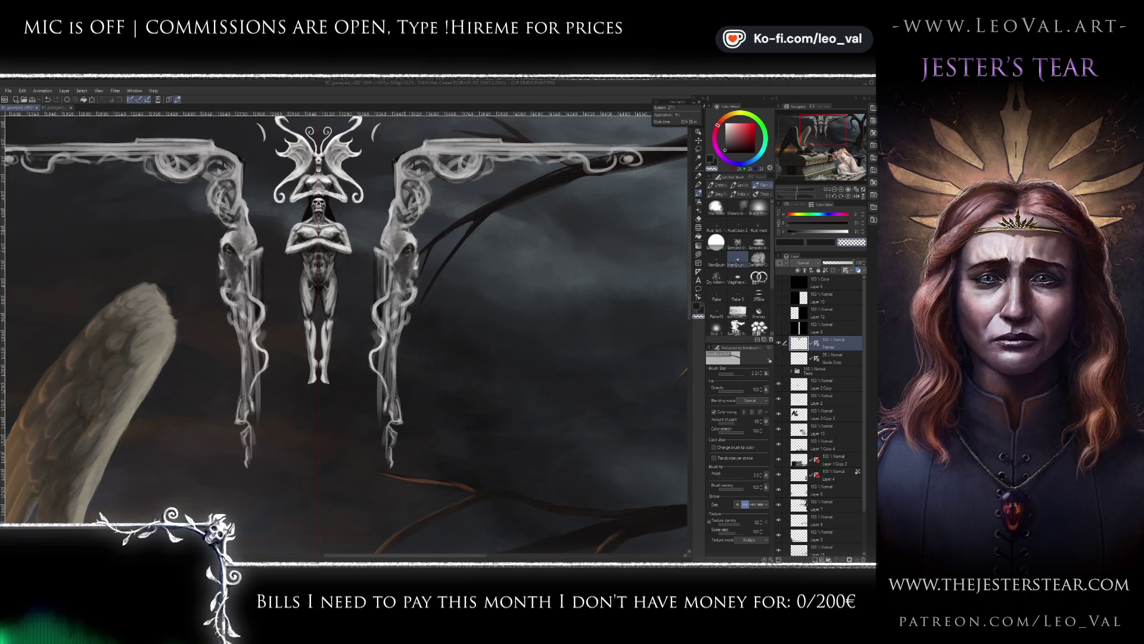
- Paint near-black hooded shapes atop both pillars with a size 3 brush, then zoom out to compare
{"action": "key", "text": "bracketleft"}
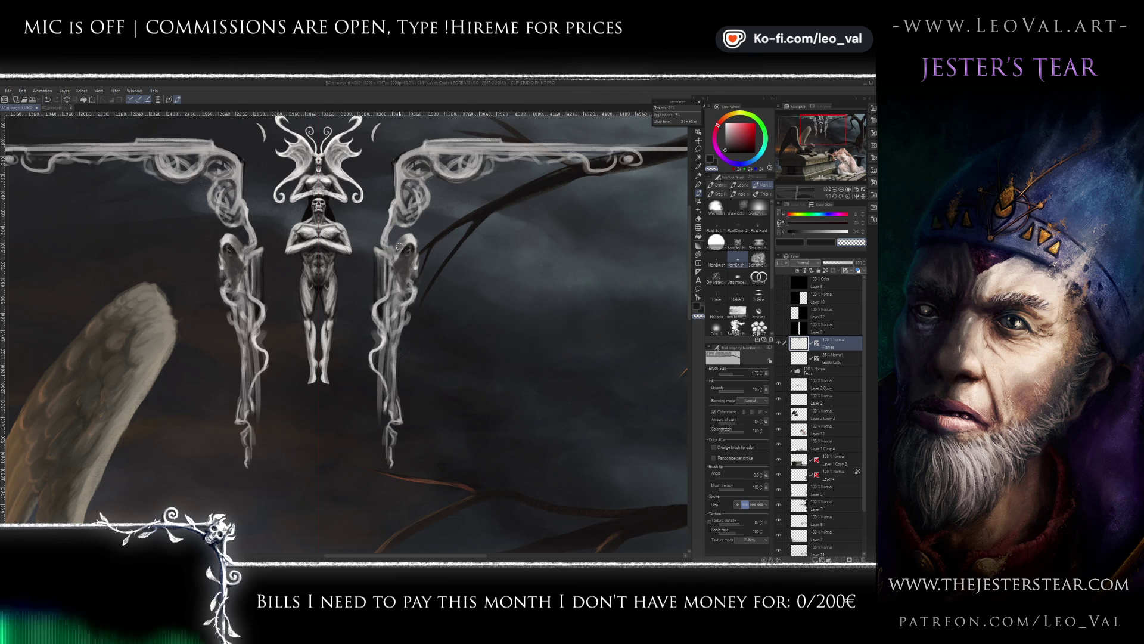
{"action": "left_click", "coordinate": [399, 250], "text": "alt"}
{"action": "left_click", "coordinate": [402, 257], "text": "alt"}
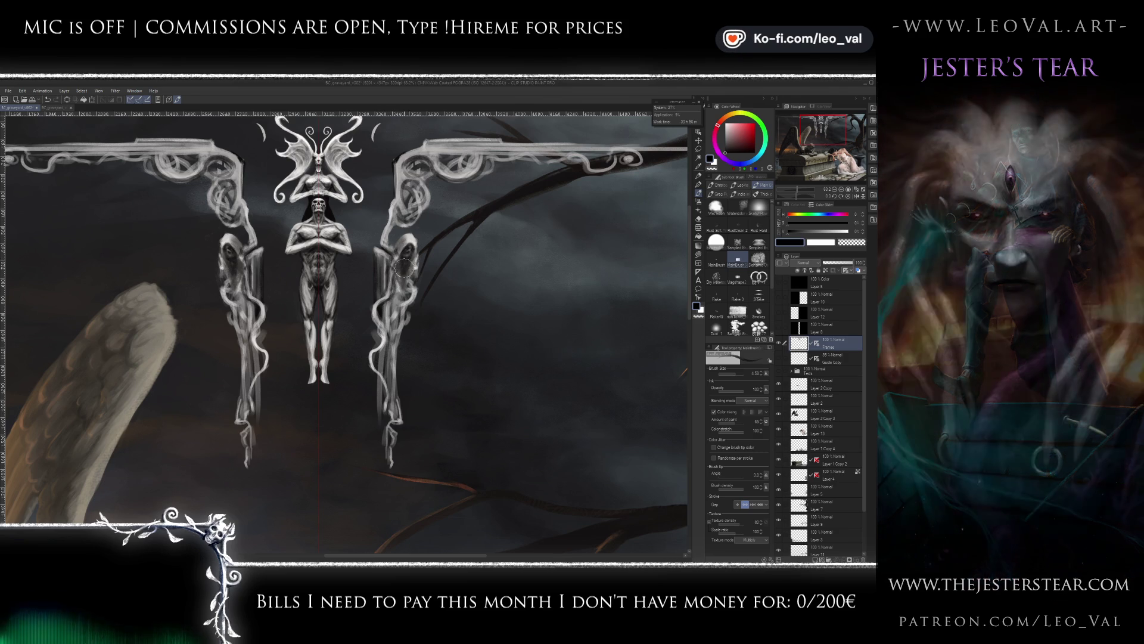
{"action": "scroll", "coordinate": [386, 303], "scroll_direction": "down", "scroll_amount": 3}
{"action": "scroll", "coordinate": [381, 316], "scroll_direction": "down", "scroll_amount": 1}
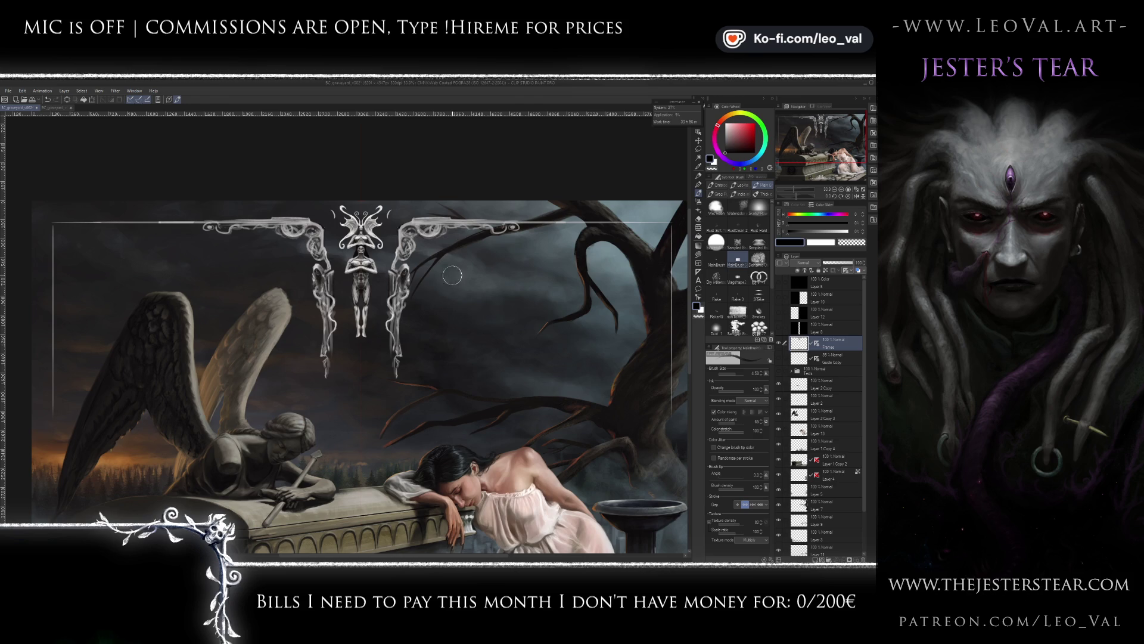
{"action": "scroll", "coordinate": [404, 282], "scroll_direction": "up", "scroll_amount": 3}
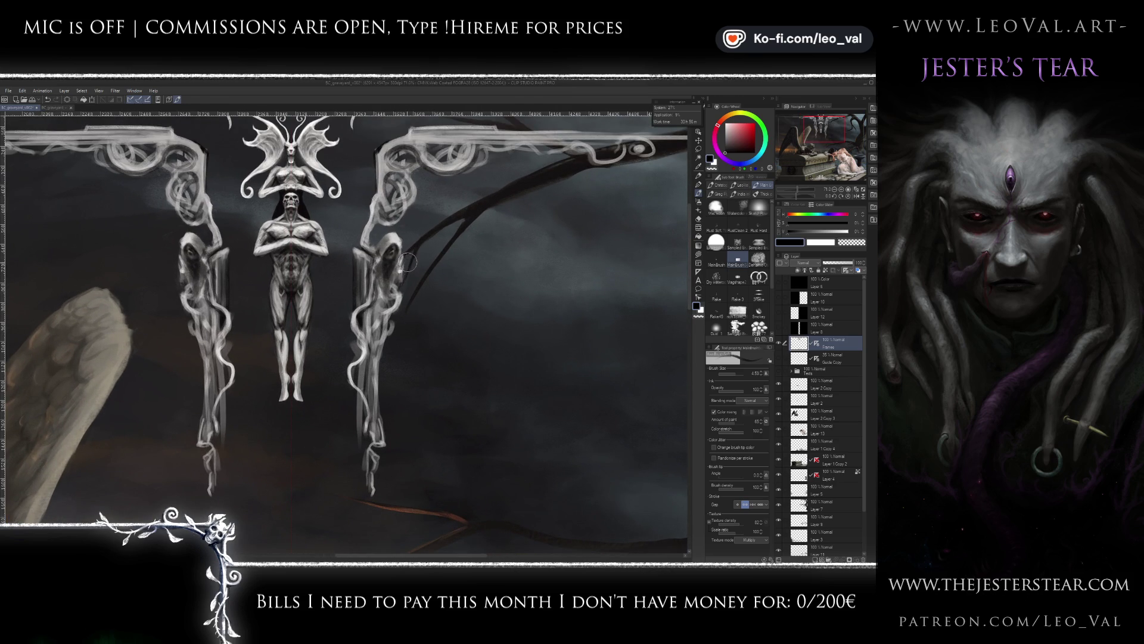
- Add fine mirrored white and black detail to the hoods, shrinking the brush from 2.5 to 0.8
{"action": "key", "text": "x"}
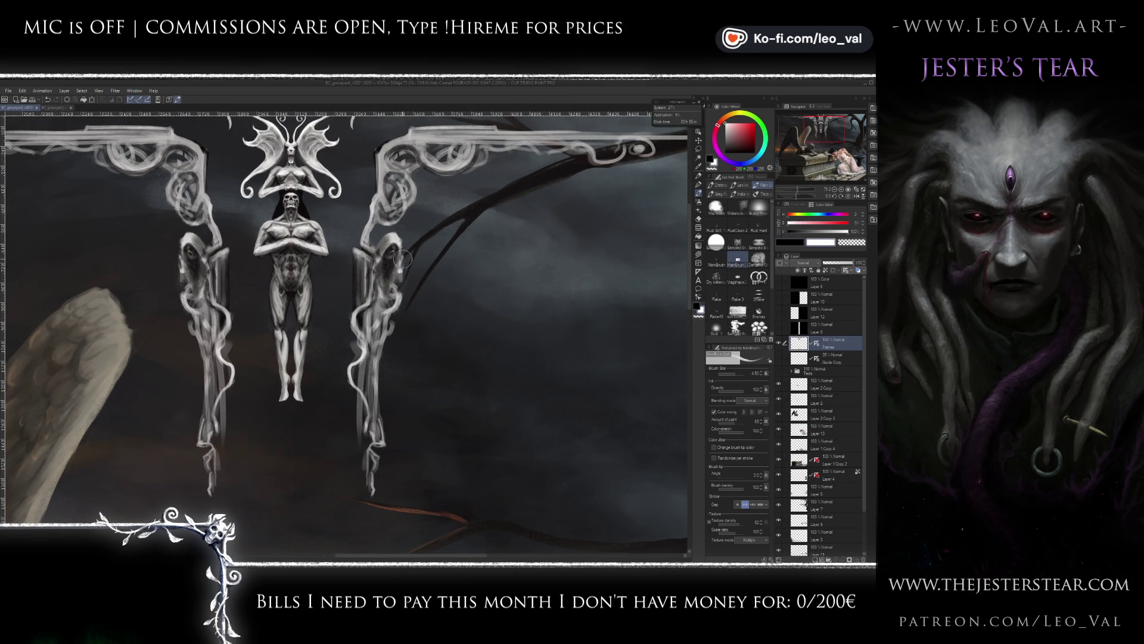
{"action": "key", "text": "bracketleft"}
{"action": "key", "text": "bracketleft"}
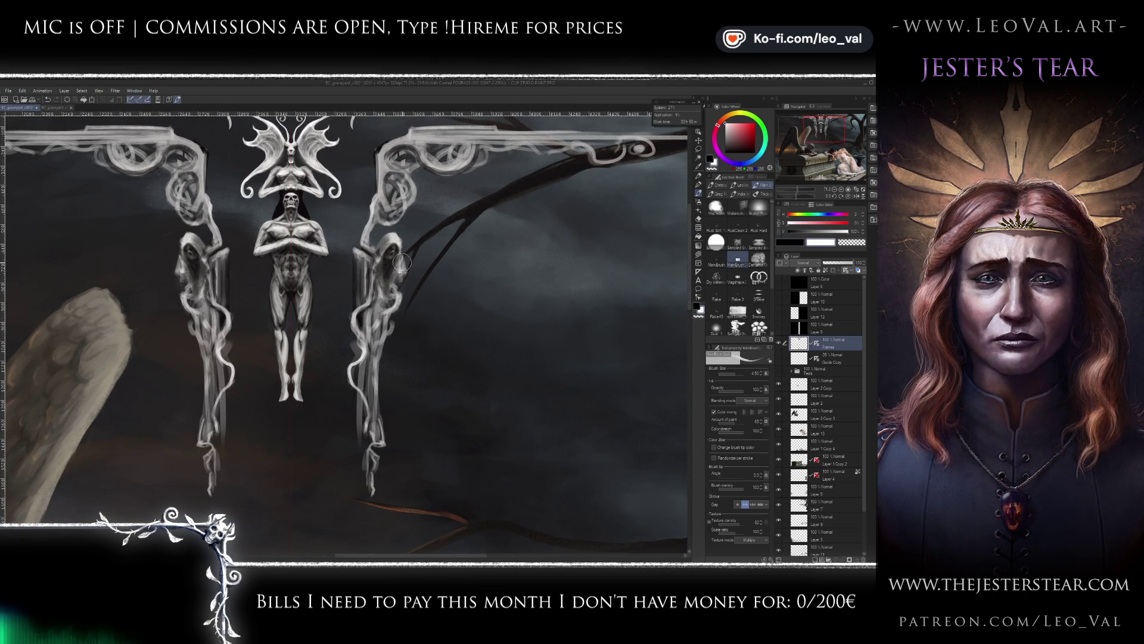
{"action": "key", "text": "x"}
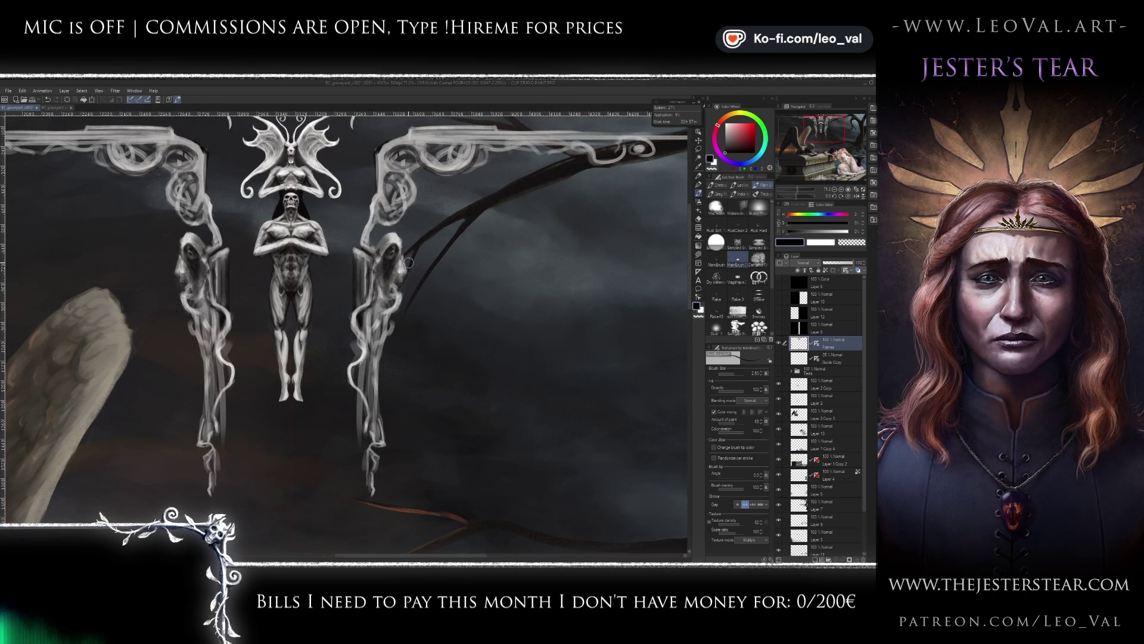
{"action": "key", "text": "bracketleft"}
{"action": "key", "text": "bracketleft"}
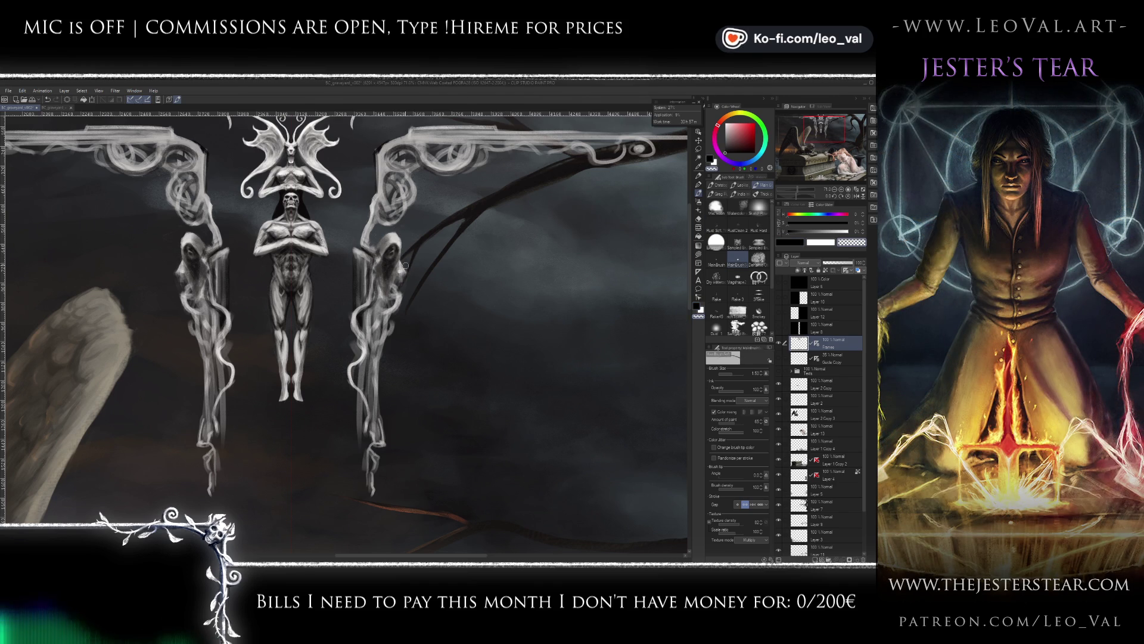
{"action": "key", "text": "x"}
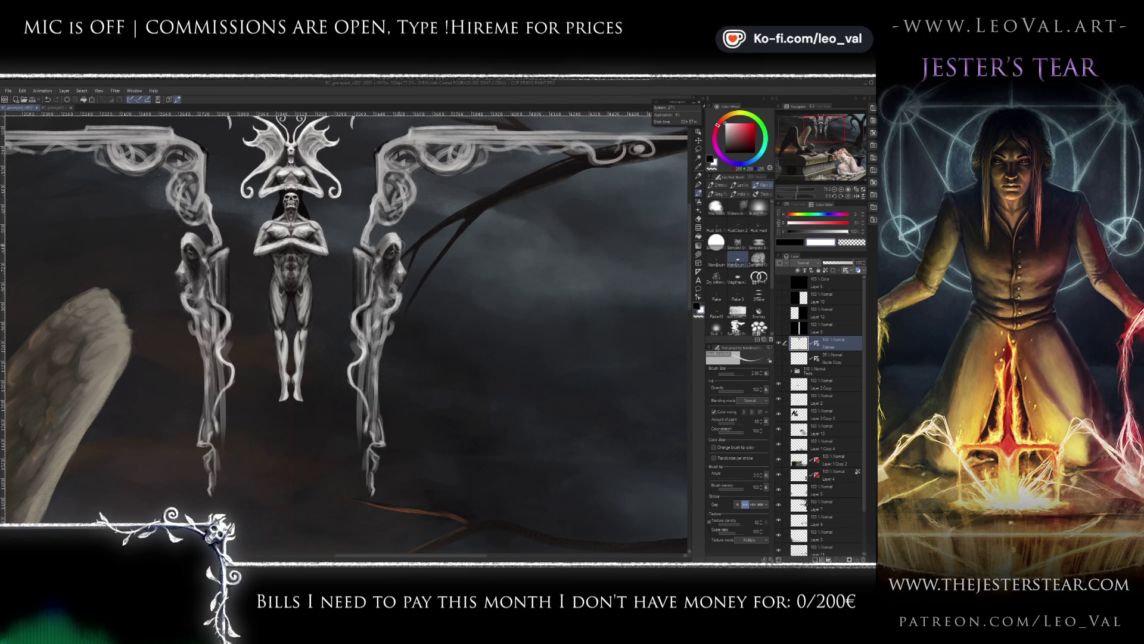
{"action": "key", "text": "bracketleft"}
{"action": "key", "text": "bracketleft"}
{"action": "key", "text": "bracketleft"}
- Refine the robes in alternating black and white with the brush enlarged to about 2.2–2.4
{"action": "key", "text": "bracketright"}
{"action": "key", "text": "bracketright"}
{"action": "key", "text": "bracketright"}
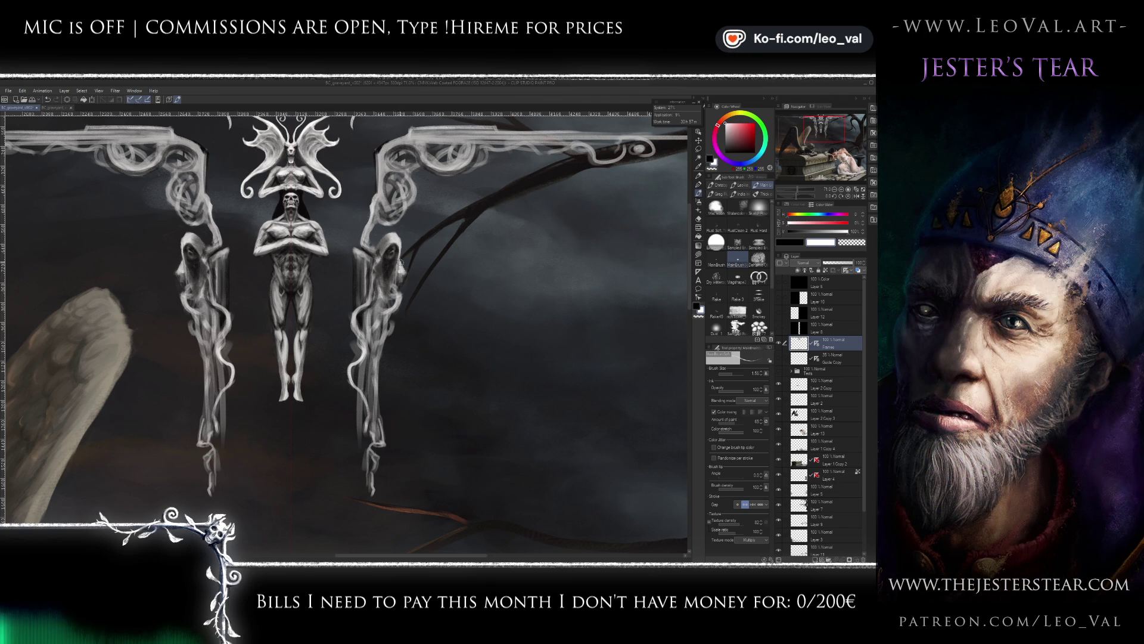
{"action": "key", "text": "bracketright"}
{"action": "key", "text": "bracketright"}
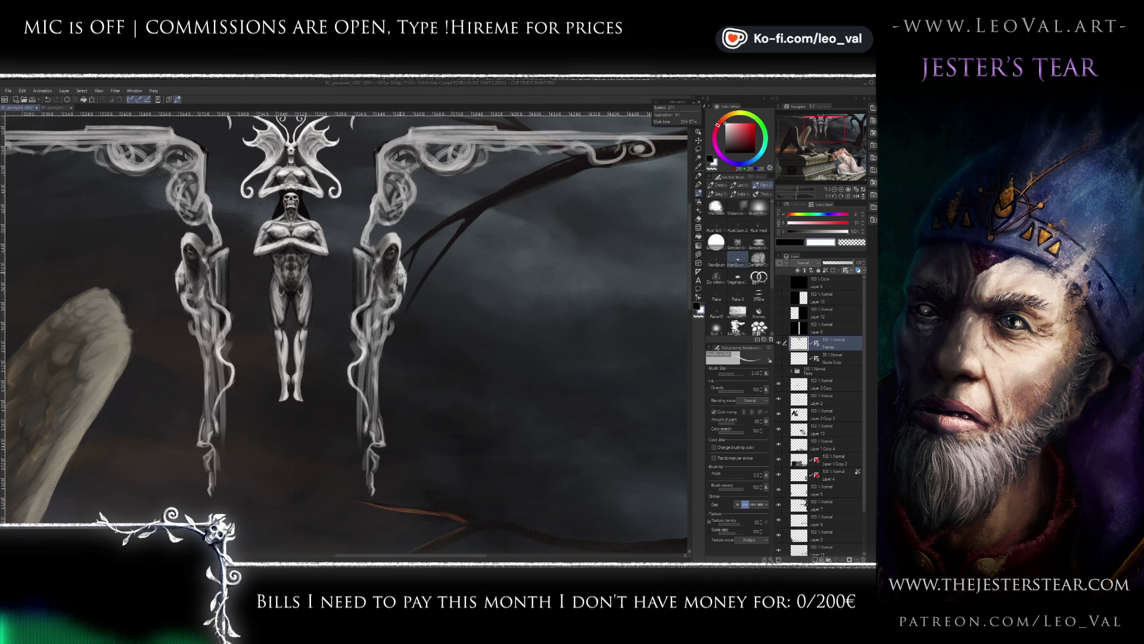
{"action": "key", "text": "x"}
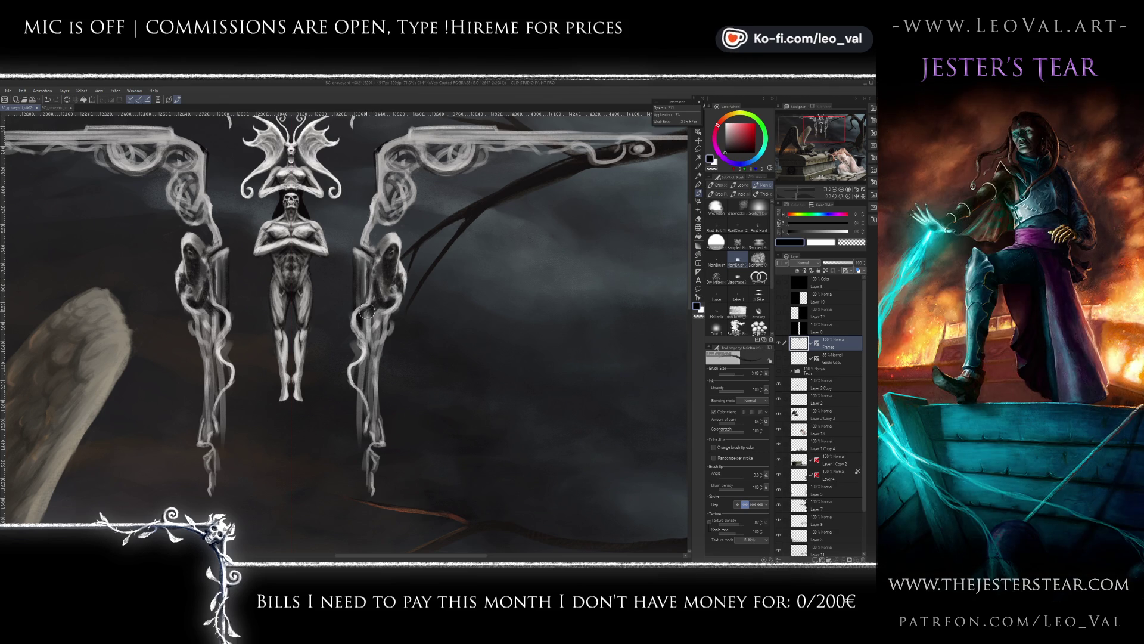
{"action": "key", "text": "x"}
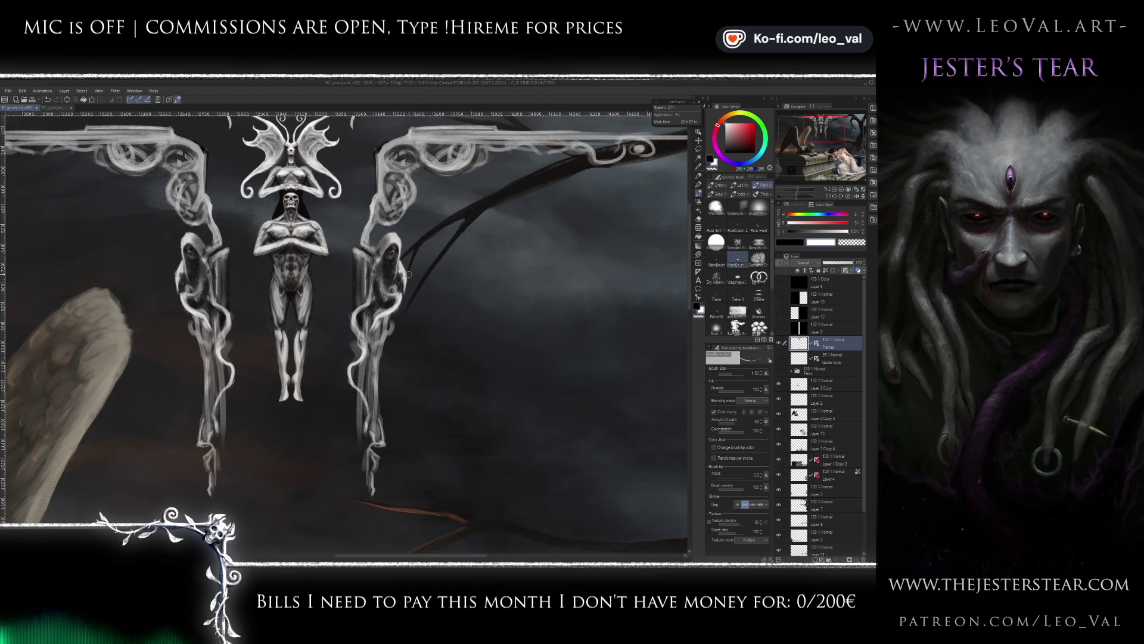
{"action": "key", "text": "bracketright"}
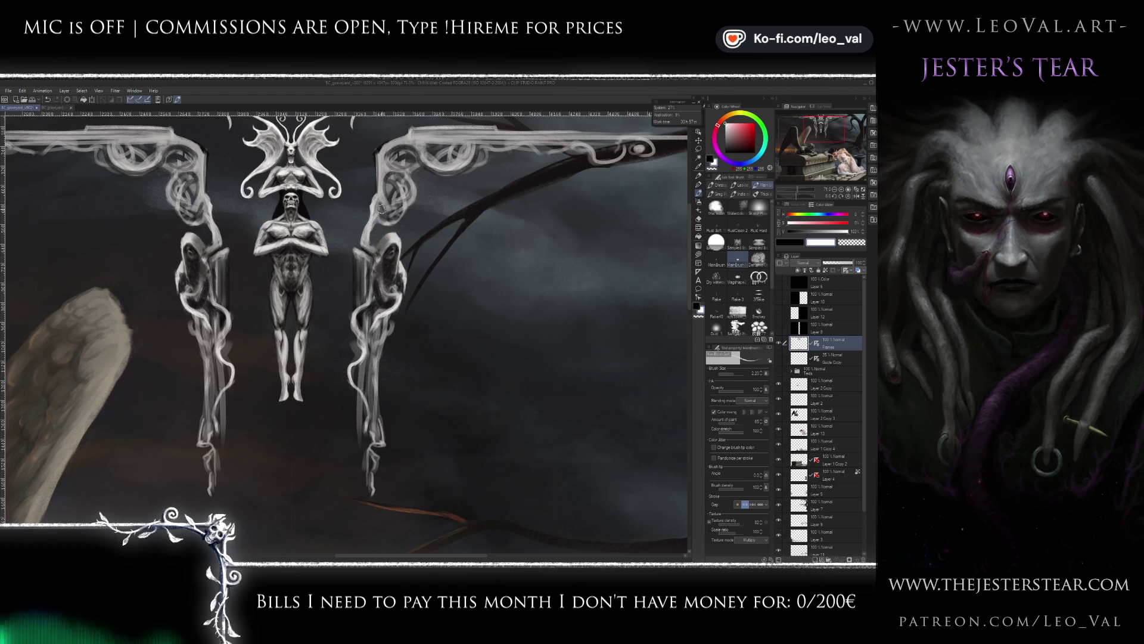
{"action": "key", "text": "x"}
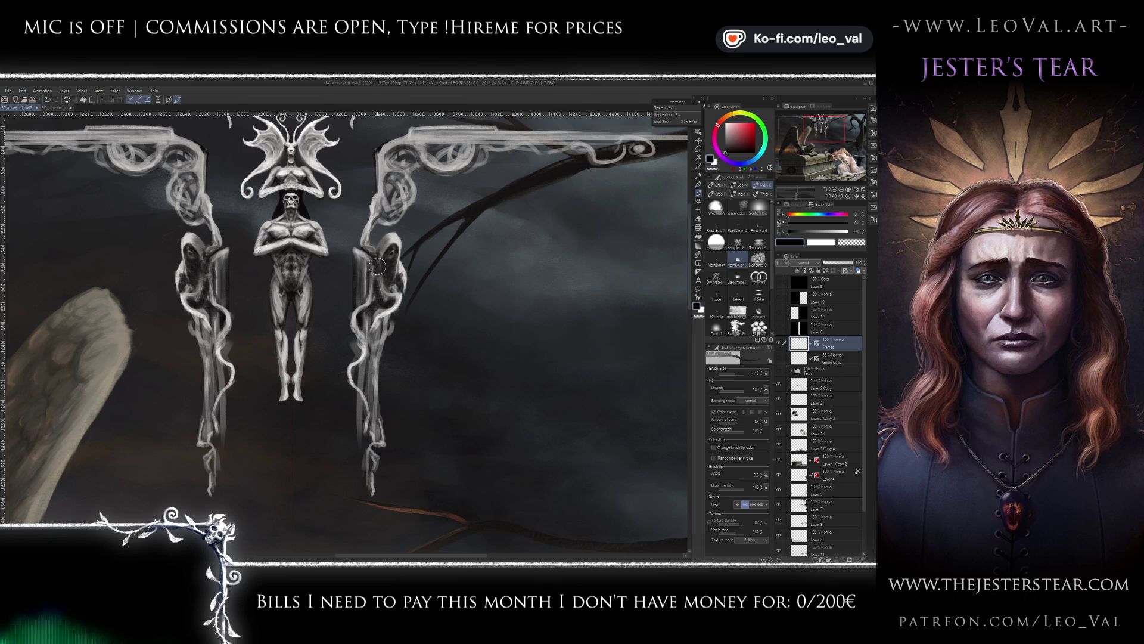
{"action": "key", "text": "x"}
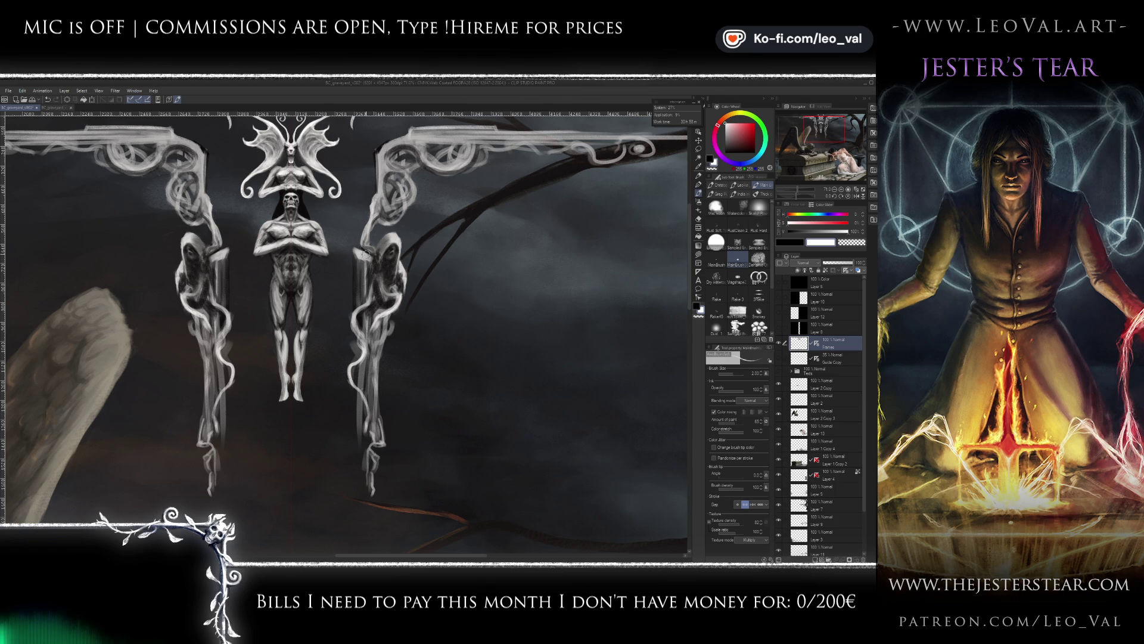
- Sample mid and dark blue-greys and the light sky blue-grey, setting the brush to about 2.65
{"action": "left_click", "coordinate": [358, 252], "text": "alt"}
{"action": "left_click", "coordinate": [357, 250], "text": "alt"}
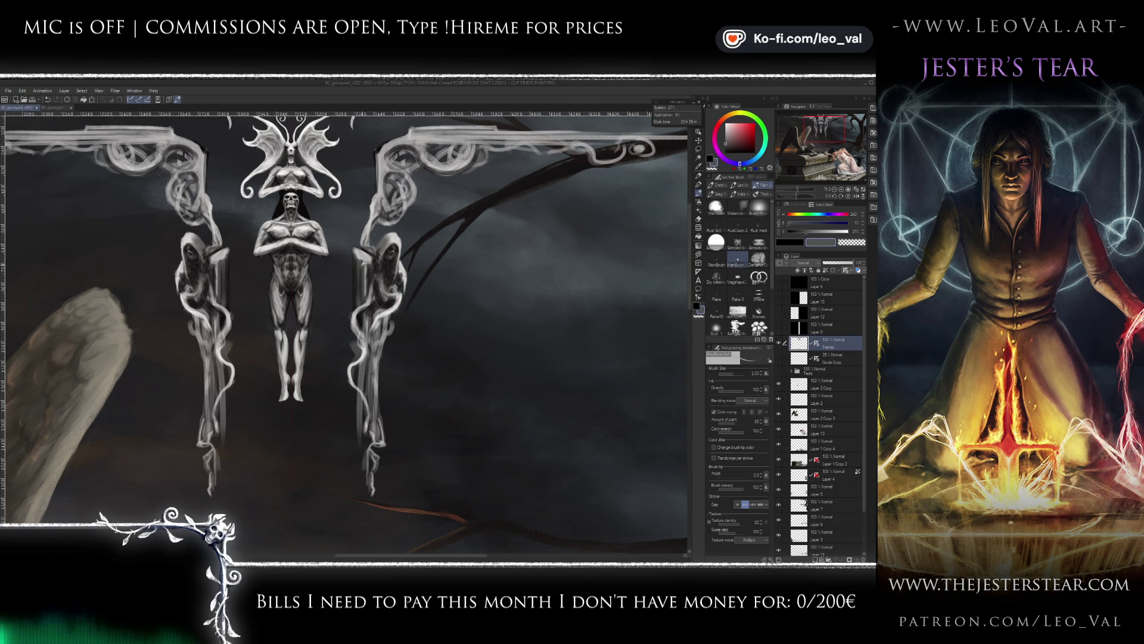
{"action": "key", "text": "bracketleft"}
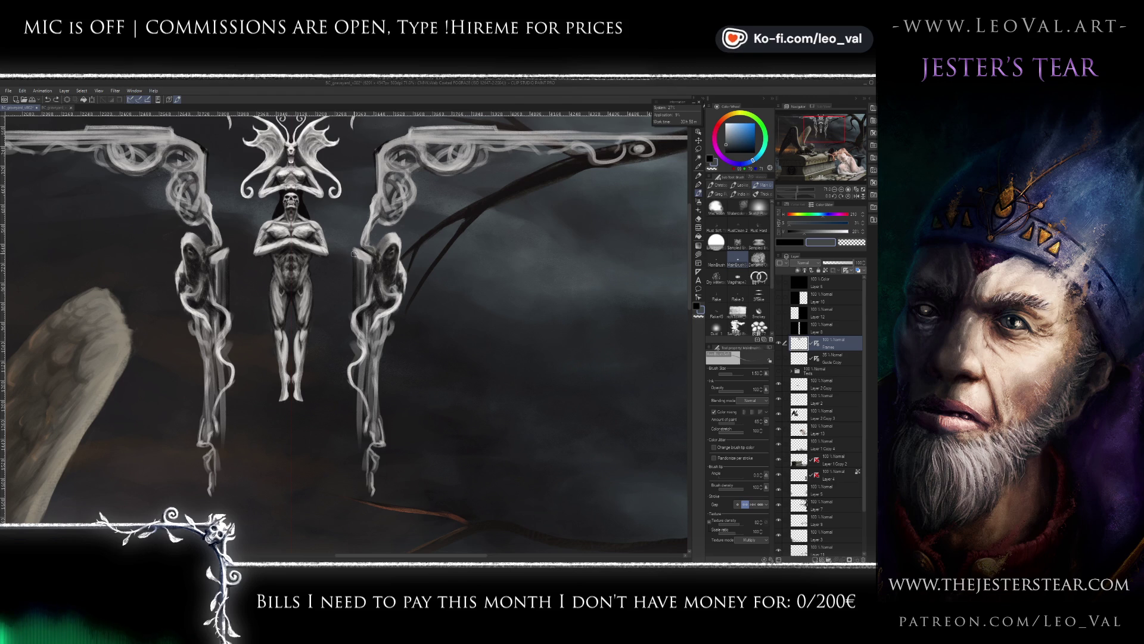
{"action": "key", "text": "d"}
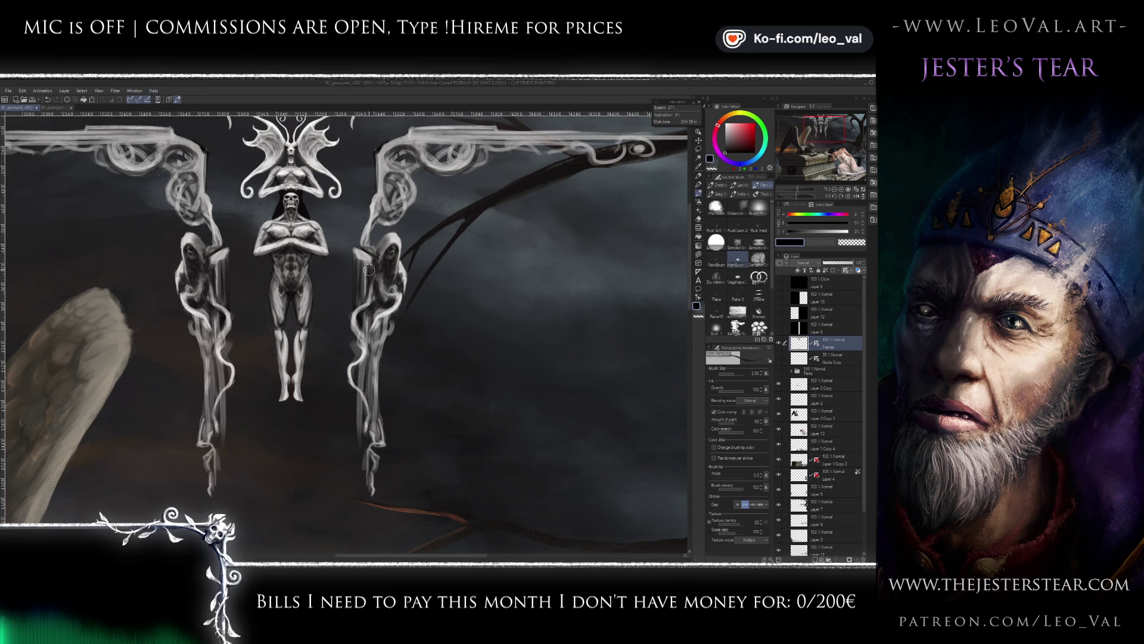
{"action": "left_click", "coordinate": [358, 317], "text": "alt"}
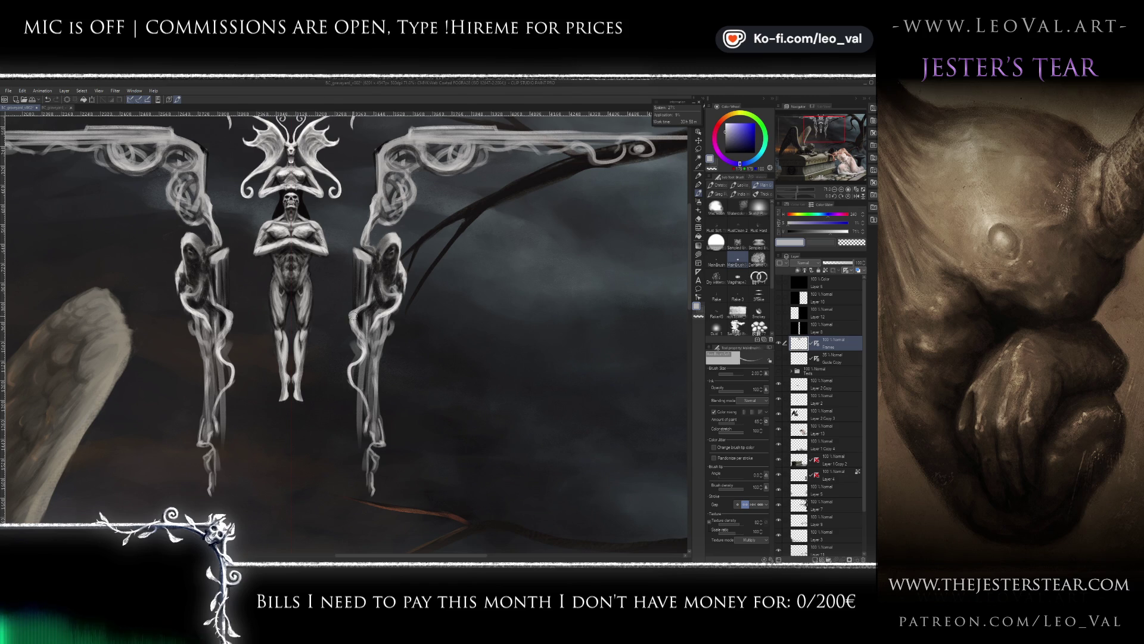
{"action": "mouse_move", "coordinate": [362, 338]}
{"action": "left_mouse_down"}
{"action": "mouse_move", "coordinate": [359, 326]}
{"action": "mouse_move", "coordinate": [363, 345]}
{"action": "left_mouse_up"}
{"action": "left_click", "coordinate": [360, 351], "text": "alt"}
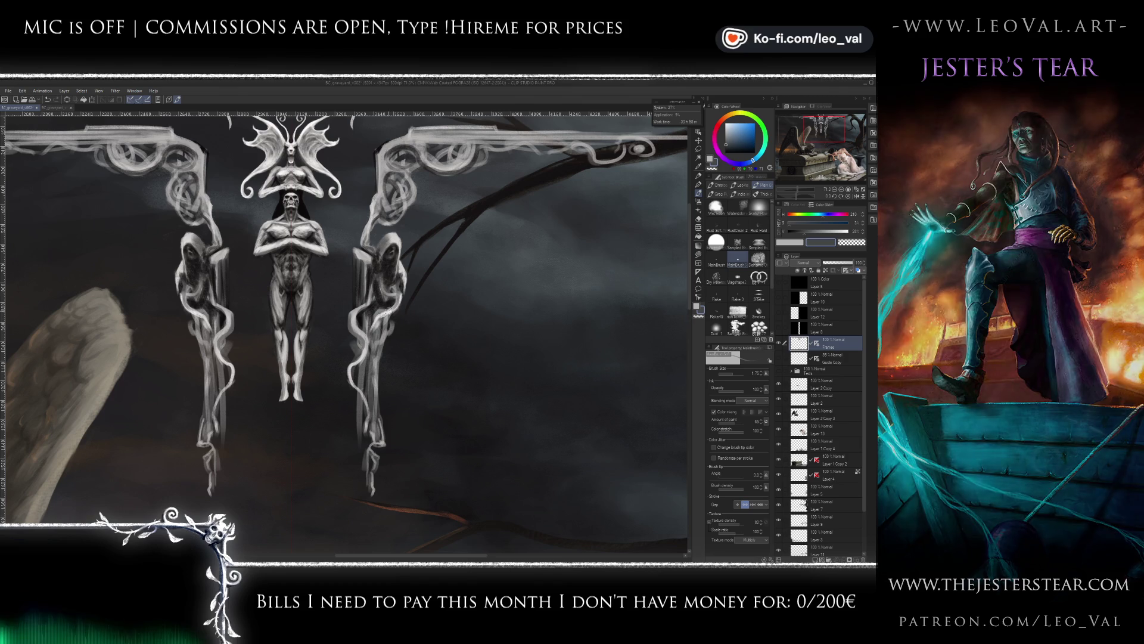
- Paint light mirrored strokes along the lower vines, then sample dark blue-grey and grey-teal at size 2.5
{"action": "key", "text": "d"}
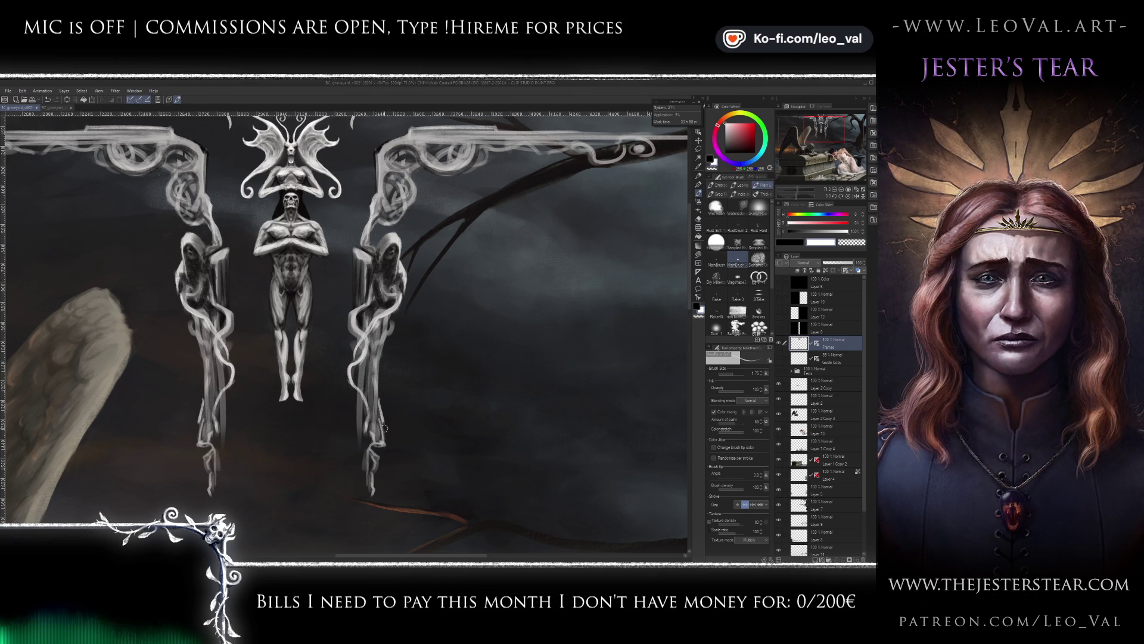
{"action": "left_click_drag", "start_coordinate": [384, 427], "coordinate": [368, 468]}
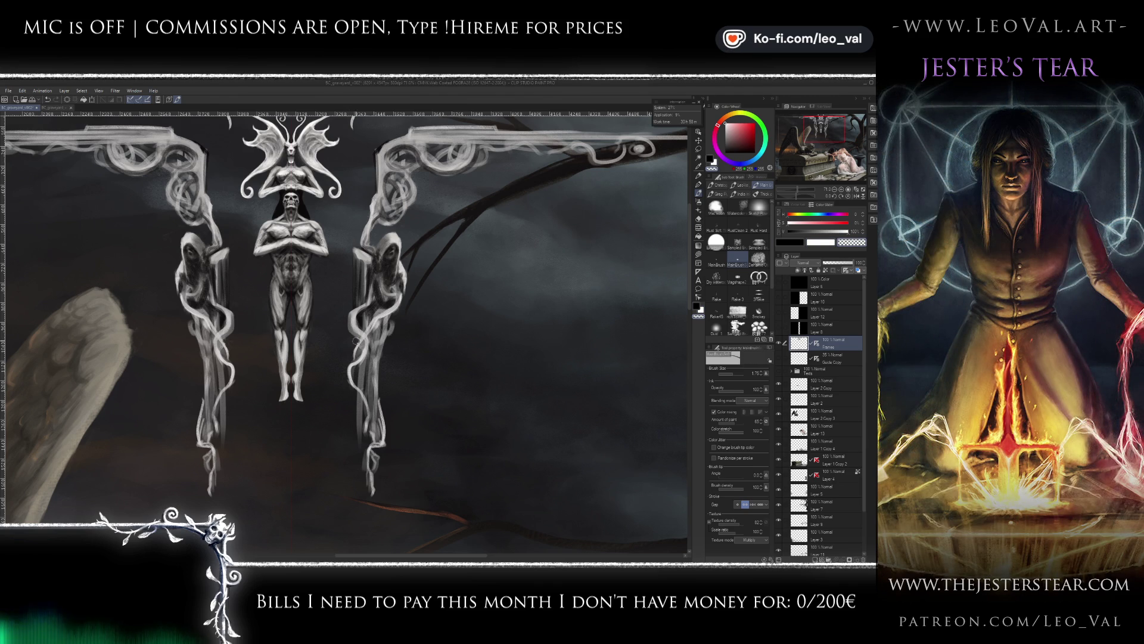
{"action": "key", "text": "bracketleft"}
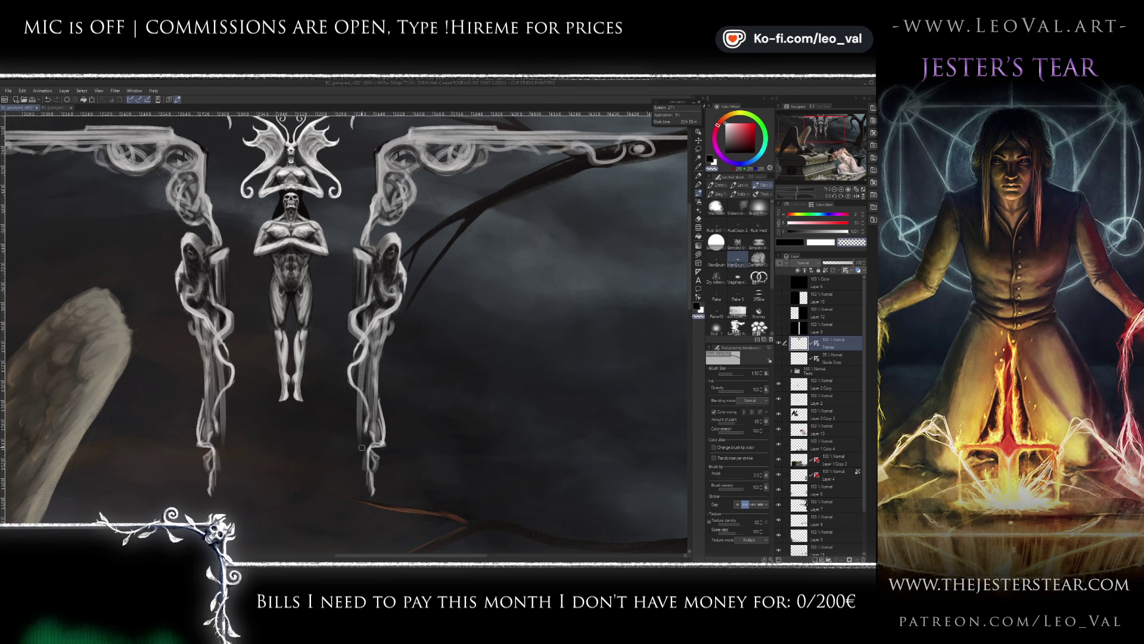
{"action": "key", "text": "x"}
{"action": "left_click", "coordinate": [383, 307], "text": "alt"}
{"action": "key", "text": "bracketright"}
{"action": "key", "text": "bracketright"}
{"action": "key", "text": "bracketright"}
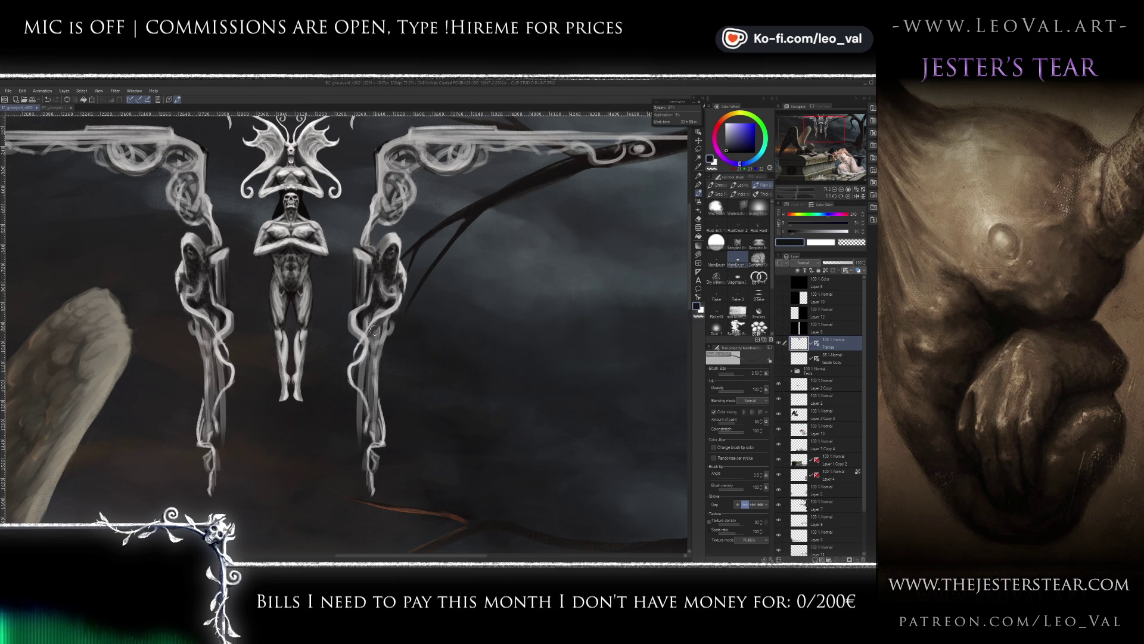
{"action": "left_click", "coordinate": [392, 329], "text": "alt"}
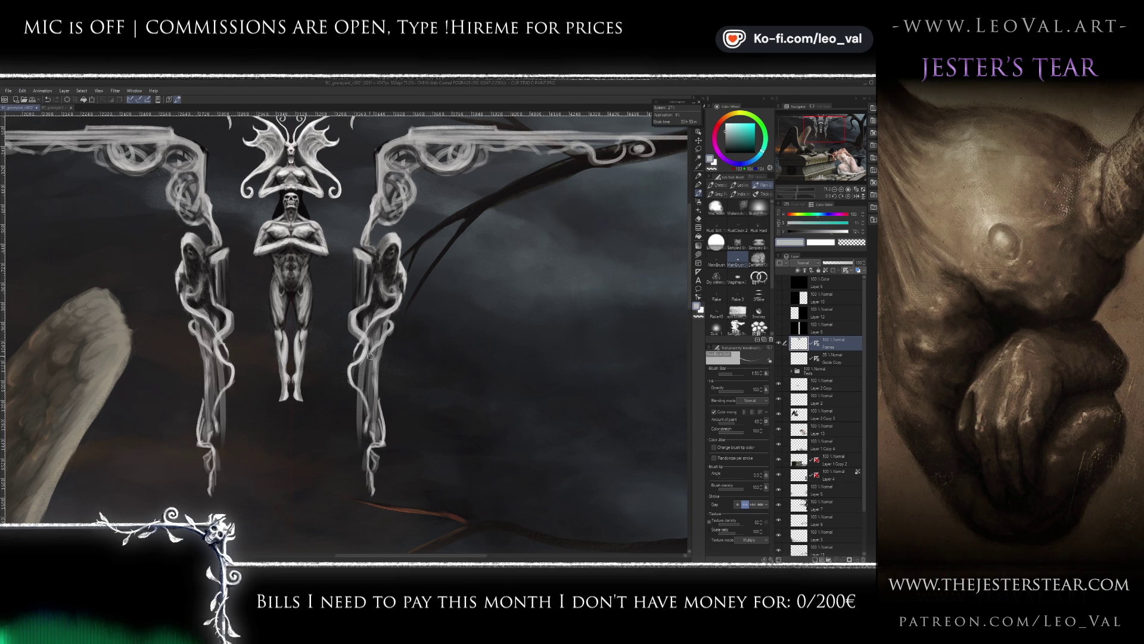
{"action": "scroll", "coordinate": [368, 381], "scroll_direction": "down", "scroll_amount": 3}
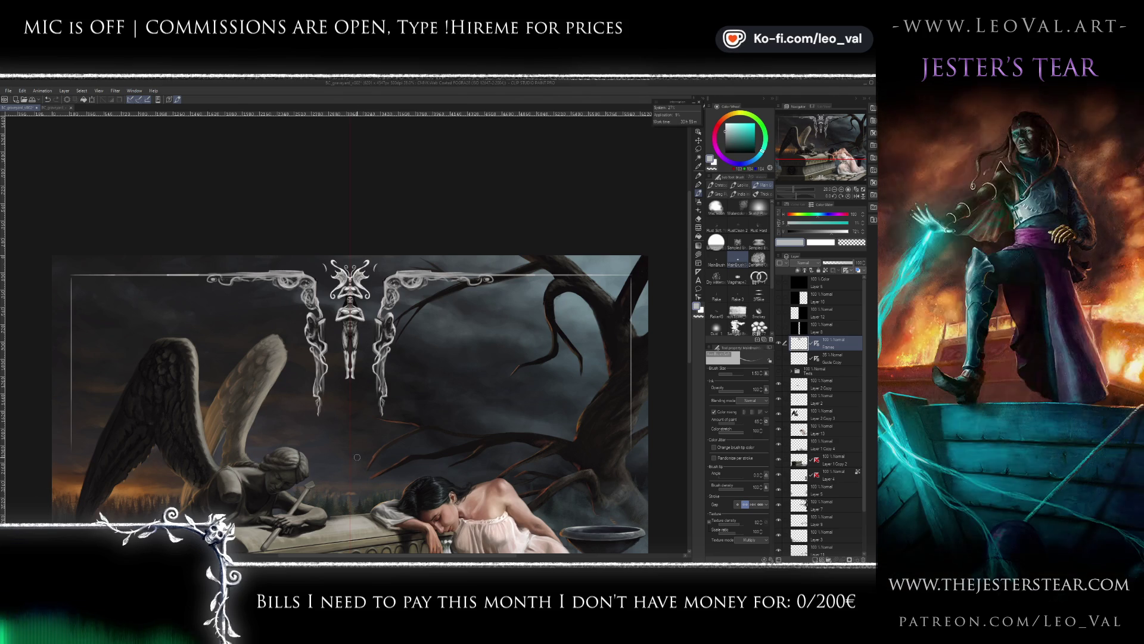
- Zoom in on the hooded figures, sample dark, bluish and mid greys, and set brush size about 5
{"action": "scroll", "coordinate": [395, 366], "scroll_direction": "up", "scroll_amount": 2}
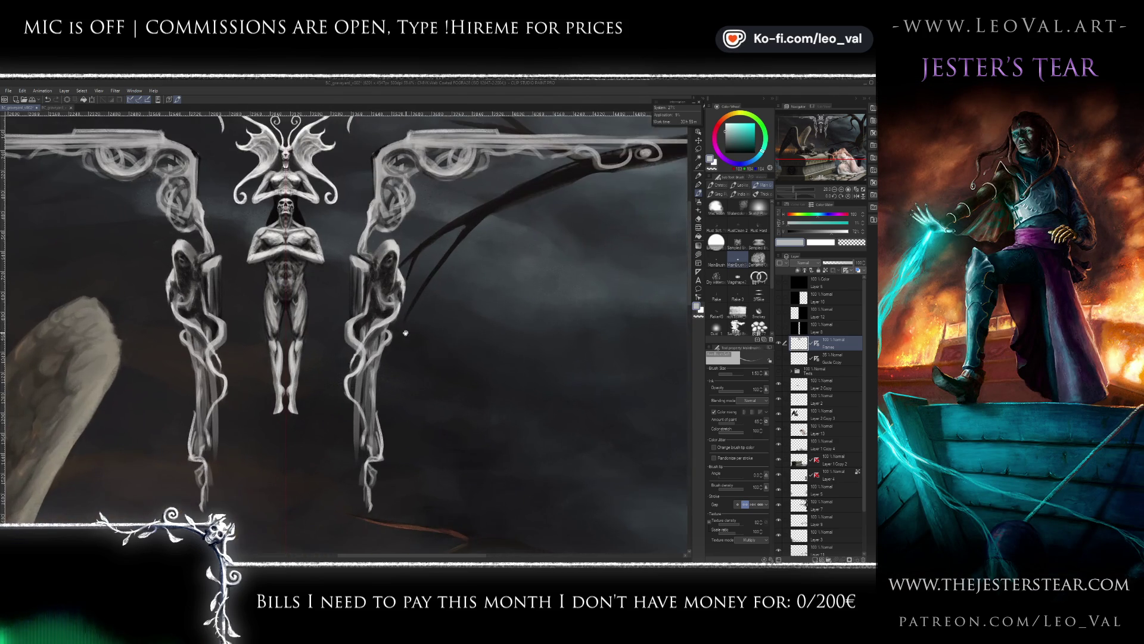
{"action": "scroll", "coordinate": [405, 331], "scroll_direction": "up", "scroll_amount": 2}
{"action": "left_click", "coordinate": [361, 340], "text": "alt"}
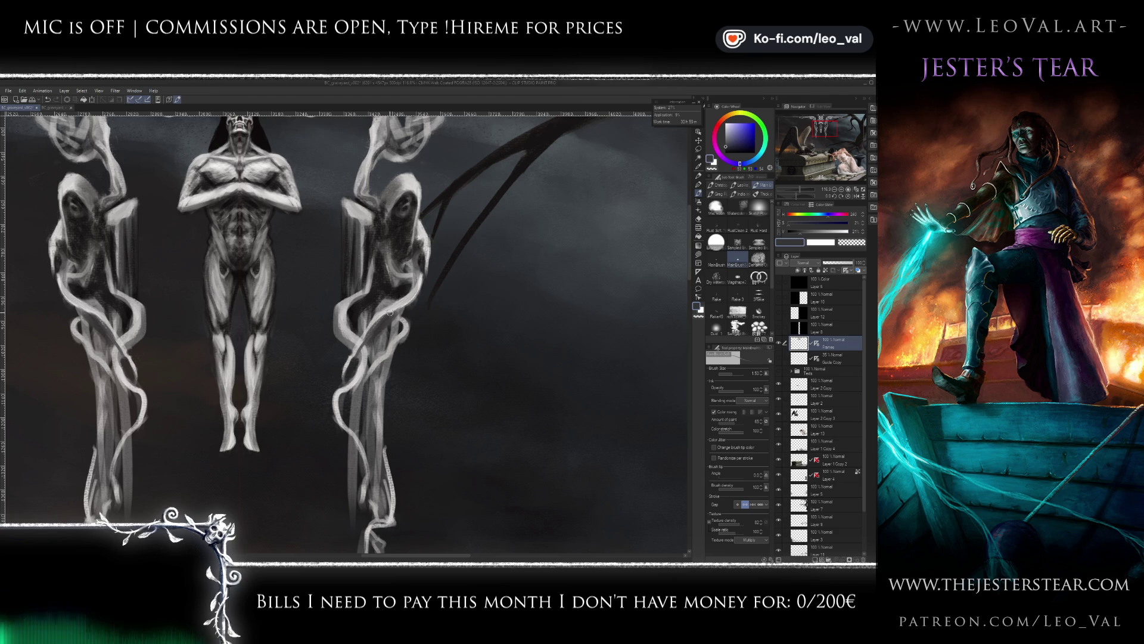
{"action": "left_click", "coordinate": [378, 345], "text": "alt"}
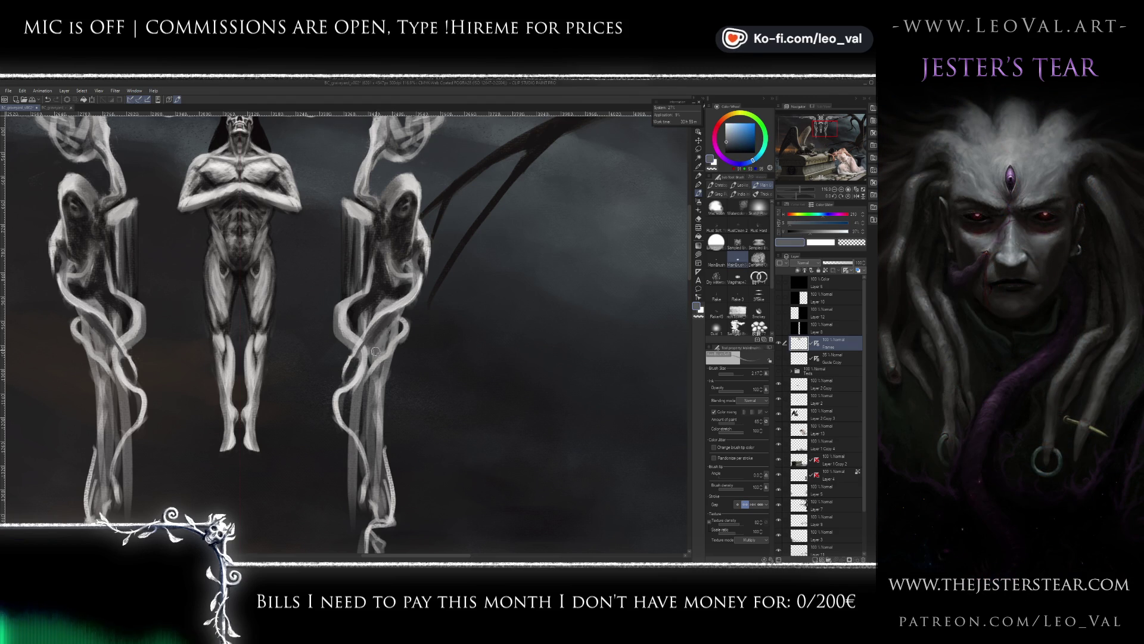
{"action": "left_click", "coordinate": [381, 329], "text": "alt"}
{"action": "left_click_drag", "start_coordinate": [381, 307], "coordinate": [381, 283]}
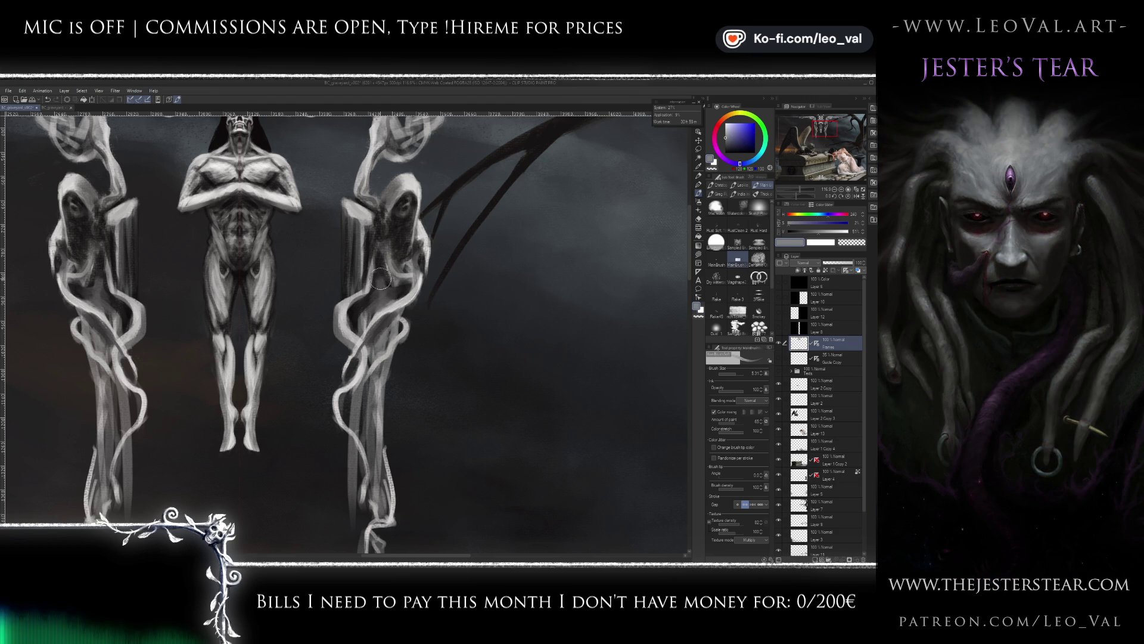
{"action": "scroll", "coordinate": [379, 279], "scroll_direction": "down", "scroll_amount": 5}
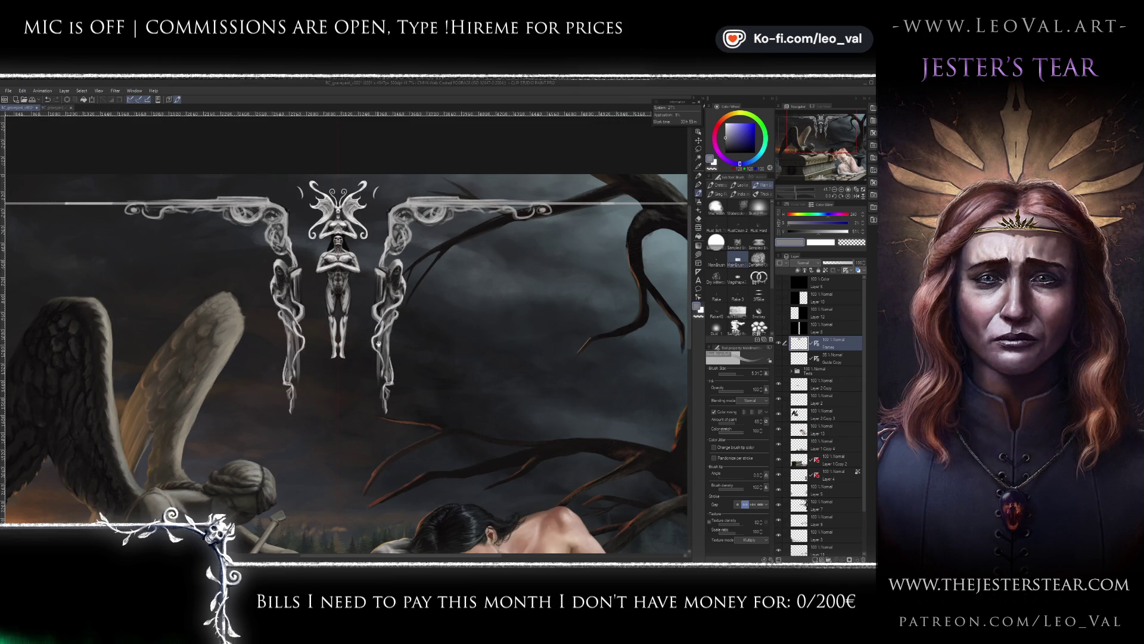
- Darken both hooded figures' lower drapery with mirrored dark grey strokes
{"action": "scroll", "coordinate": [376, 346], "scroll_direction": "up", "scroll_amount": 5}
{"action": "left_click", "coordinate": [384, 345], "text": "alt"}
{"action": "left_click_drag", "start_coordinate": [384, 346], "coordinate": [363, 433]}
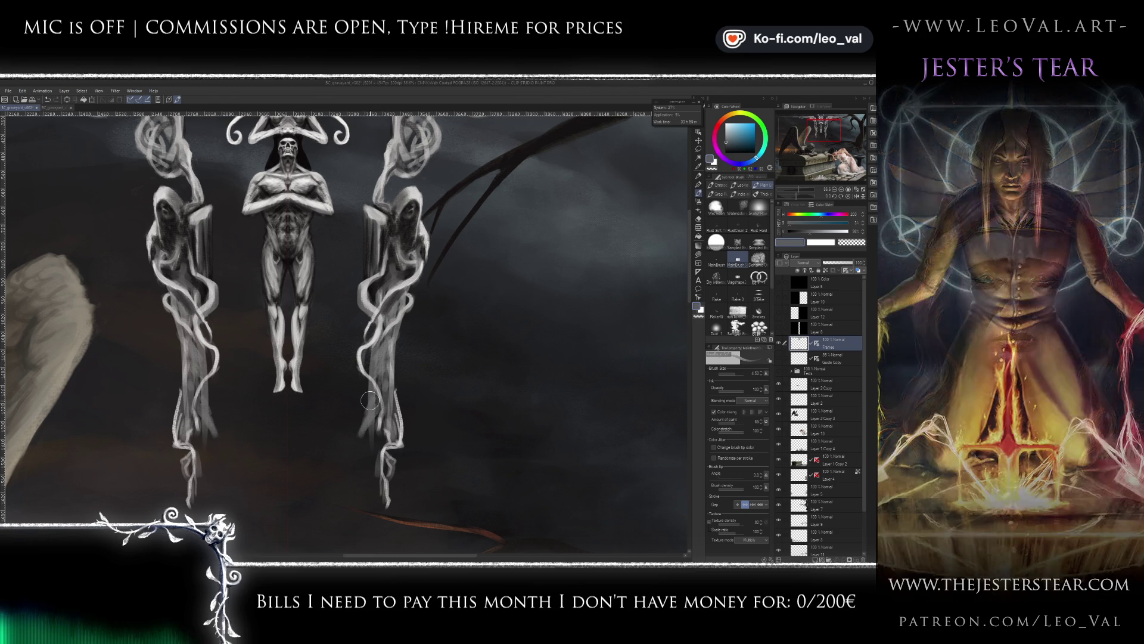
{"action": "left_click_drag", "start_coordinate": [366, 398], "coordinate": [365, 438]}
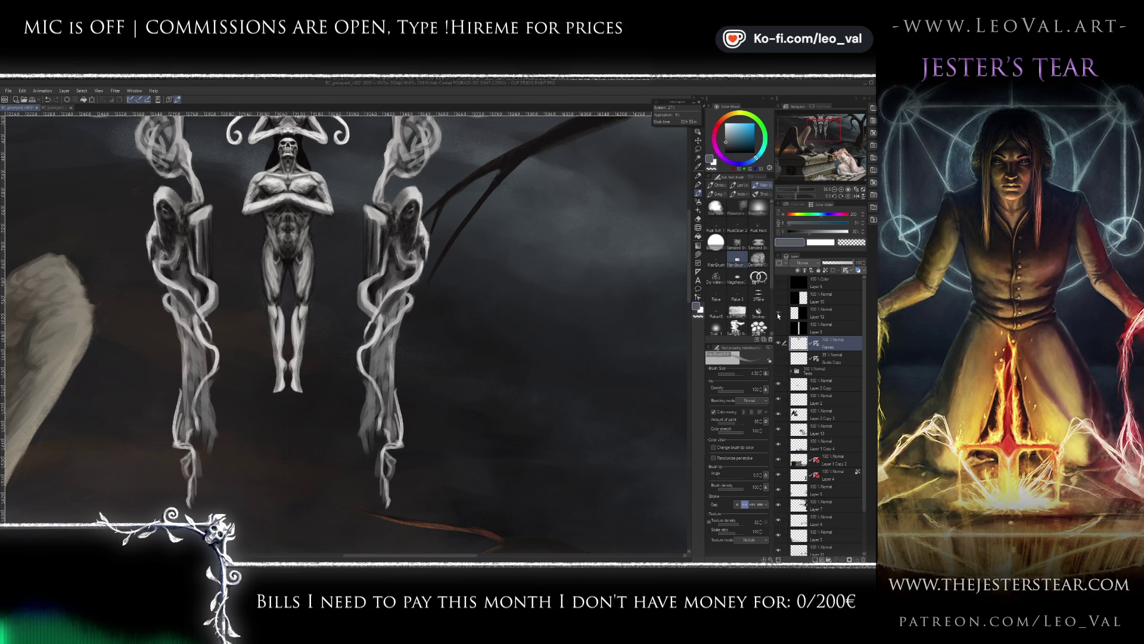
- Toggle Layer 12's black cover on and off, show Layer 10's cover, and sample dark grey
{"action": "left_click", "coordinate": [778, 313]}
{"action": "left_click", "coordinate": [778, 314]}
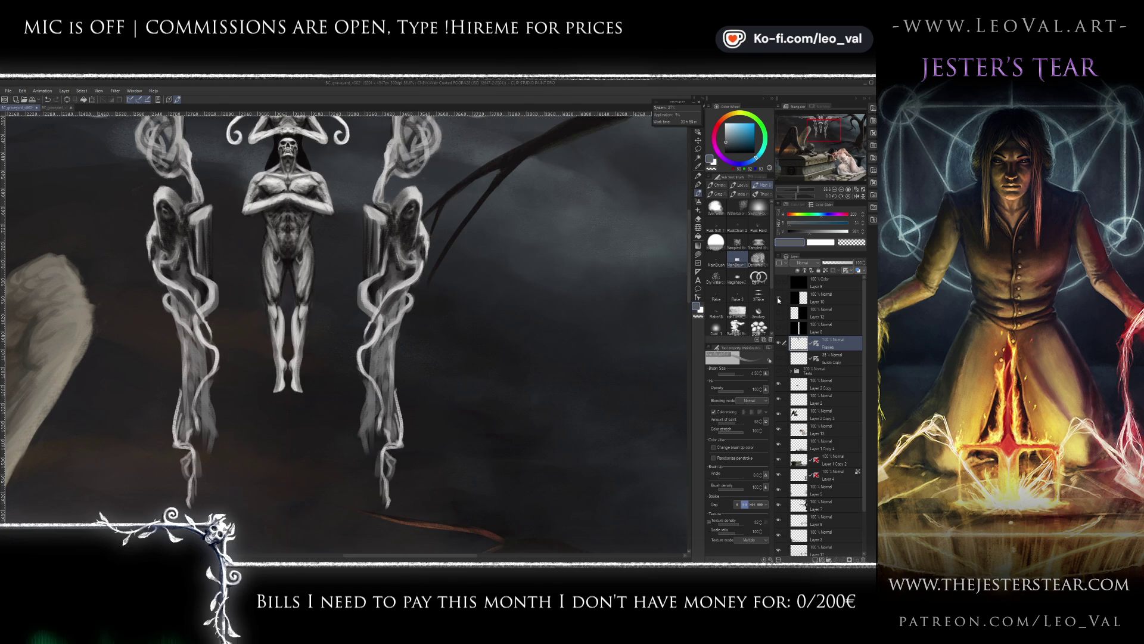
{"action": "left_click", "coordinate": [778, 297]}
{"action": "left_click", "coordinate": [410, 241], "text": "alt"}
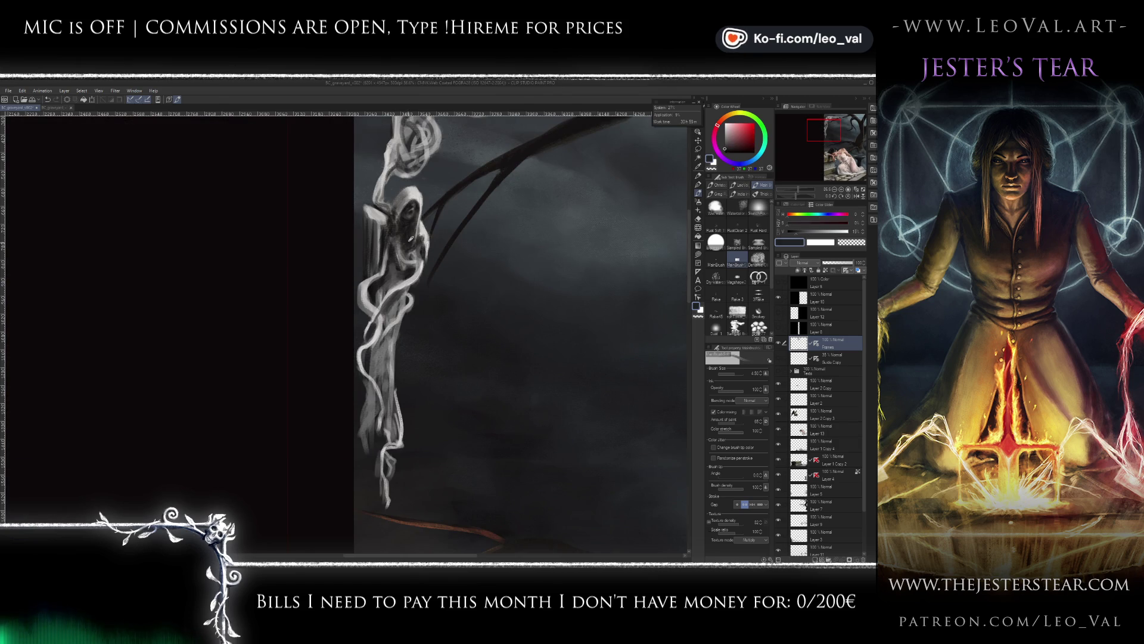
- Sample a slightly darker grey and stroke it along the hooded smoke figure's left edge
{"action": "left_click", "coordinate": [366, 381], "text": "alt"}
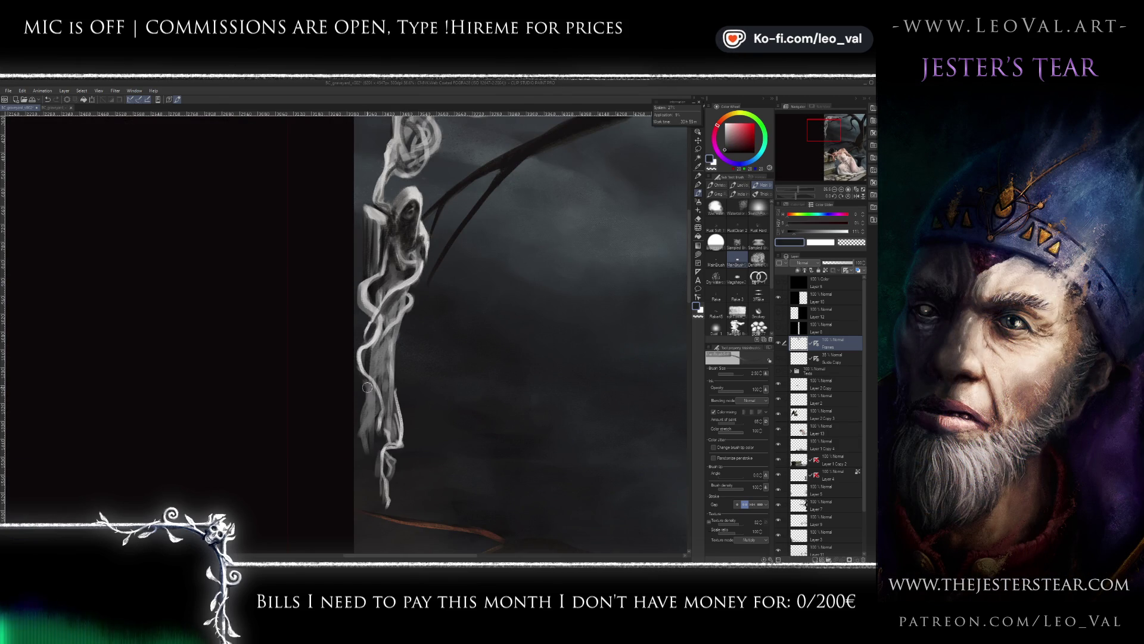
{"action": "mouse_move", "coordinate": [370, 438]}
{"action": "left_mouse_down"}
{"action": "mouse_move", "coordinate": [365, 397]}
{"action": "mouse_move", "coordinate": [367, 447]}
{"action": "mouse_move", "coordinate": [384, 346]}
{"action": "left_mouse_up"}
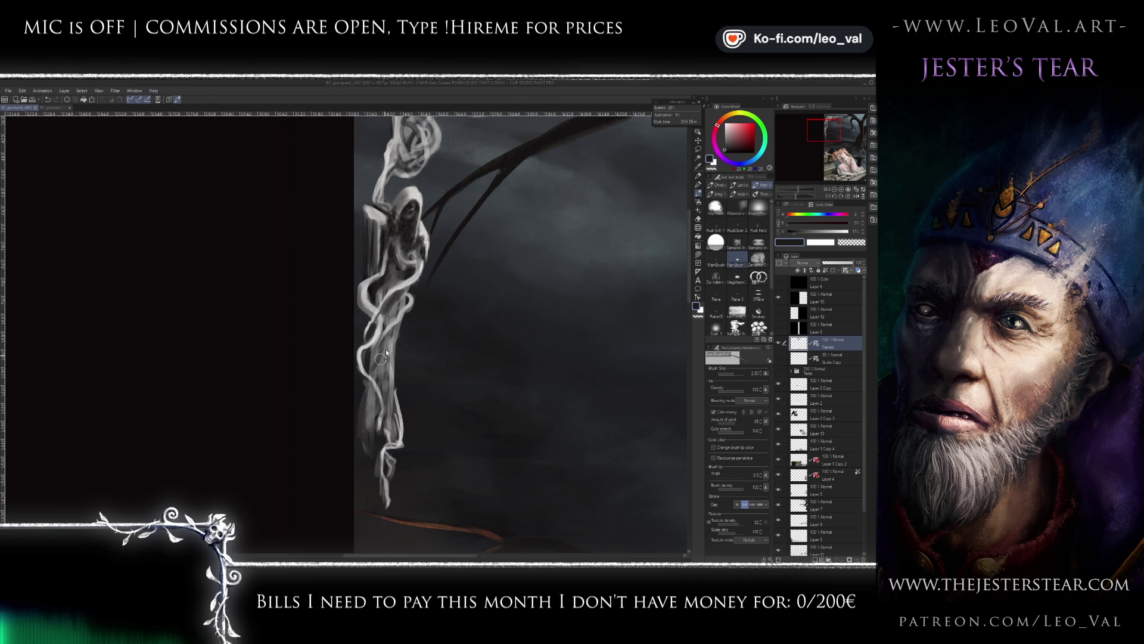
{"action": "left_click", "coordinate": [372, 364], "text": "alt"}
{"action": "left_click", "coordinate": [371, 363], "text": "alt"}
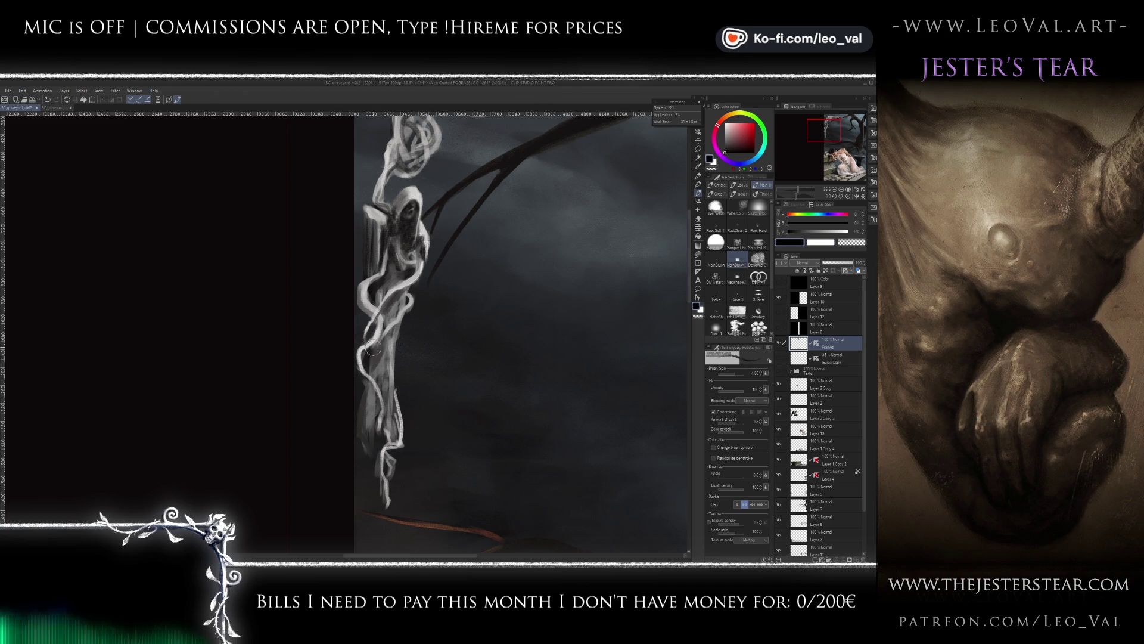
- Sample a mid grey and adjust brush size from about 6.7 down to 5, then below 4
{"action": "left_click_drag", "start_coordinate": [368, 365], "coordinate": [387, 337]}
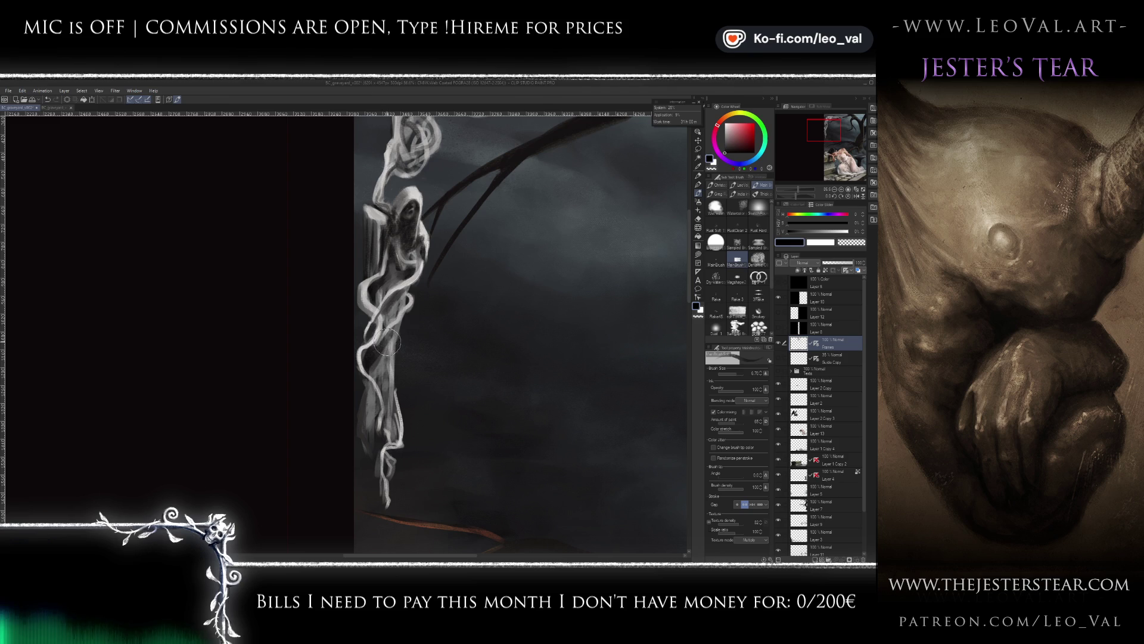
{"action": "left_click", "coordinate": [398, 337], "text": "alt"}
{"action": "left_click", "coordinate": [402, 327], "text": "alt"}
{"action": "key", "text": "bracketleft"}
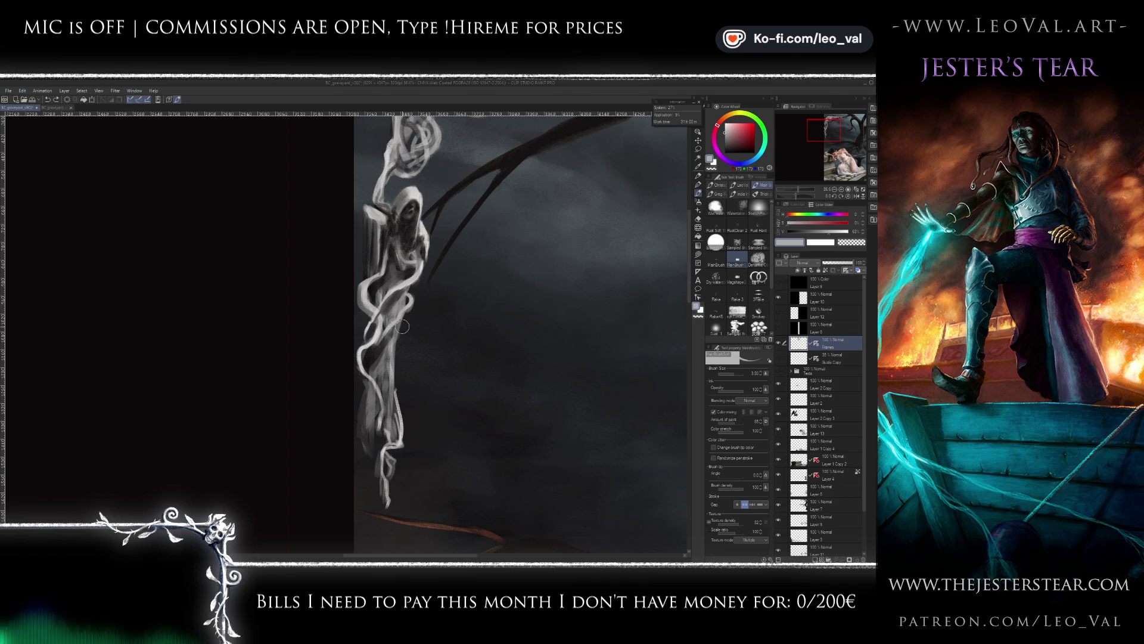
{"action": "key", "text": "bracketleft"}
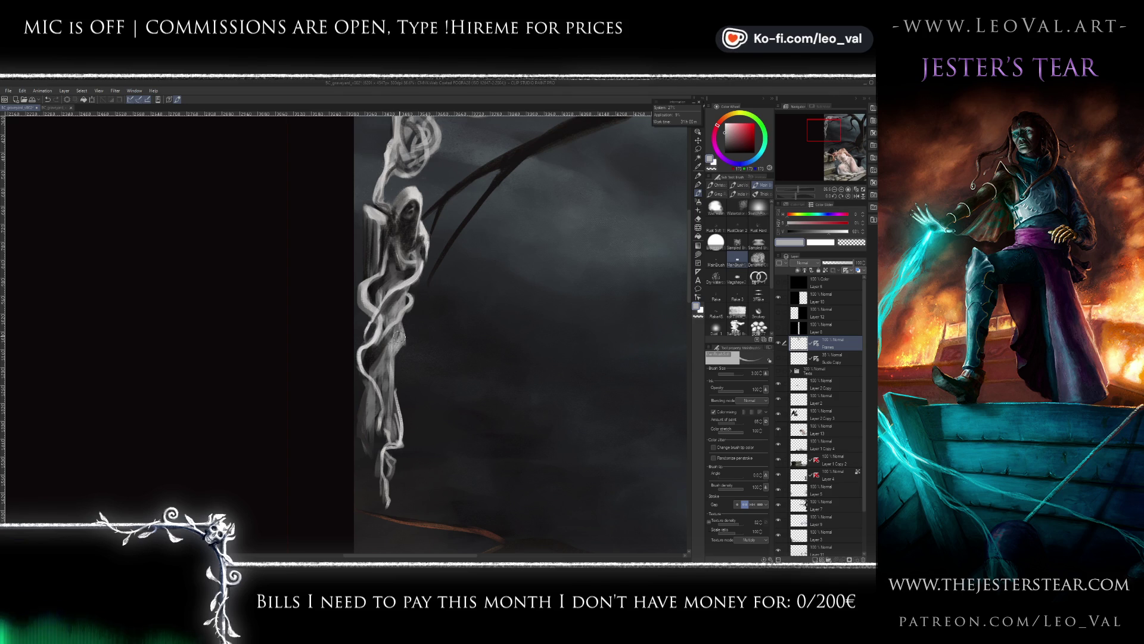